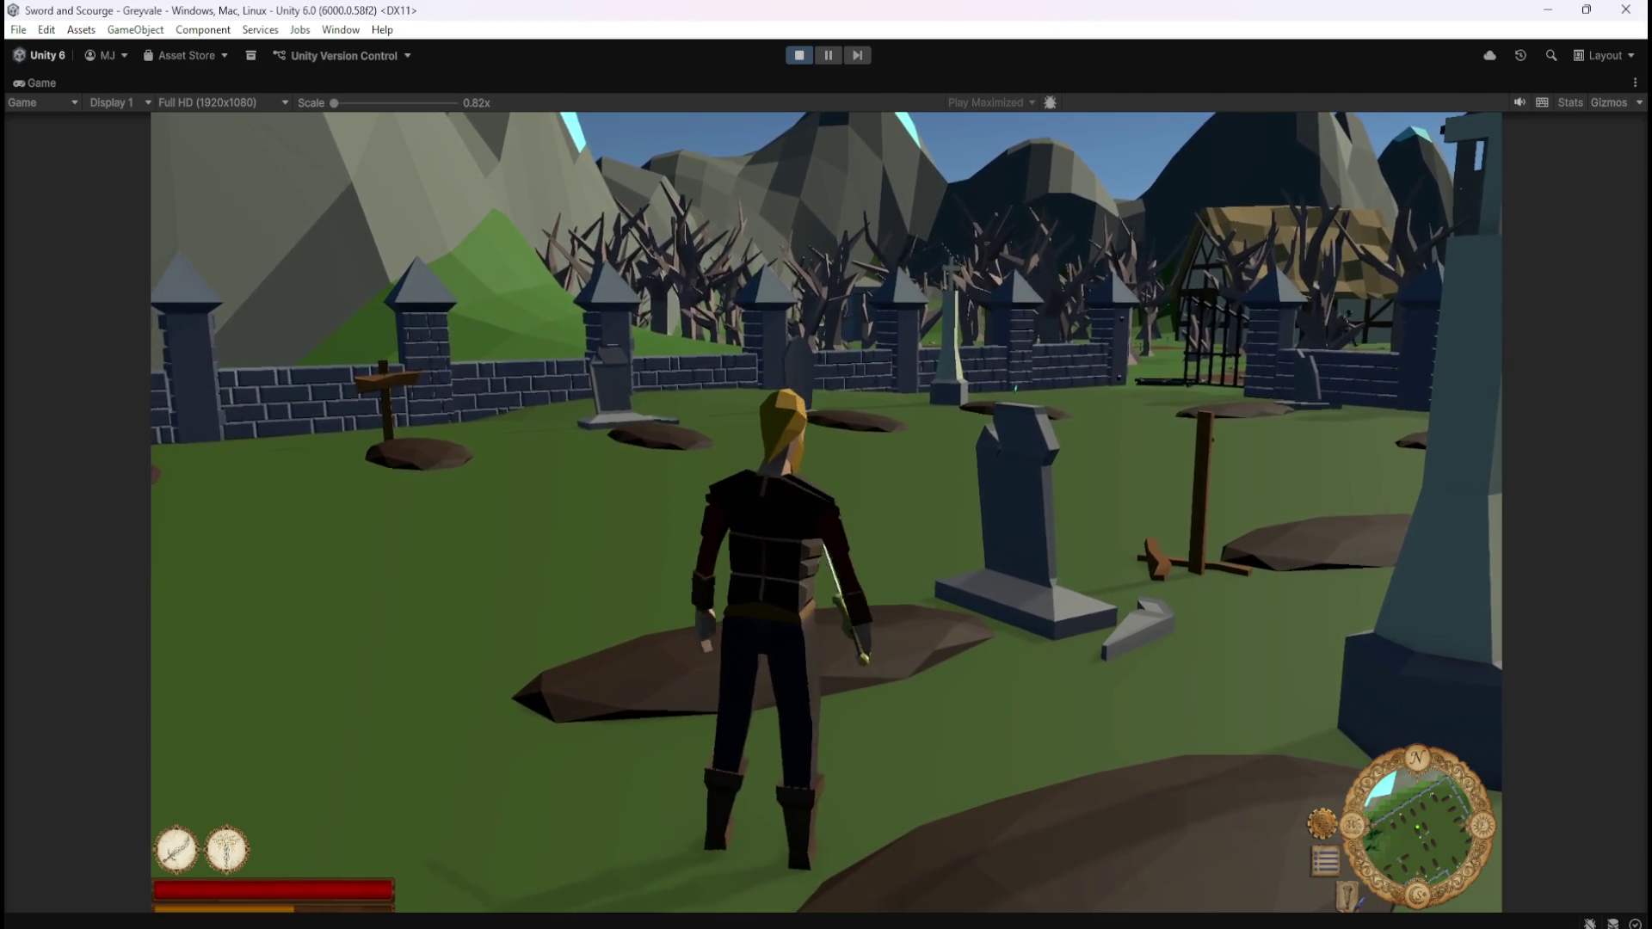
Run the hero up to the skeleton, cut it down with the sword, and check the inventory's gold
key("w")
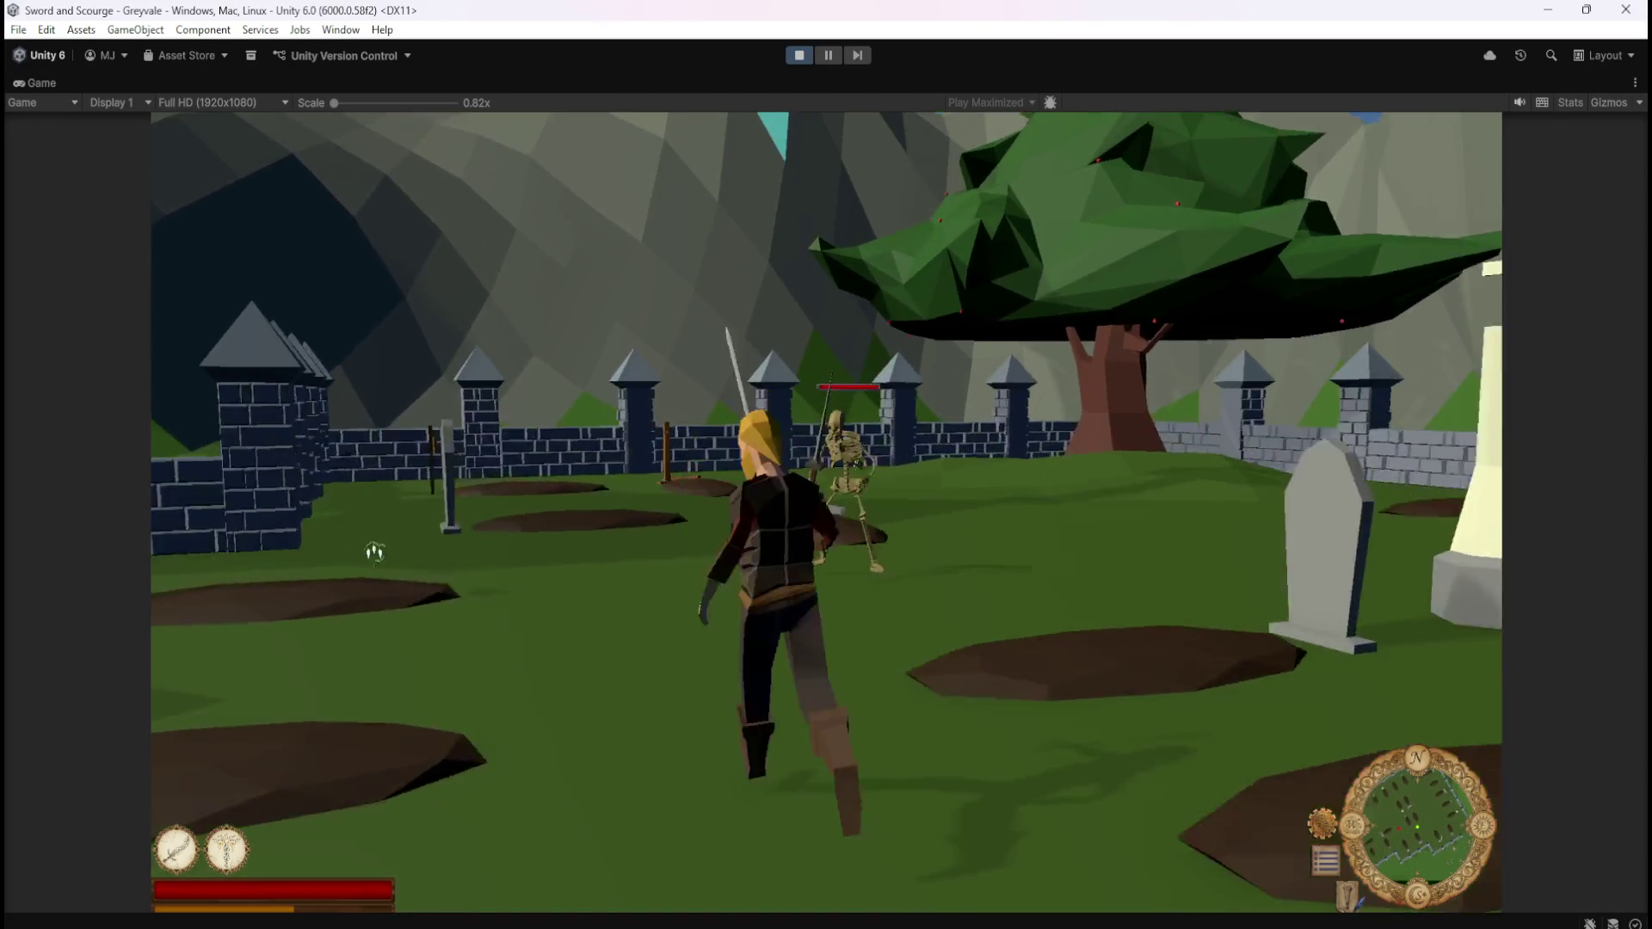
left_click(374, 552)
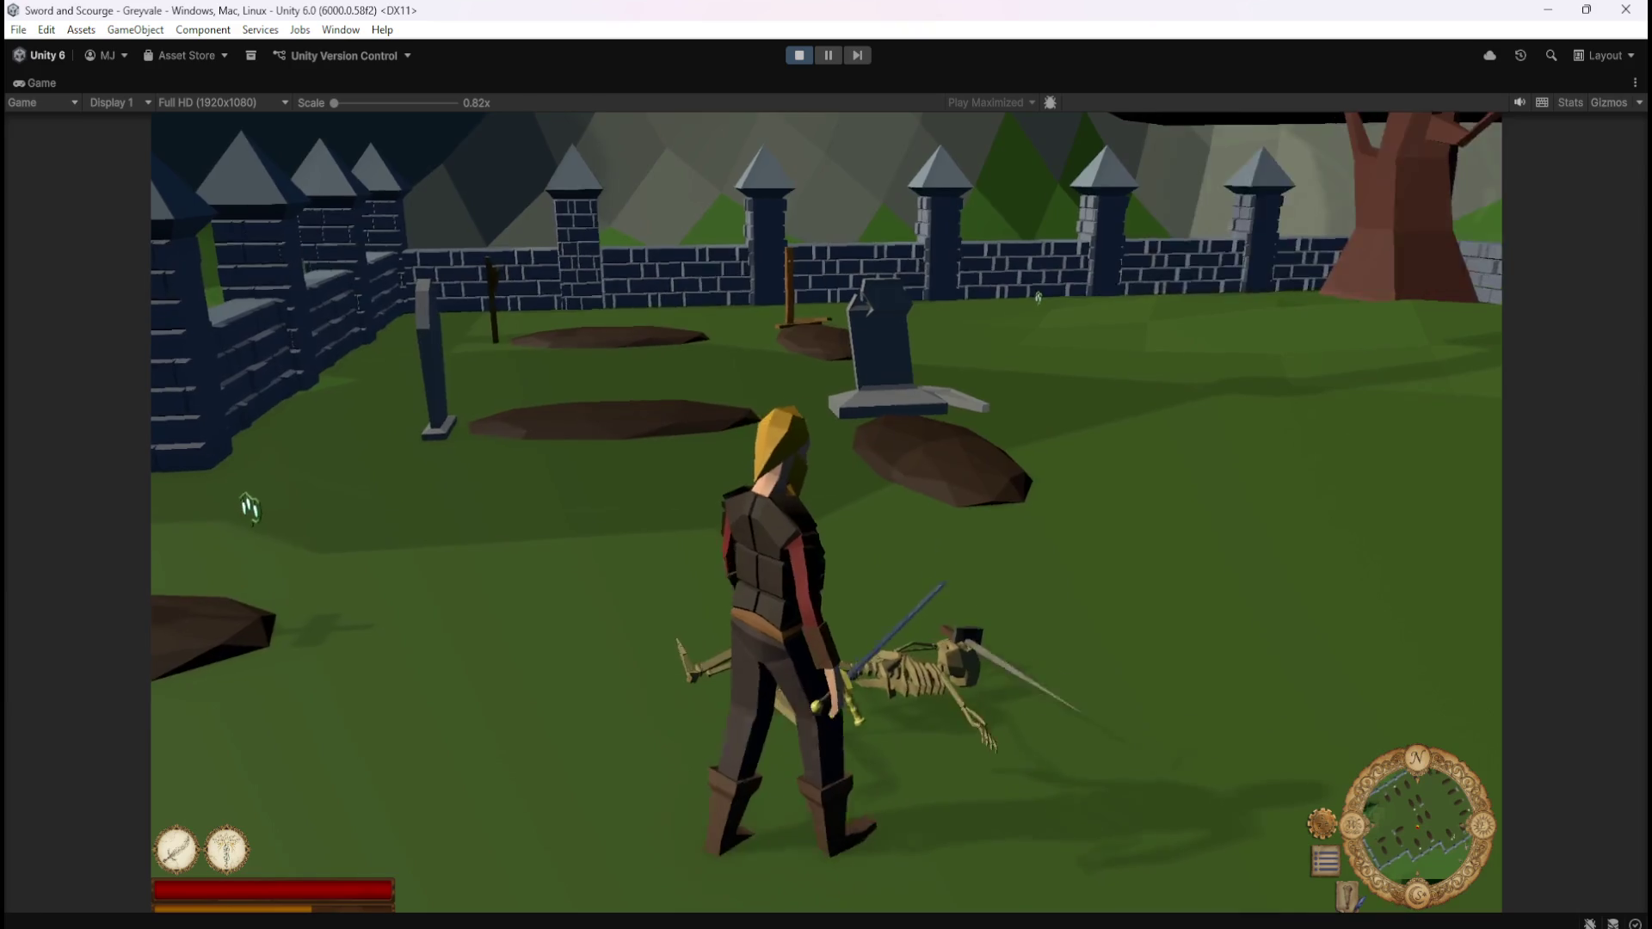
key("i")
key("i")
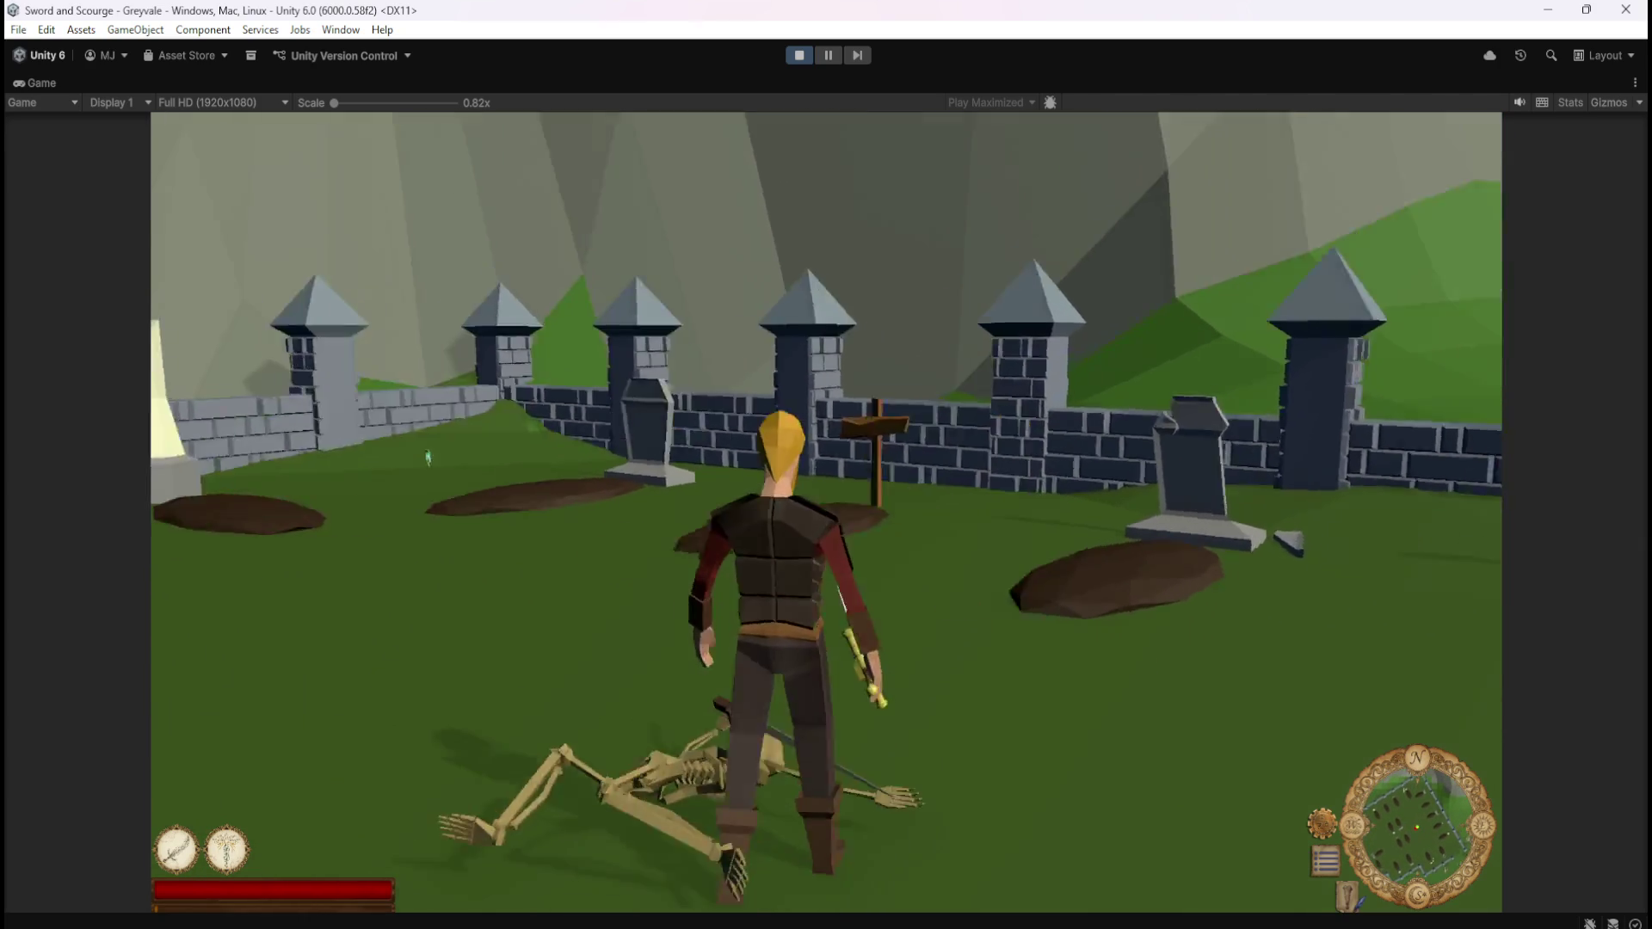
key("i")
key("i")
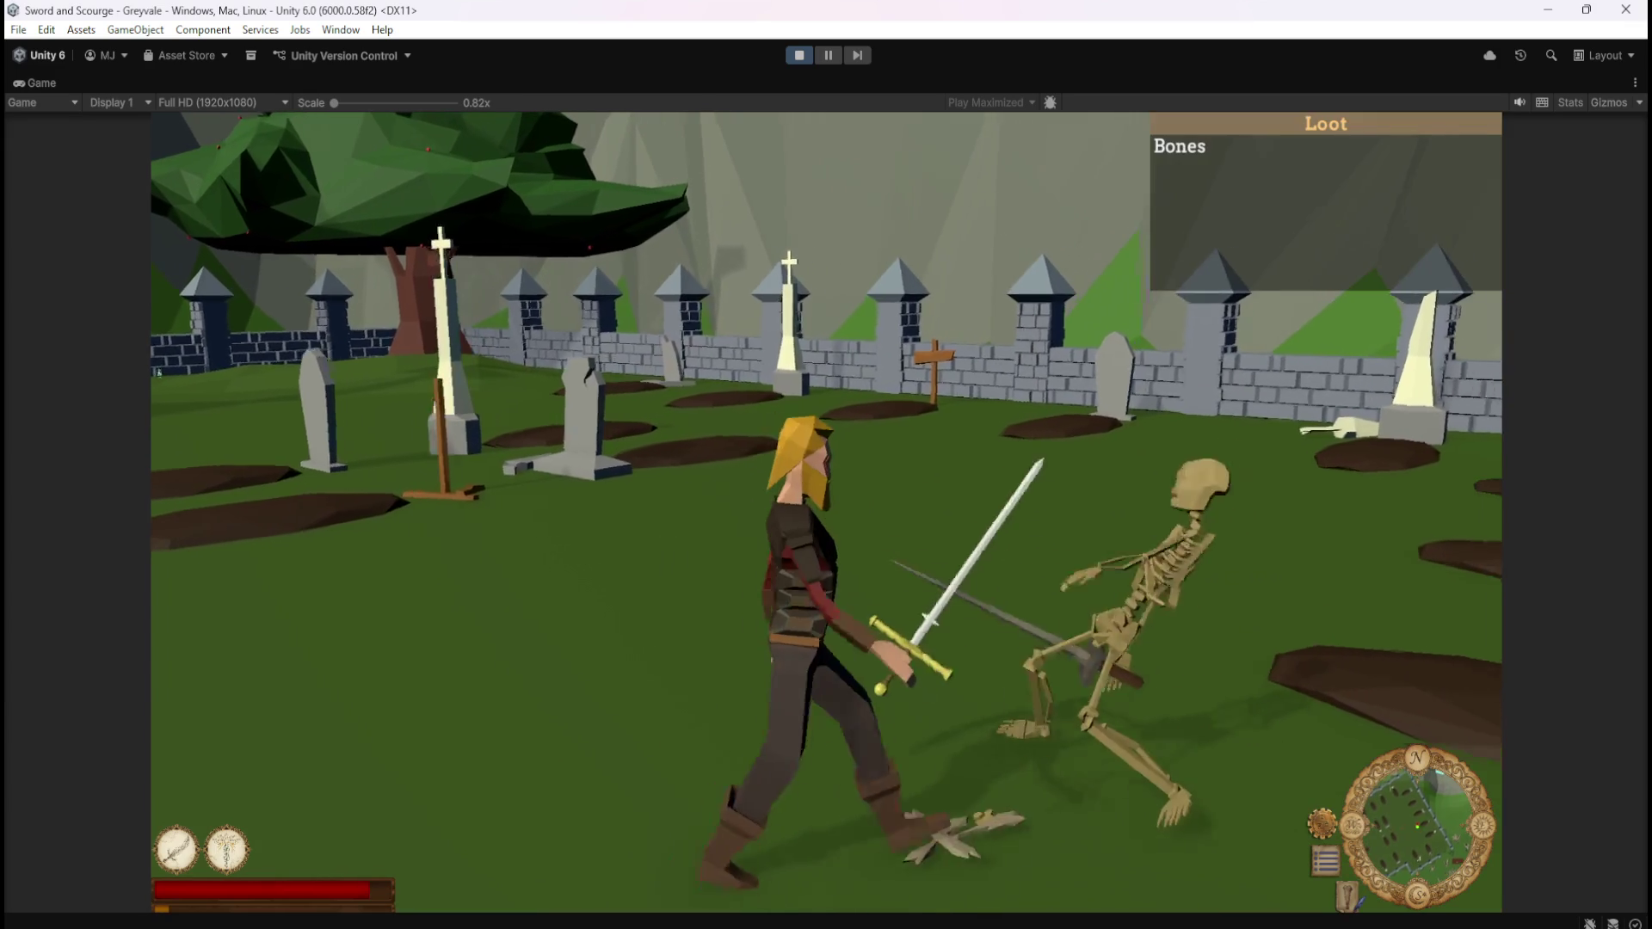
Check the character stats, then run deeper into the graveyard and kill the first skeleton
key("c")
key("c")
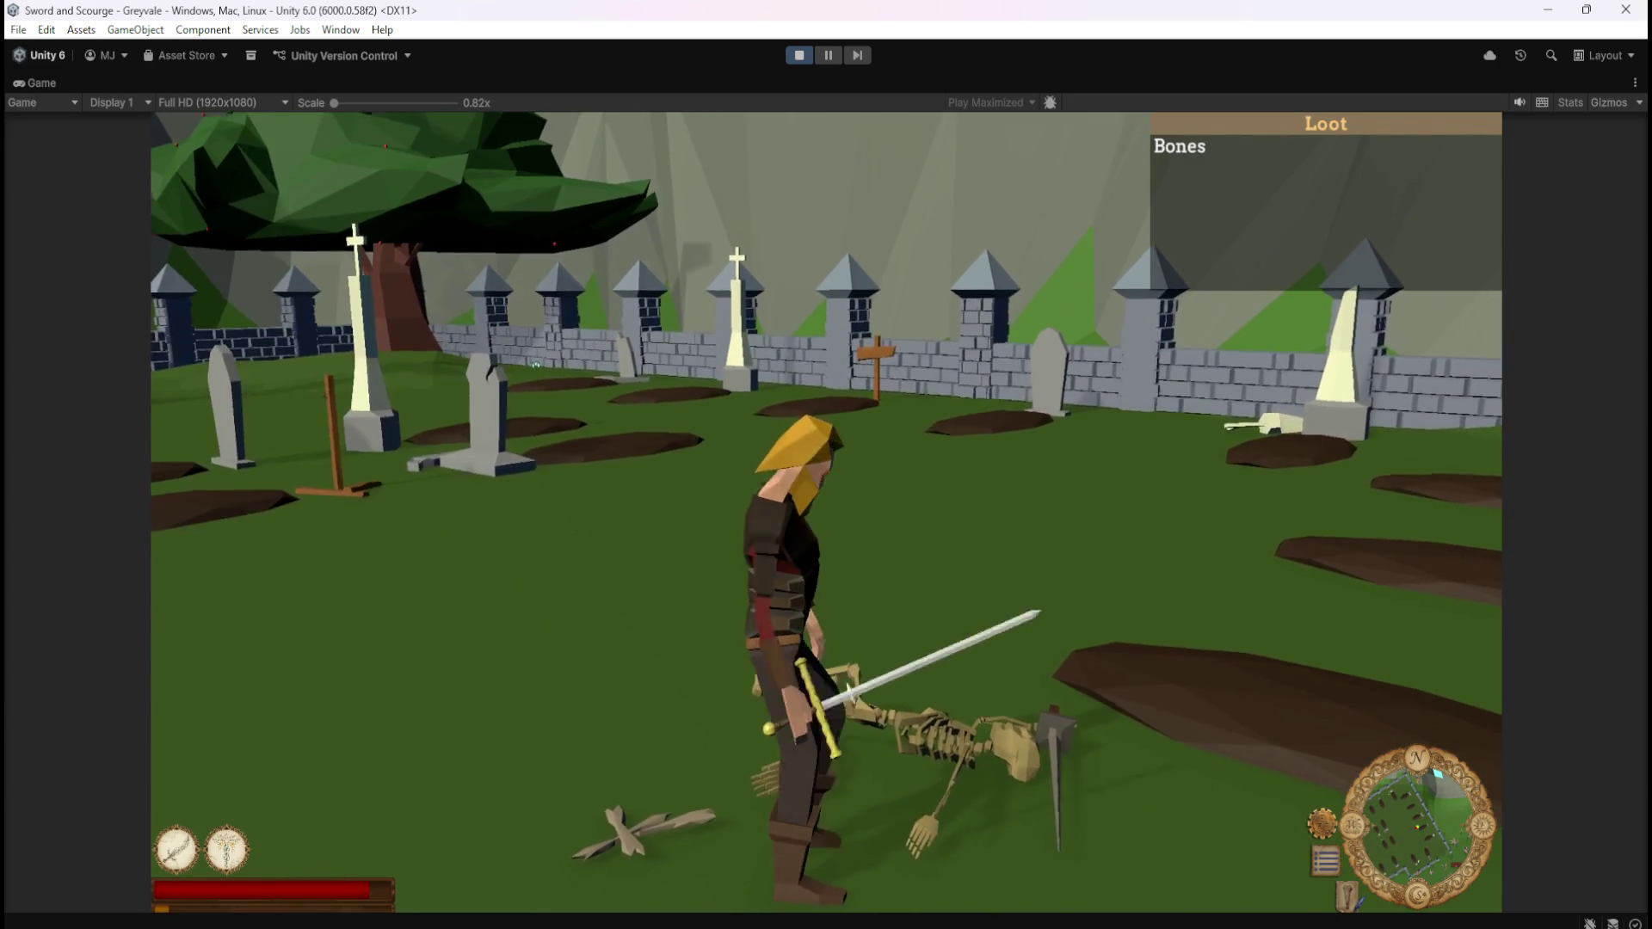
key("a")
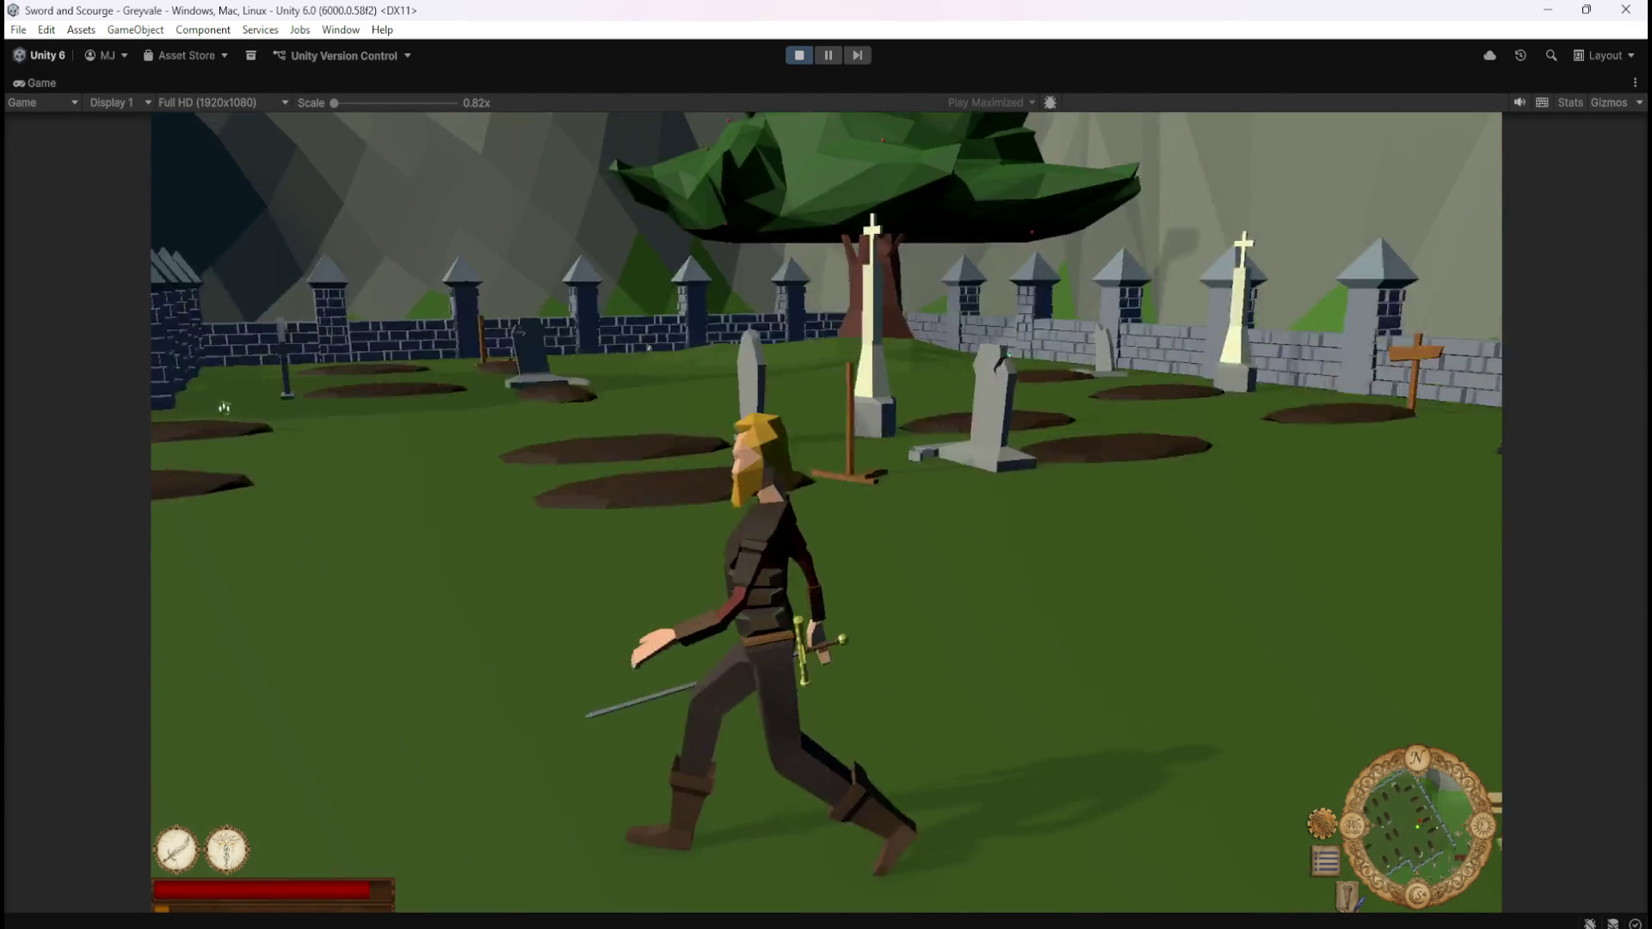
key("d")
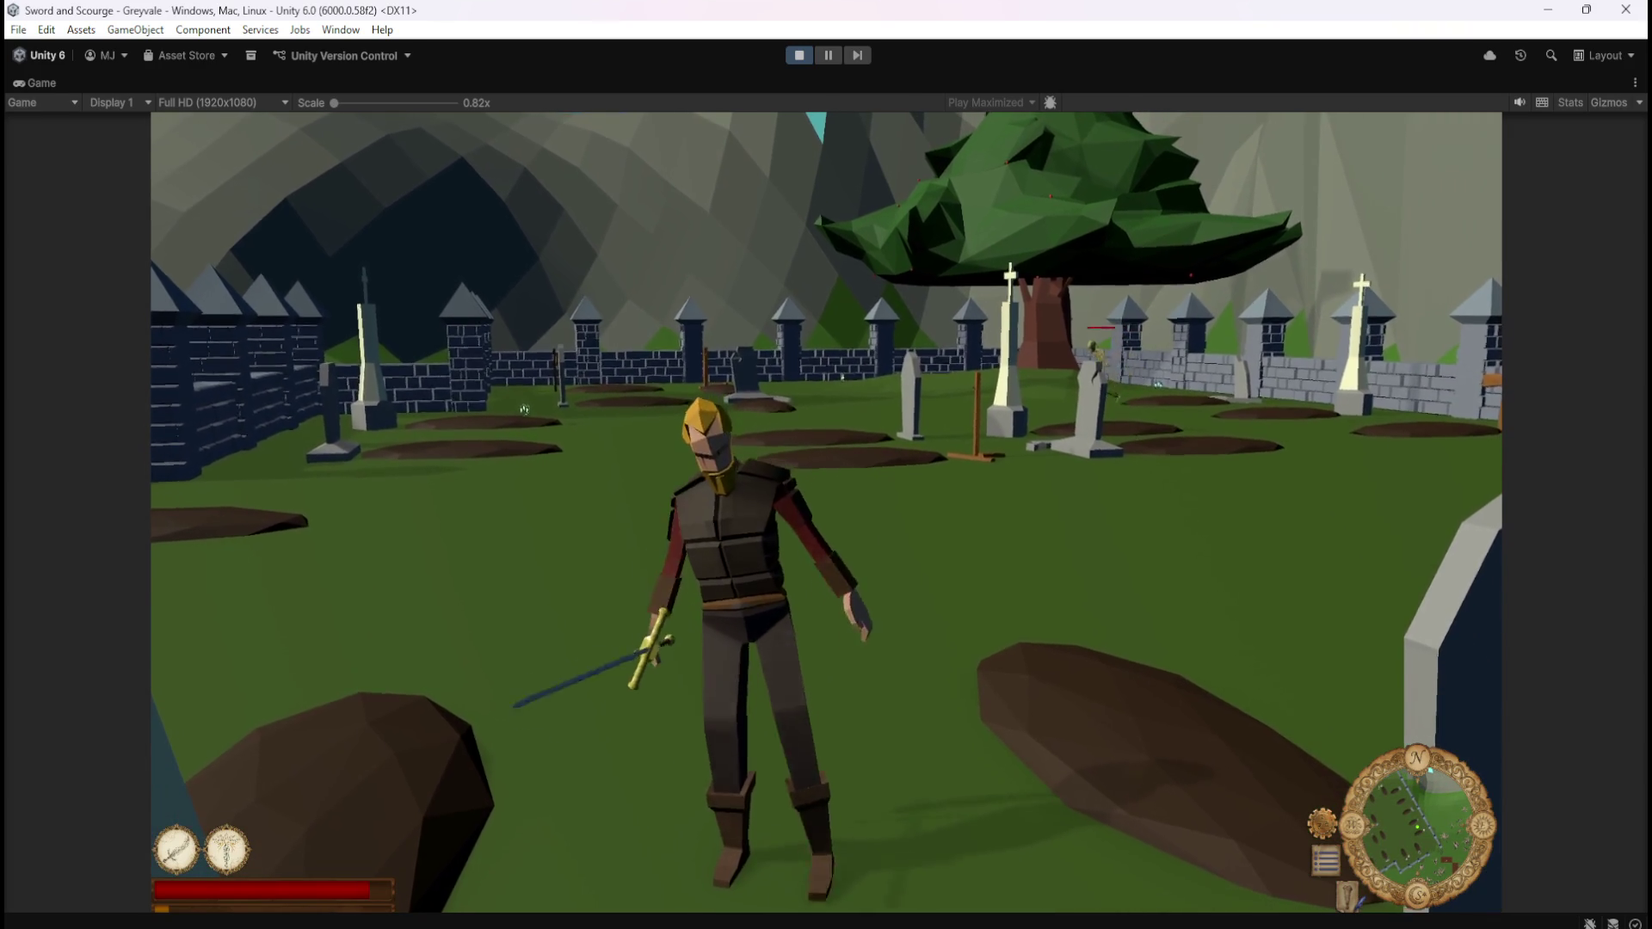
key("w")
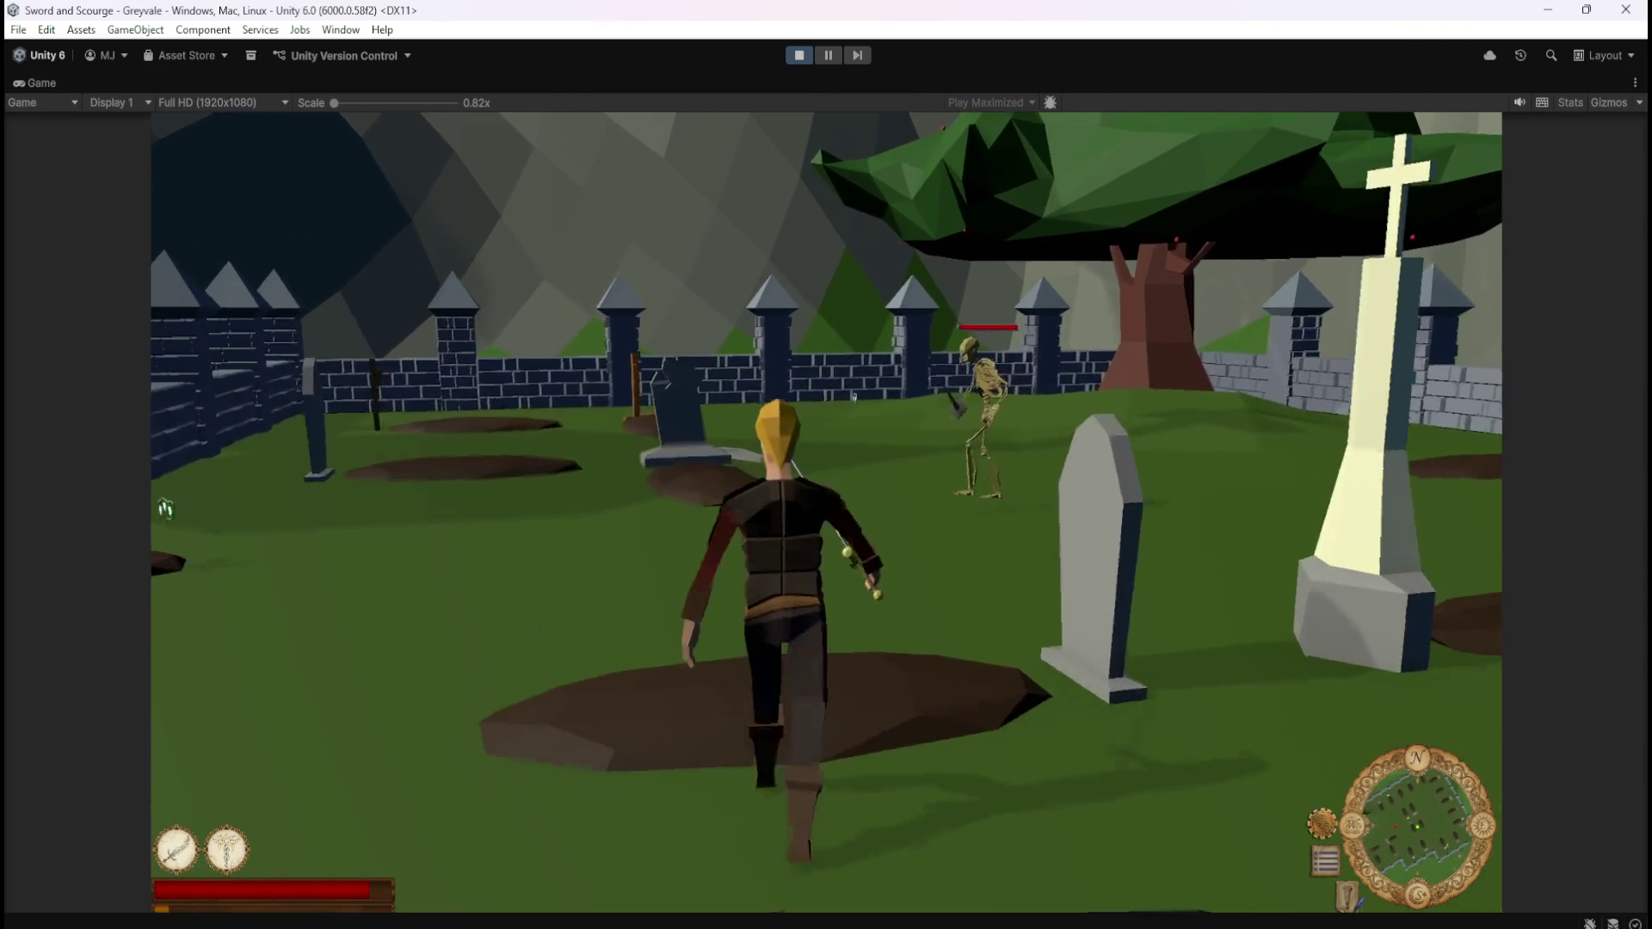
left_click(851, 396)
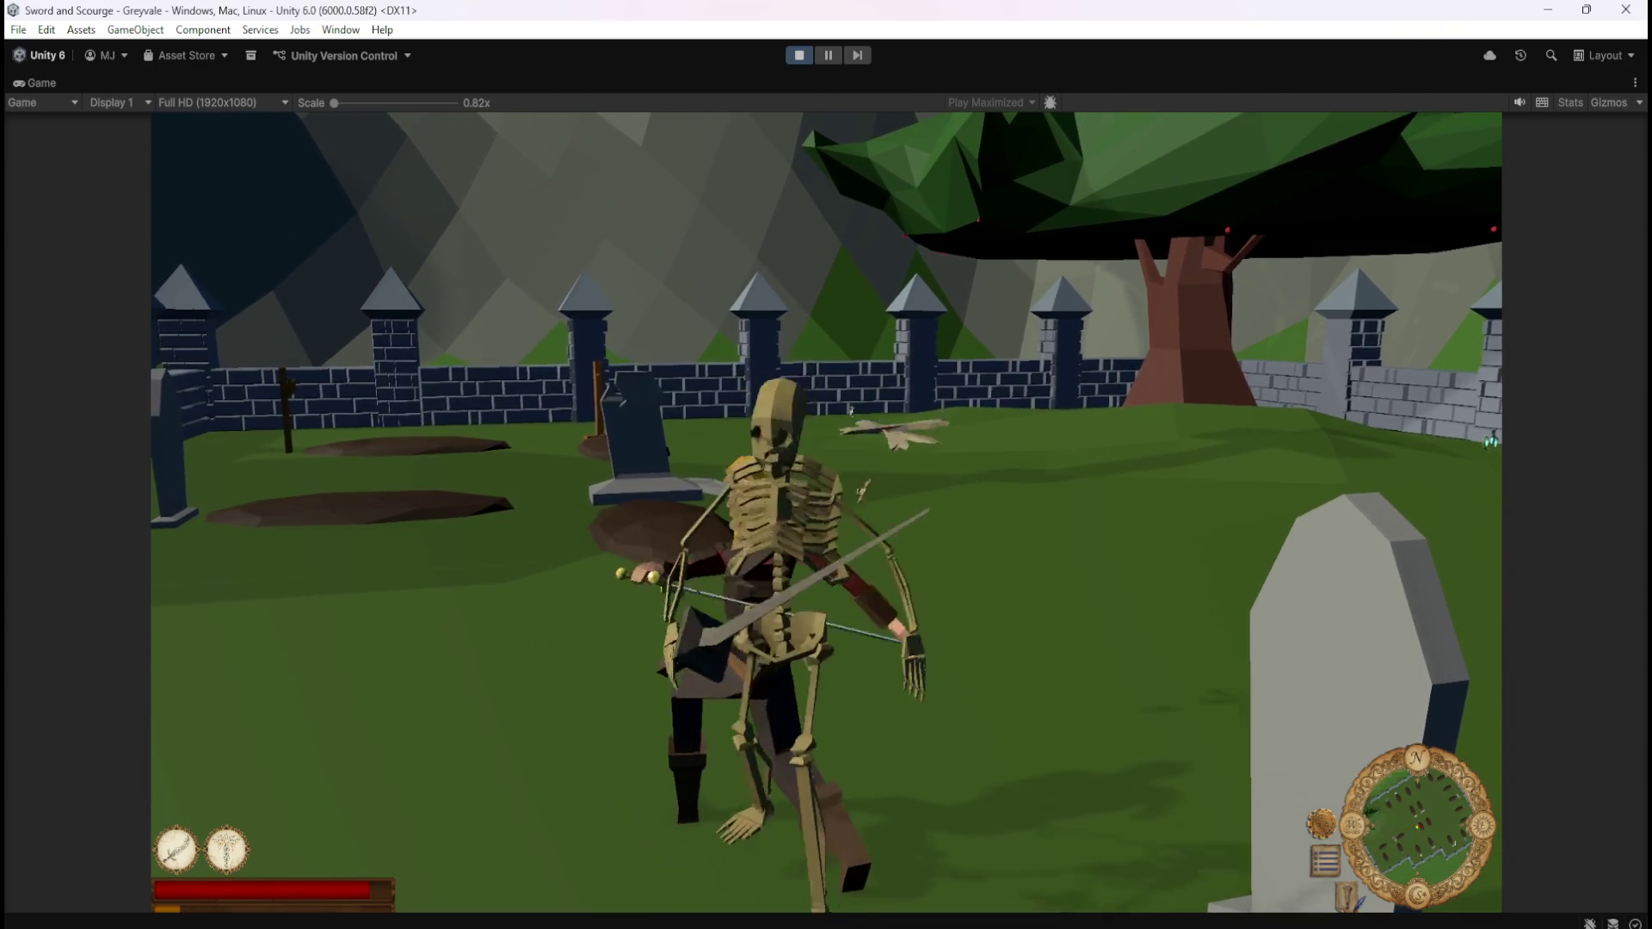
left_click(851, 410)
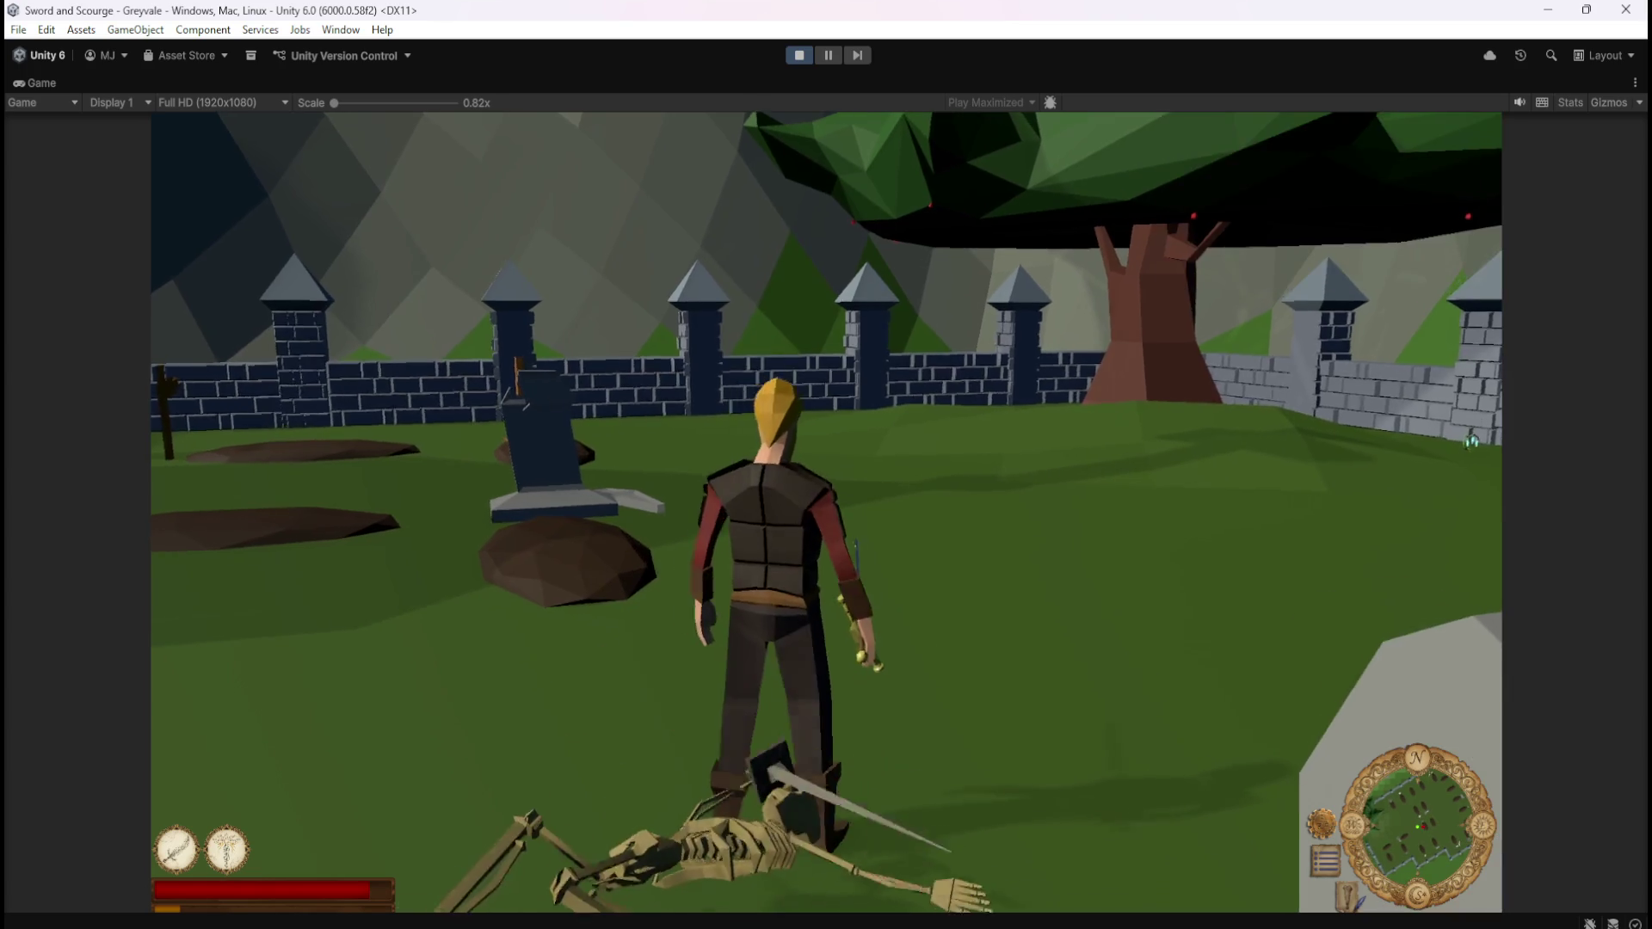
Run across the graveyard toward the back wall, attacking the next skeletons on the way
key("s")
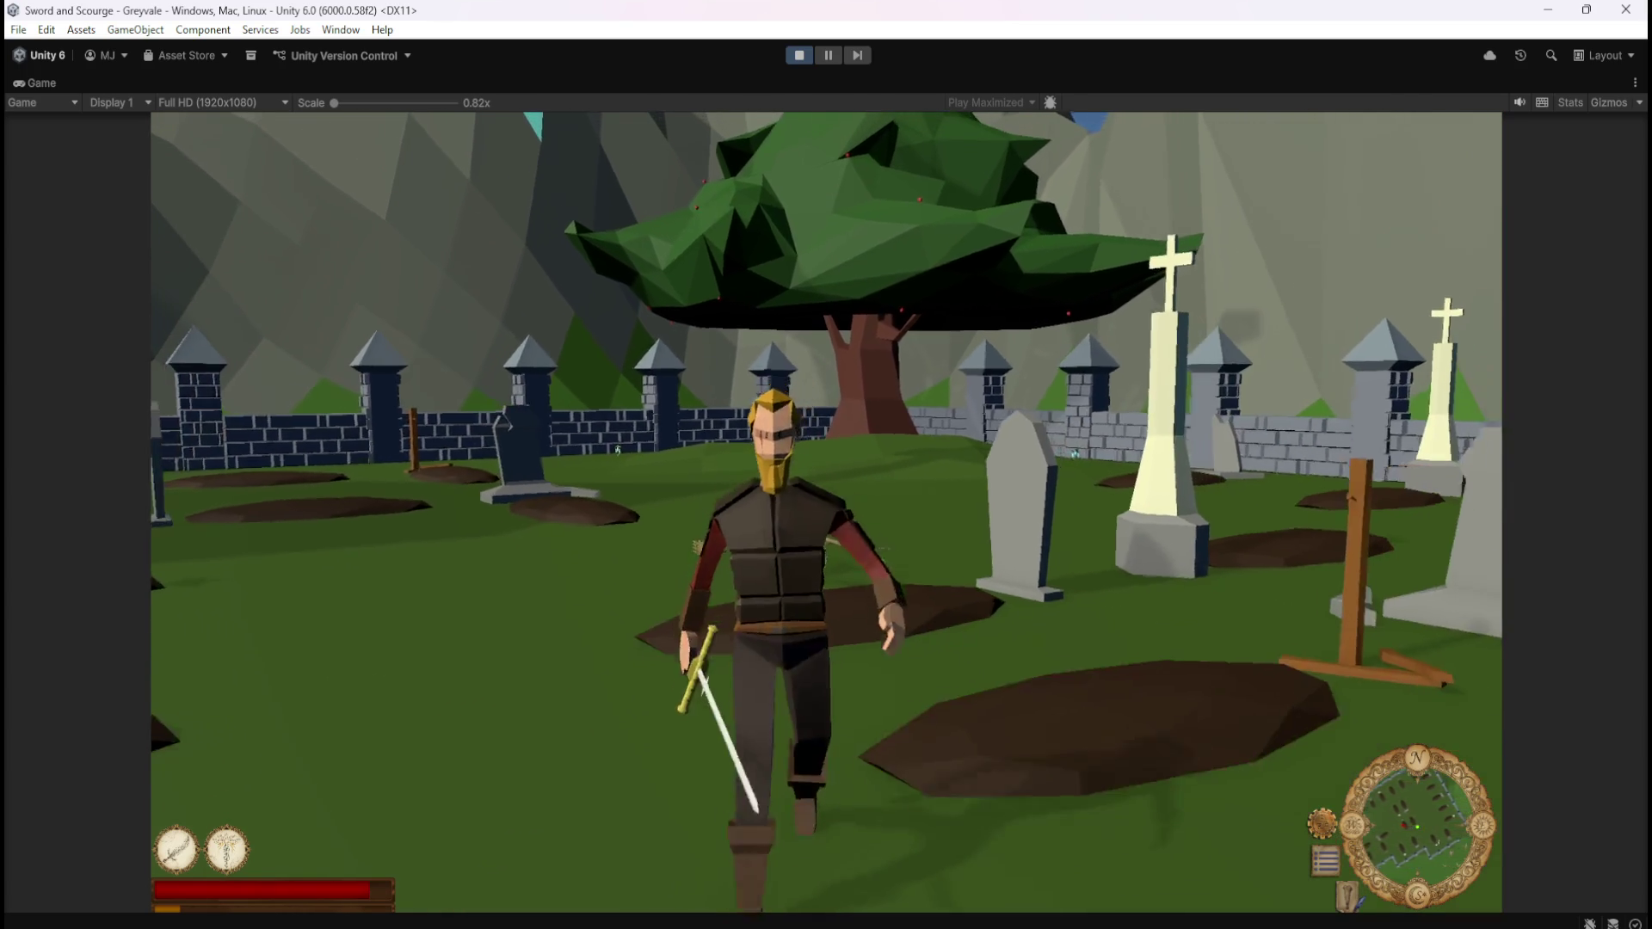
key("d")
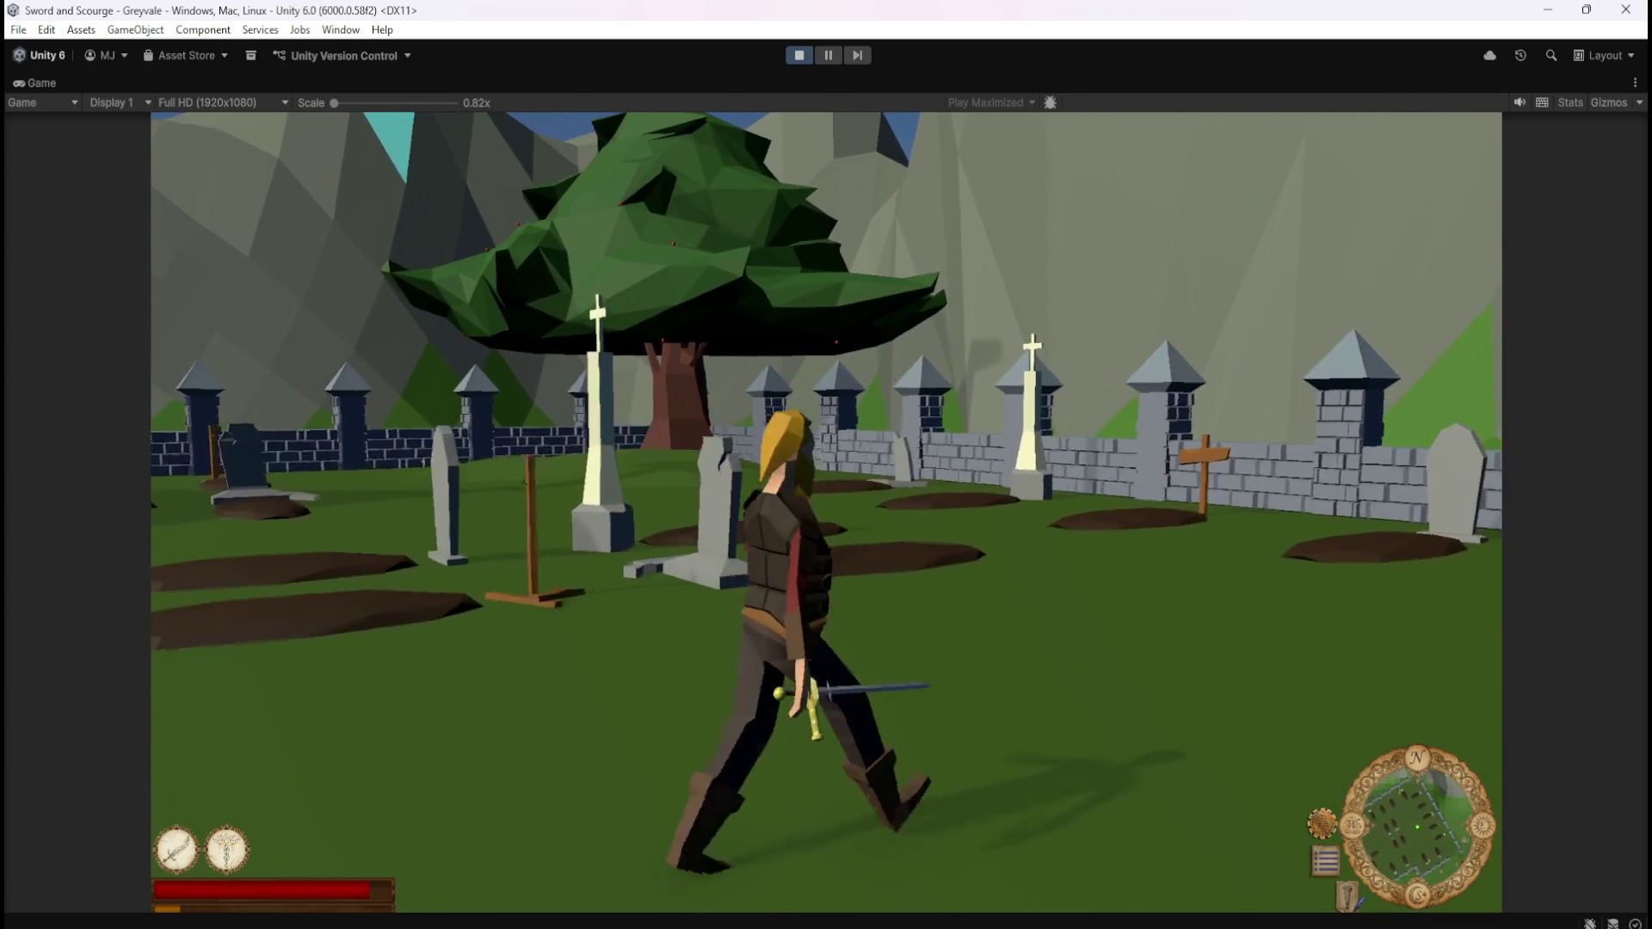
key("w")
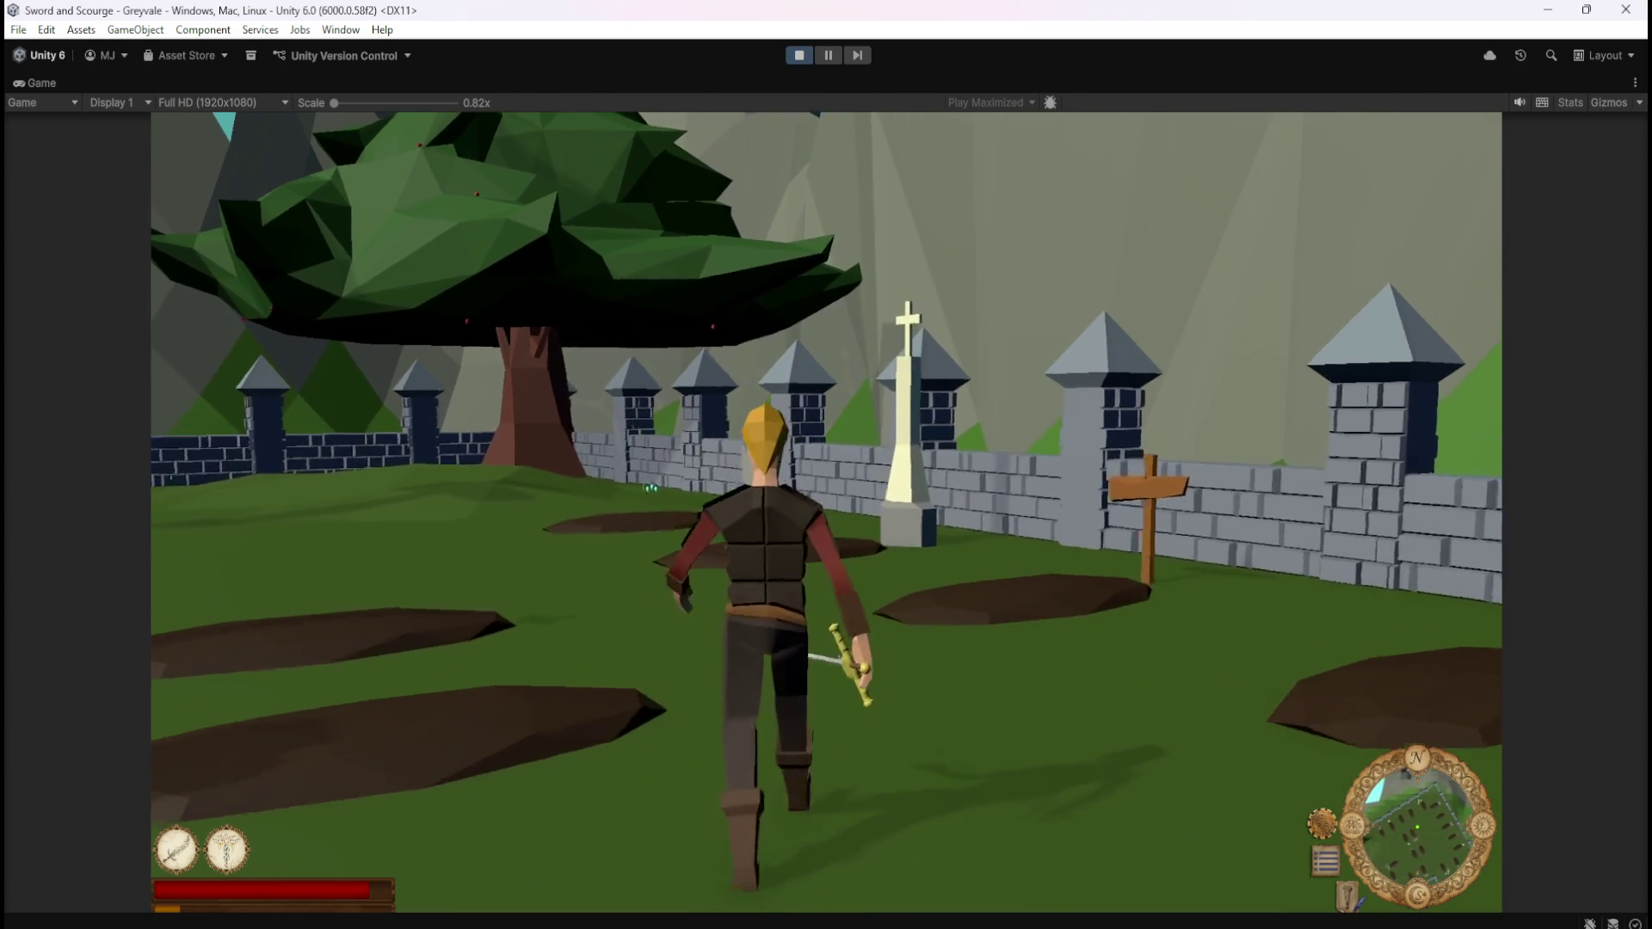
key("w")
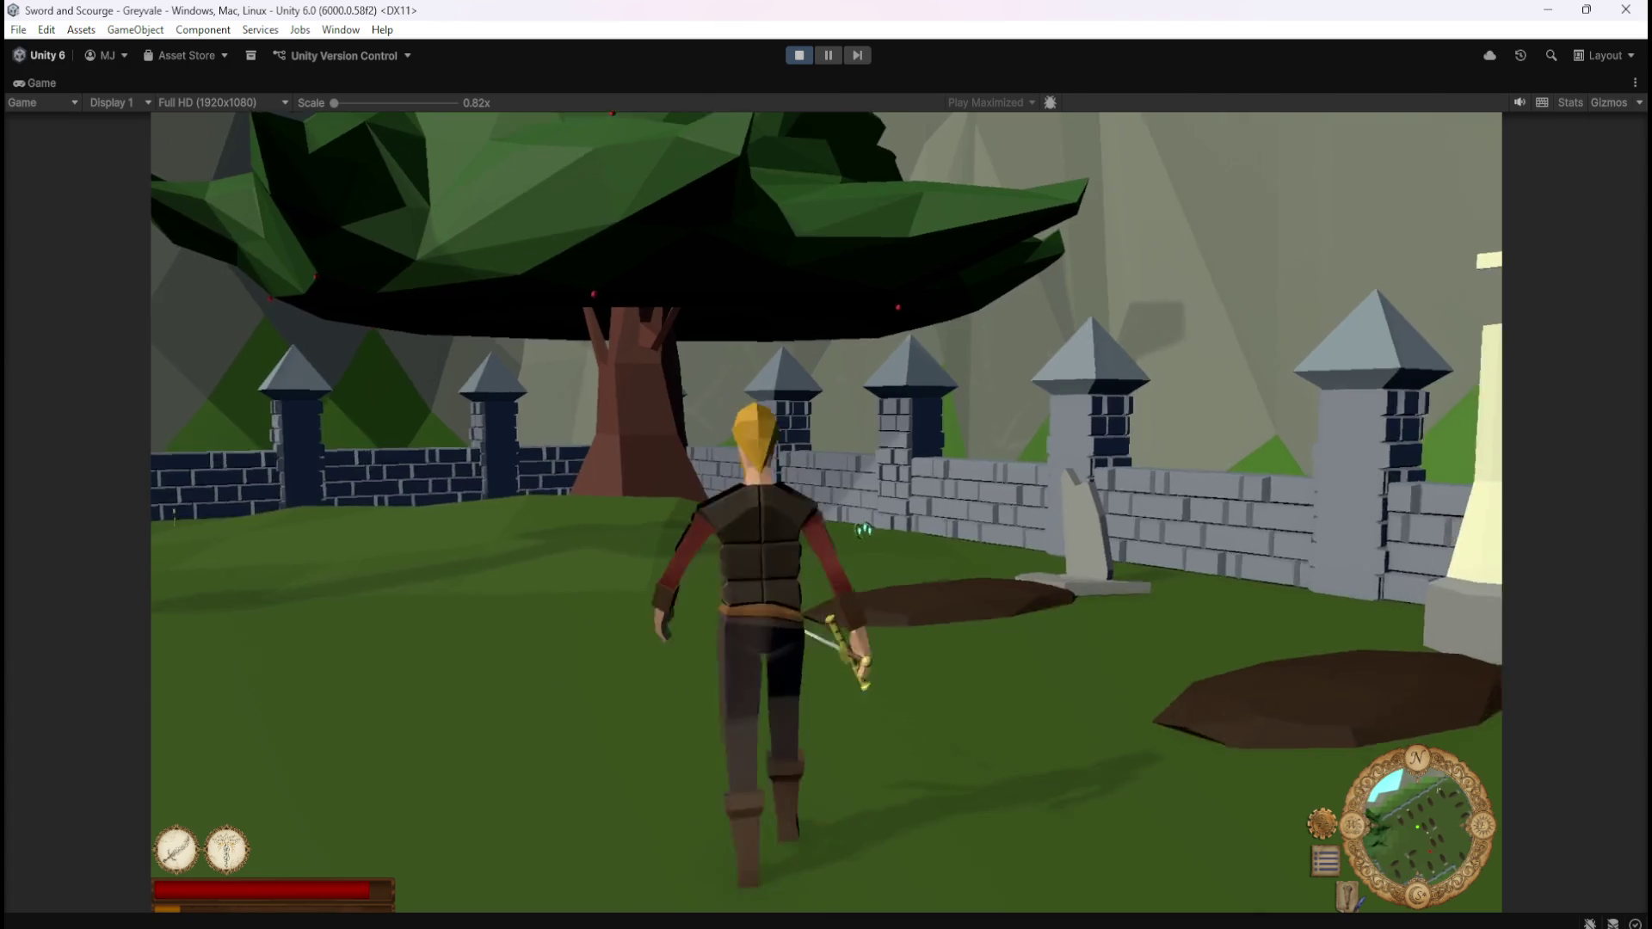
key("w")
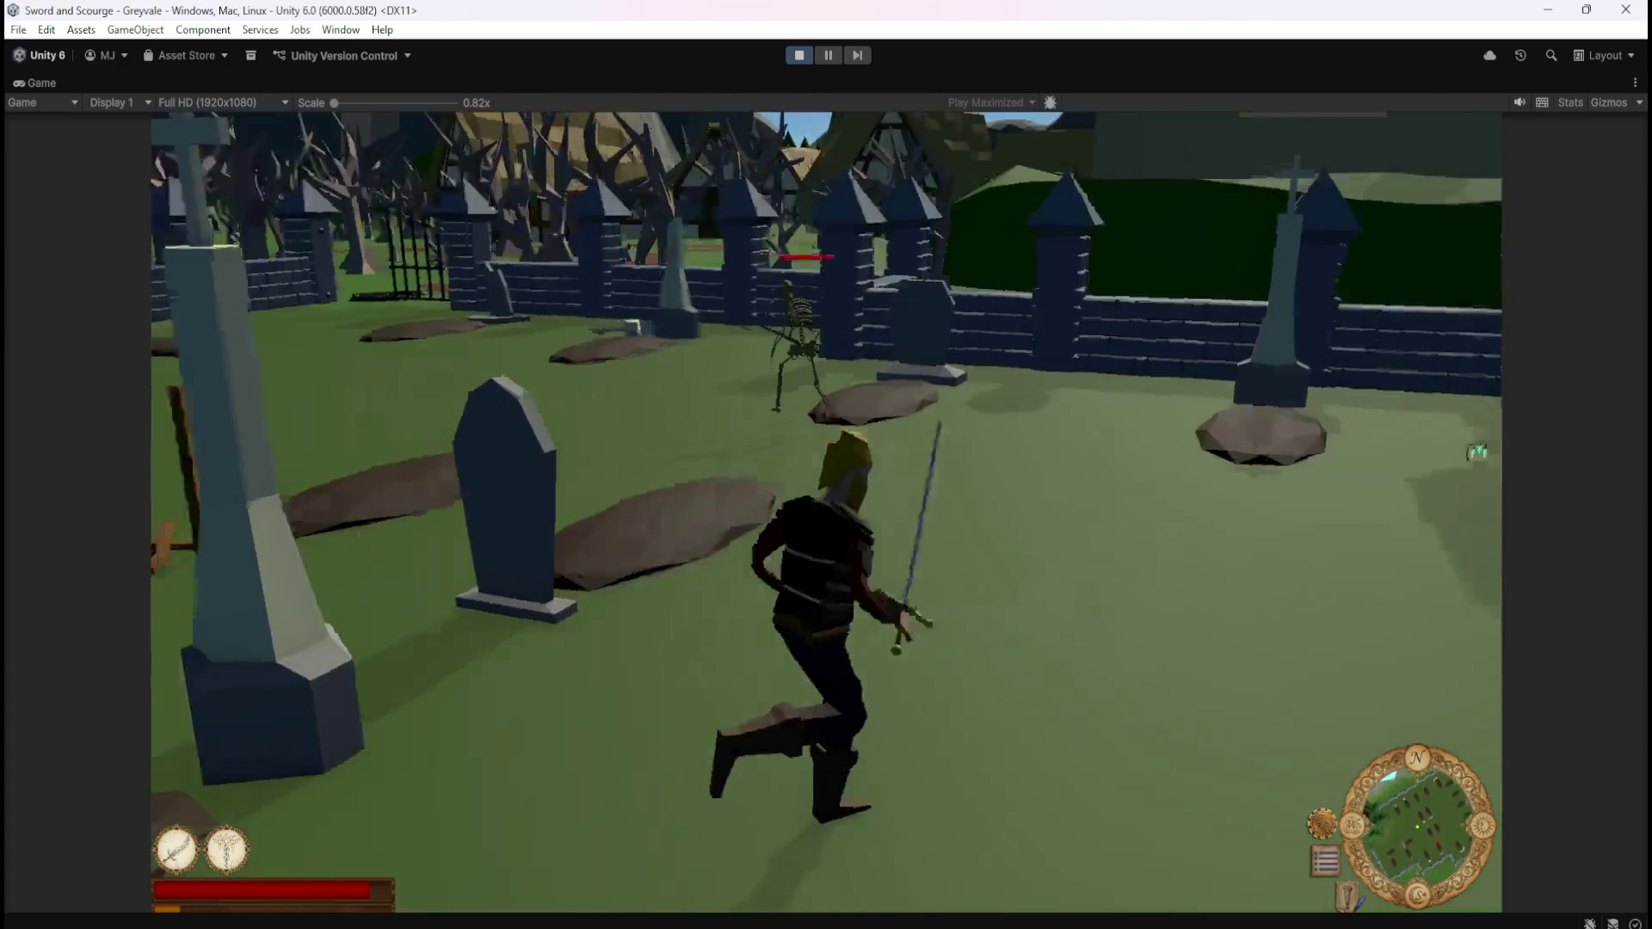
key("w")
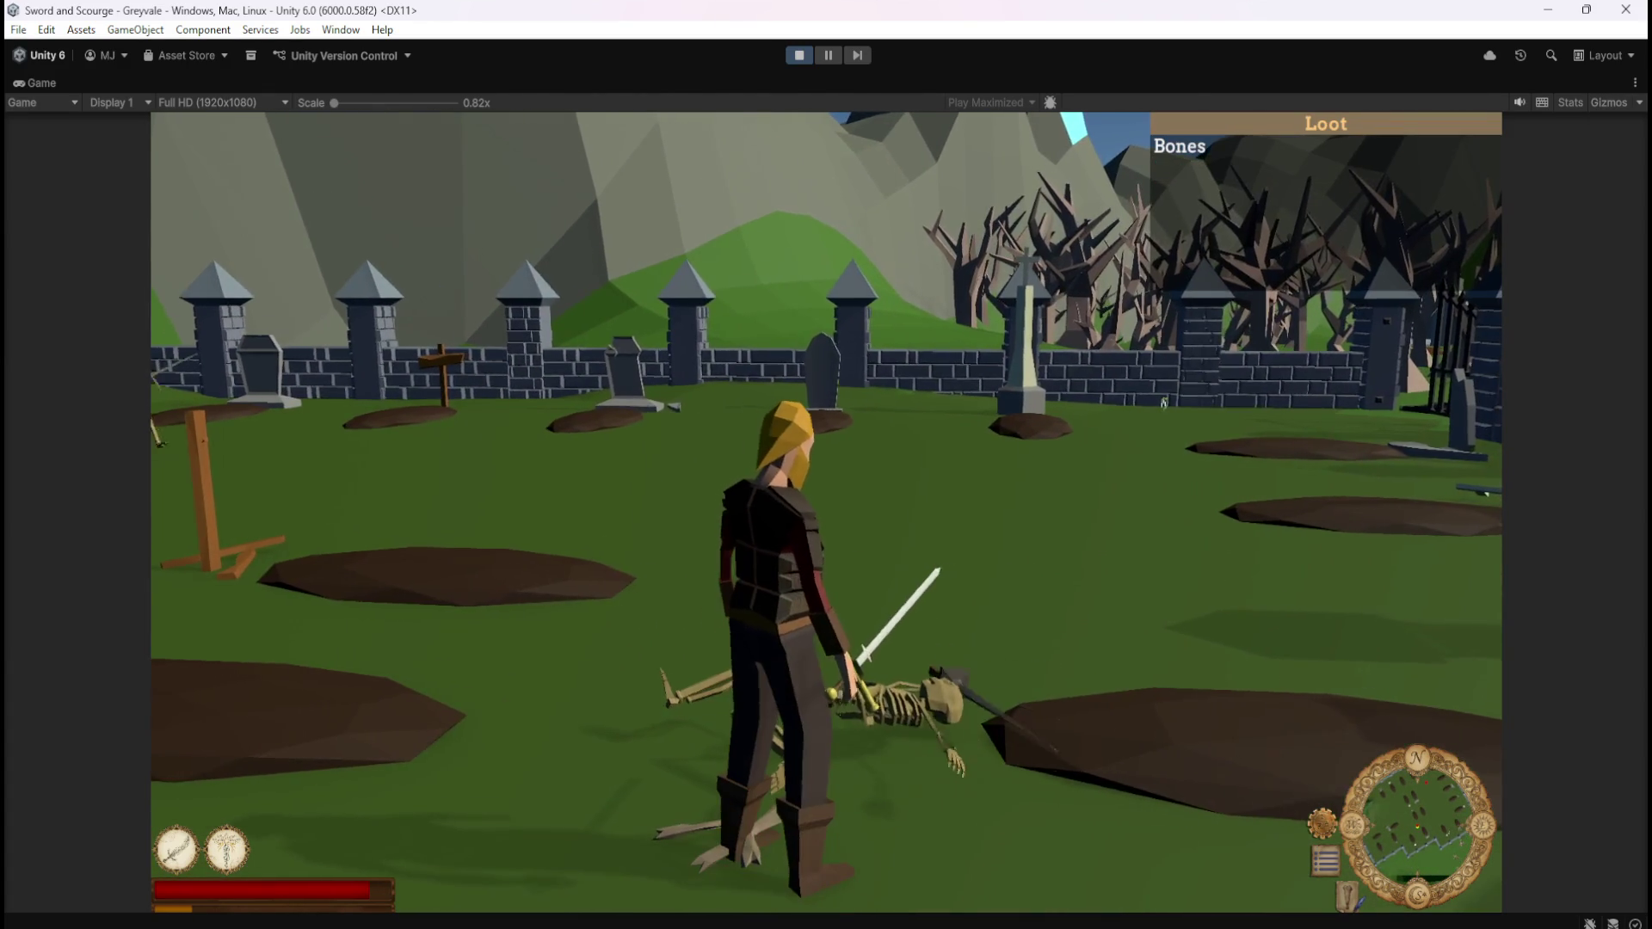
key("w")
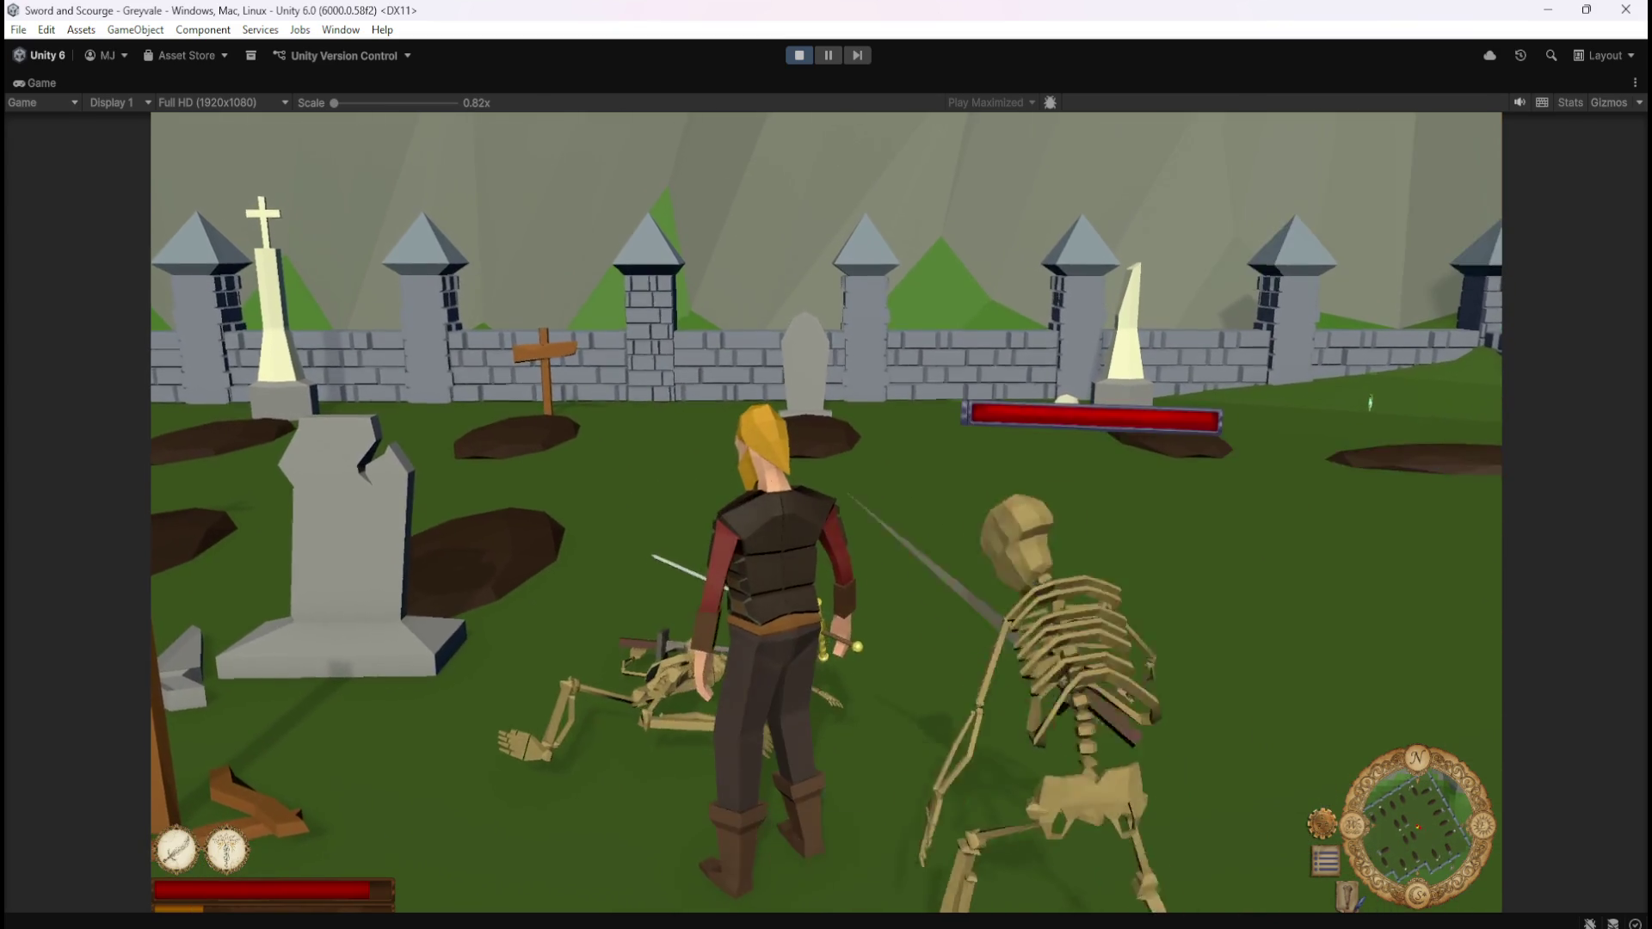
key("w")
key("w")
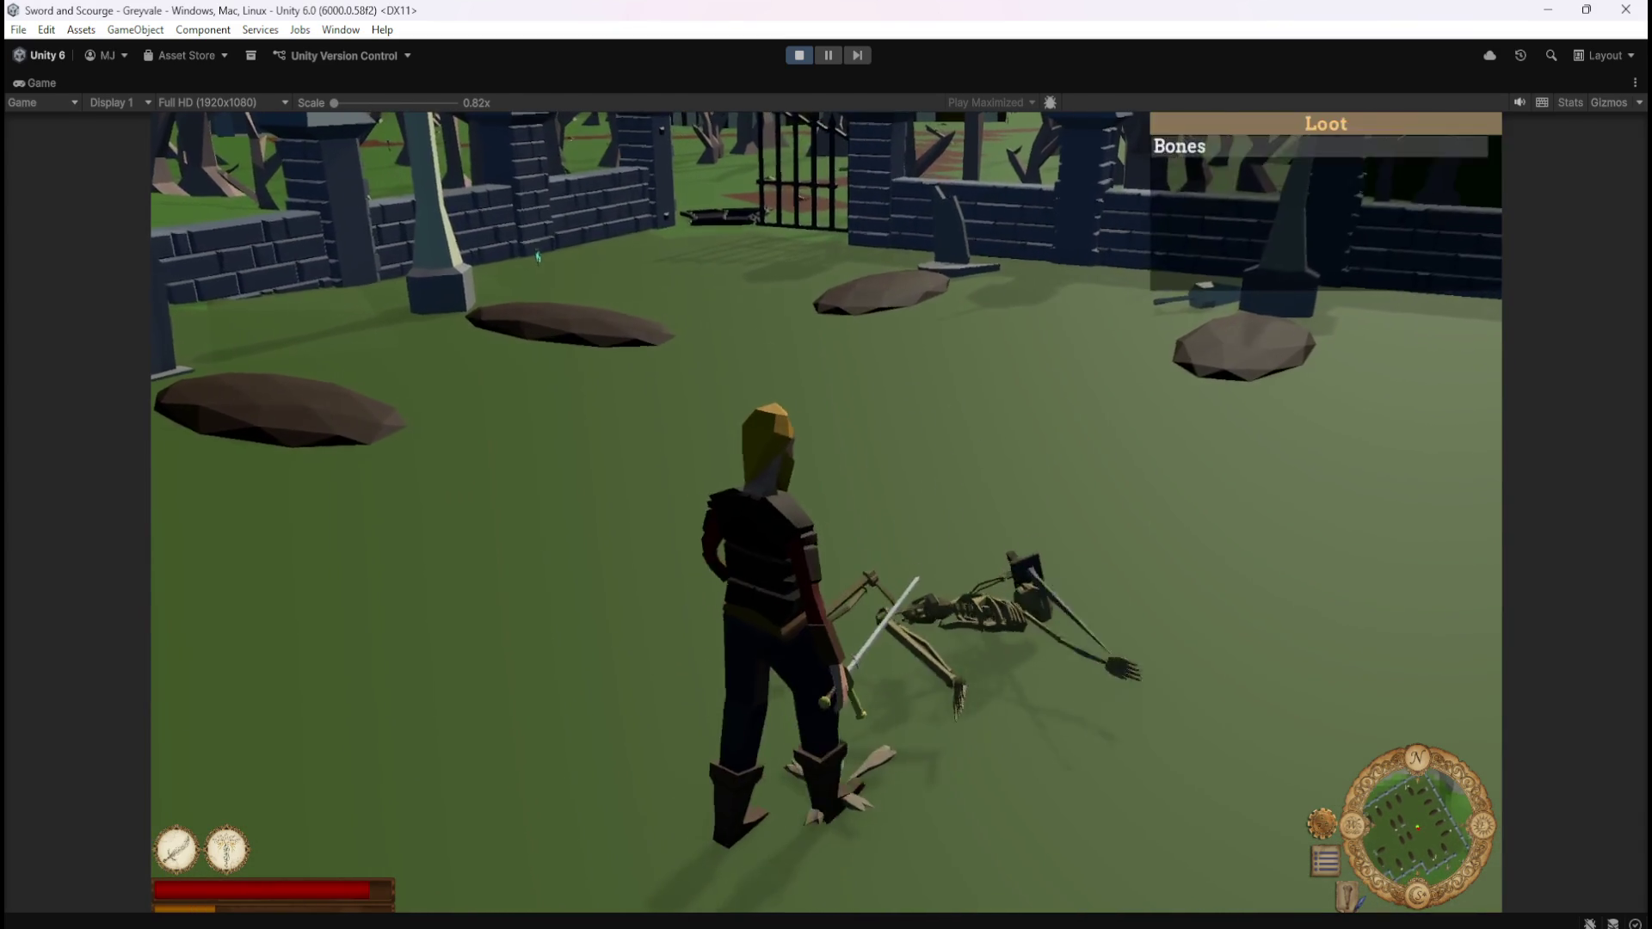
Review the Bones loot in the inventory, then swing the sword at the approaching skeletons
key("i")
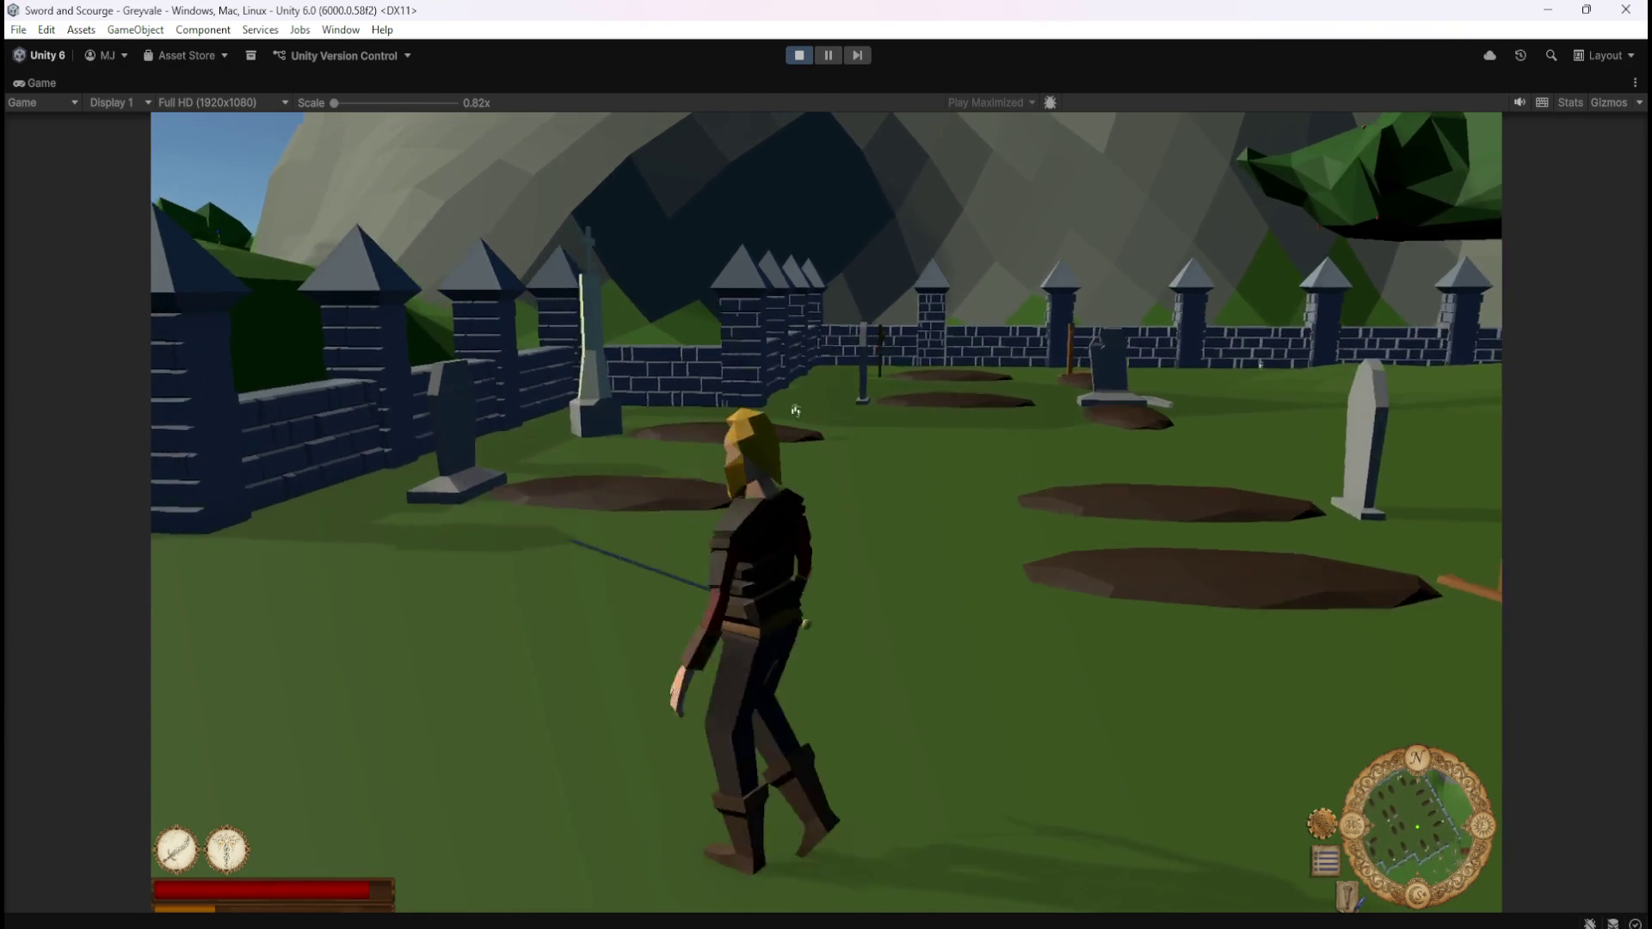
left_click(791, 409)
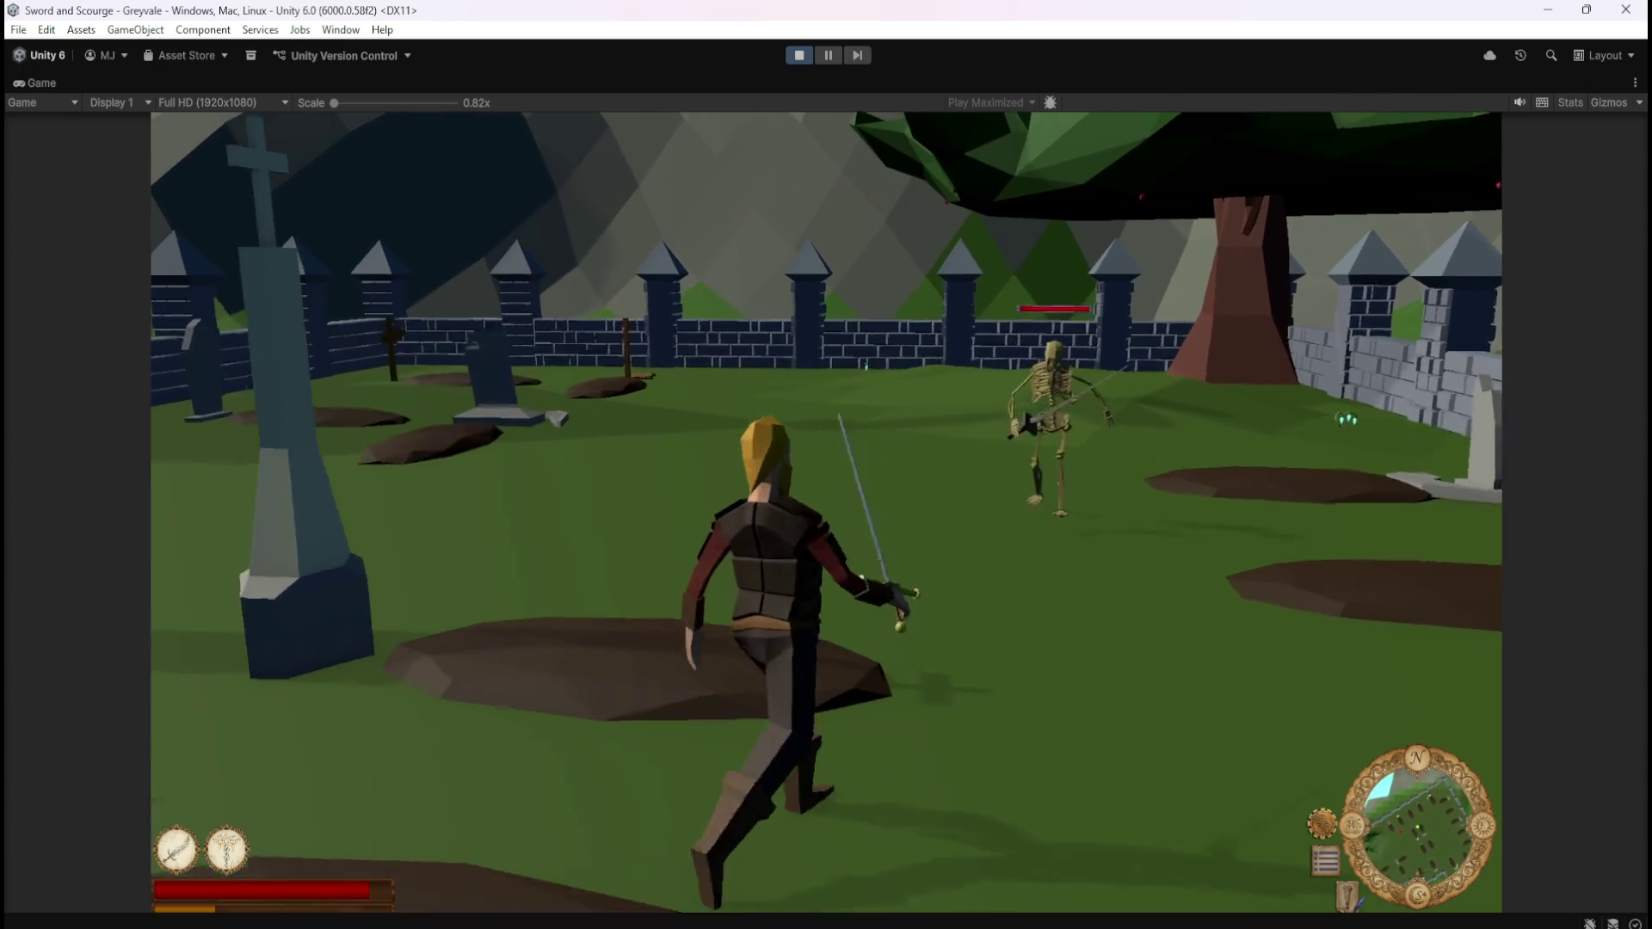
left_click(826, 511)
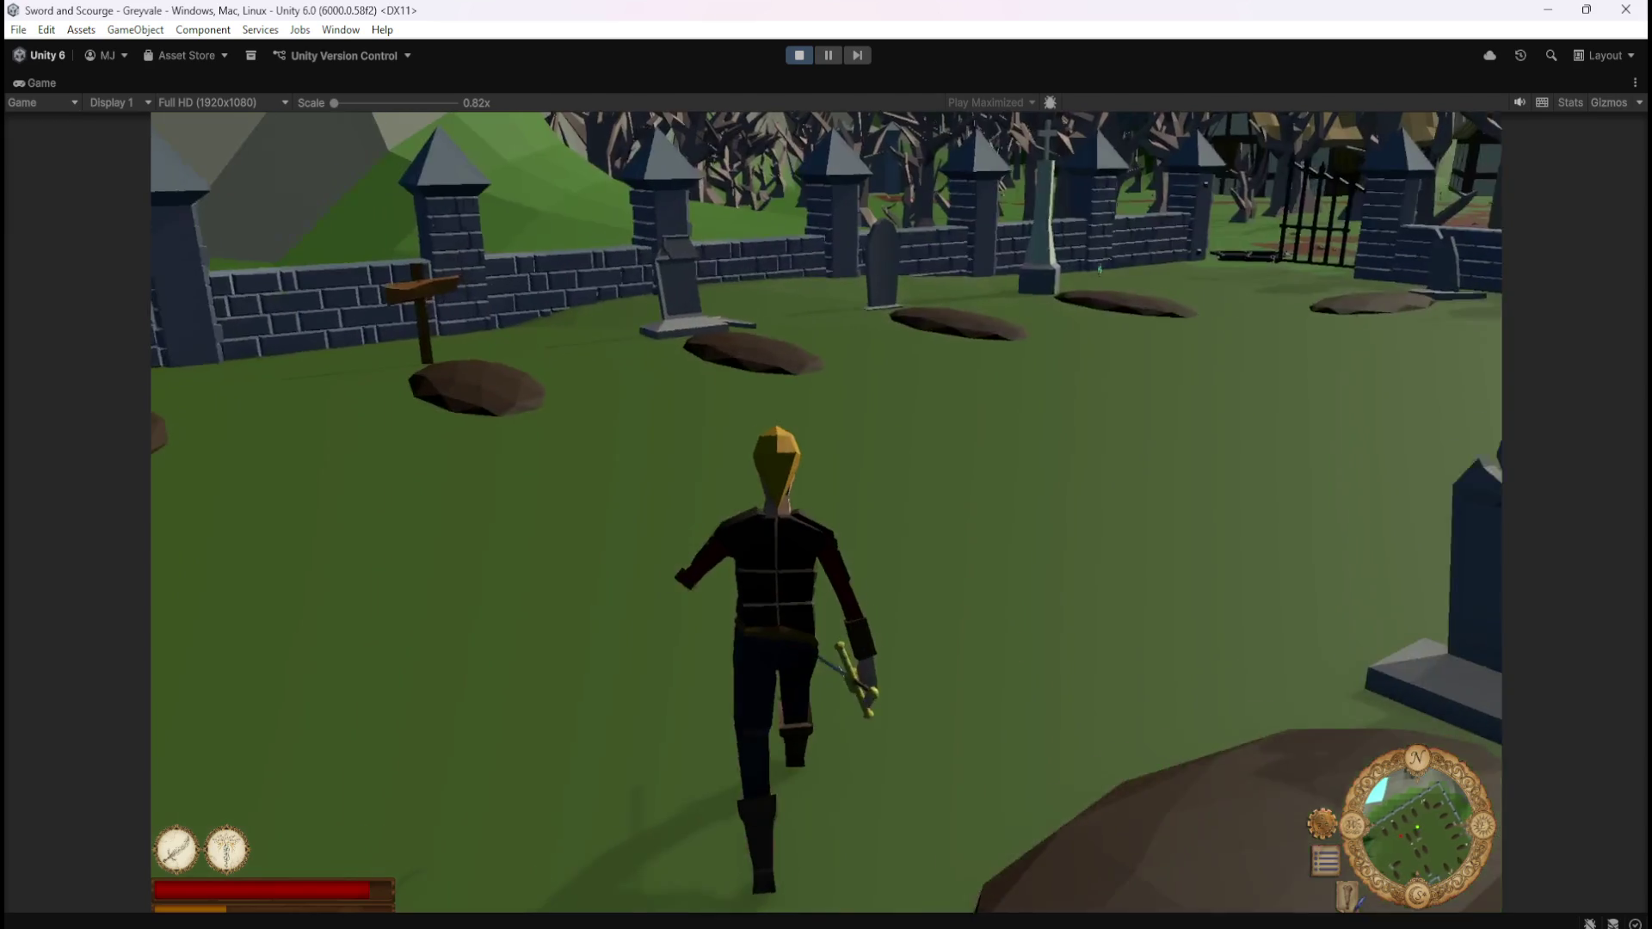
left_click(826, 512)
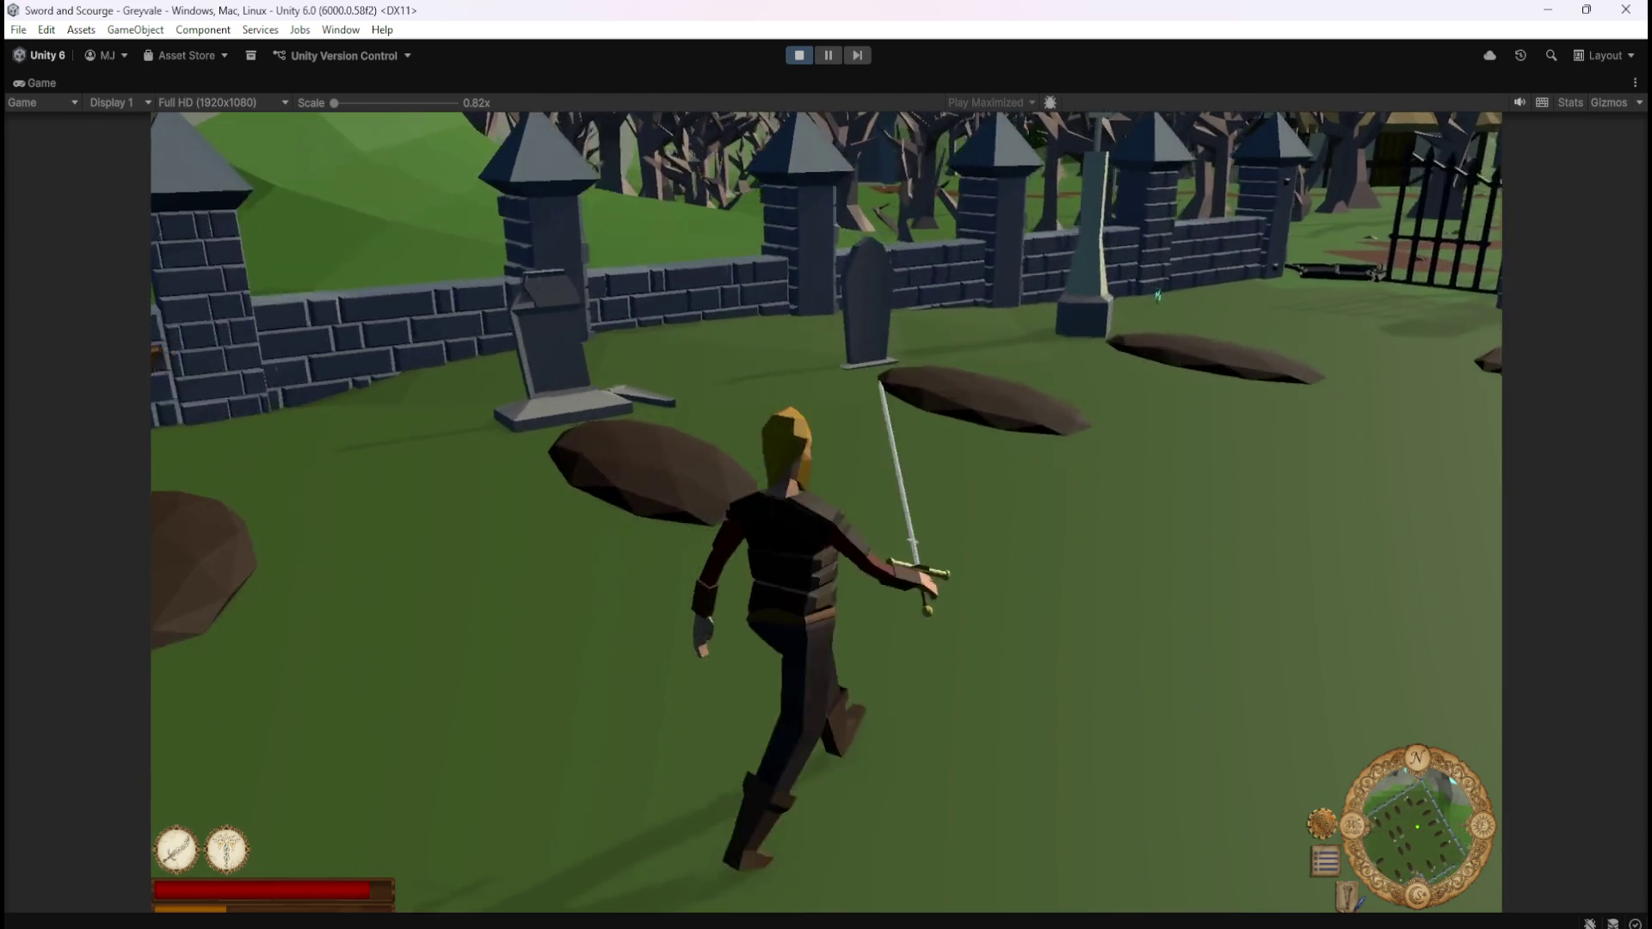
key("i")
key("i")
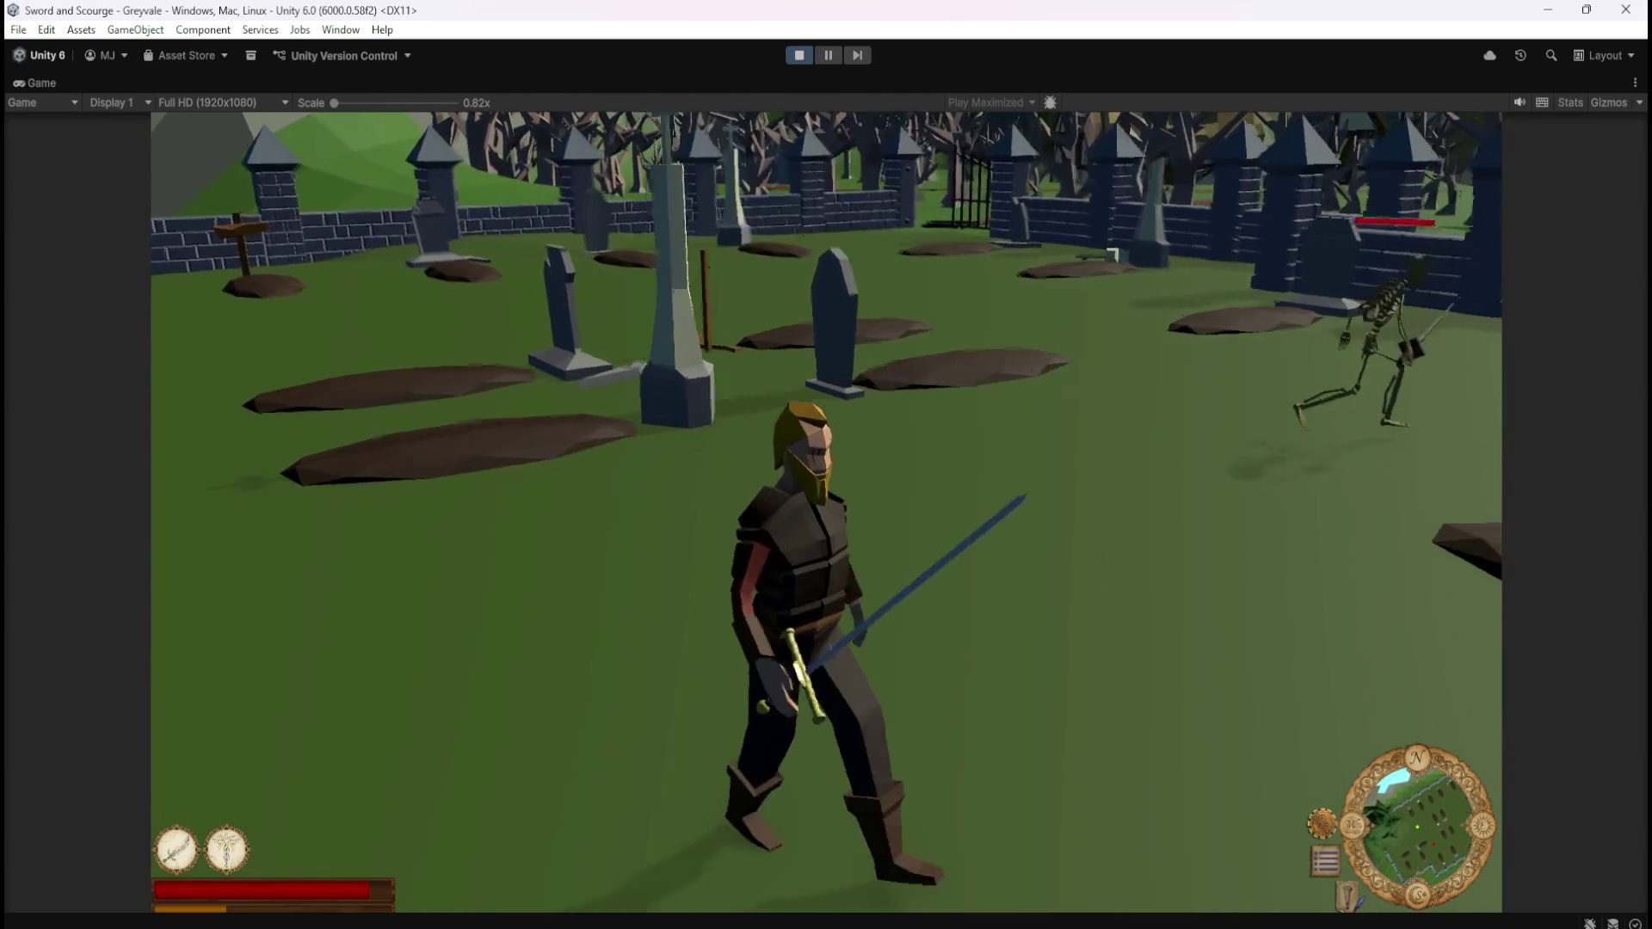
left_click(826, 512)
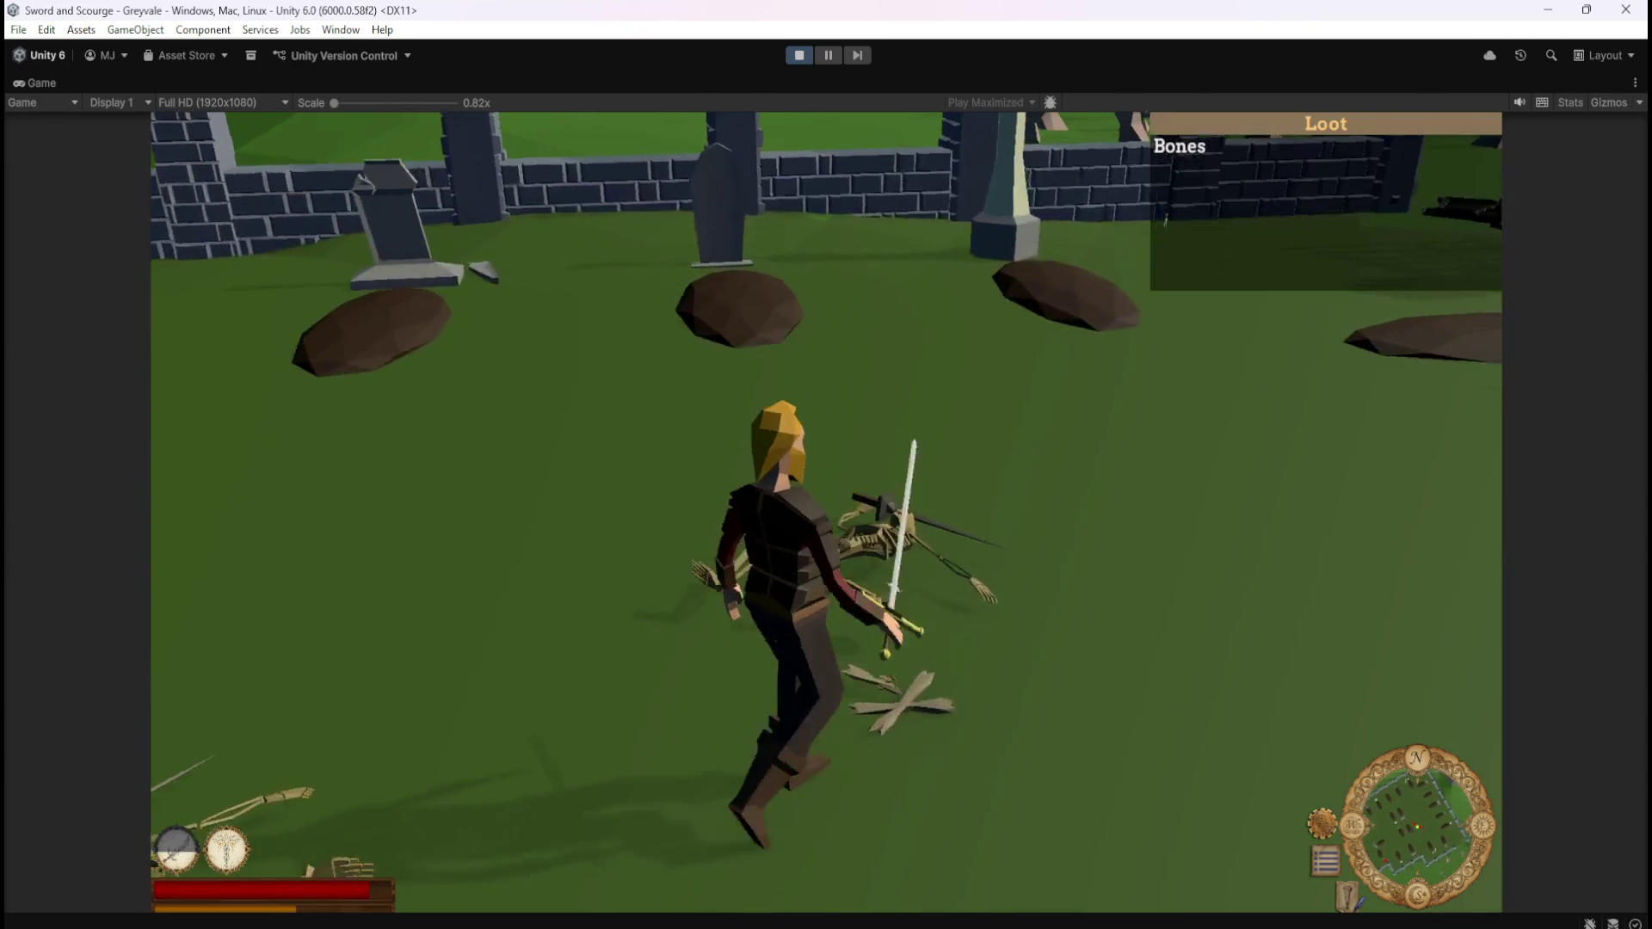
Check the inventory for the collected Bones and the 611 gold total
key("i")
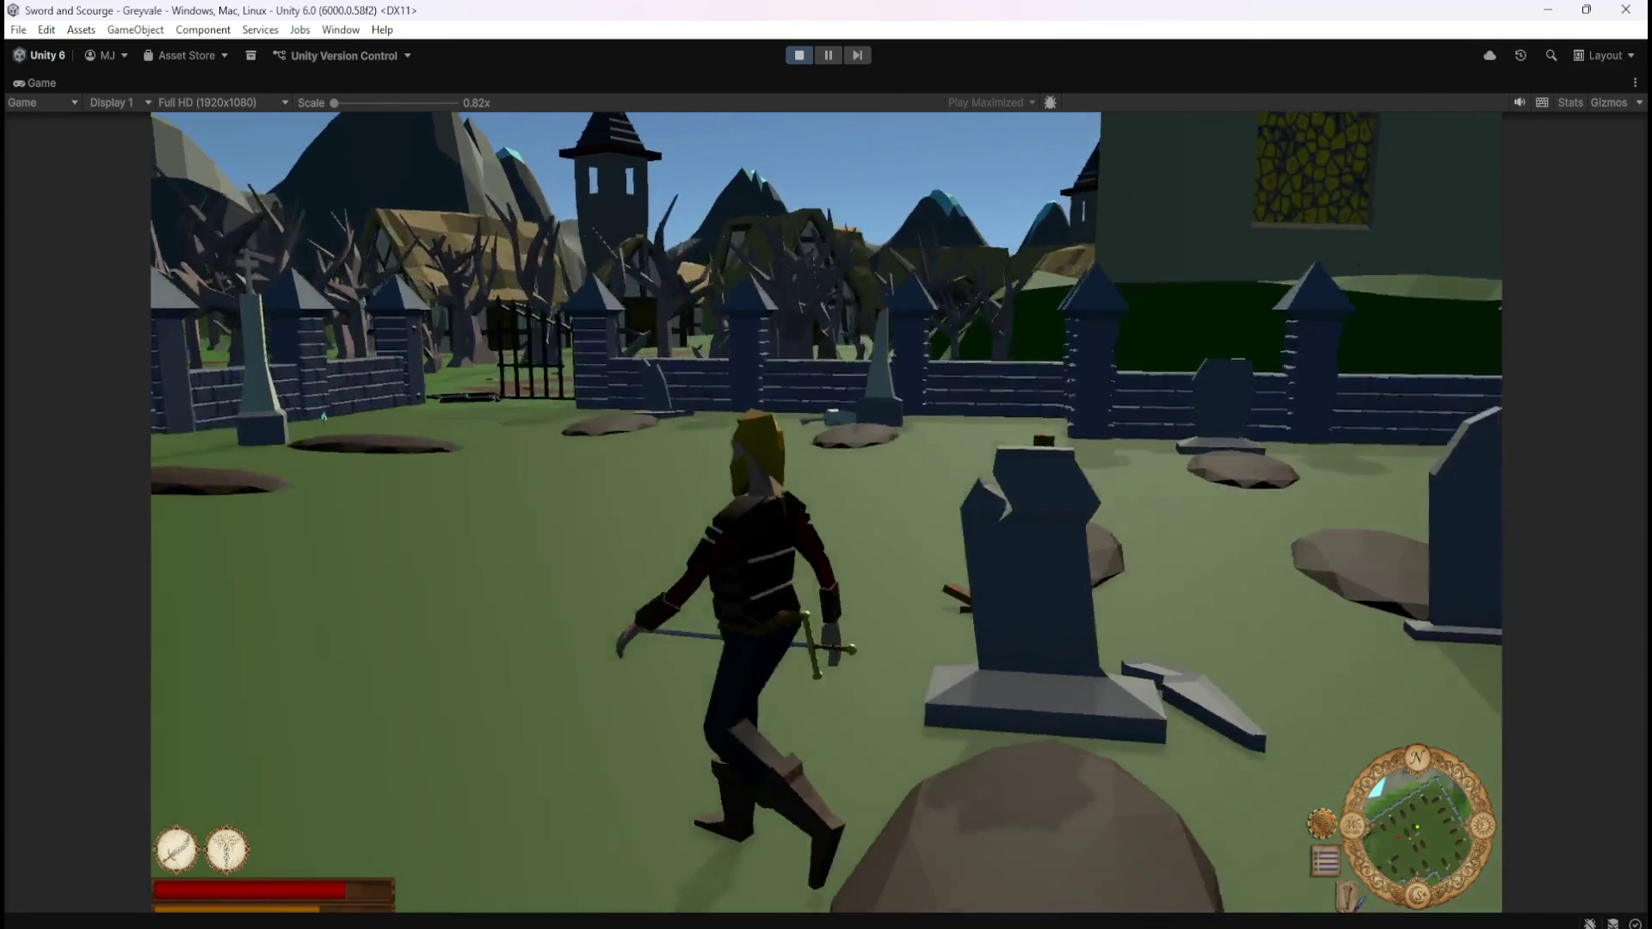
Run through the graveyard toward the tree where the skeletons stand
key("a")
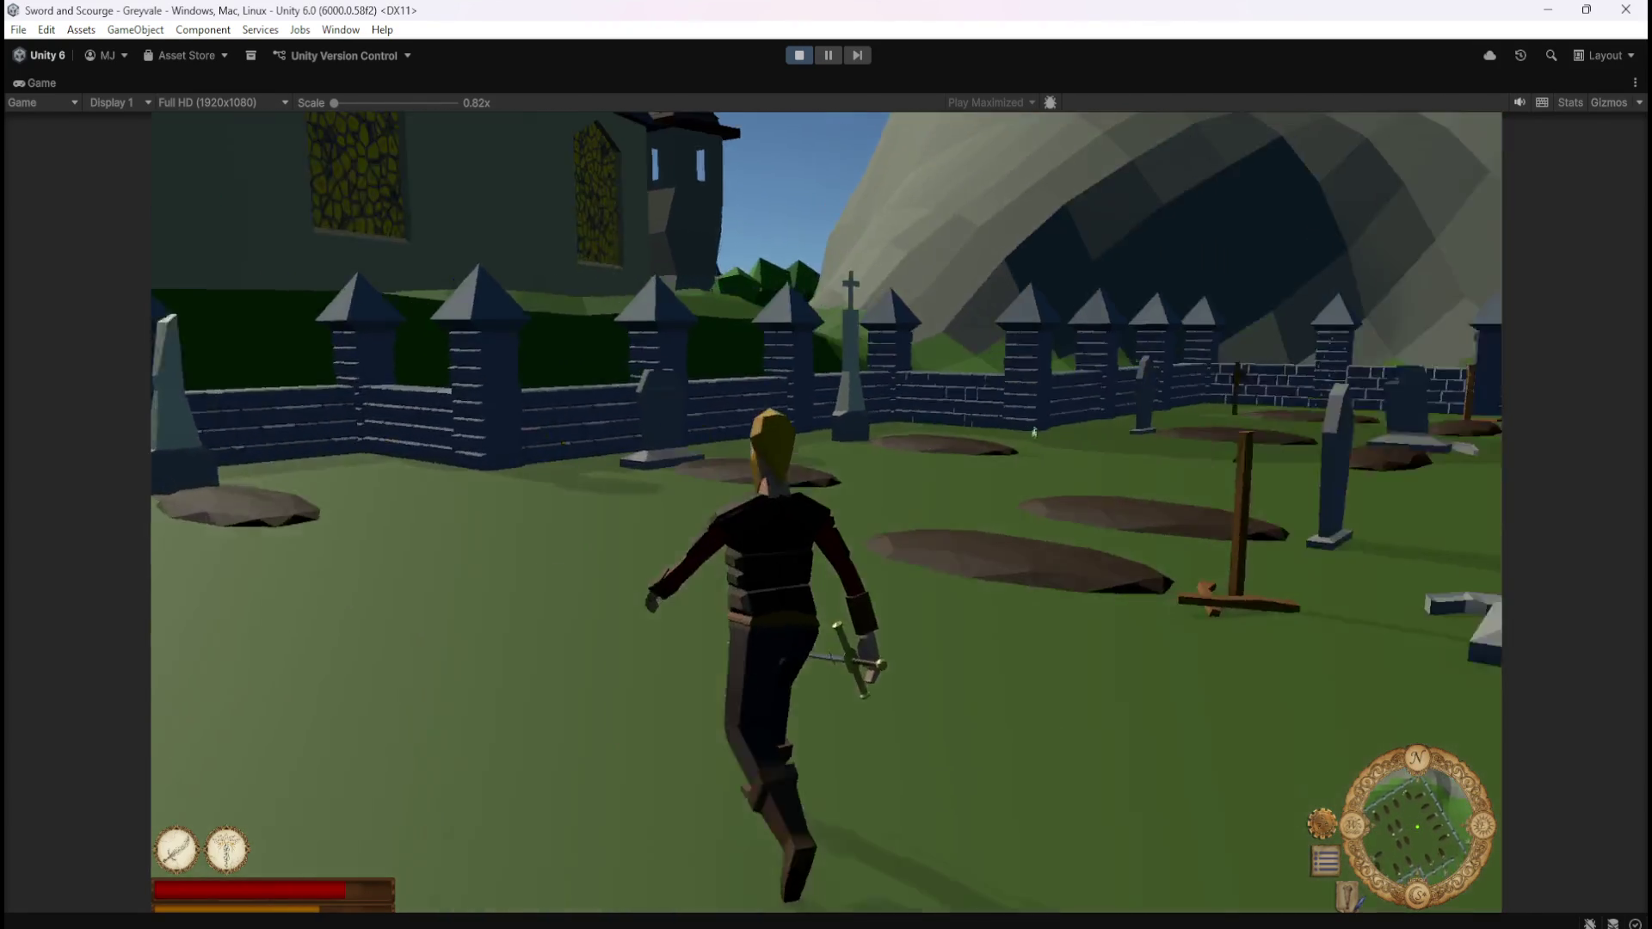
key("w")
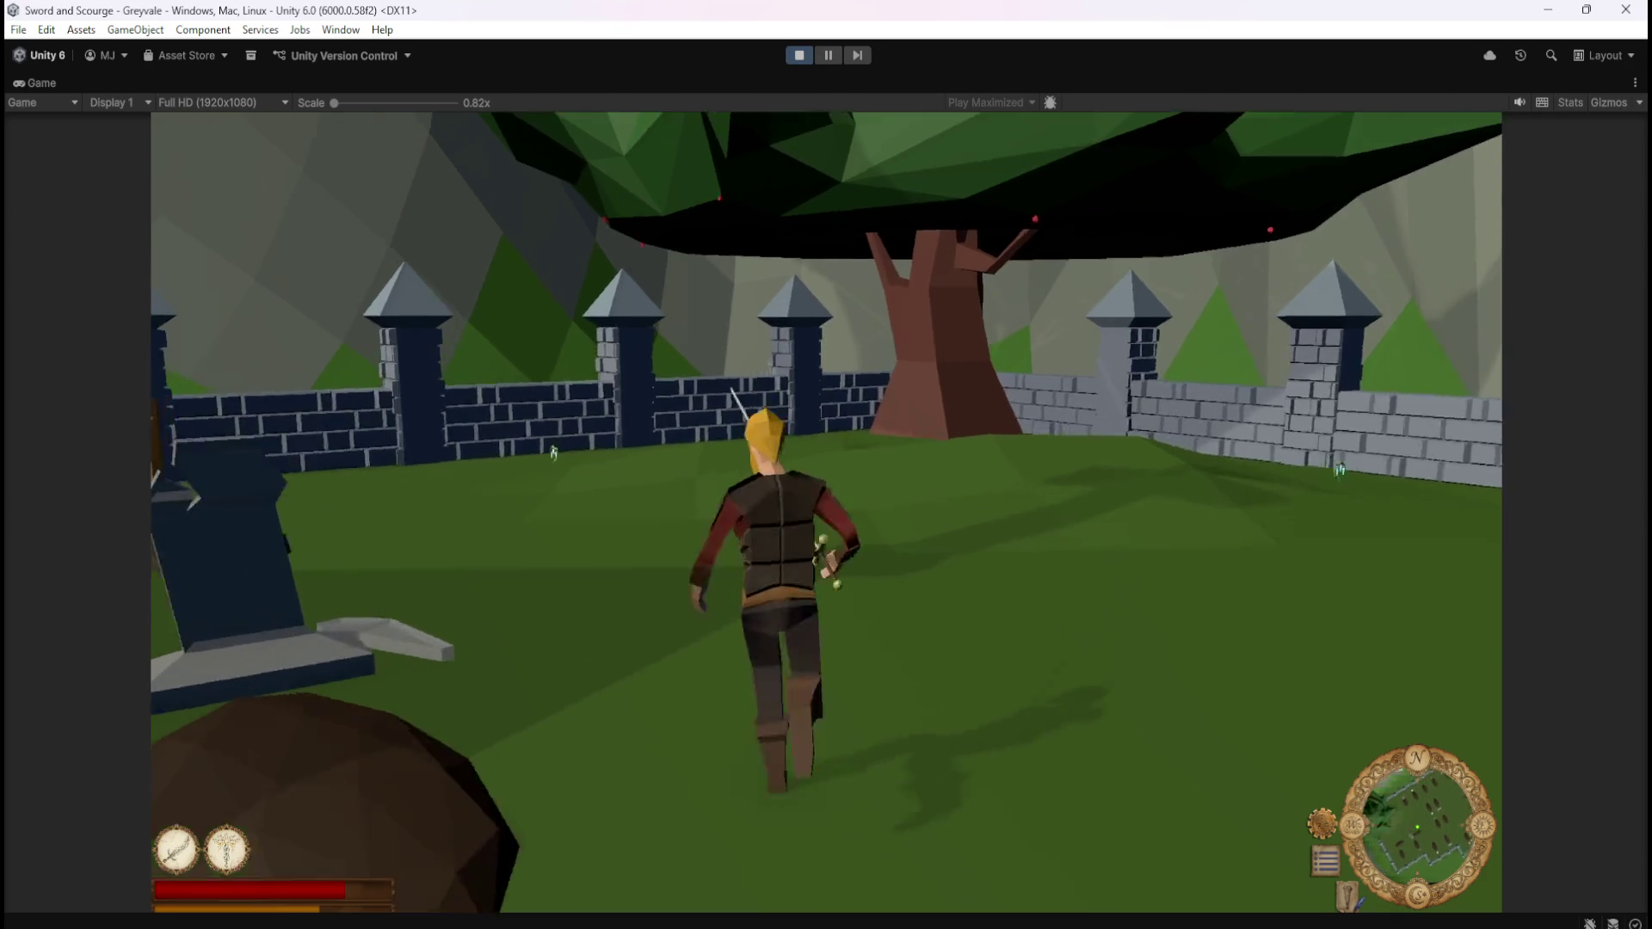
key("s")
key("w")
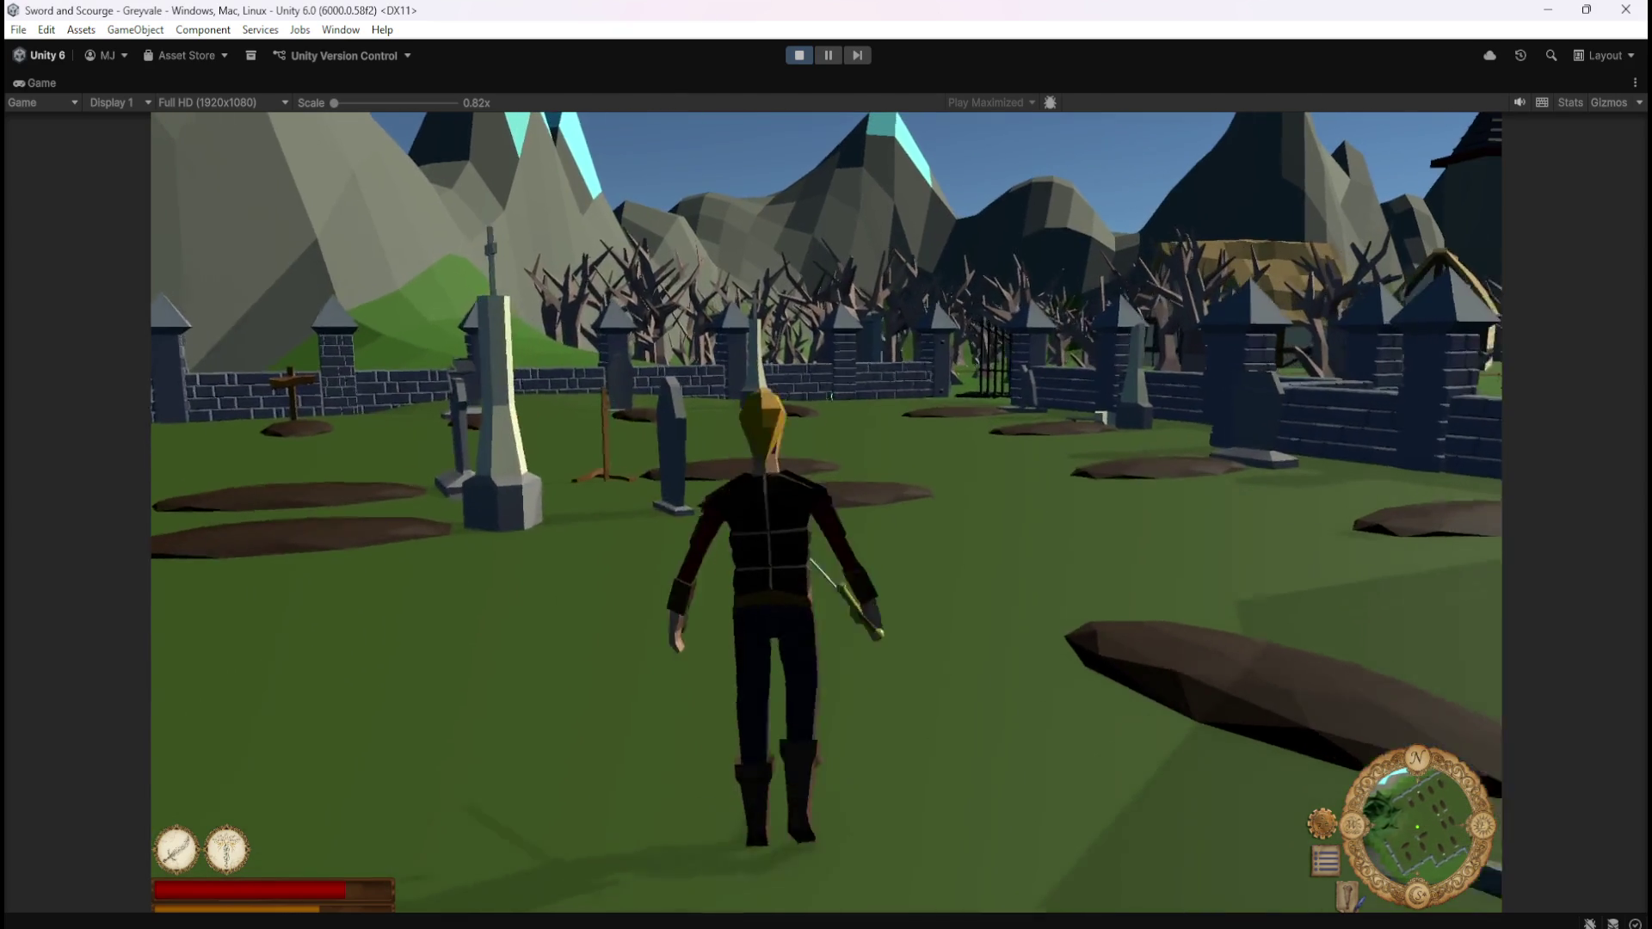
key("a")
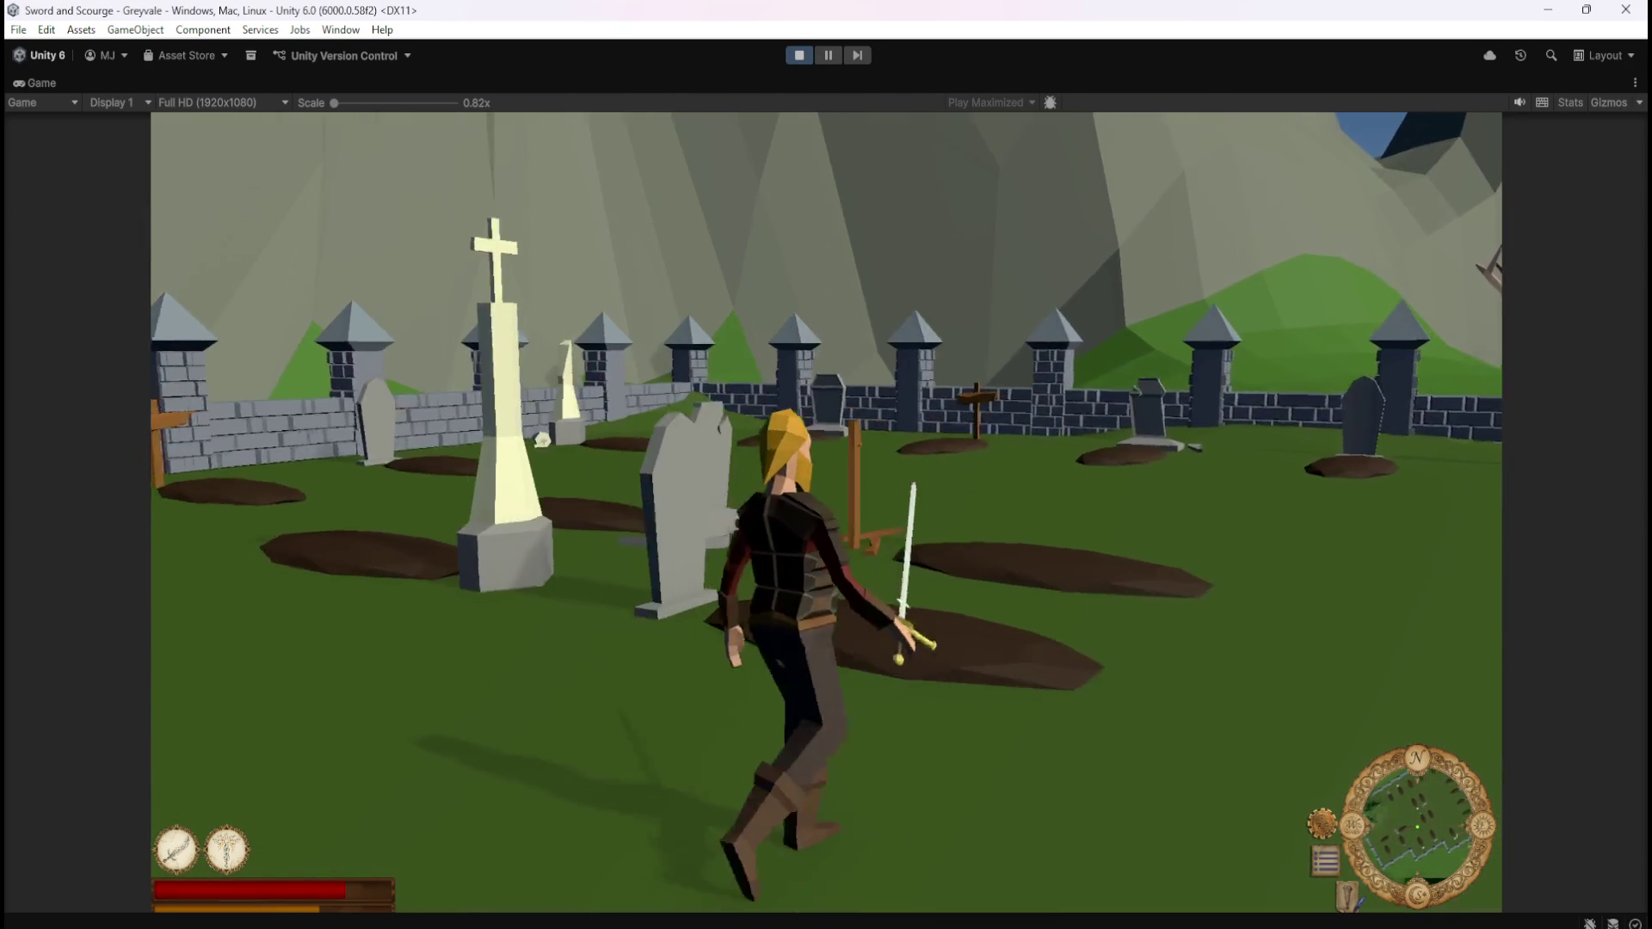
key("d")
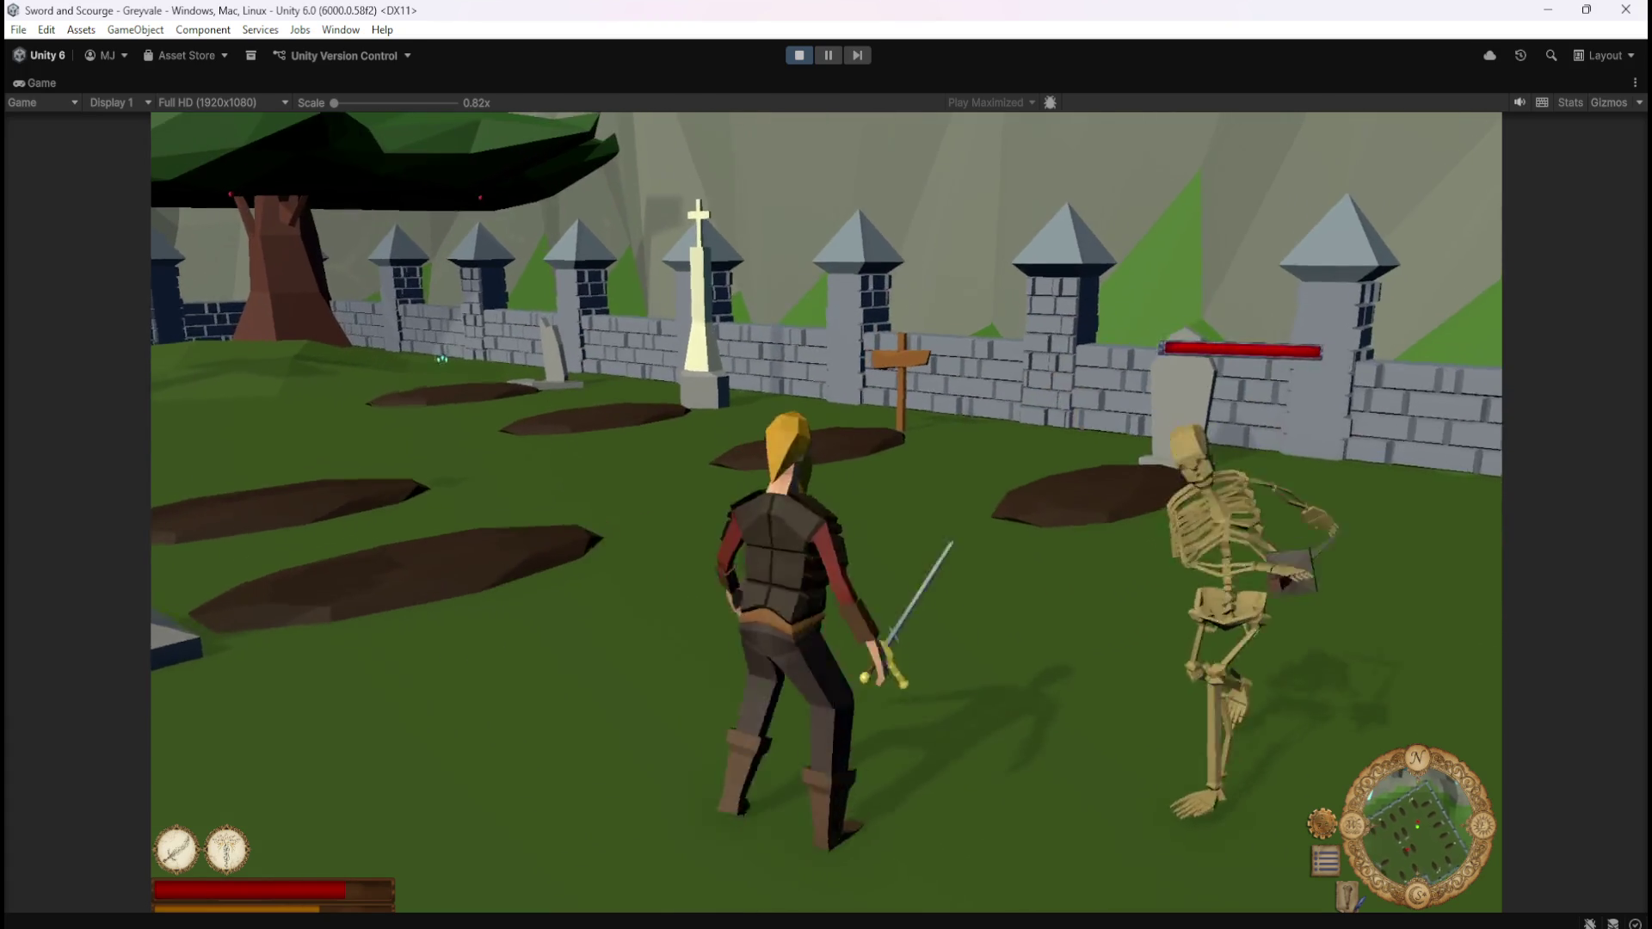
Attack both skeletons until they collapse, then take the Emerald from their loot
key("space")
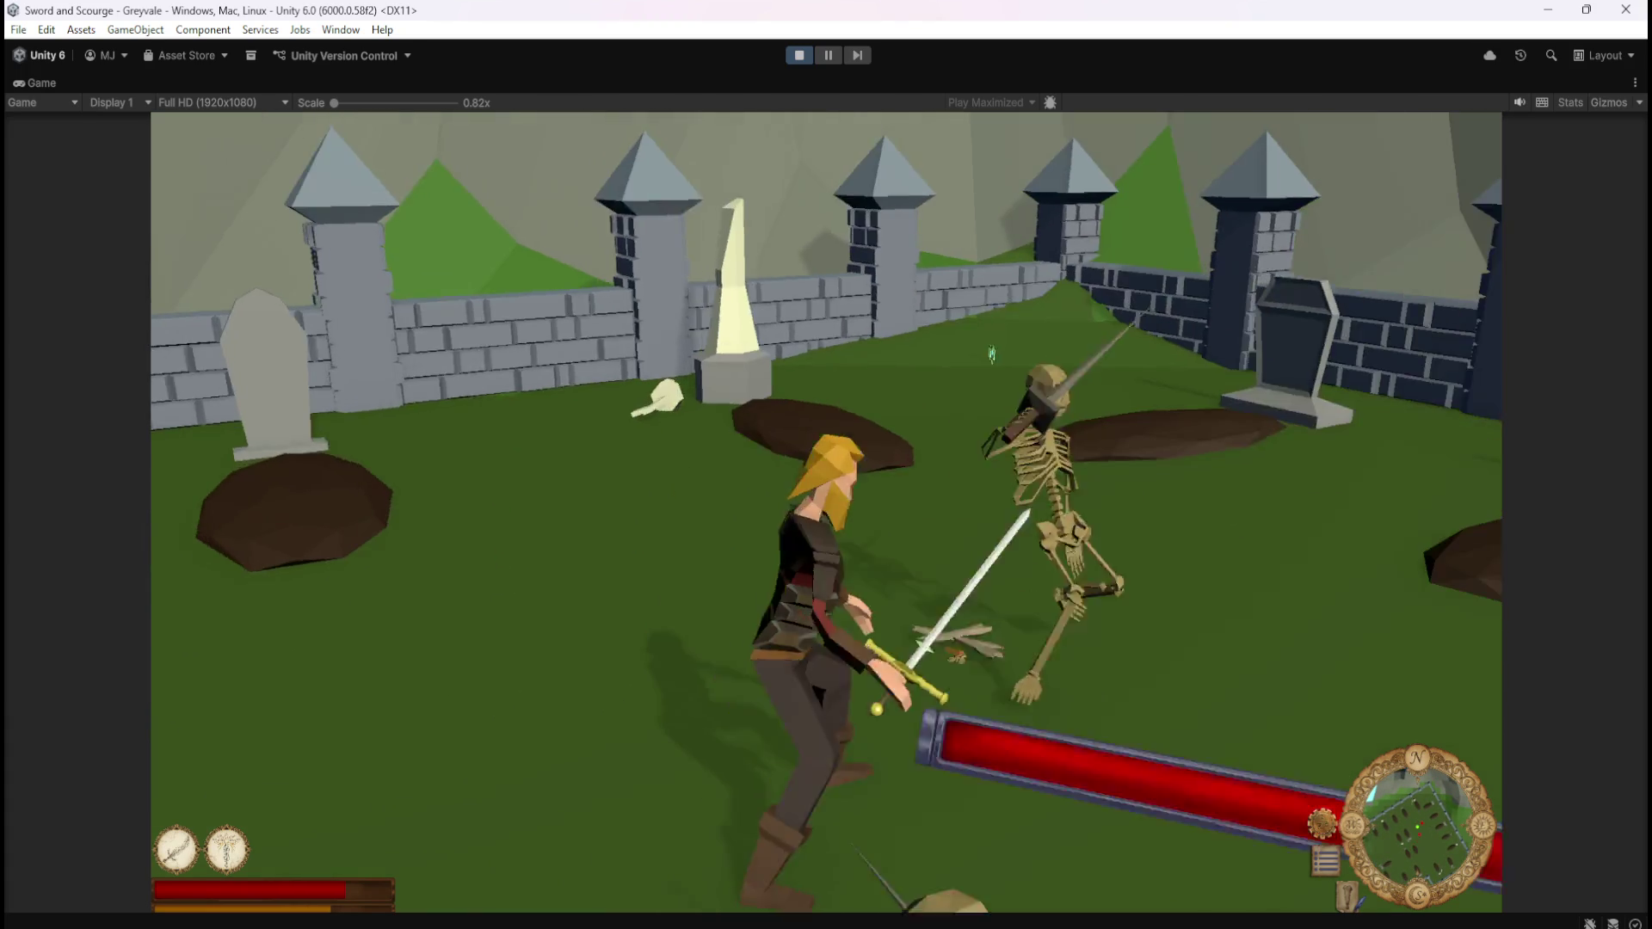
key("space")
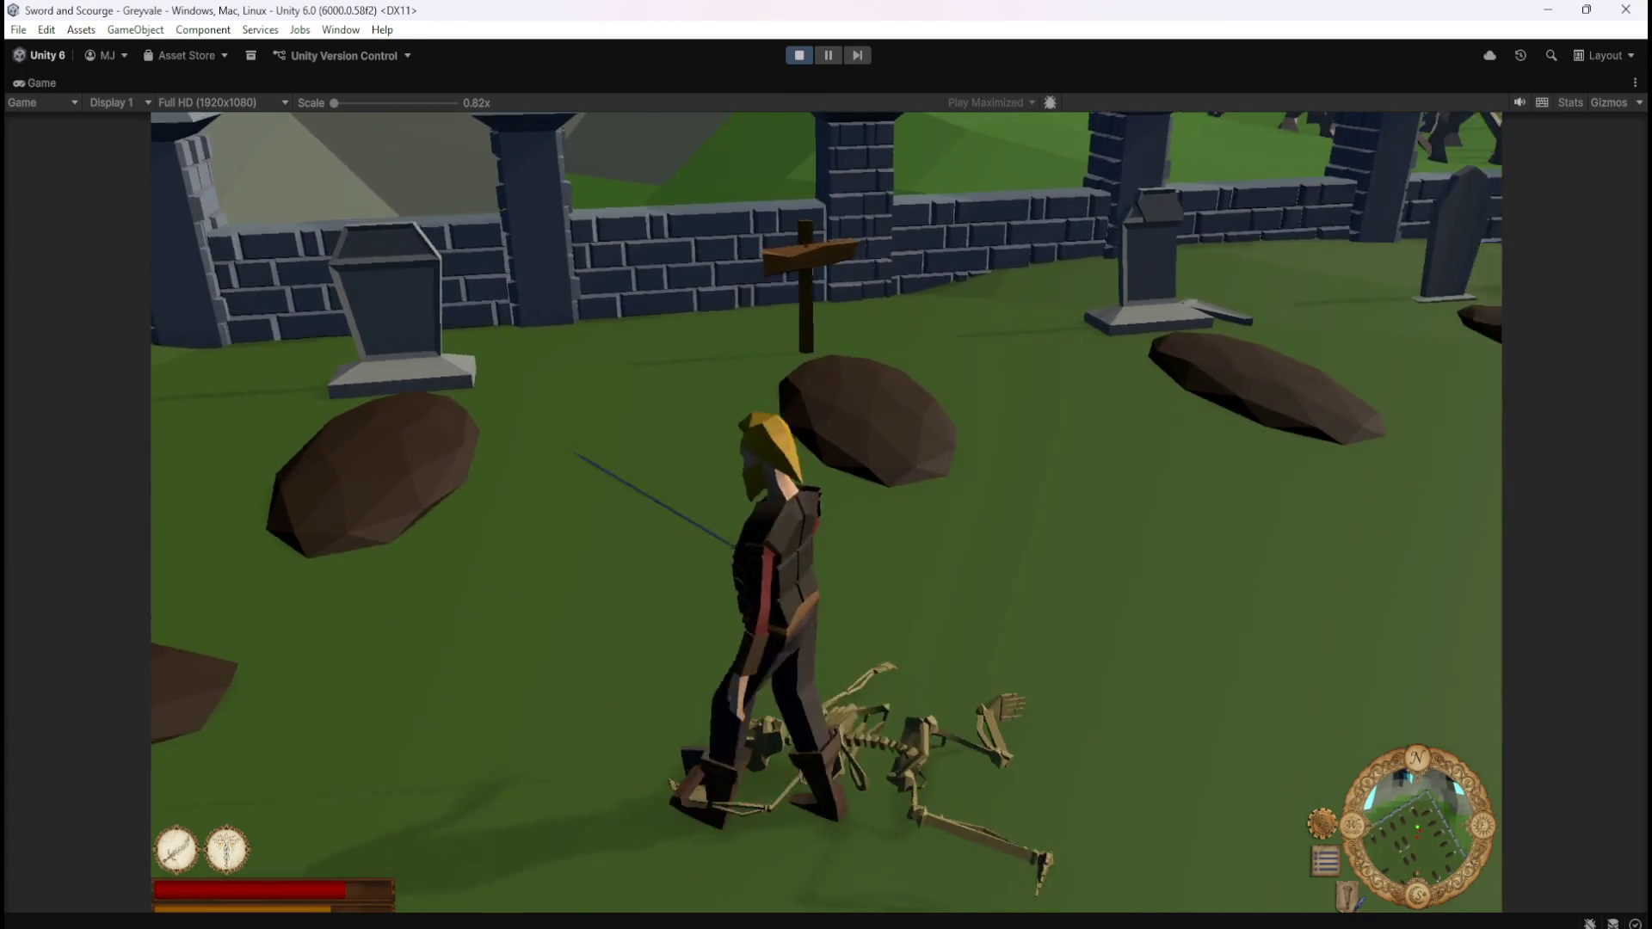
key("i")
key("i")
key("space")
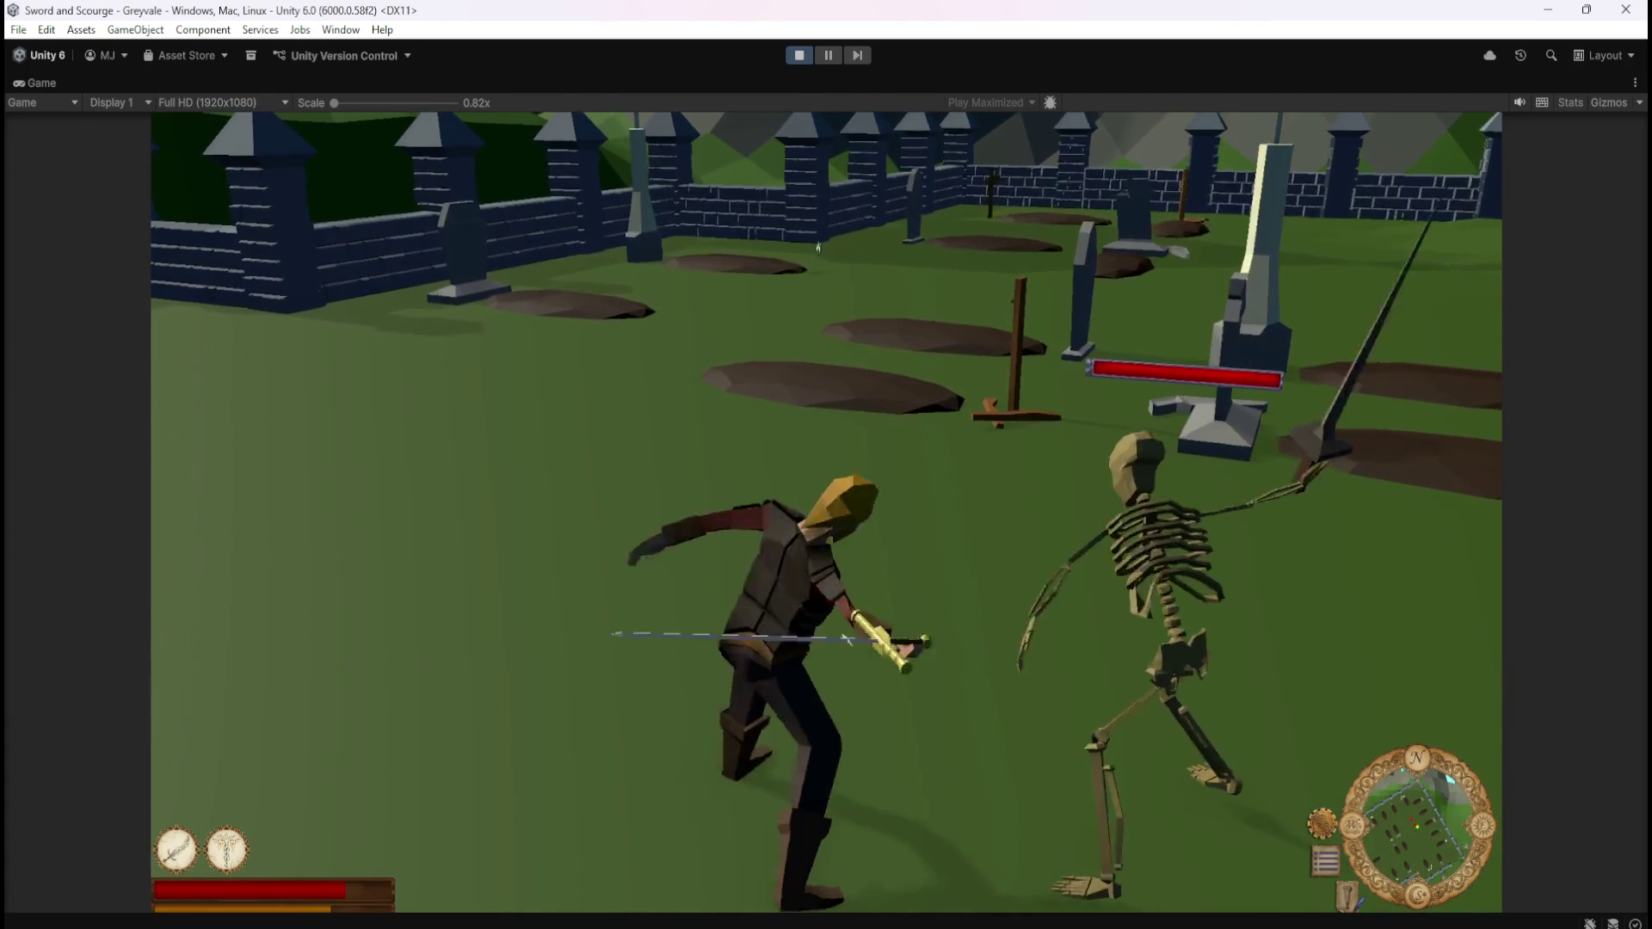
key("space")
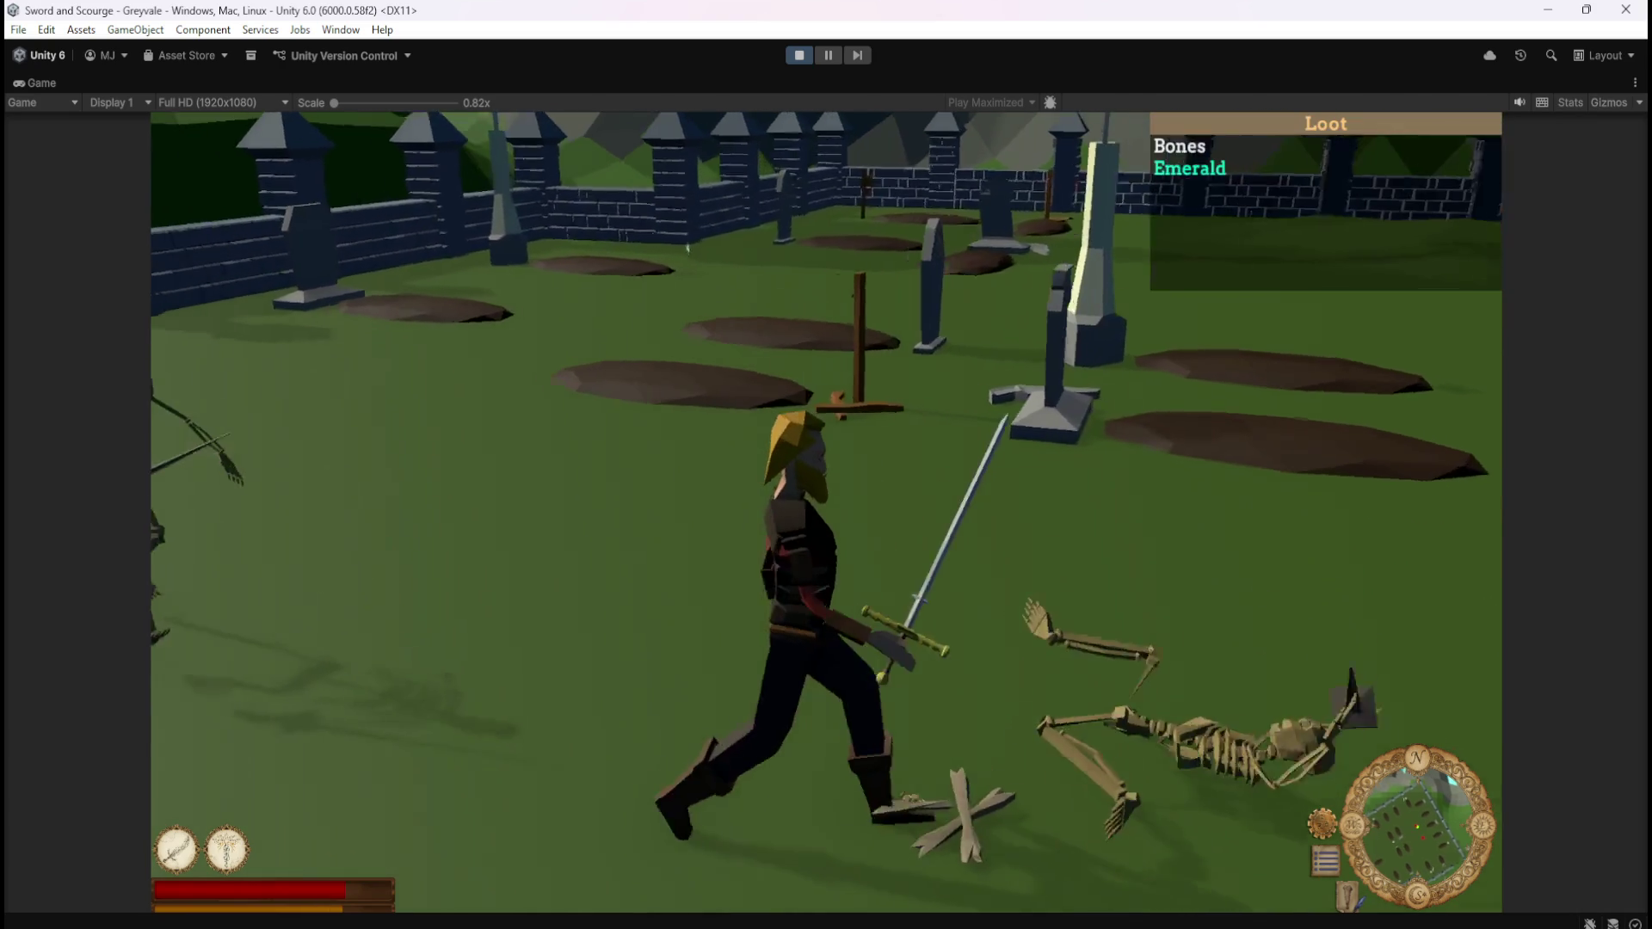
key("w")
key("w")
key("w")
Heal the hero, run through the village to the chest, and bring up the Inventory and Stash
key("2")
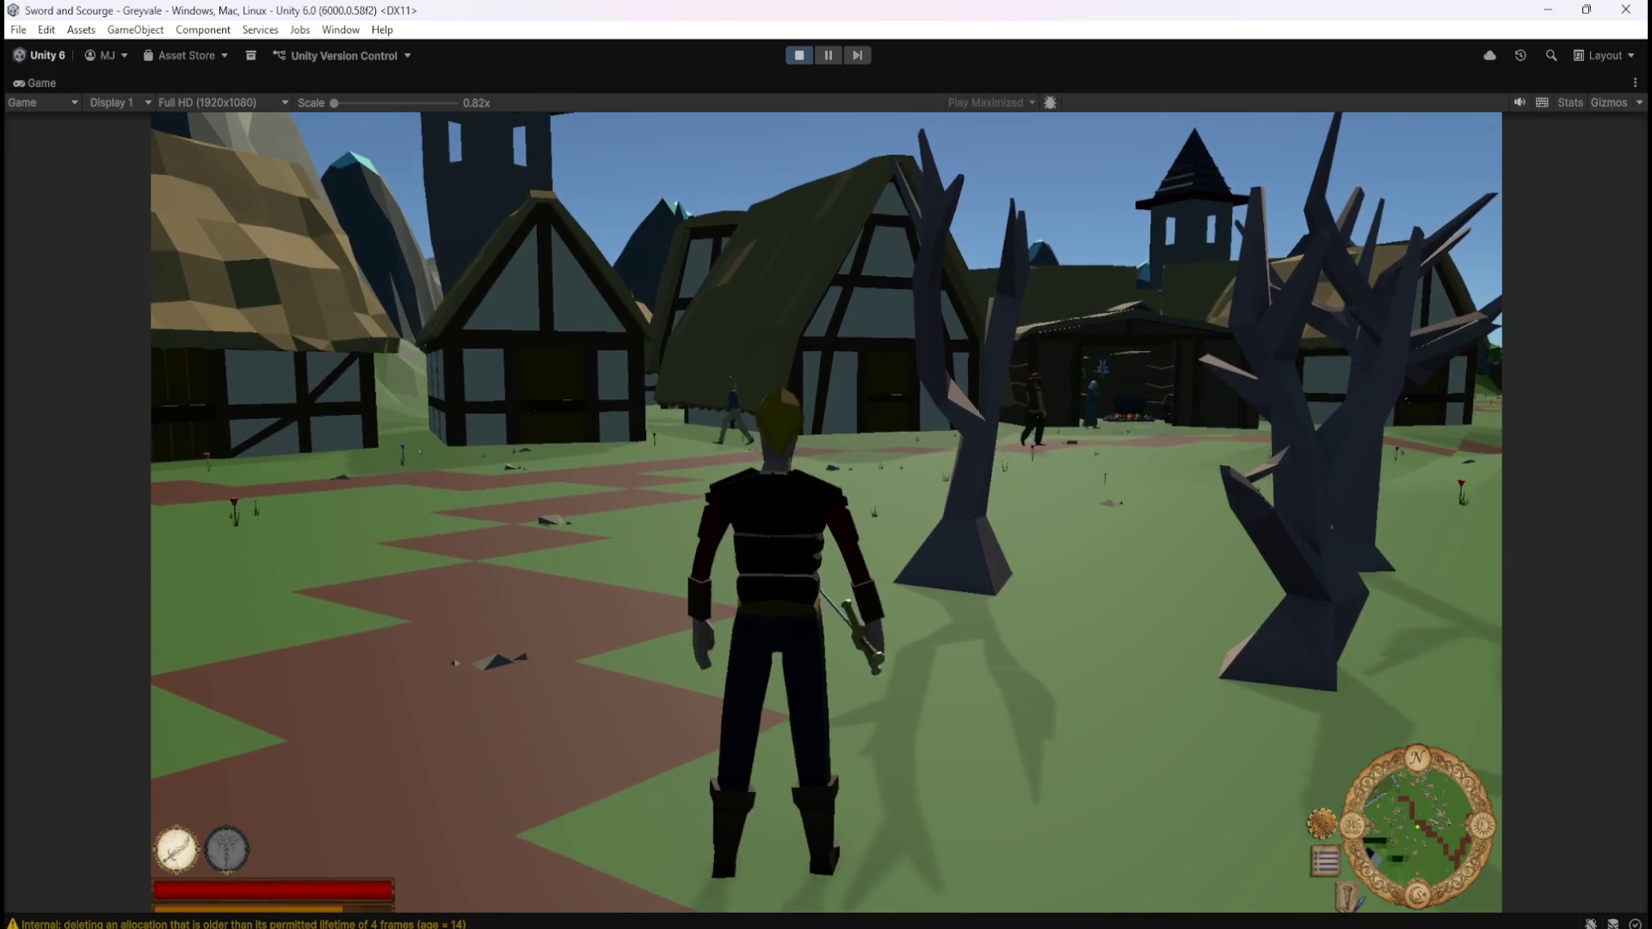
key("w")
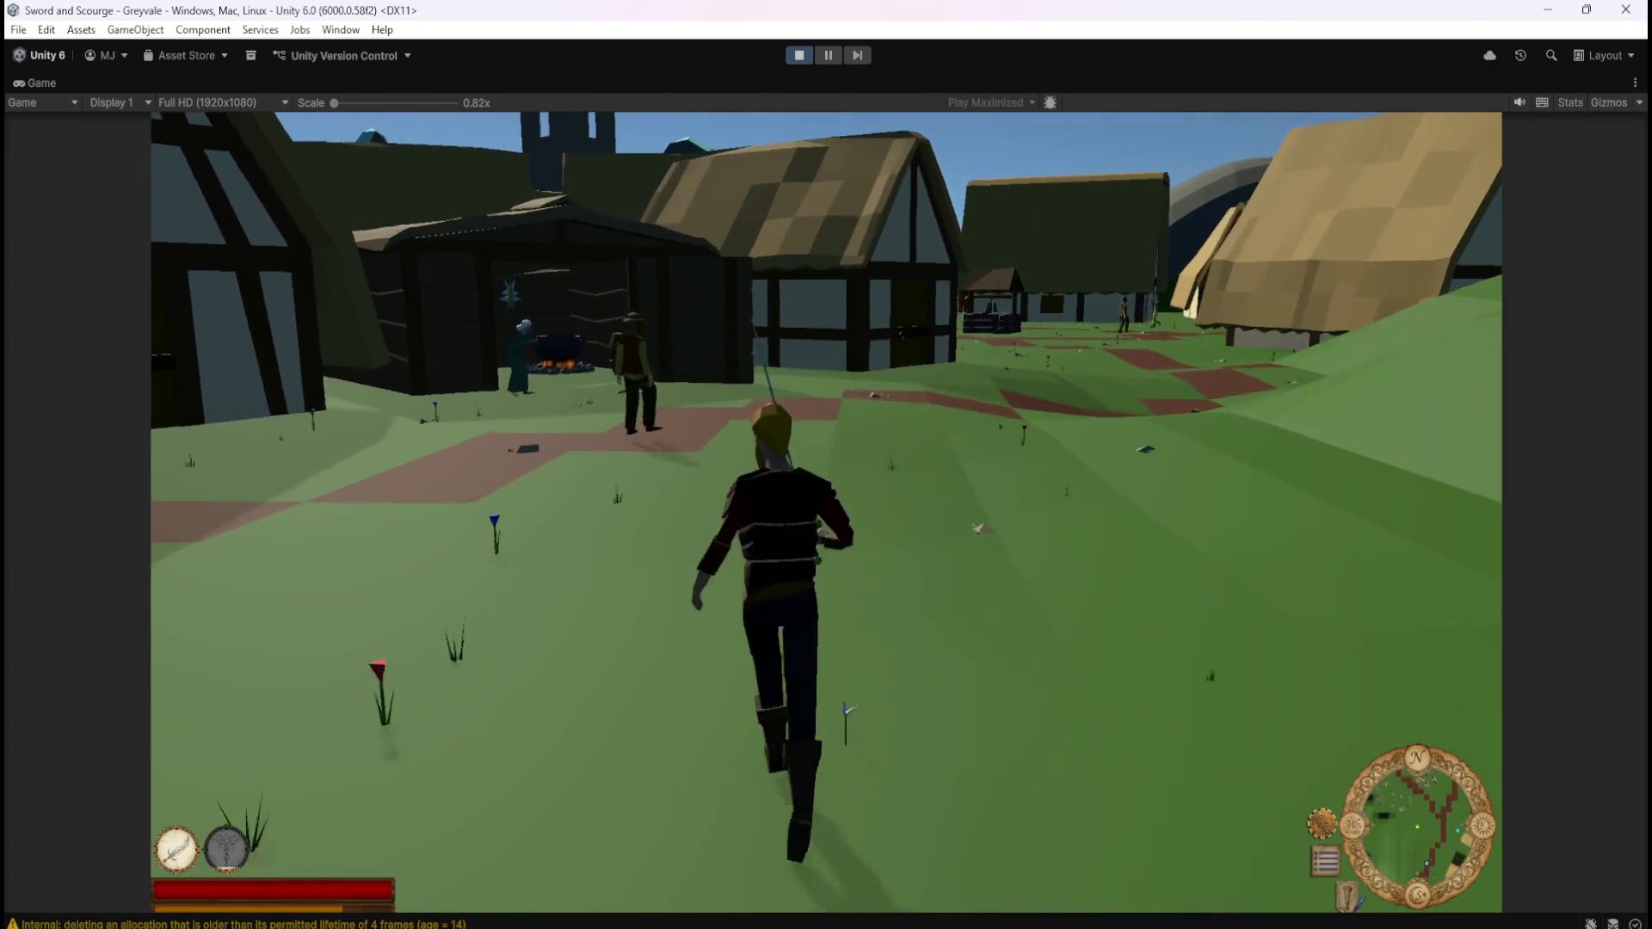
key("1")
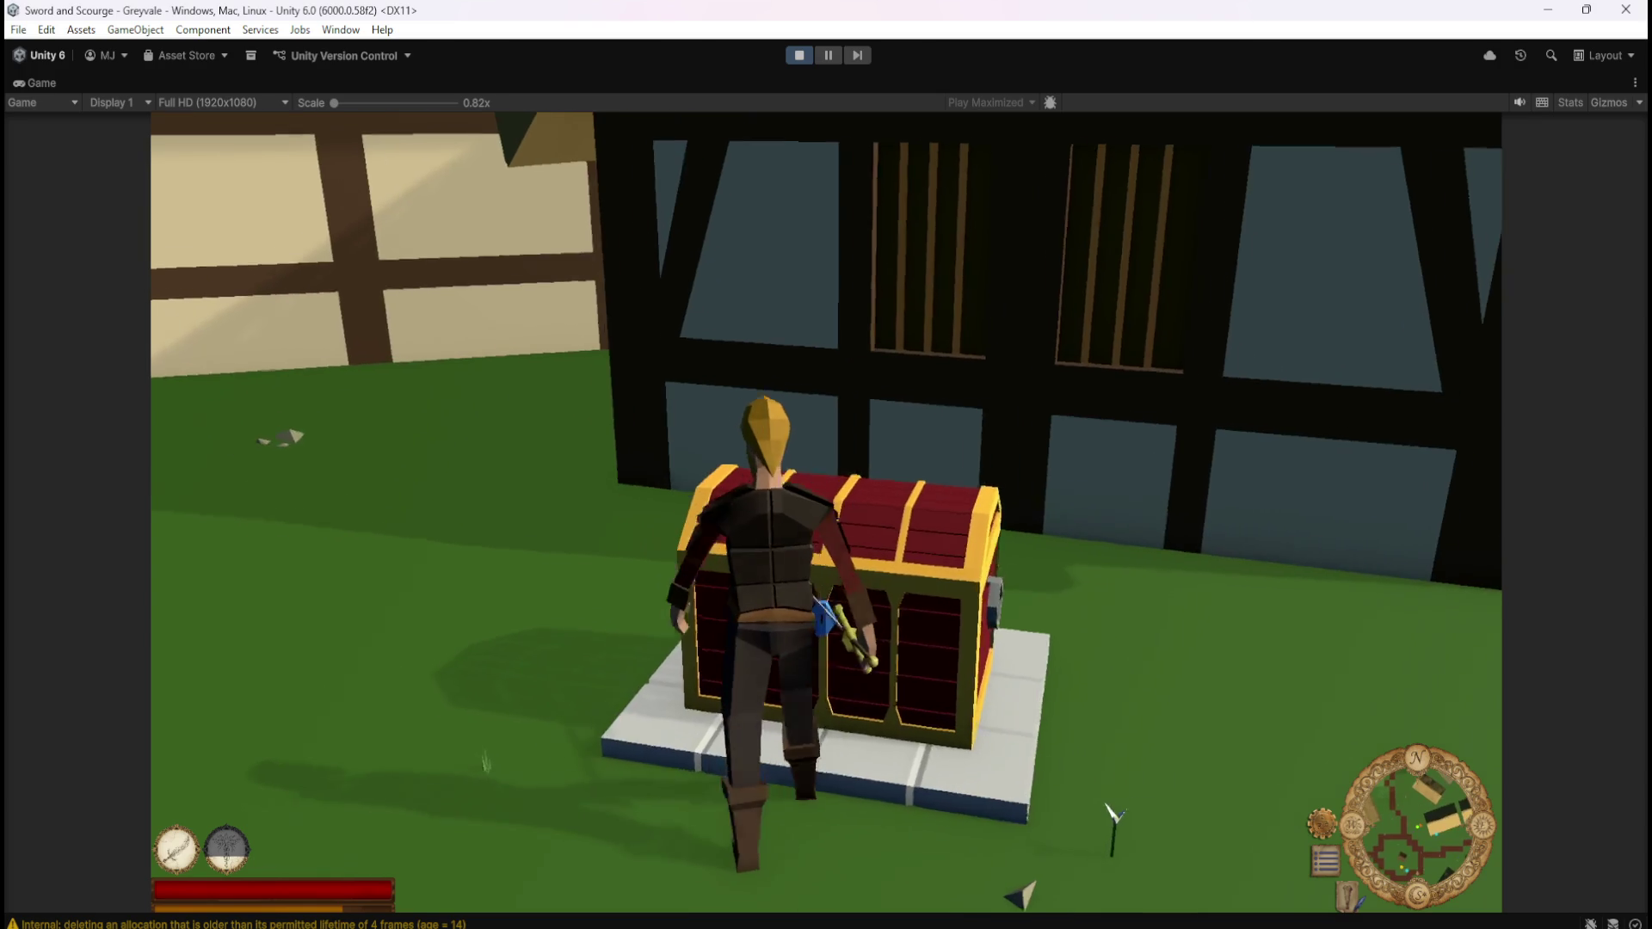
key("e")
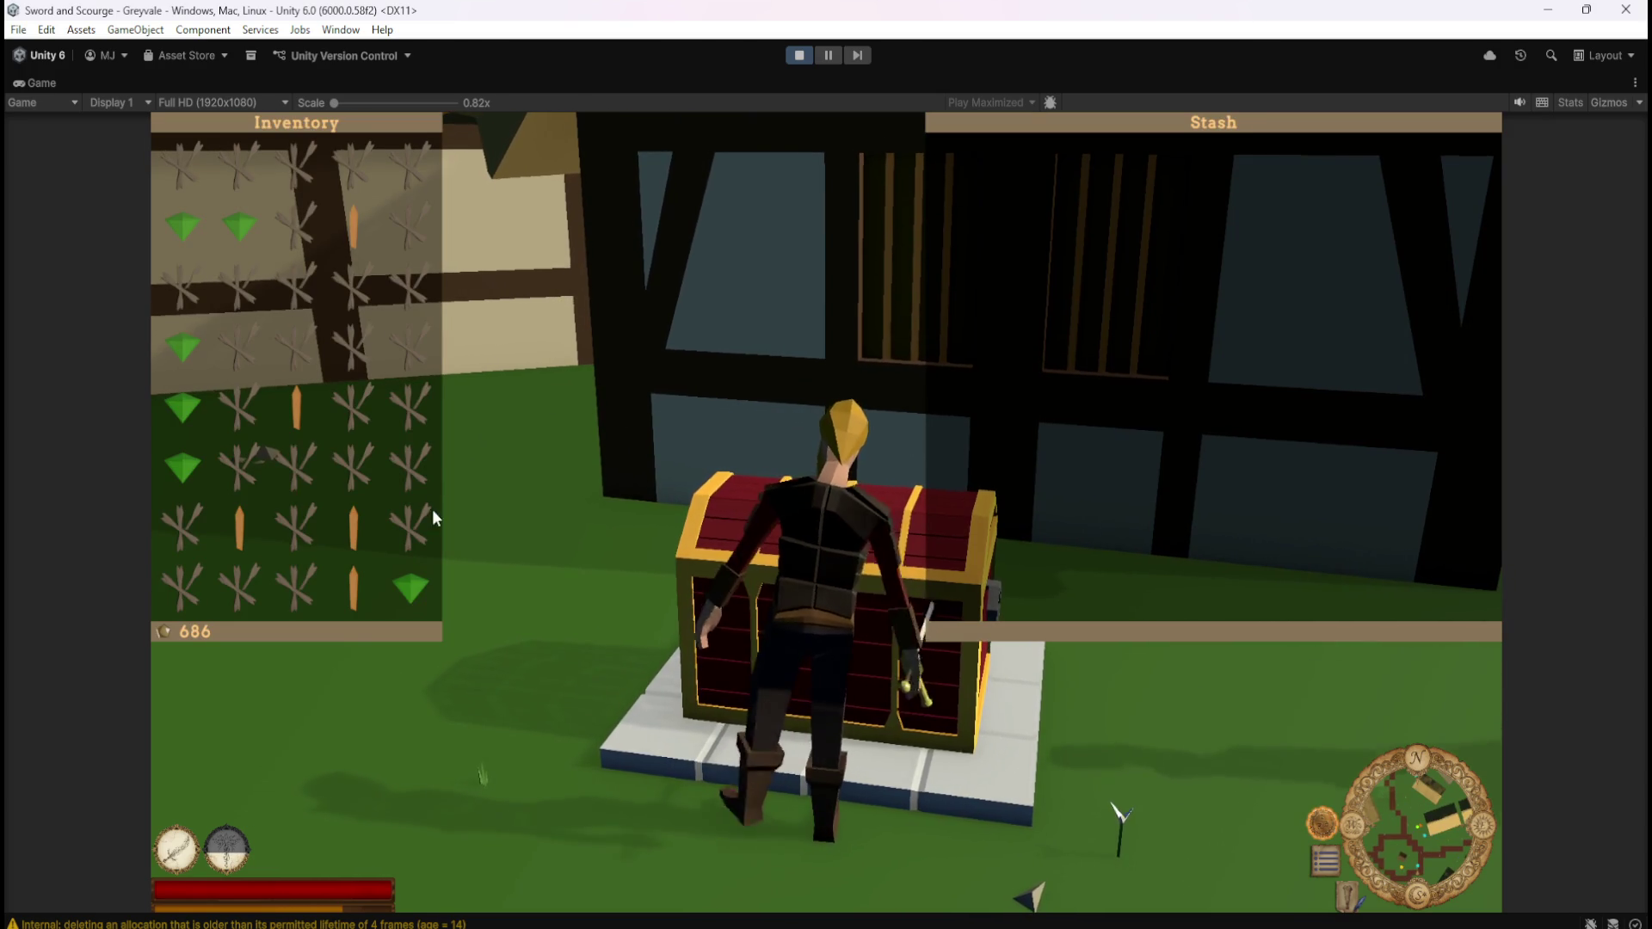
Move the three green gems and three carrots from the inventory into the stash
left_click(415, 590)
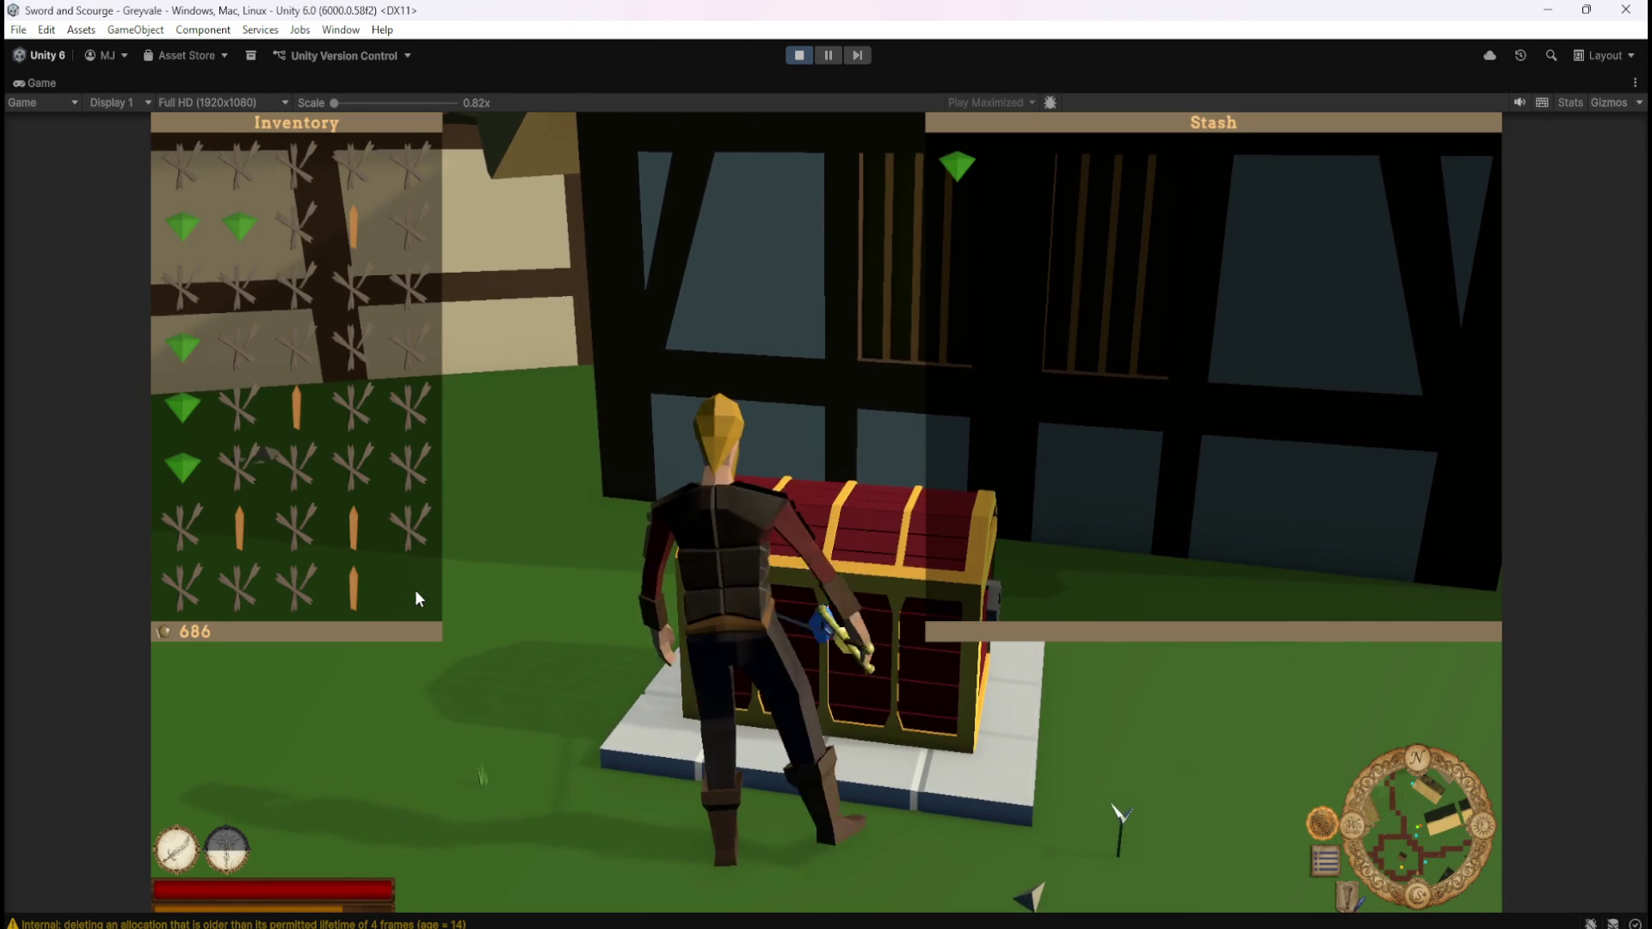
left_click(354, 222)
left_click(294, 408)
left_click(352, 529)
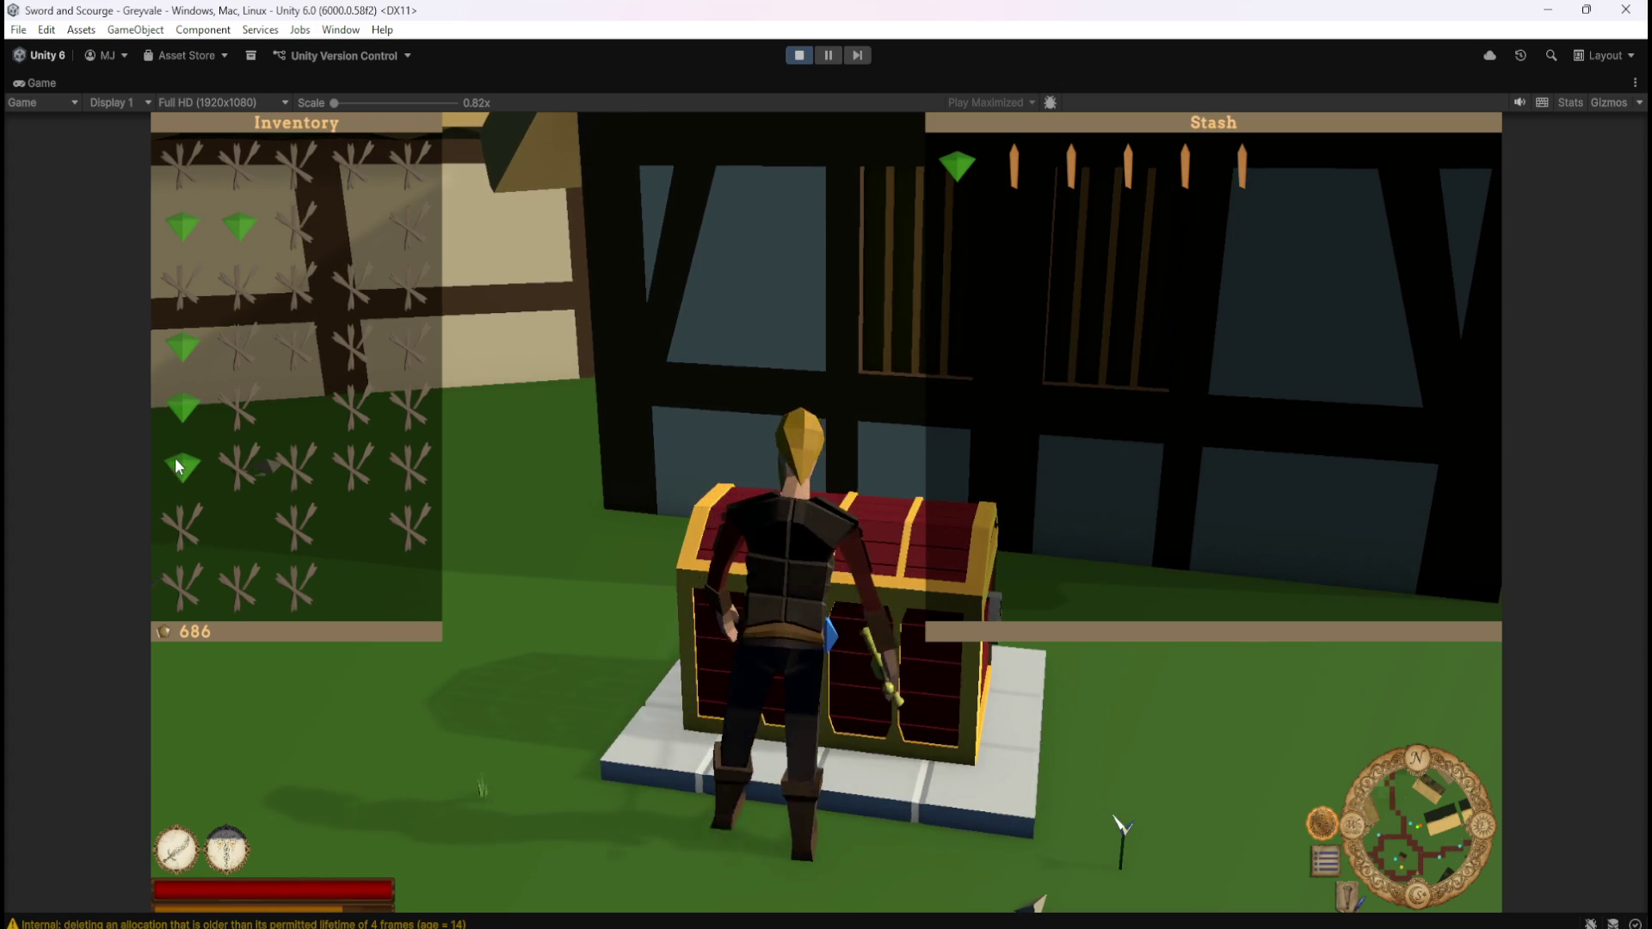
left_click(190, 229)
left_click(234, 224)
Move the five plant items into the stash and close both panels
left_click(243, 591)
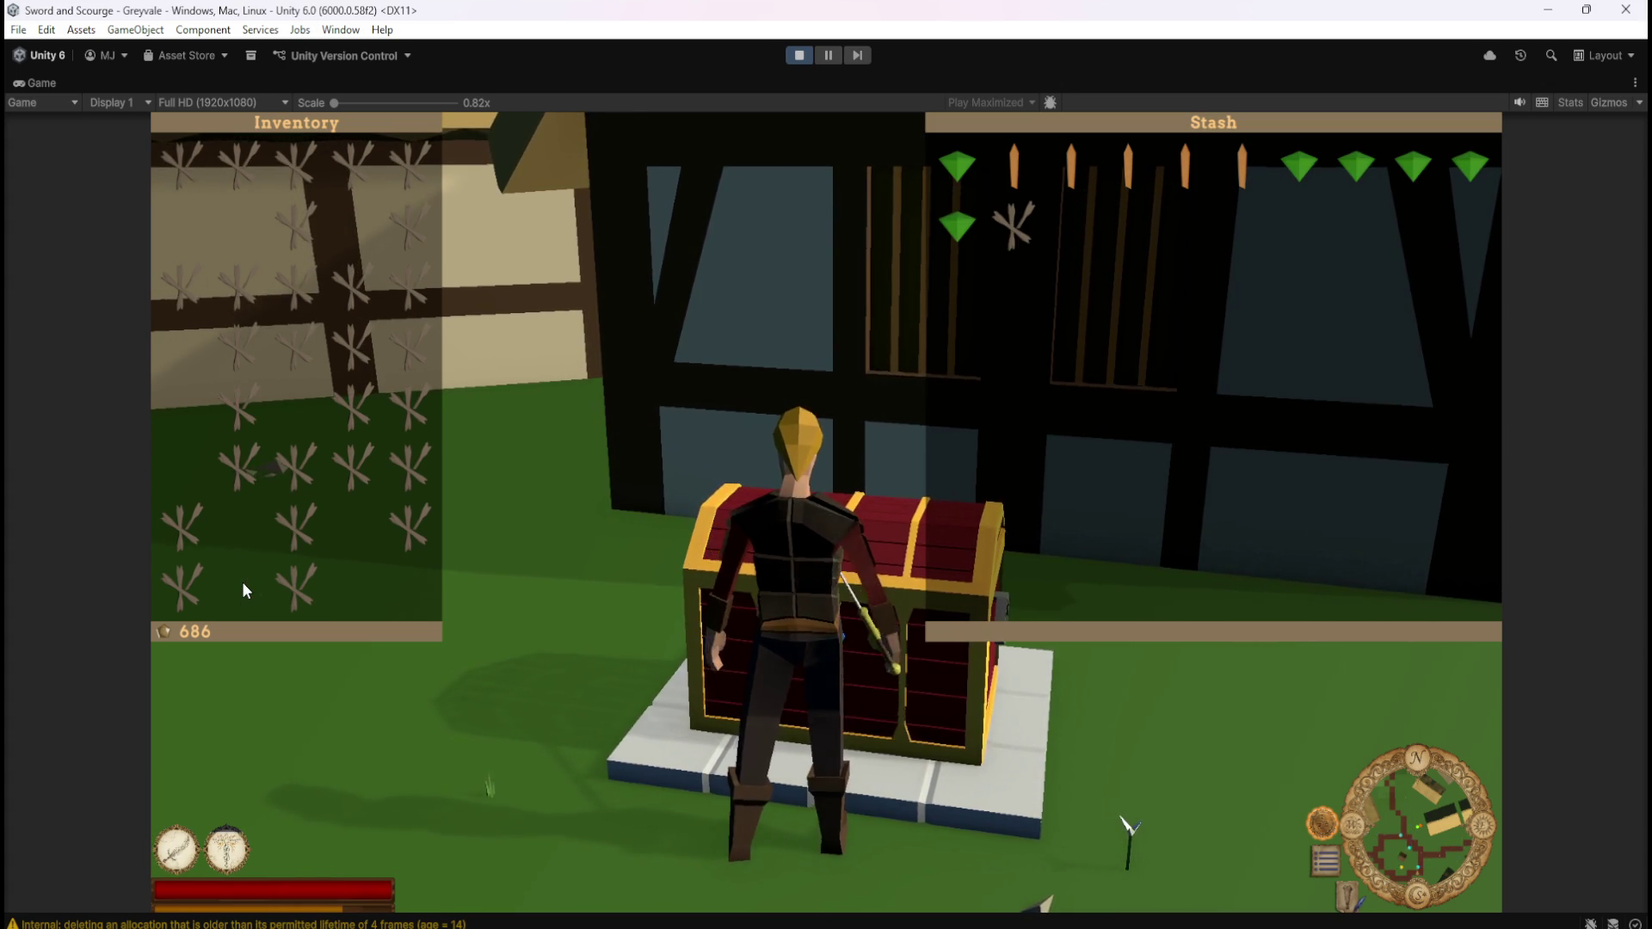
left_click(400, 358)
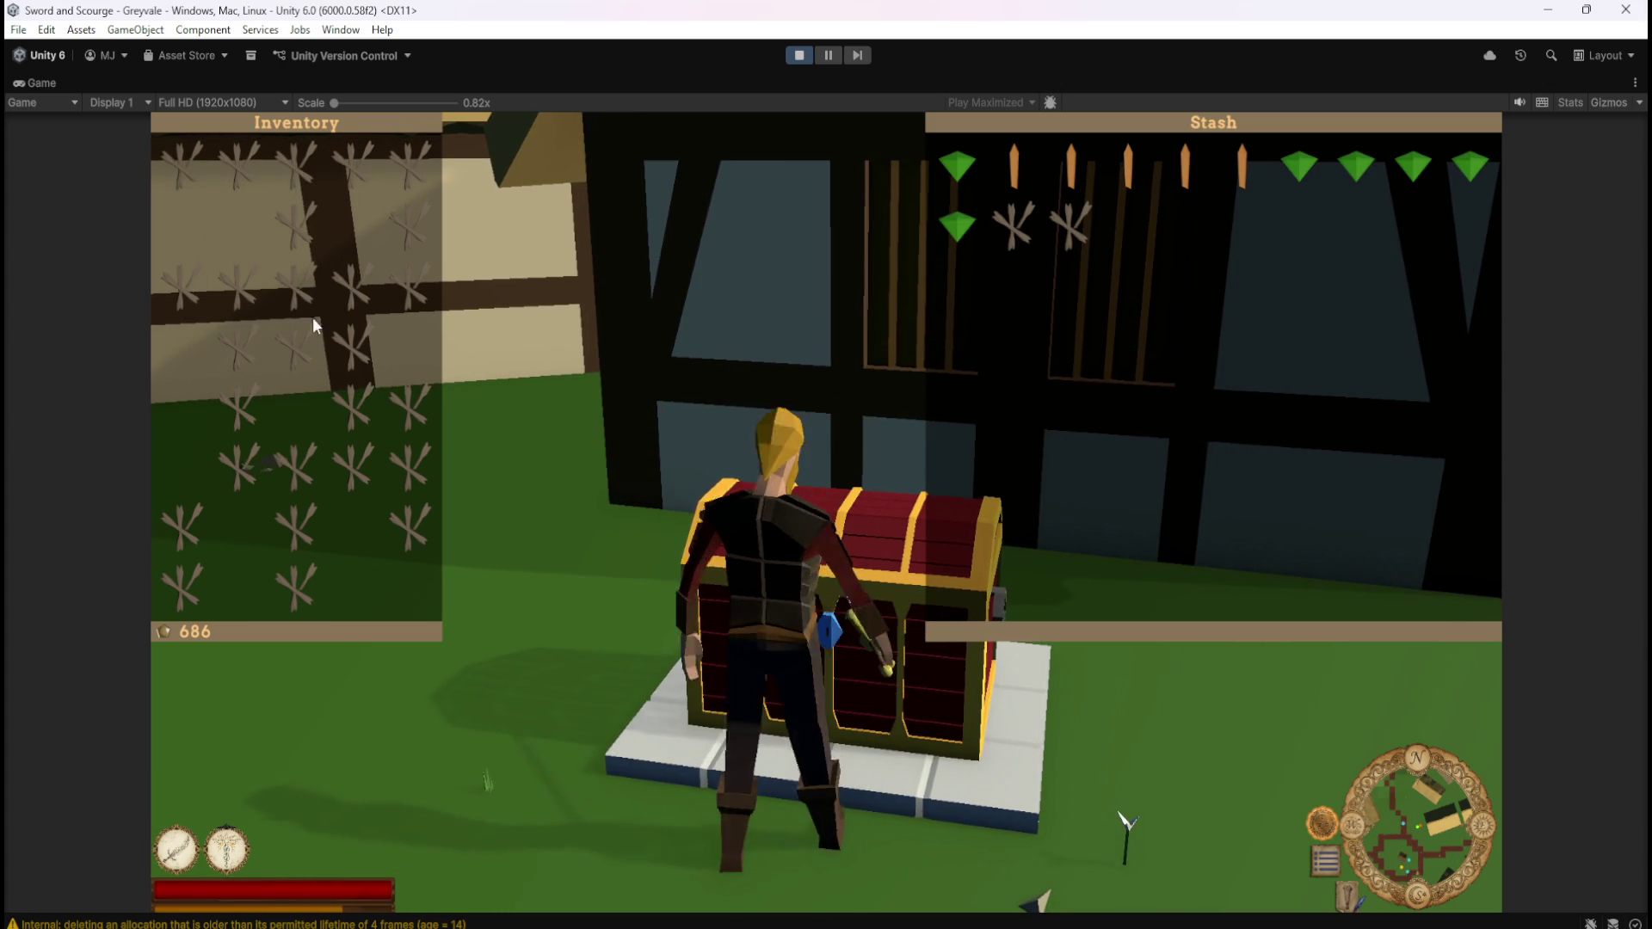
left_click(249, 293)
left_click(354, 158)
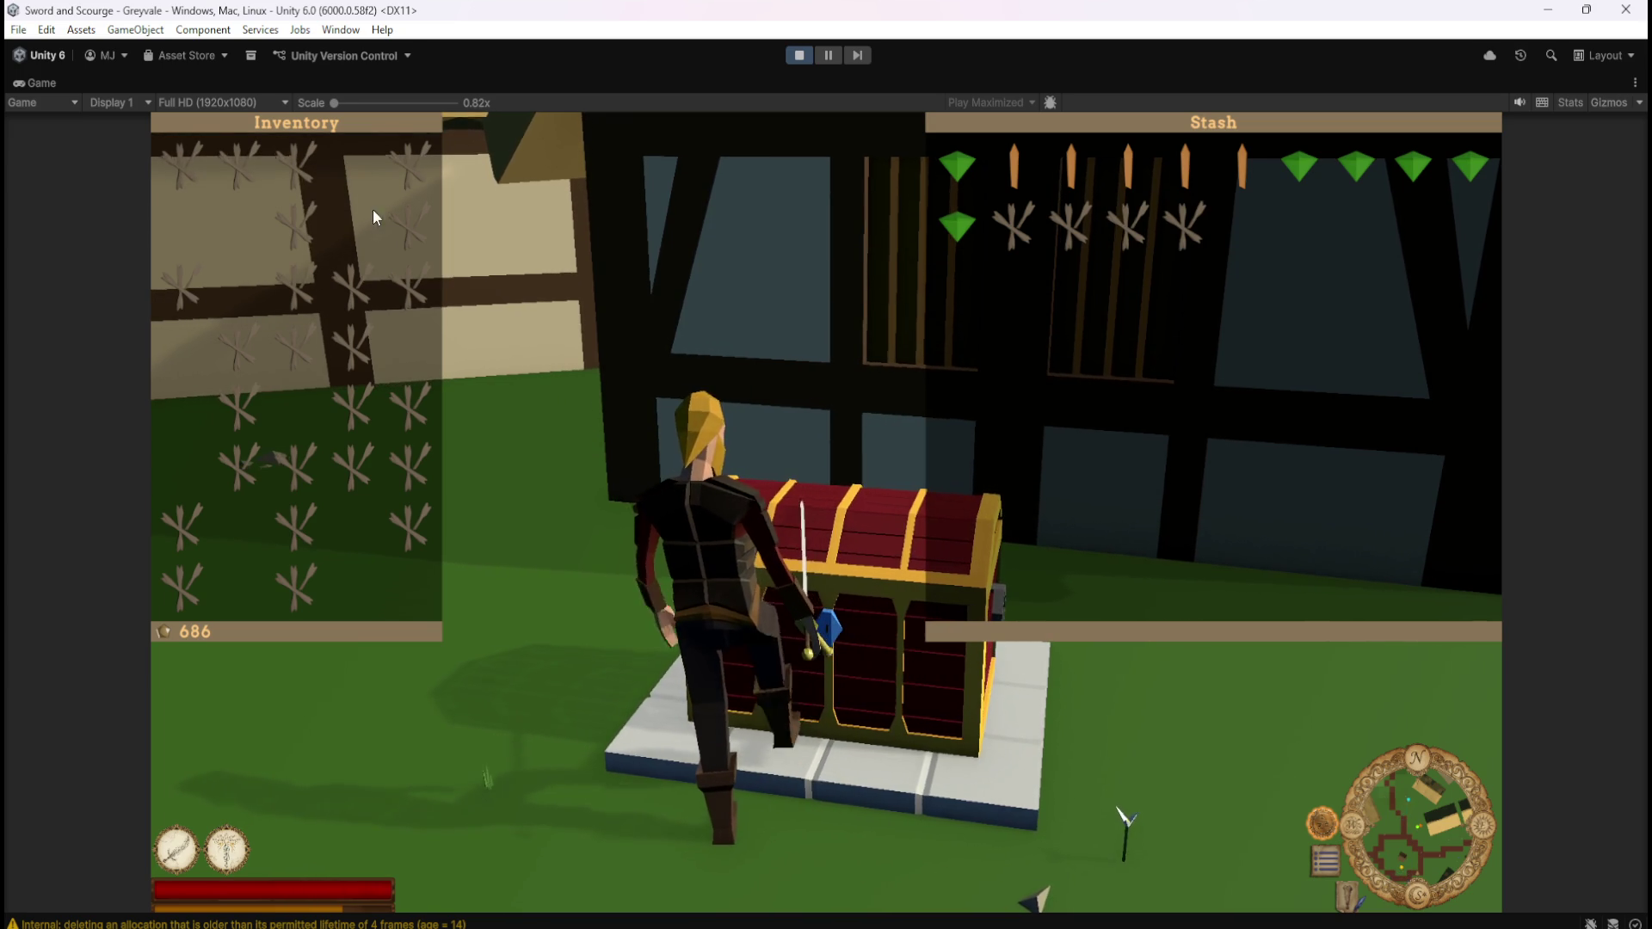
left_click(411, 463)
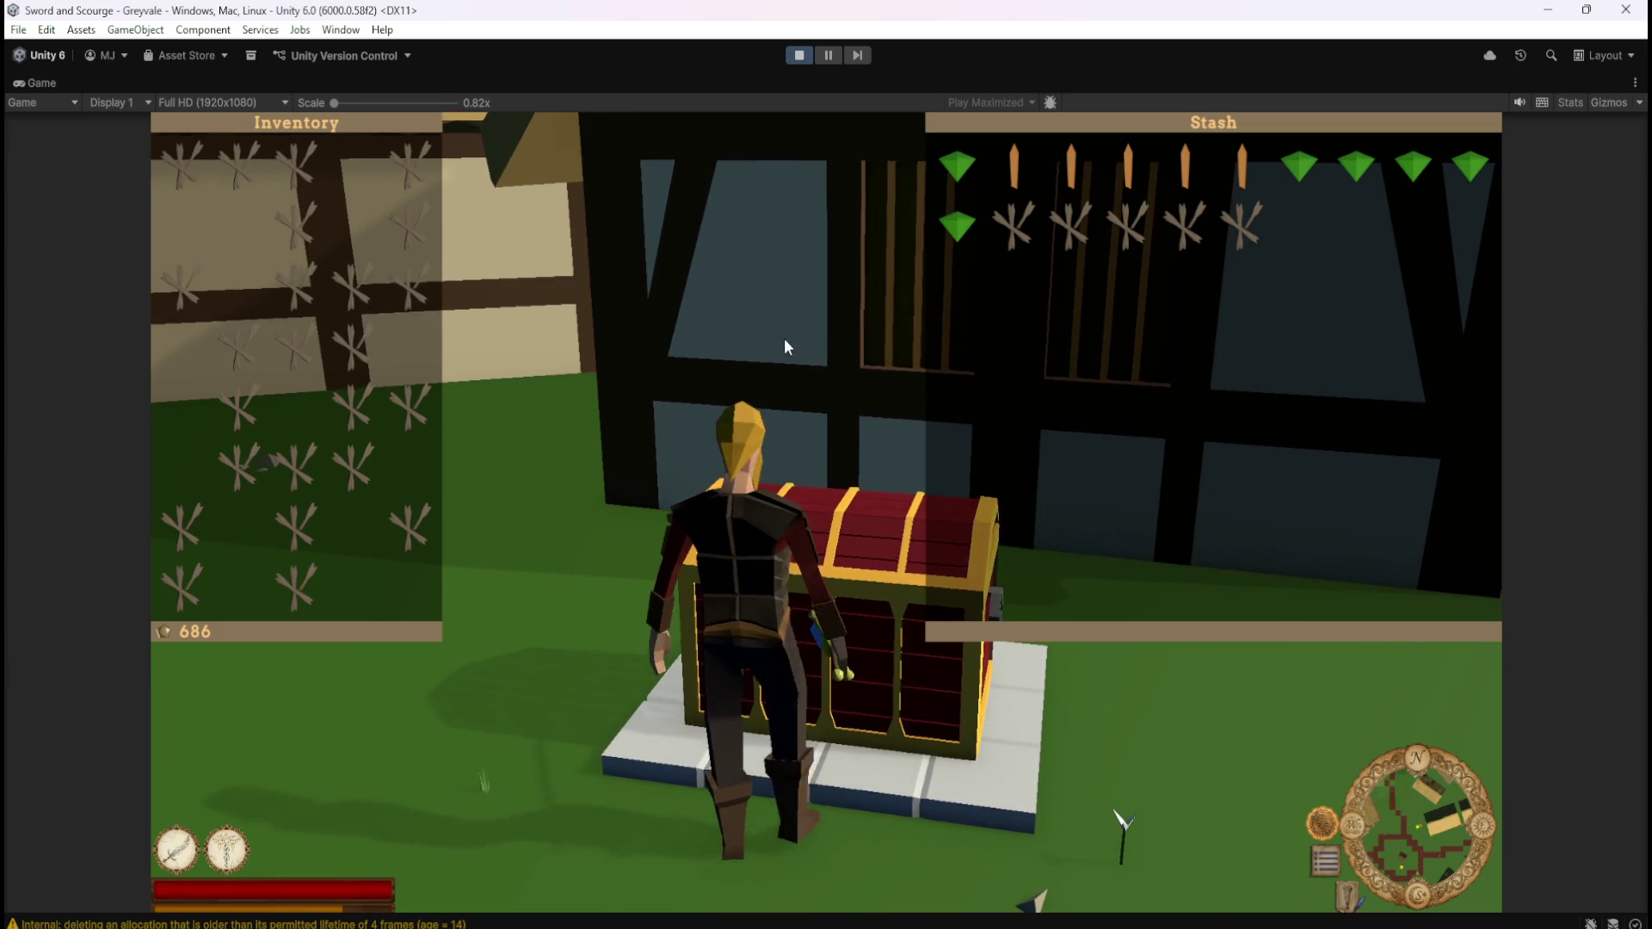
key("Escape")
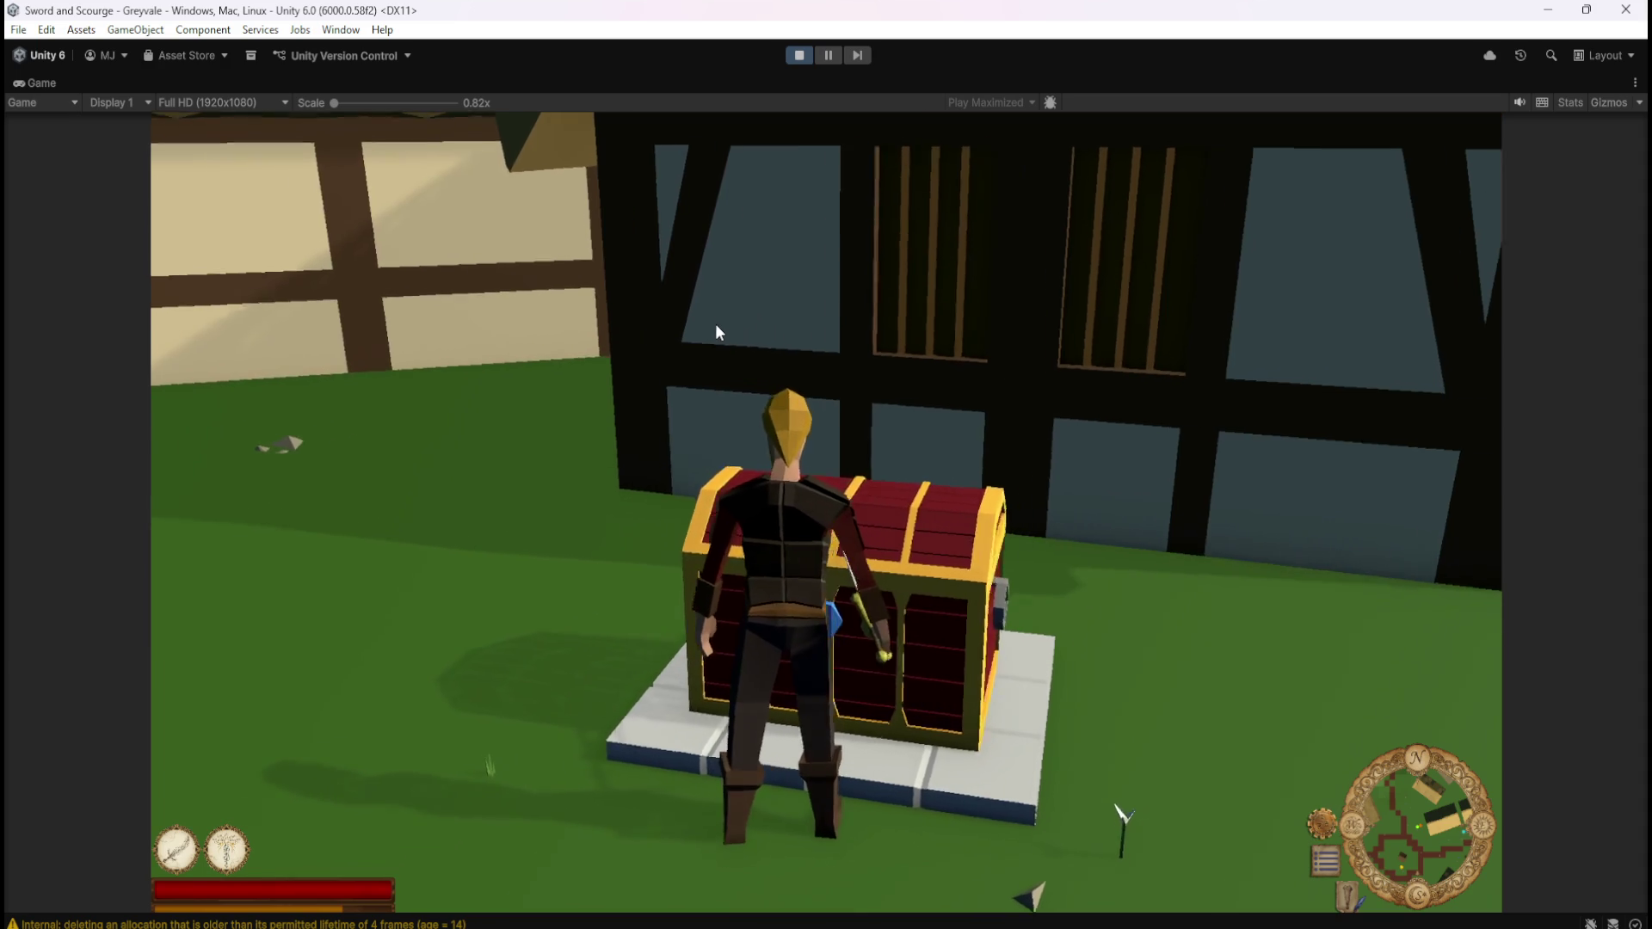
Walk around the stash chest, then run up the village path past the church
key("w")
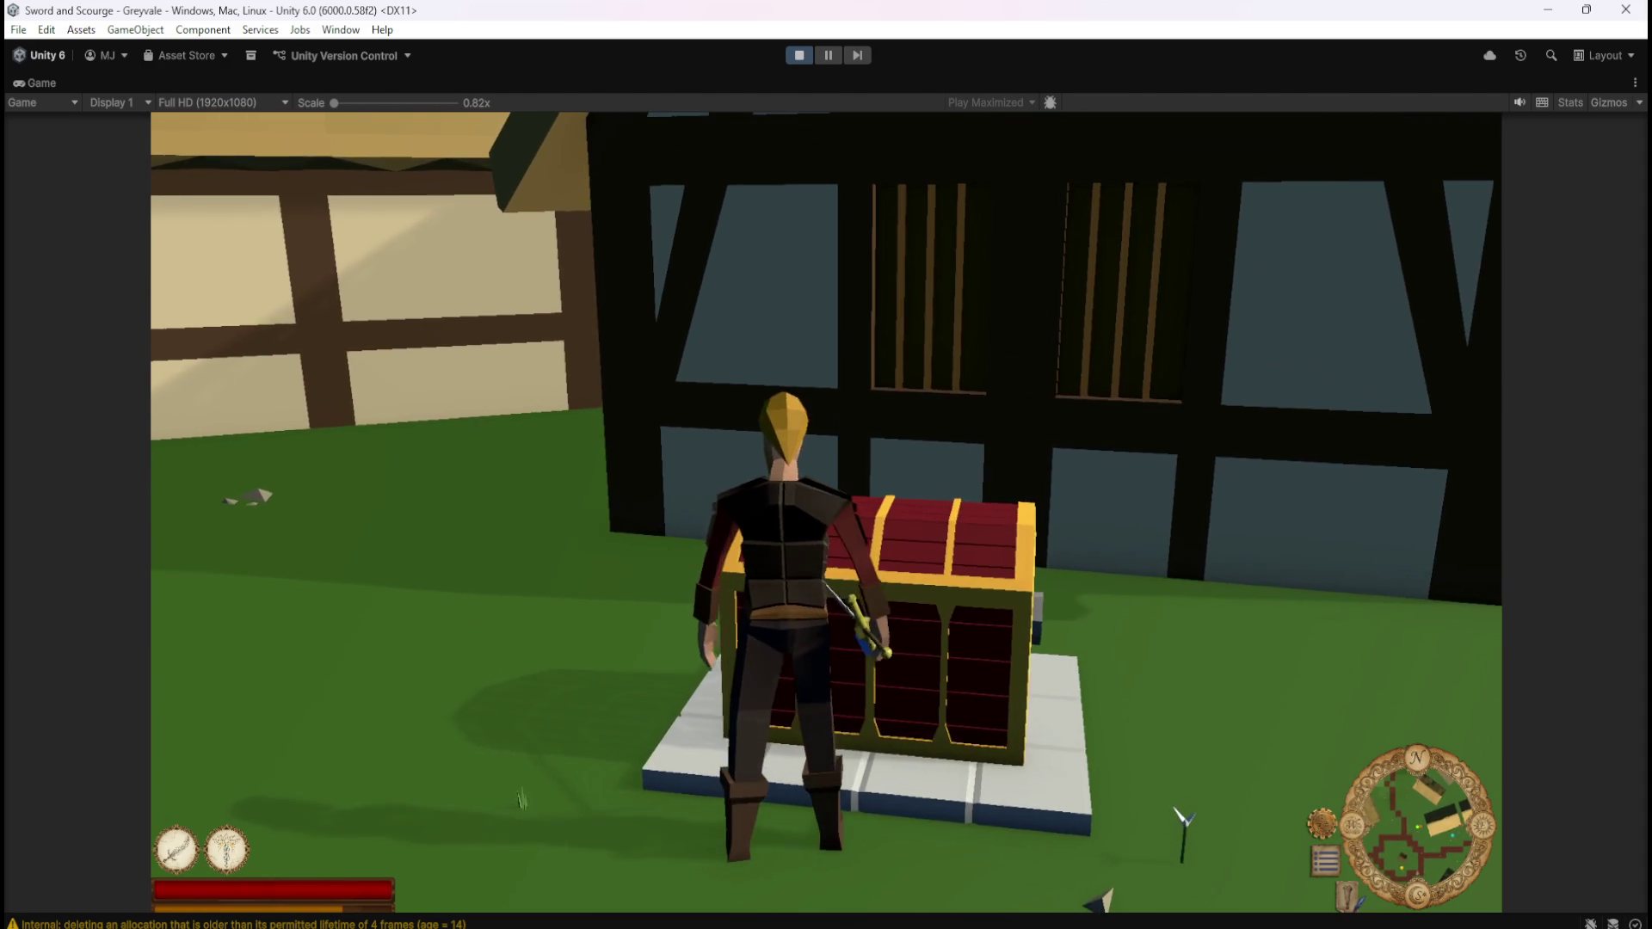
key("s")
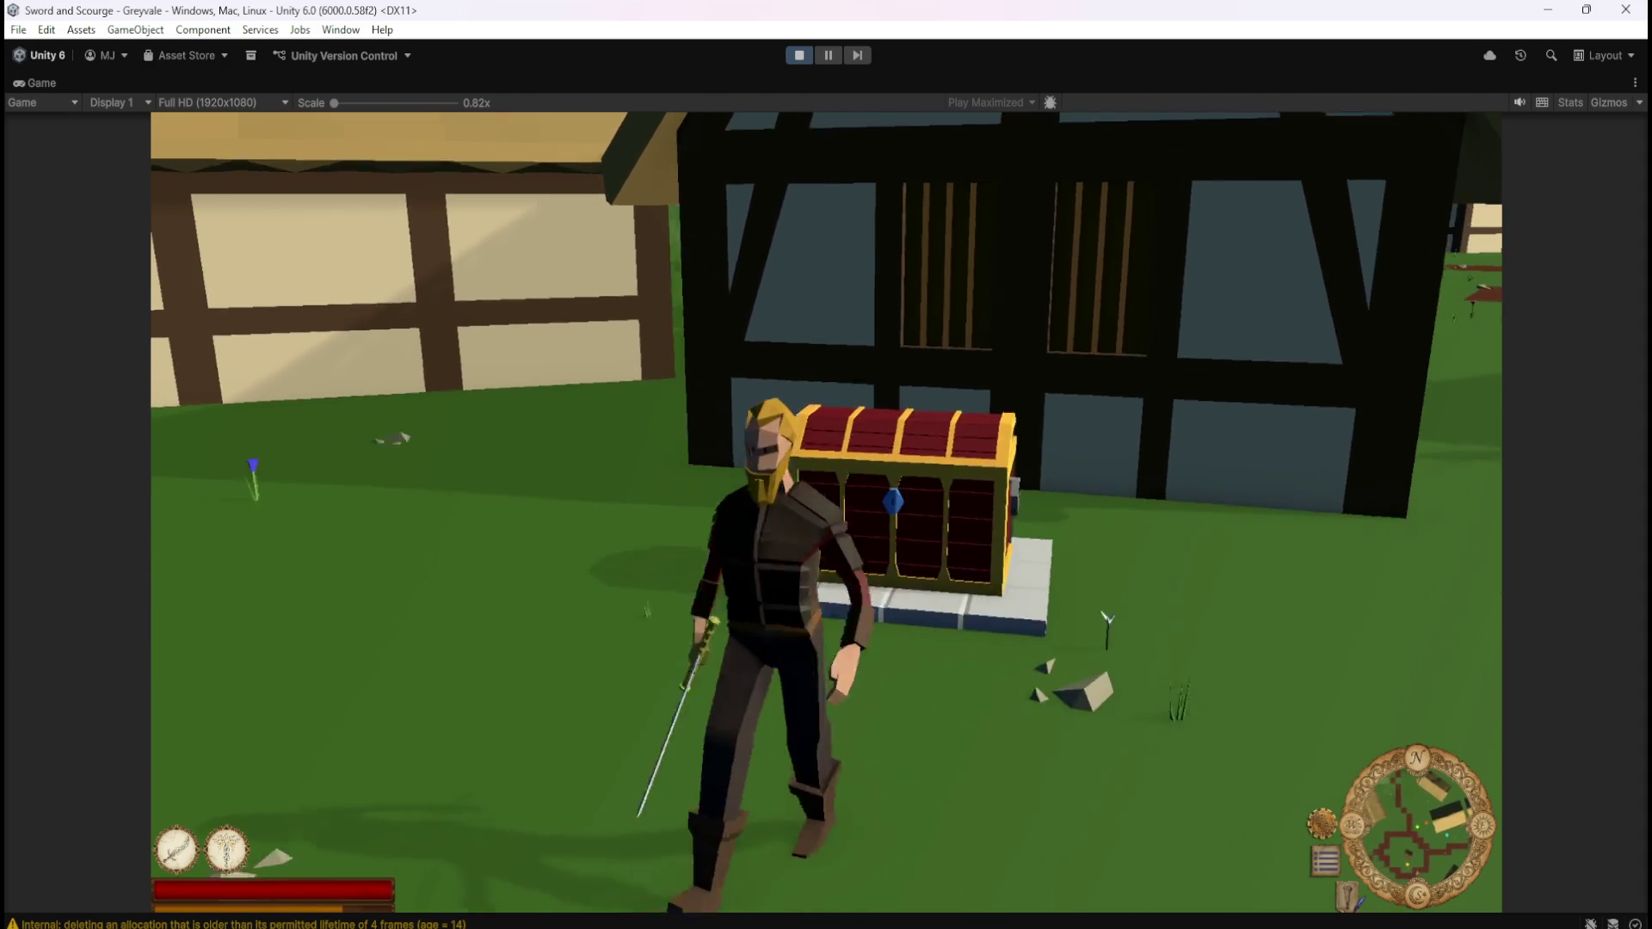
key("s")
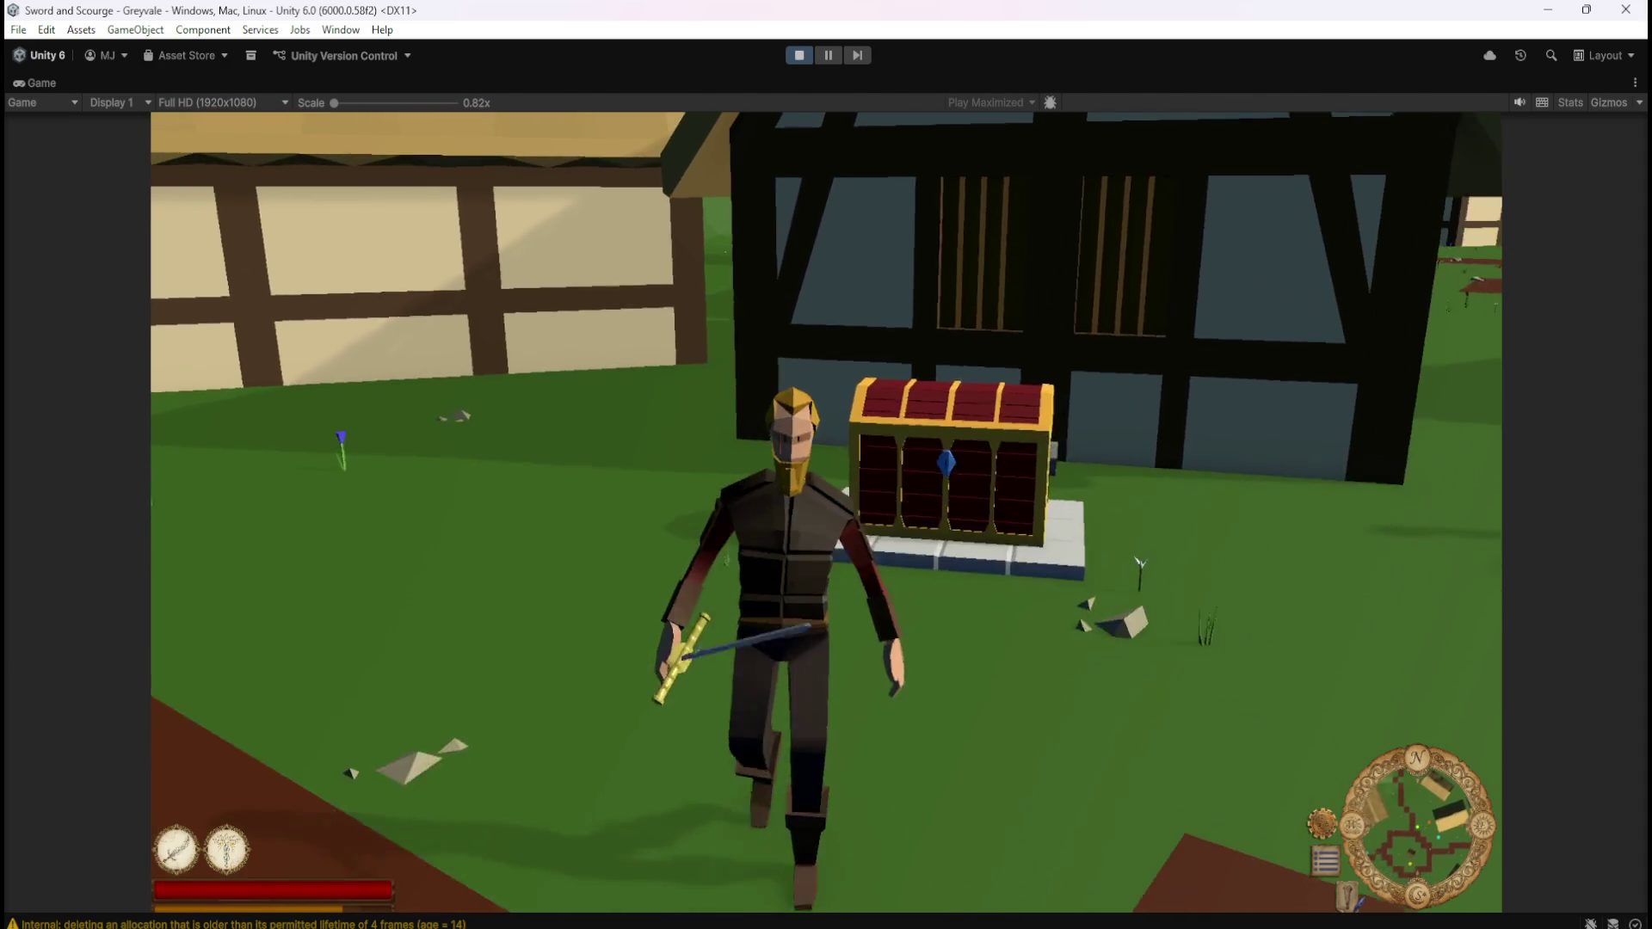
key("d")
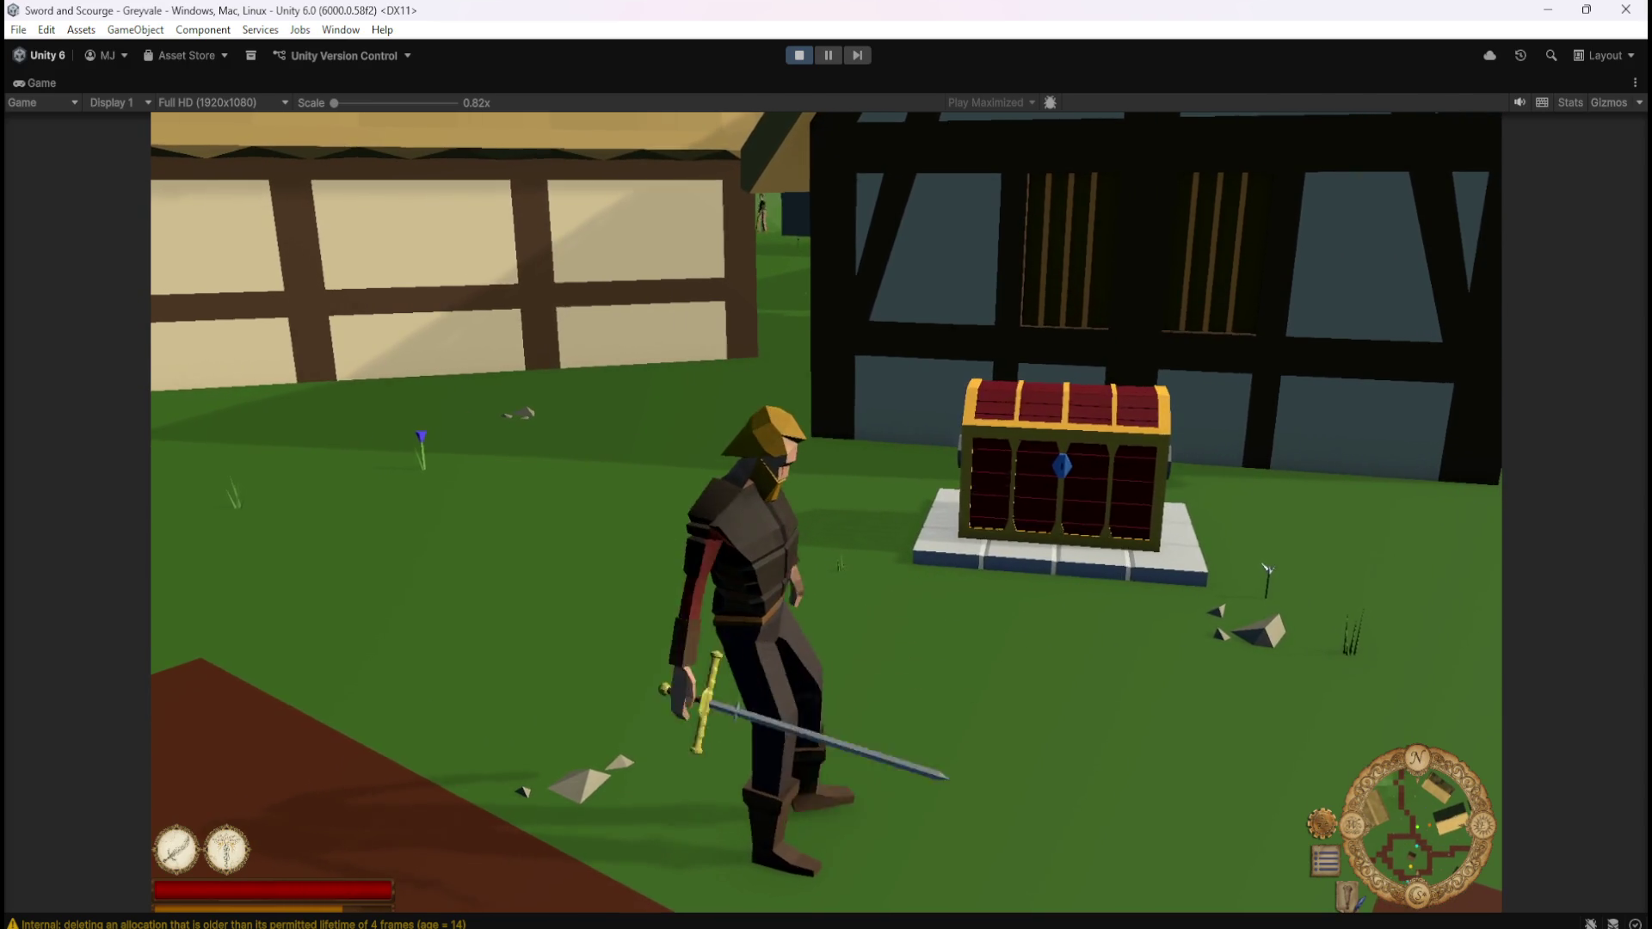
key("s")
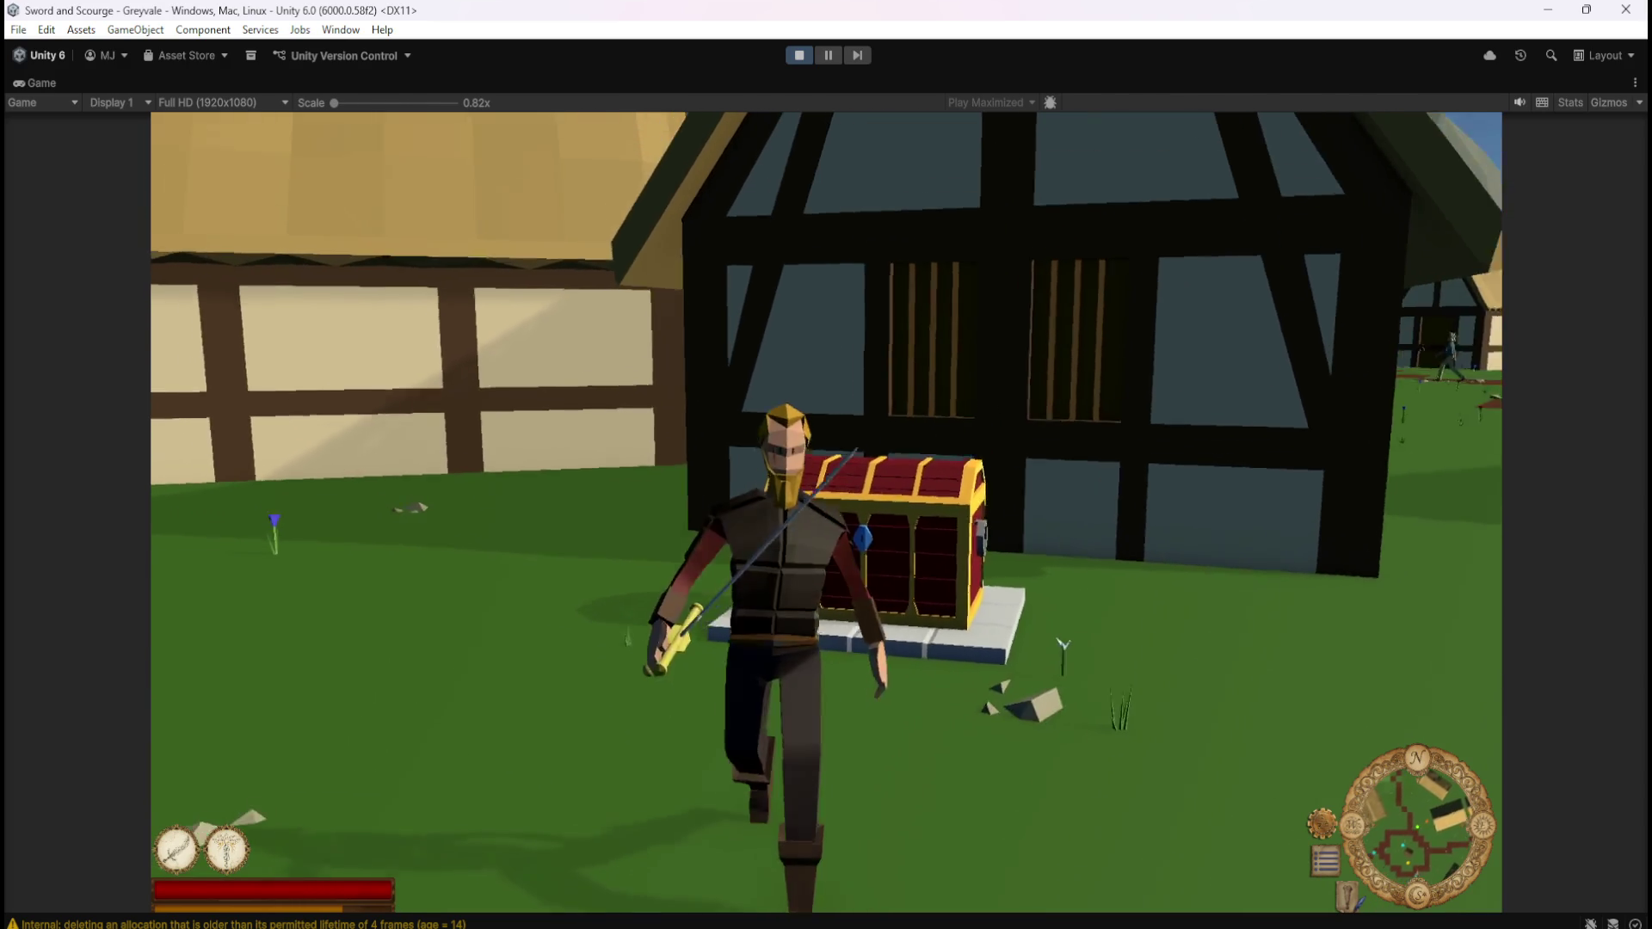
key("w")
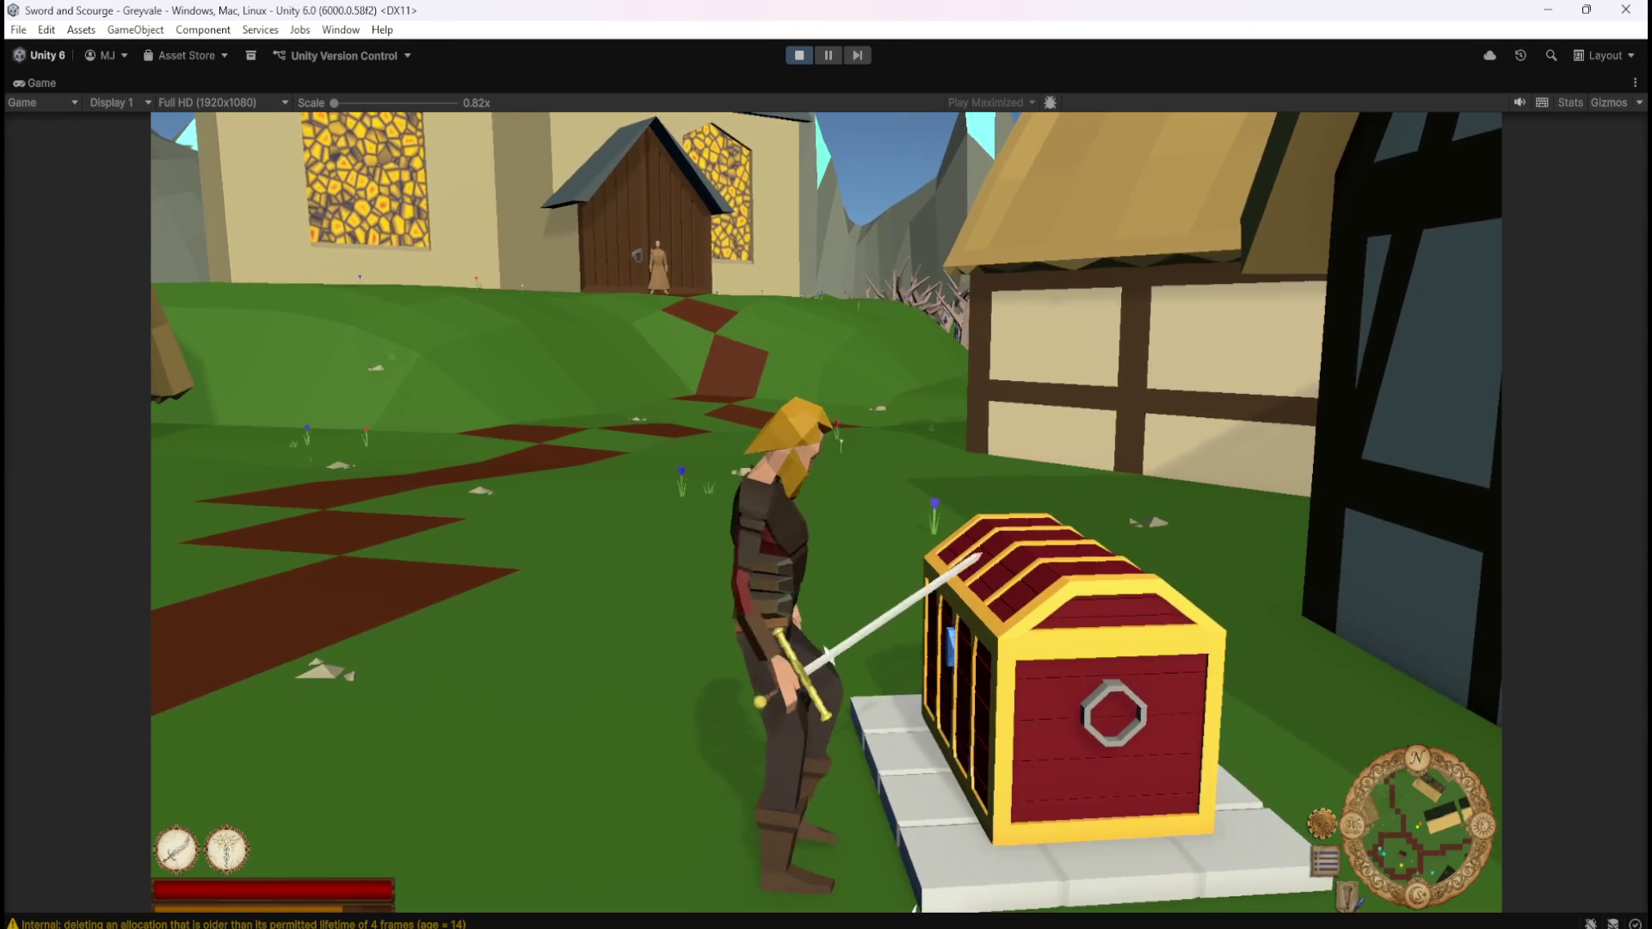
key("a")
key("d")
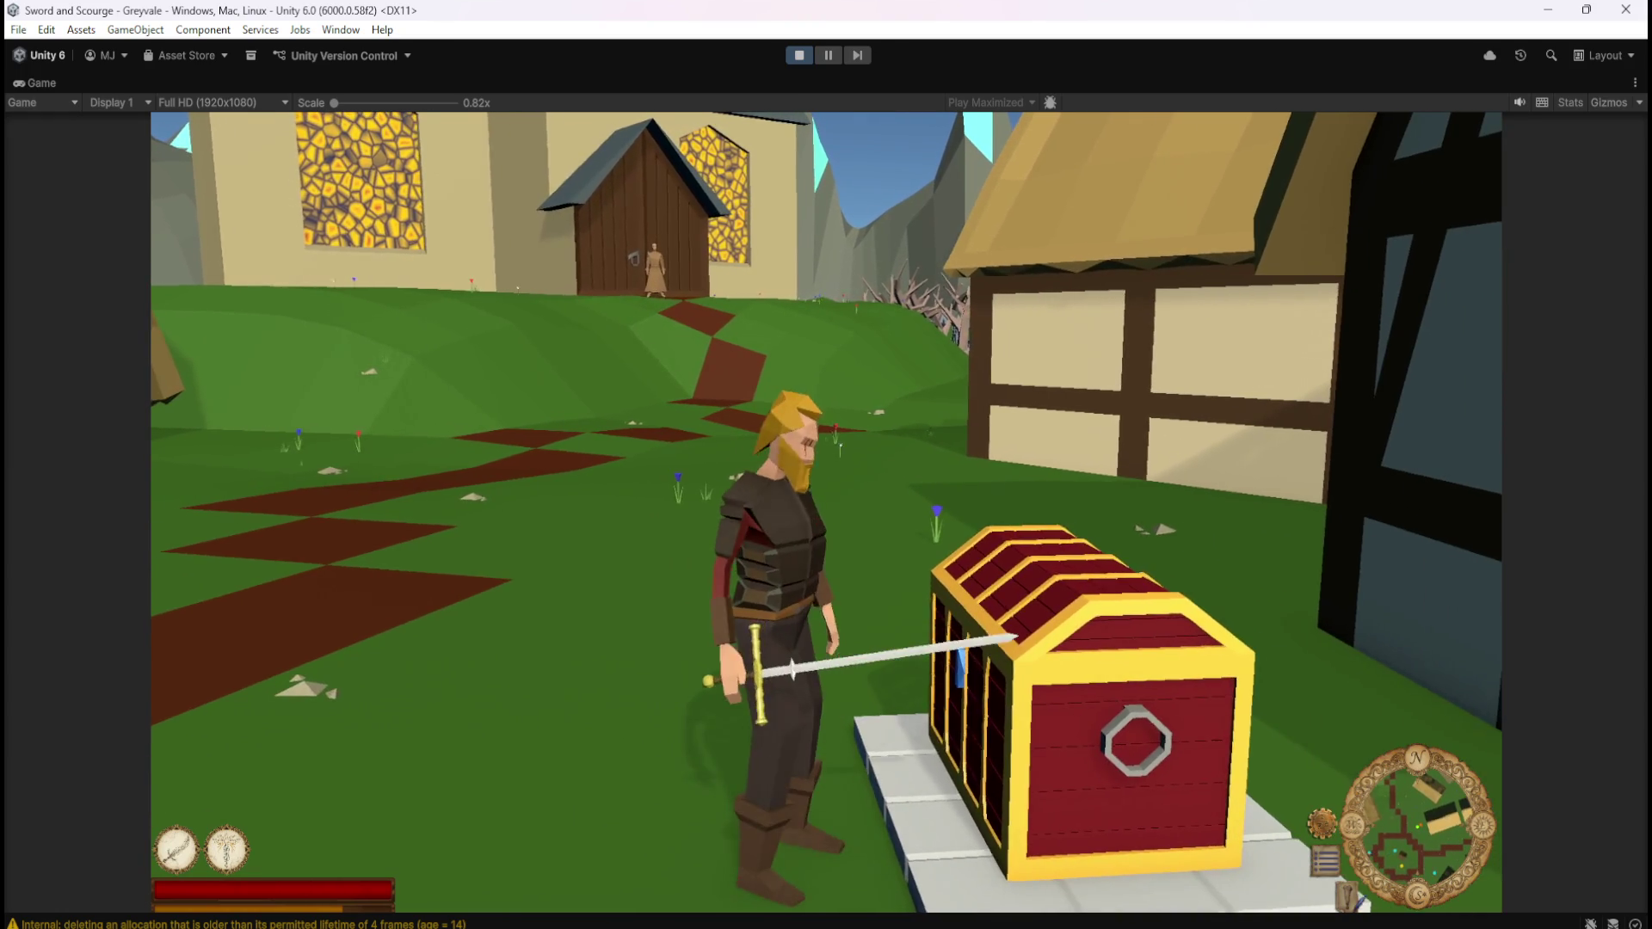
Run past the half-timbered house and up the path toward the trees and graveyard wall
key("w")
key("a")
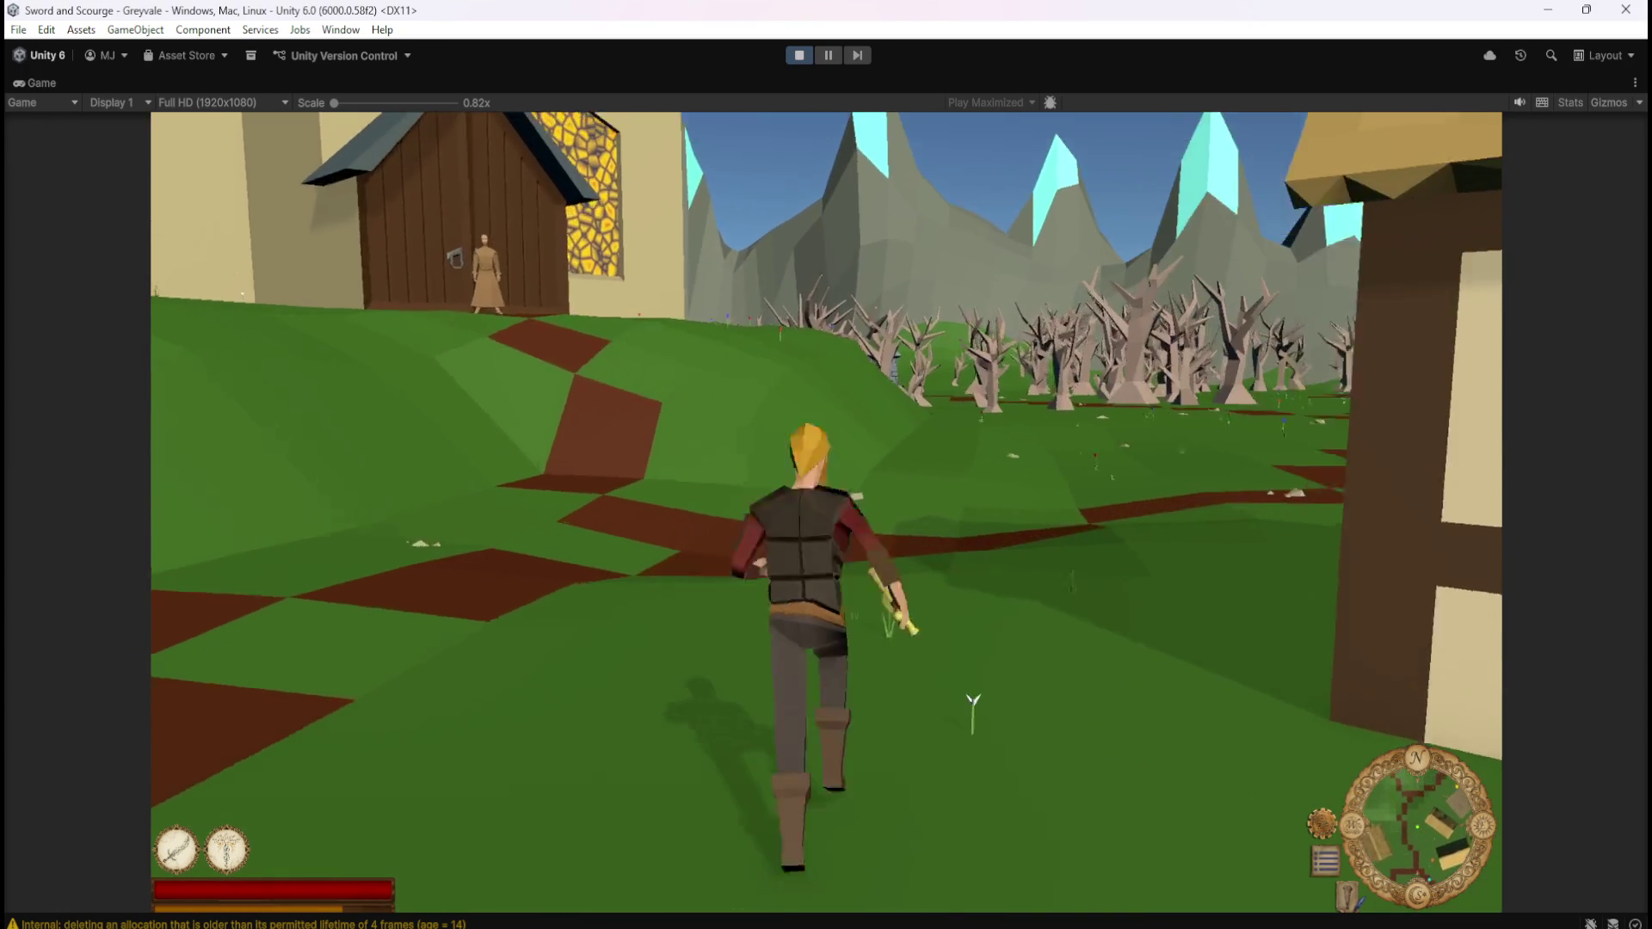
key("d")
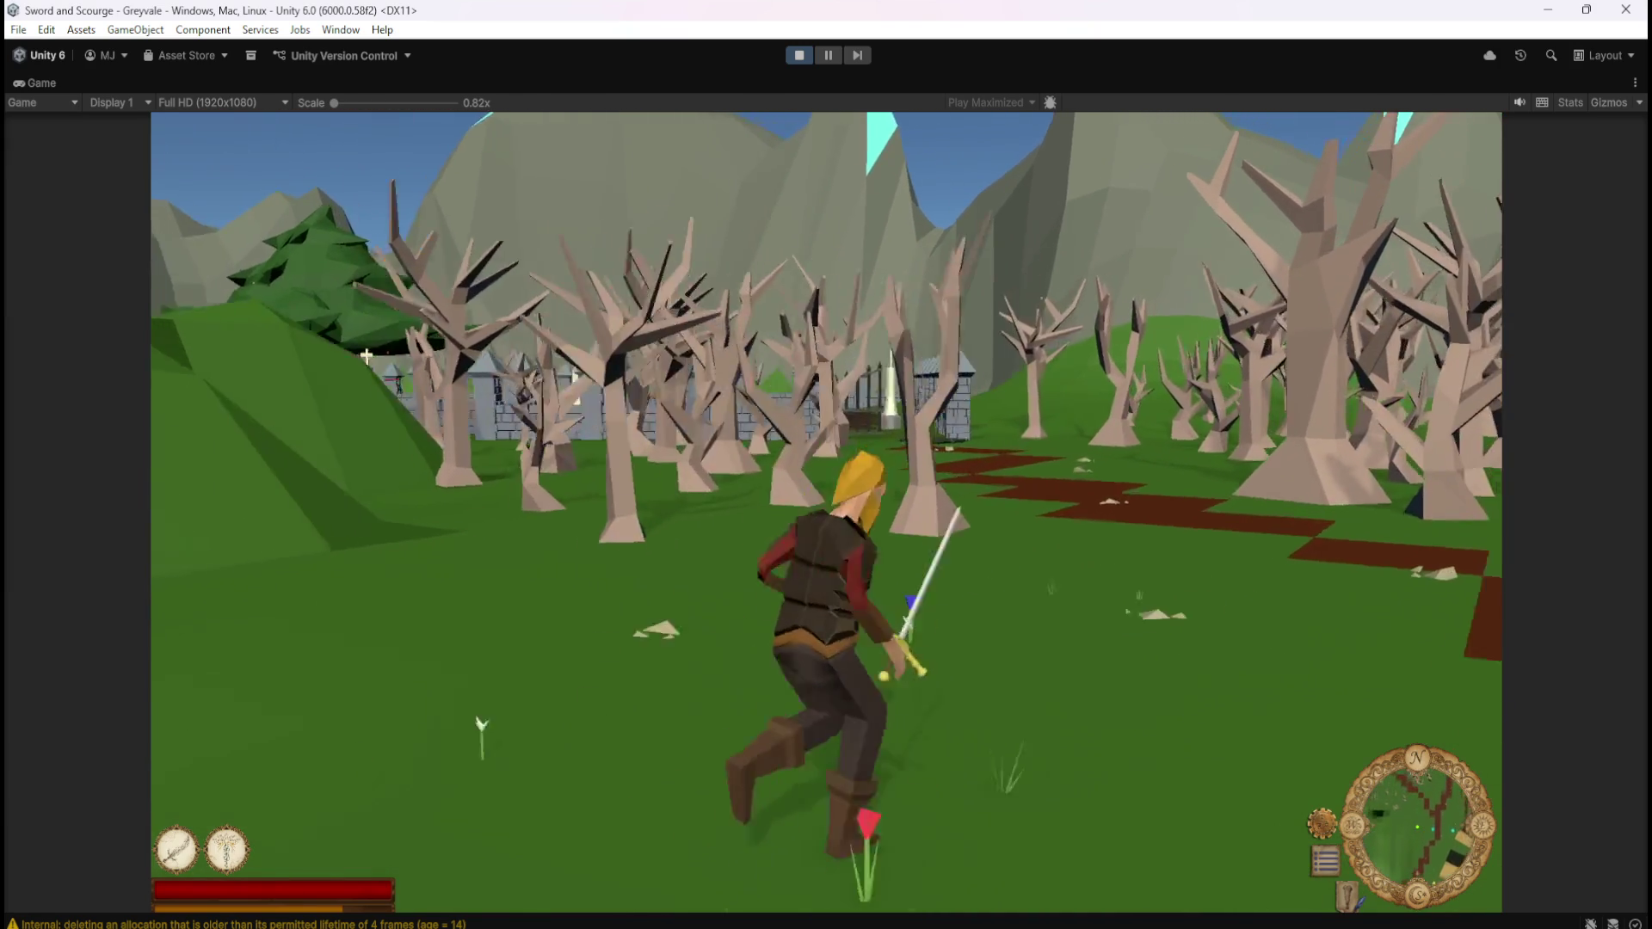
Run through the gate into the graveyard and back toward the waiting skeleton
key("w")
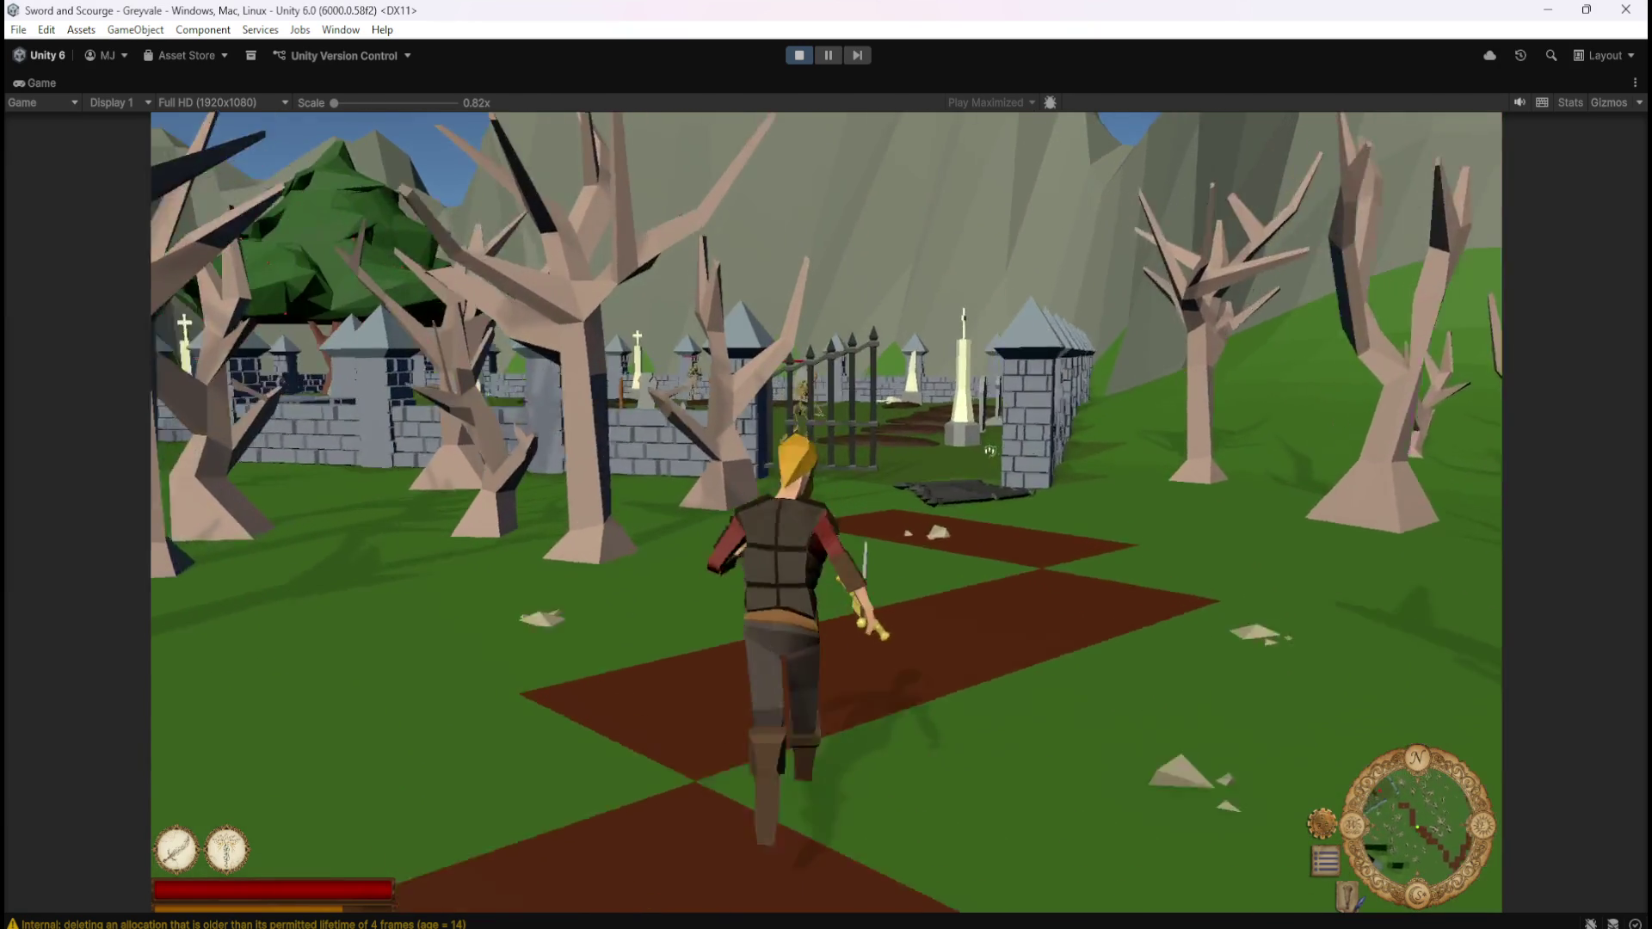
key("a")
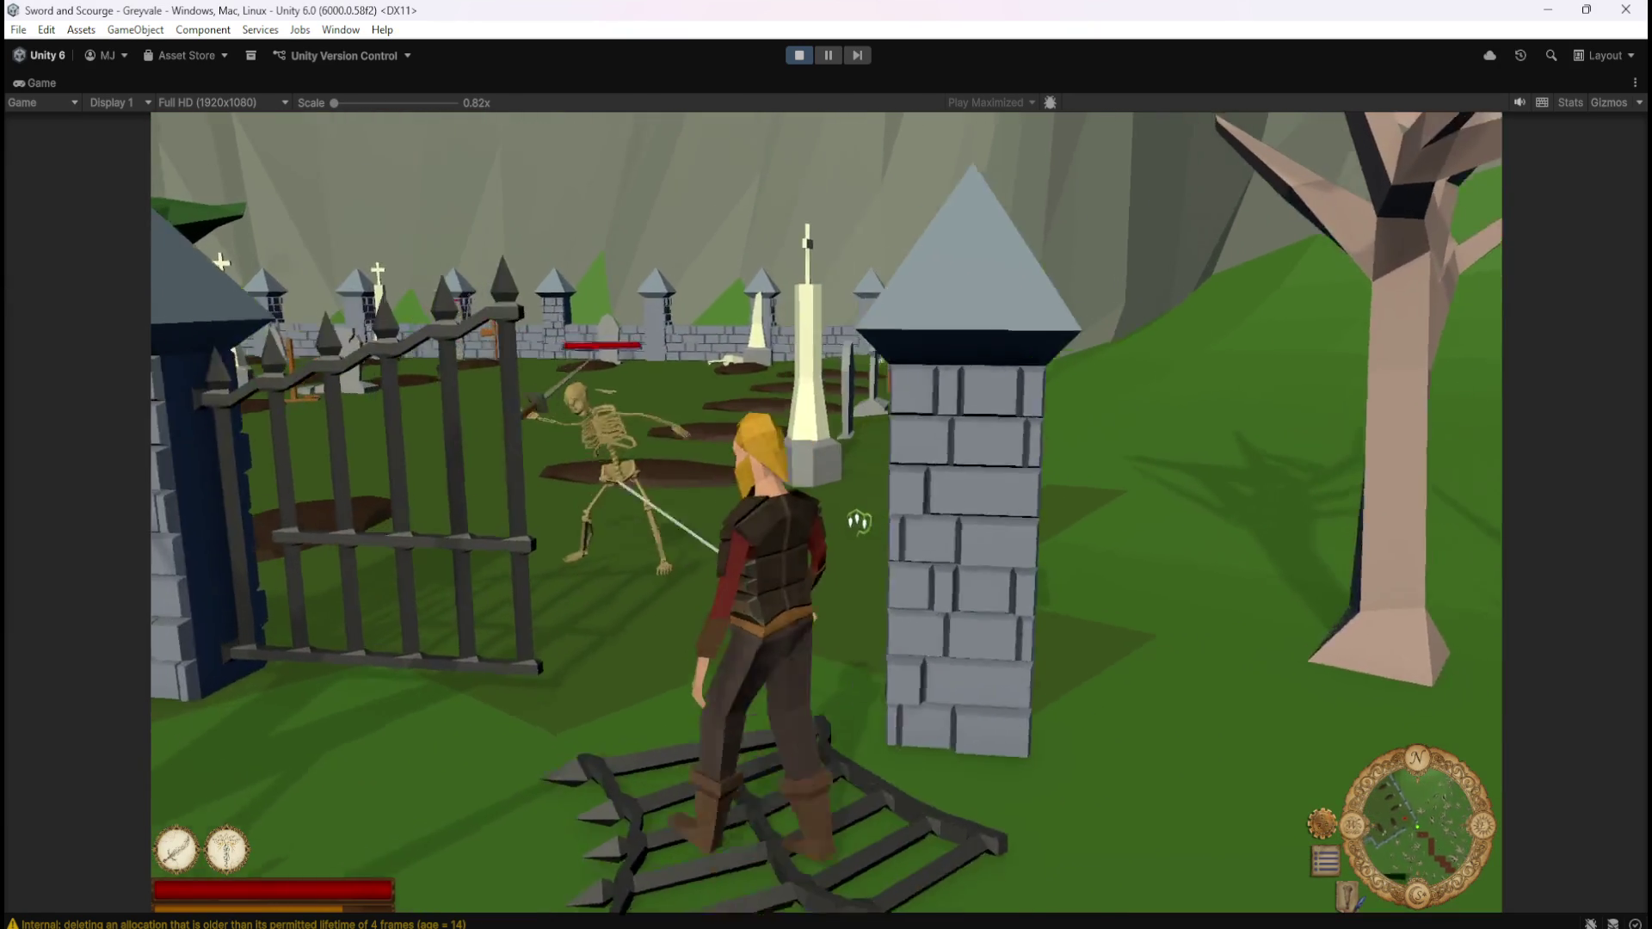
key("w")
key("s")
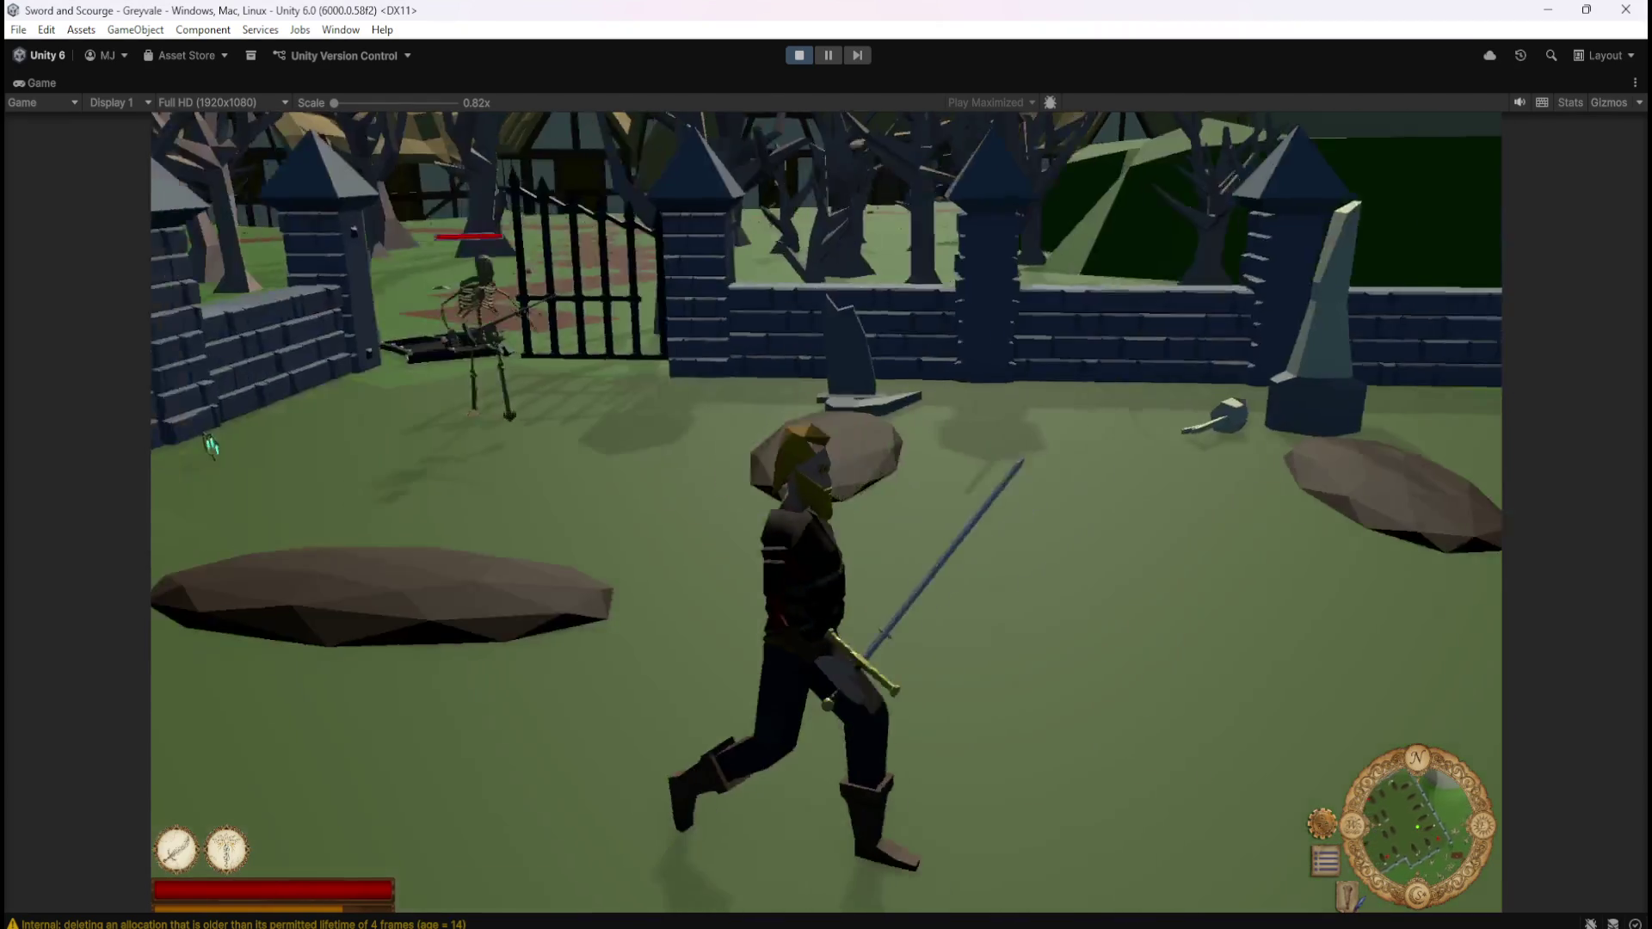
key("s")
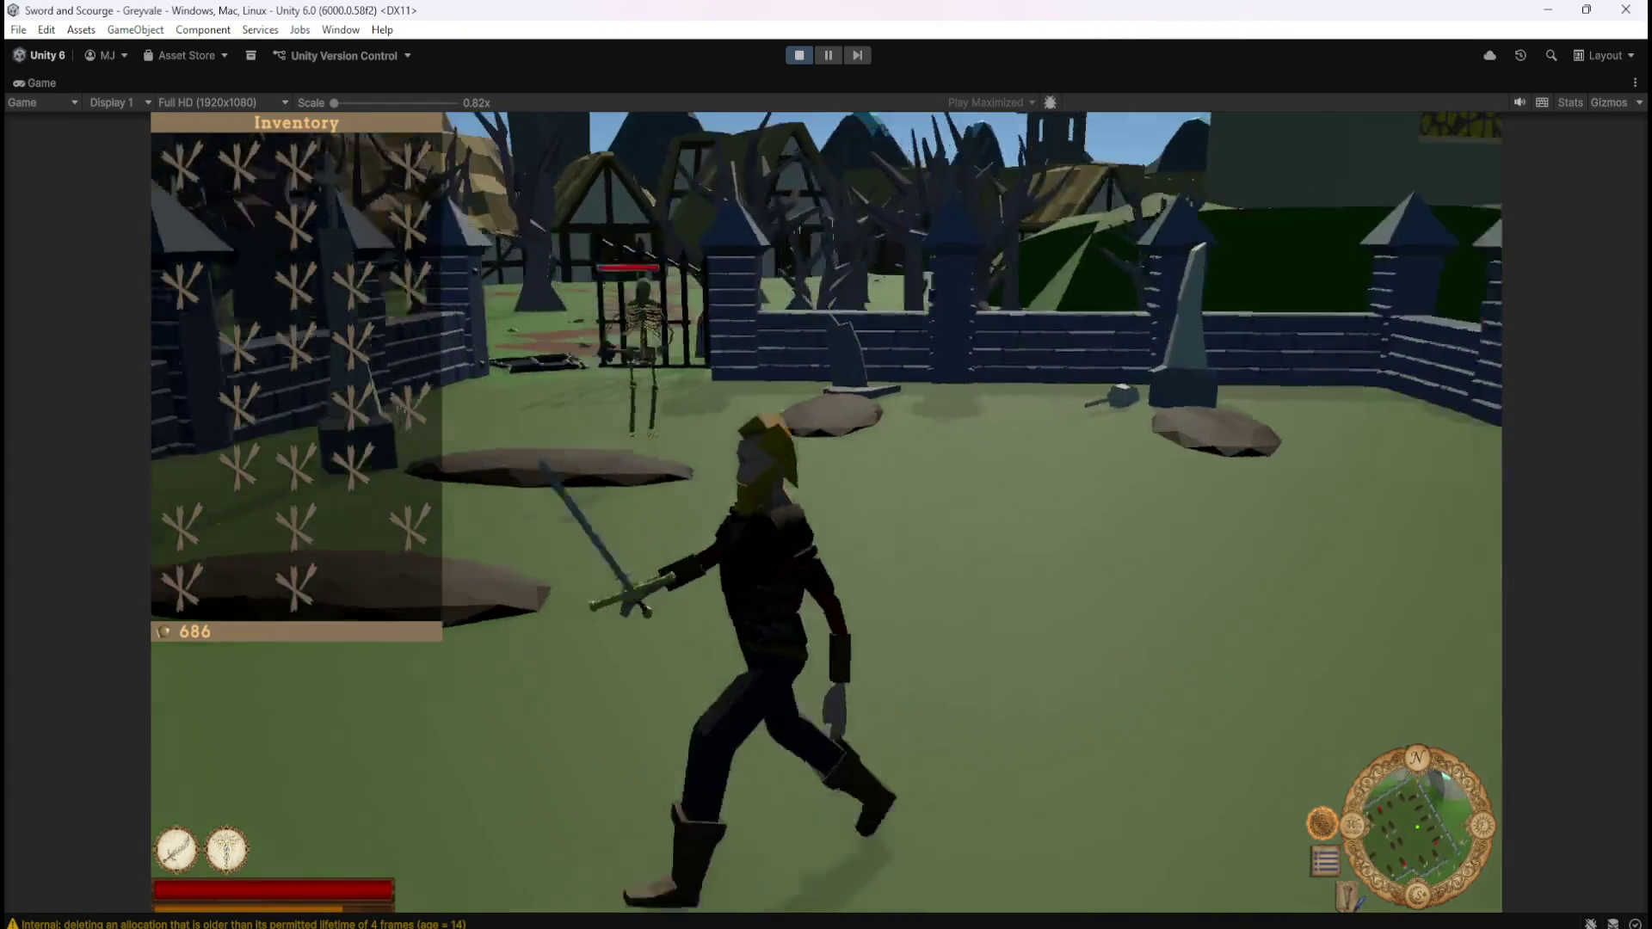
key("s")
key("s")
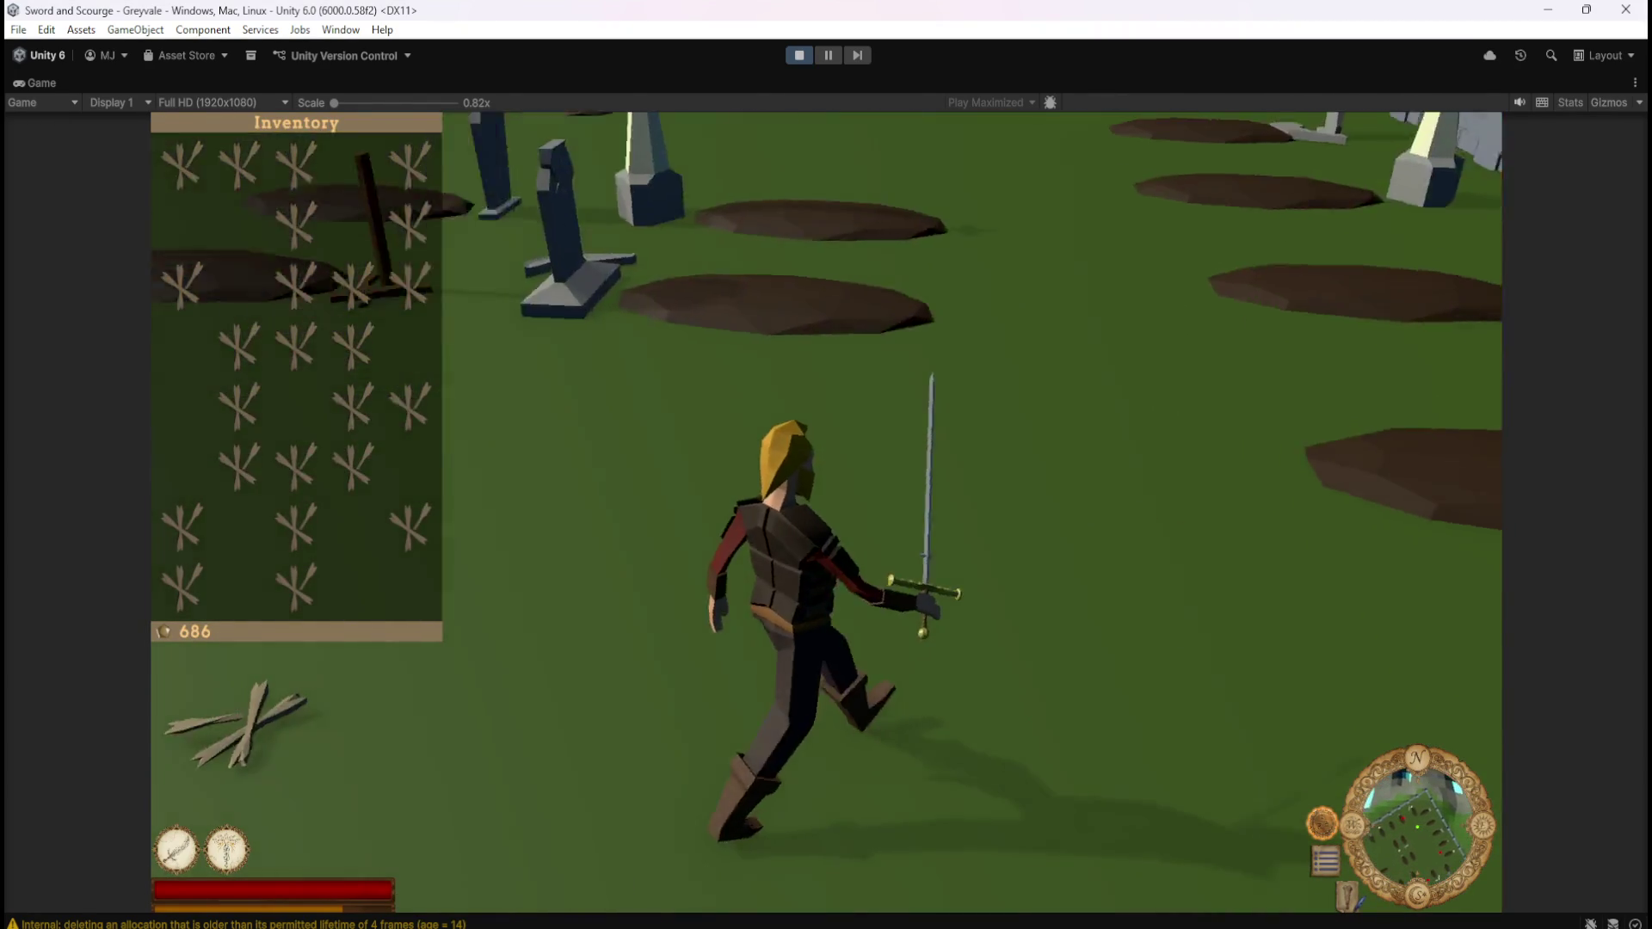
Kill the skeleton and loot its bones, raising the gold to 704
key("w")
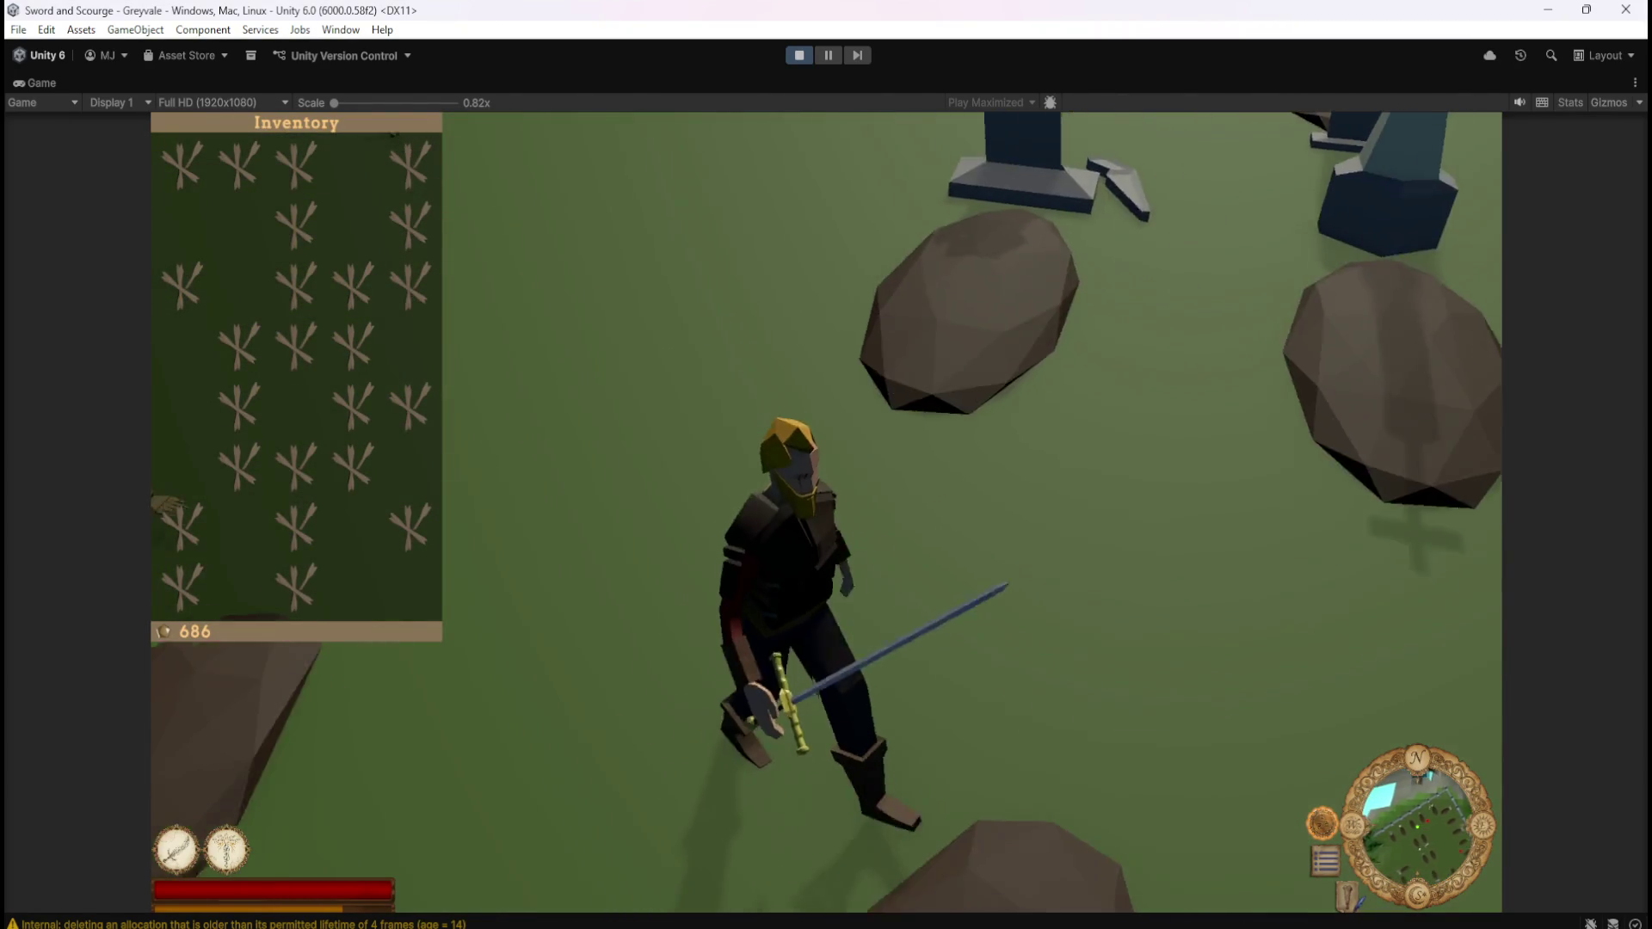
key("a")
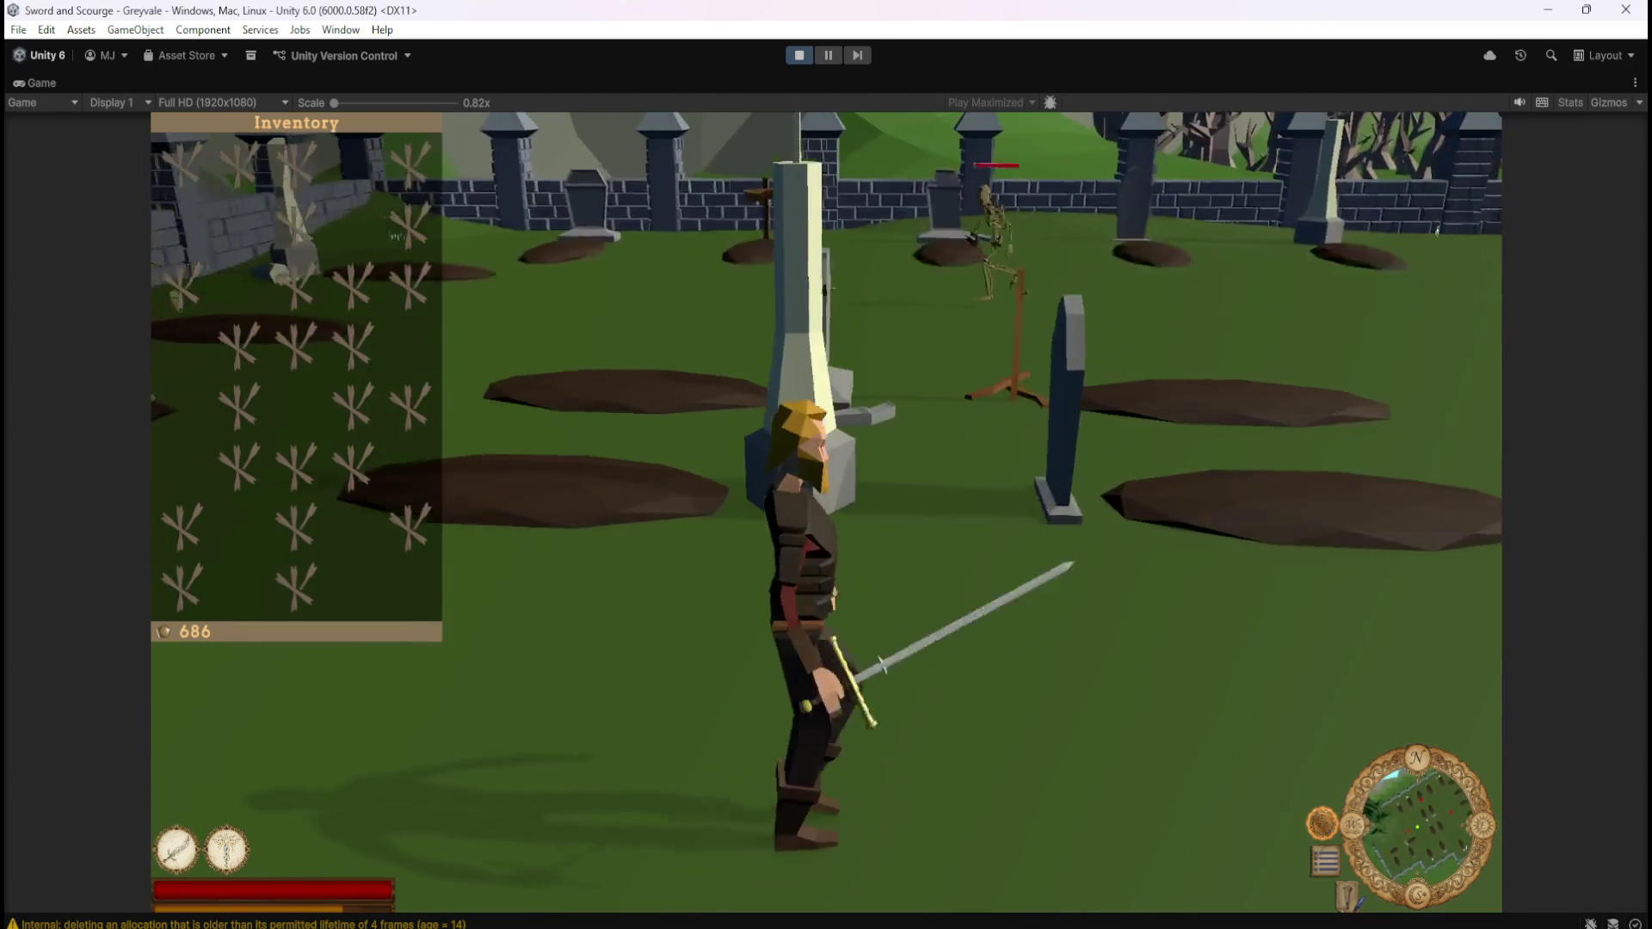
key("d")
key("a")
key("a")
key("w")
key("e")
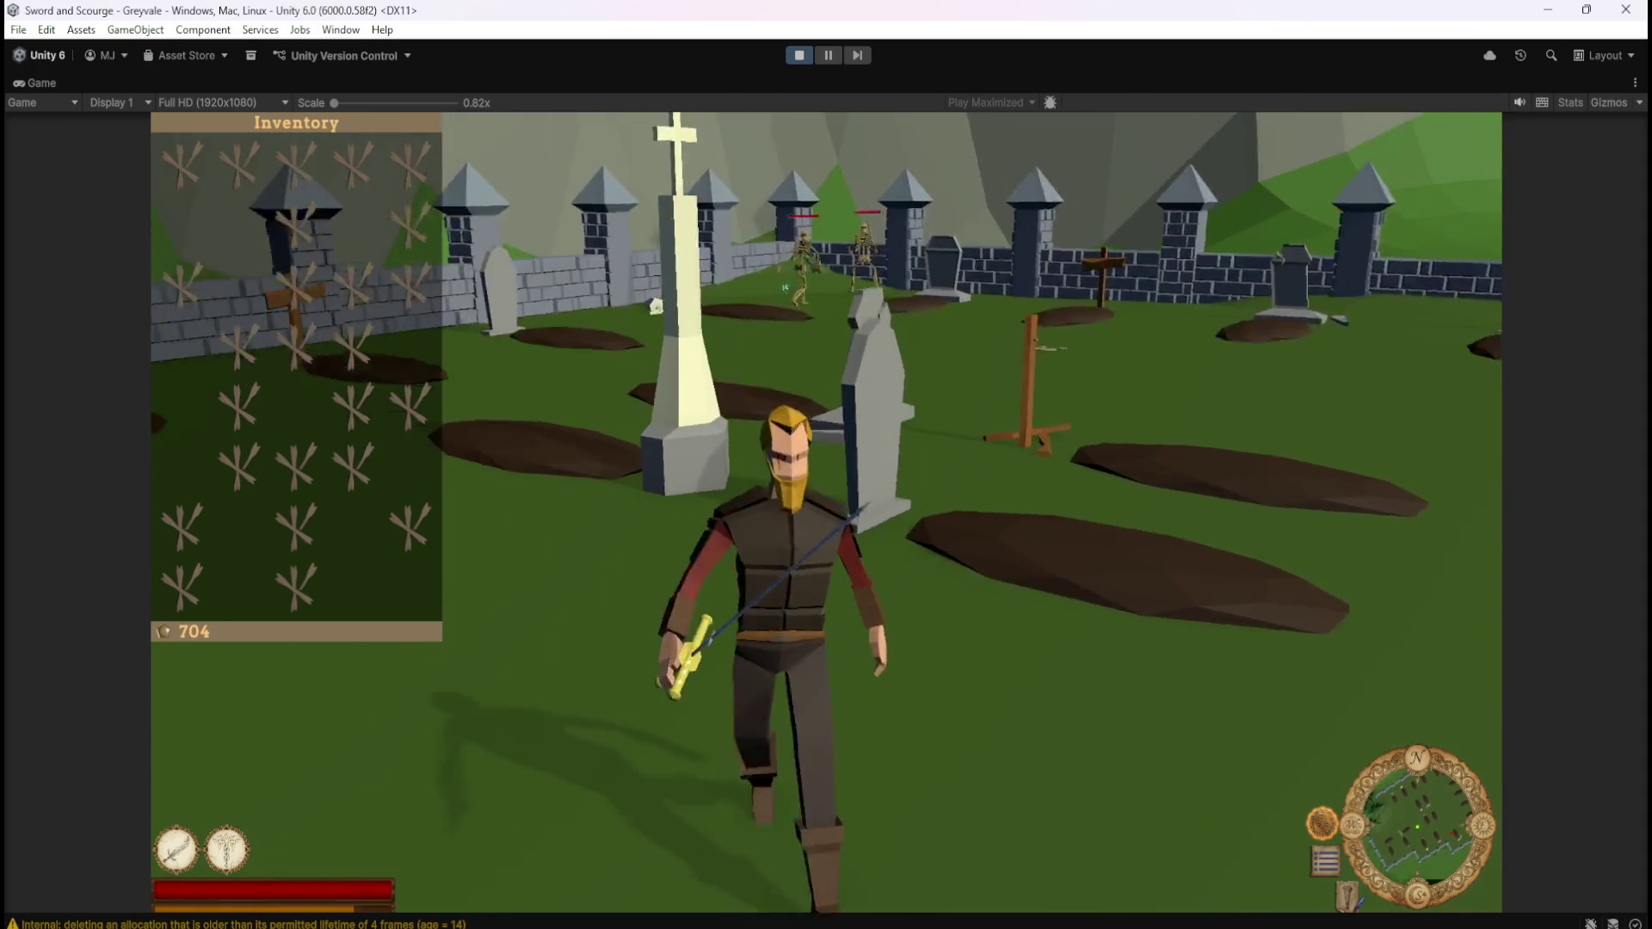
key("w")
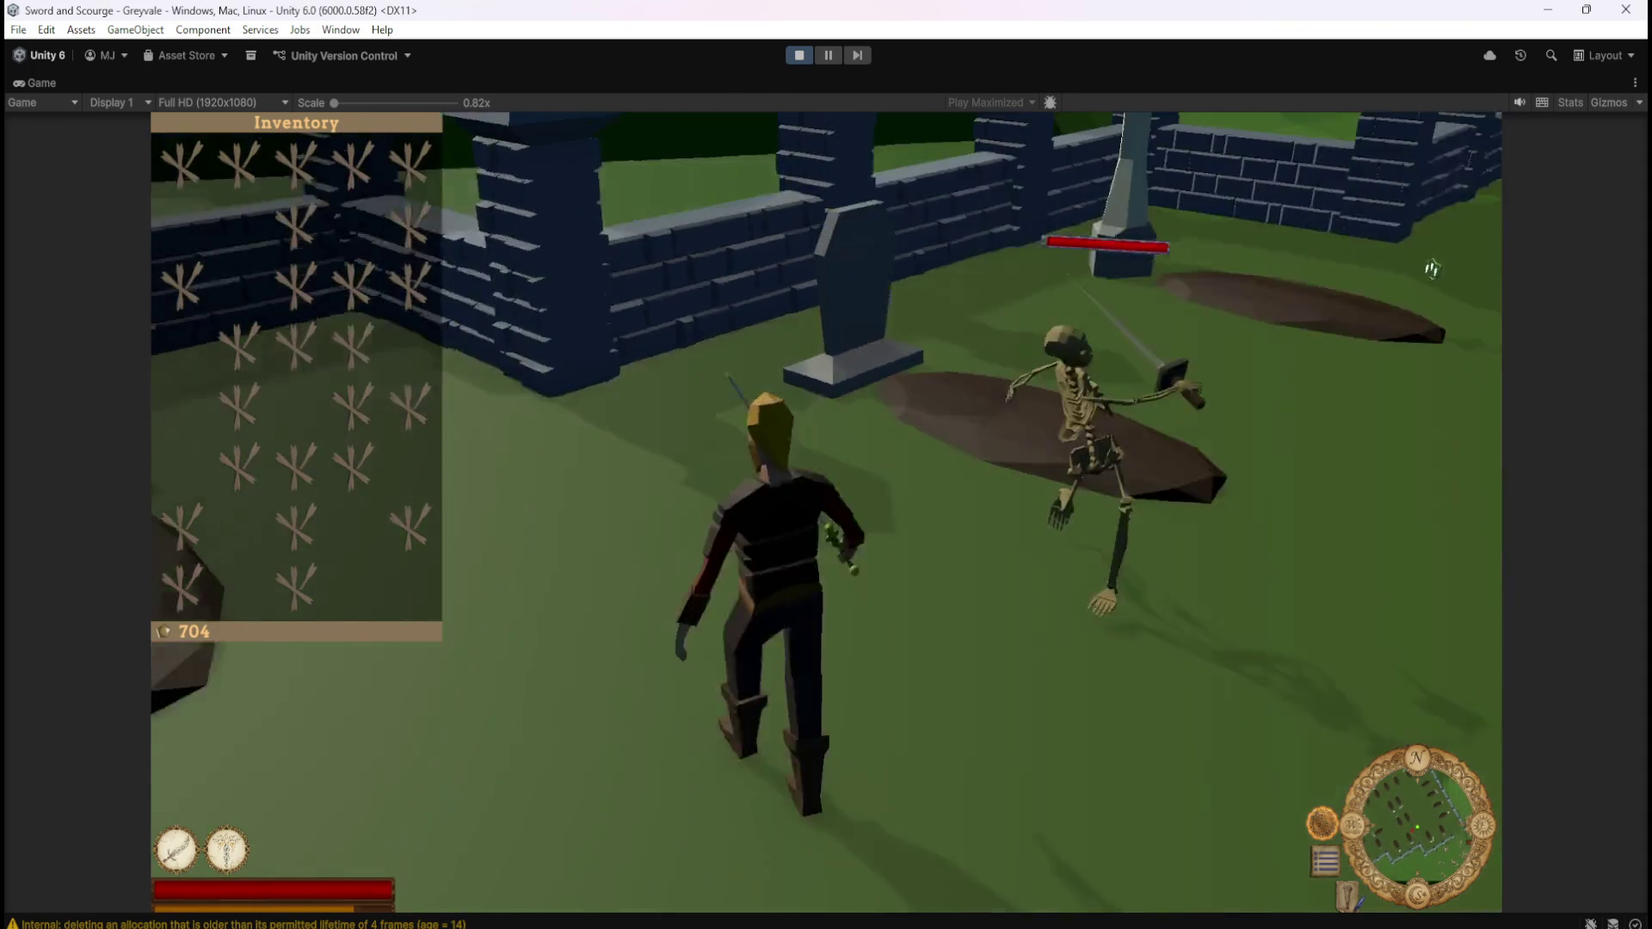
Slay skeletons near the graveyard fence, looting bones and an Emerald to reach 749 gold
left_click(1217, 276)
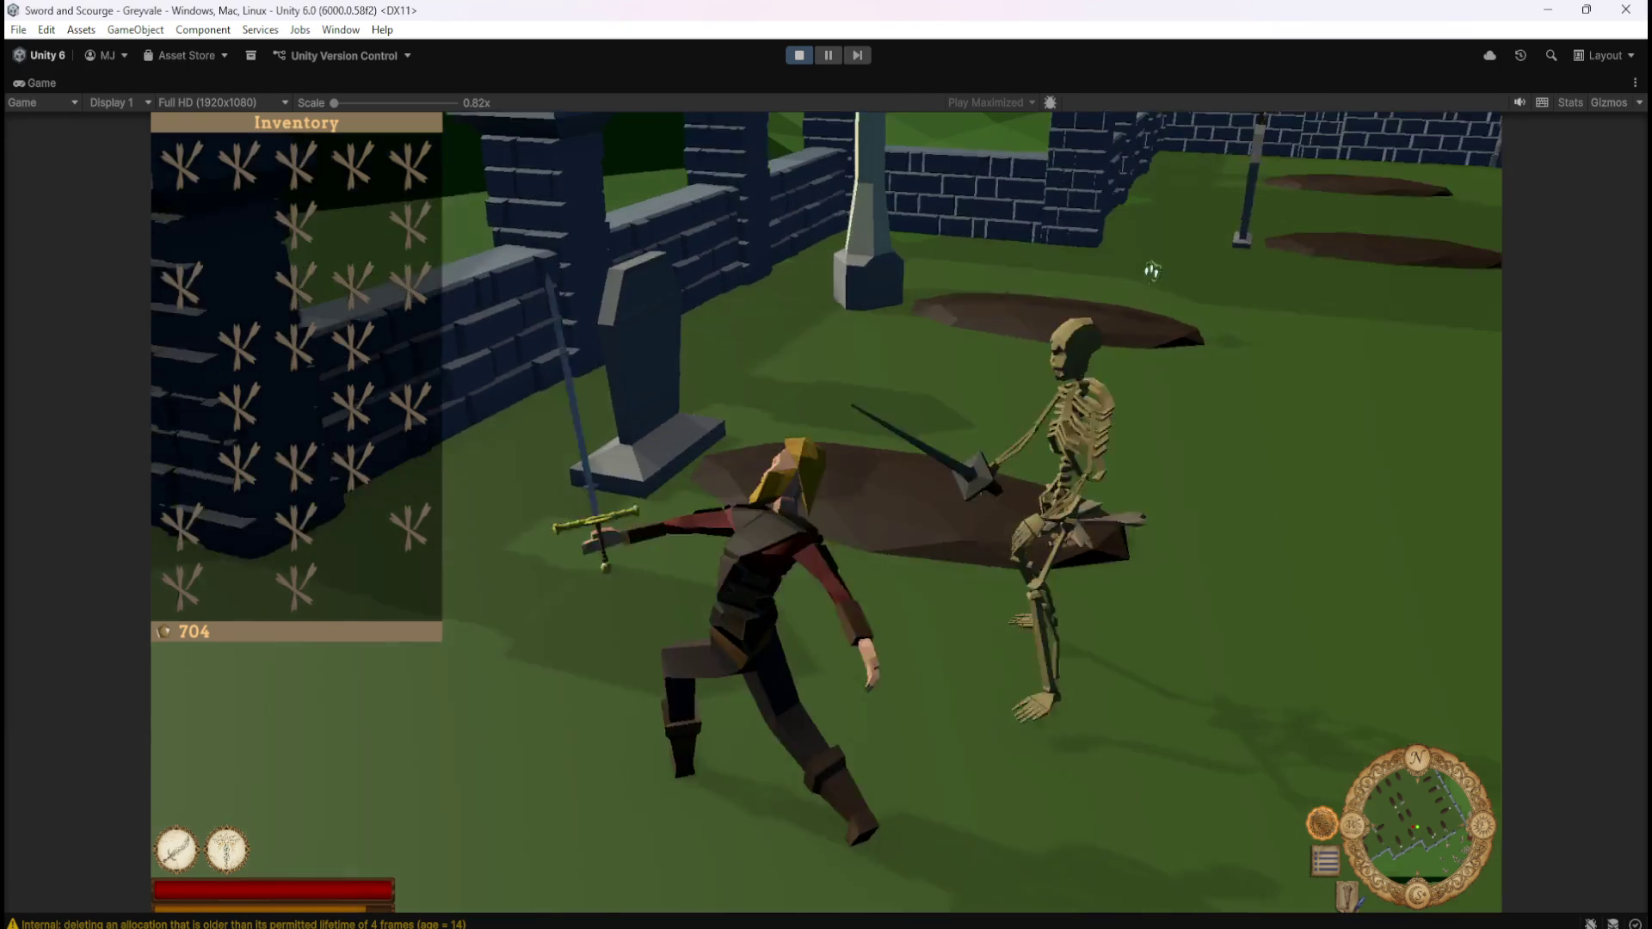
key("e")
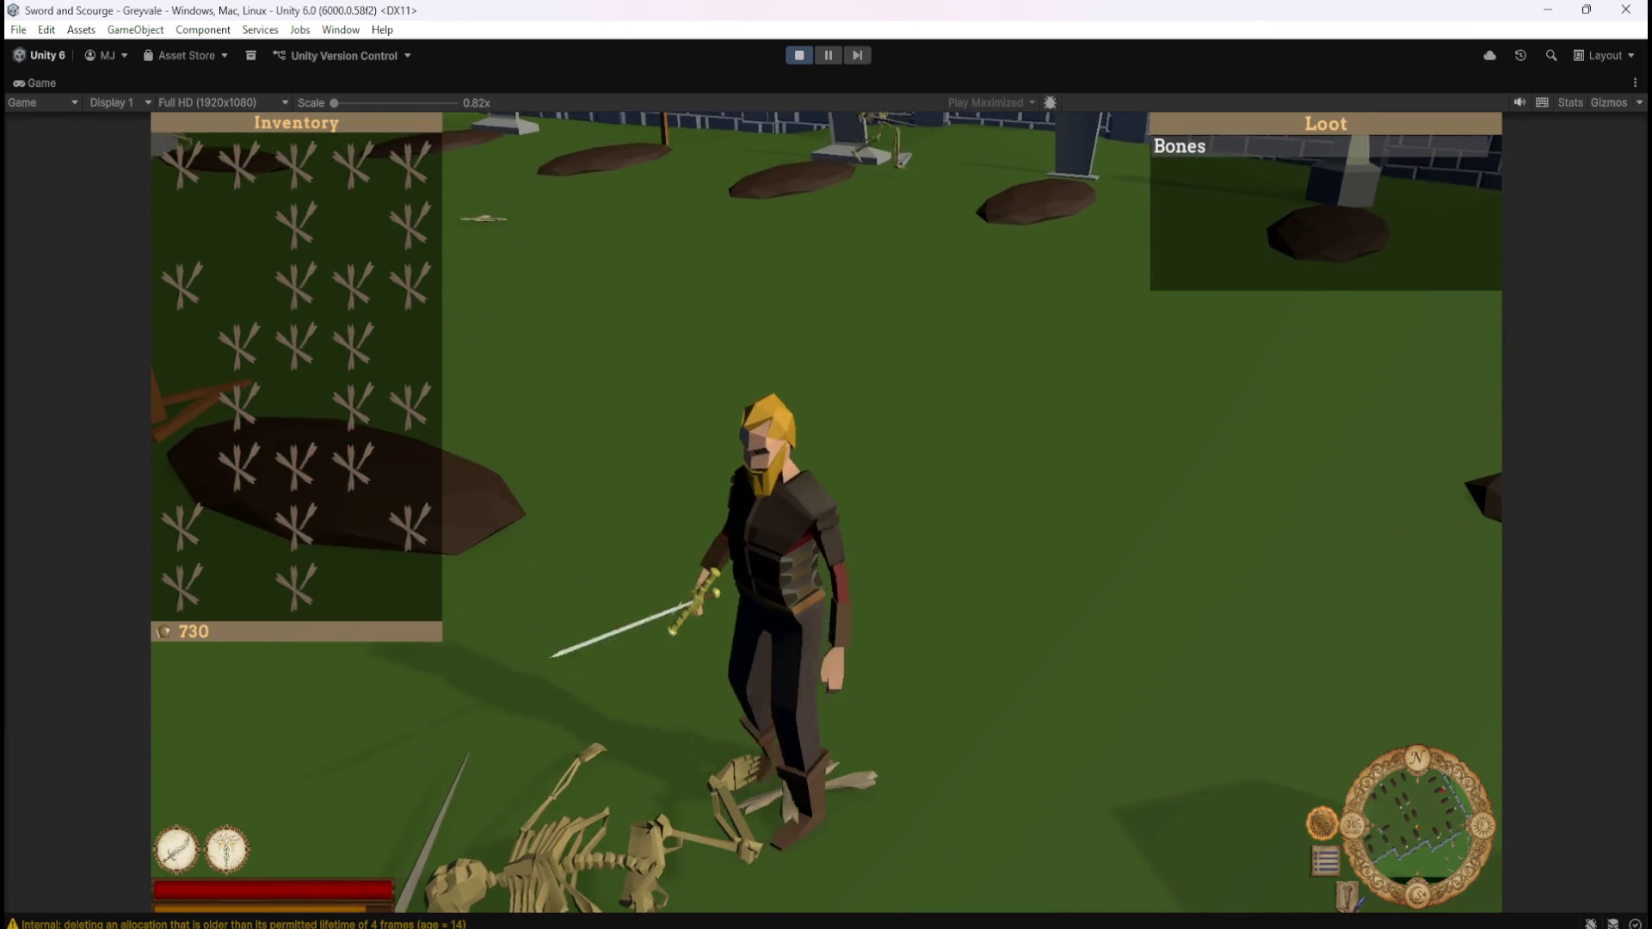
key("w")
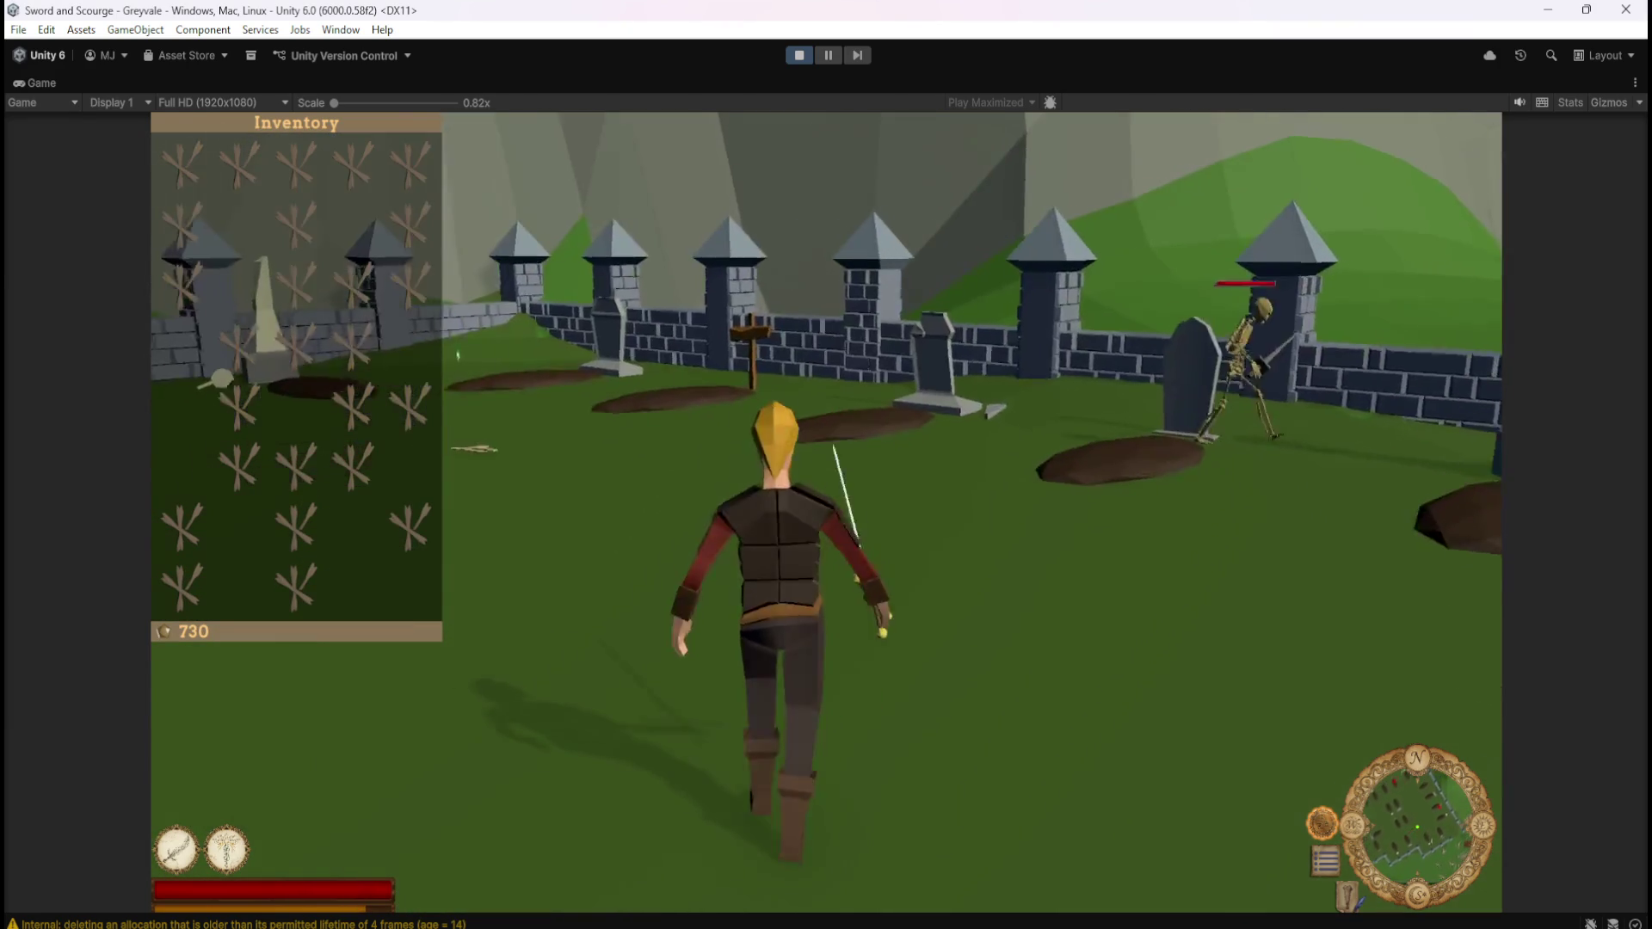
key("w")
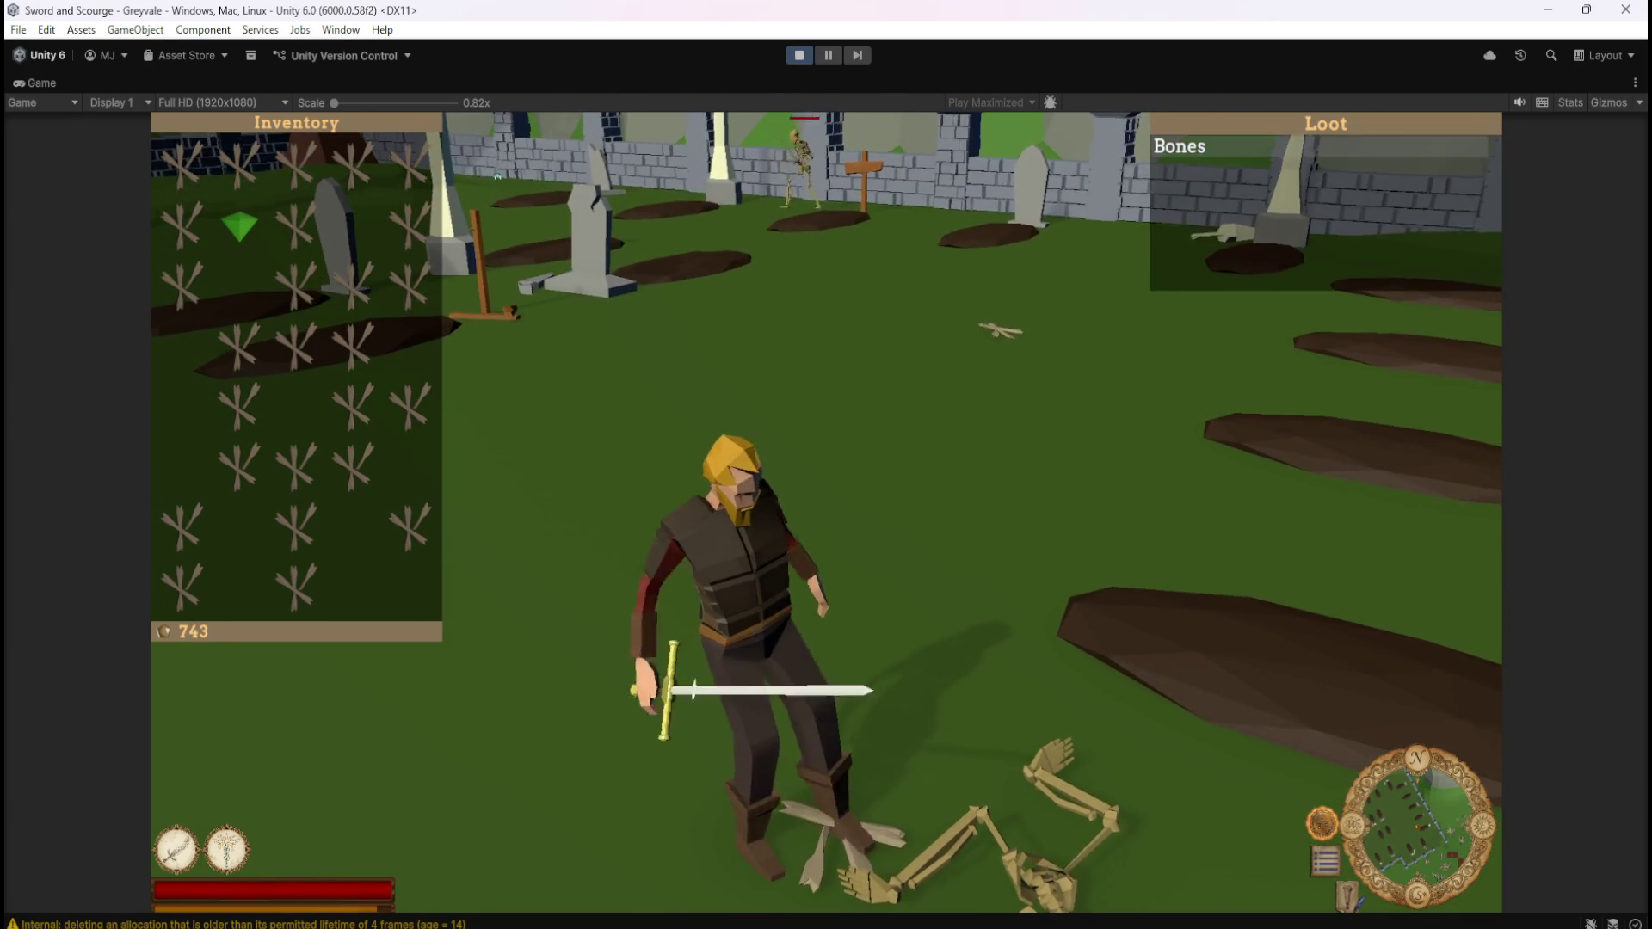
key("w")
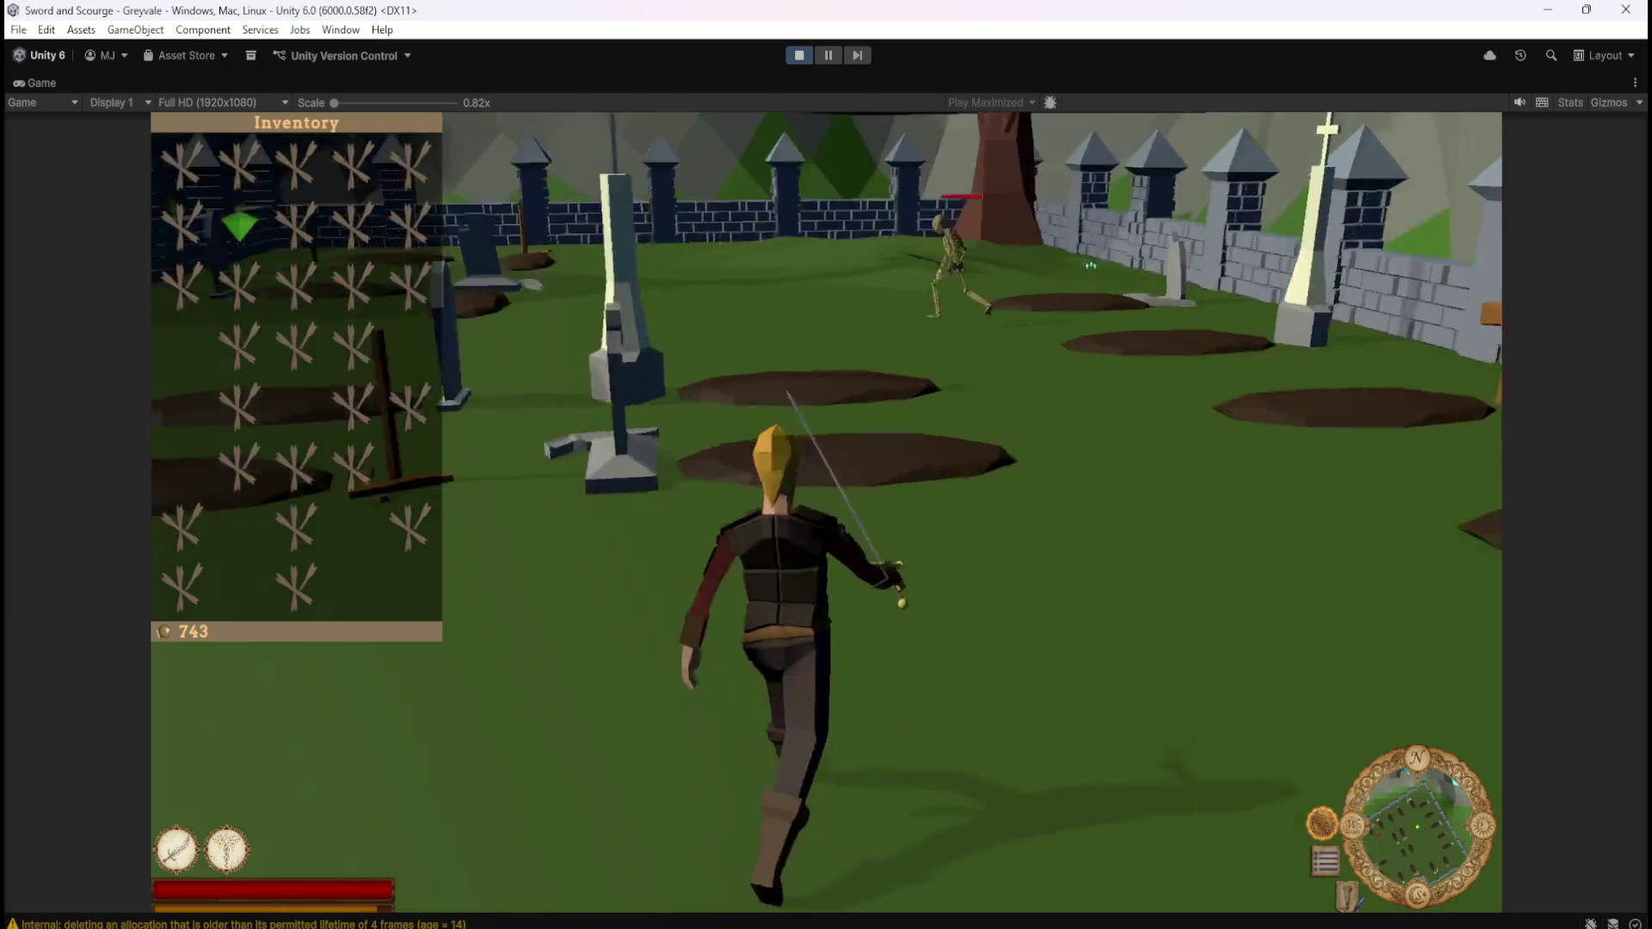
key("s")
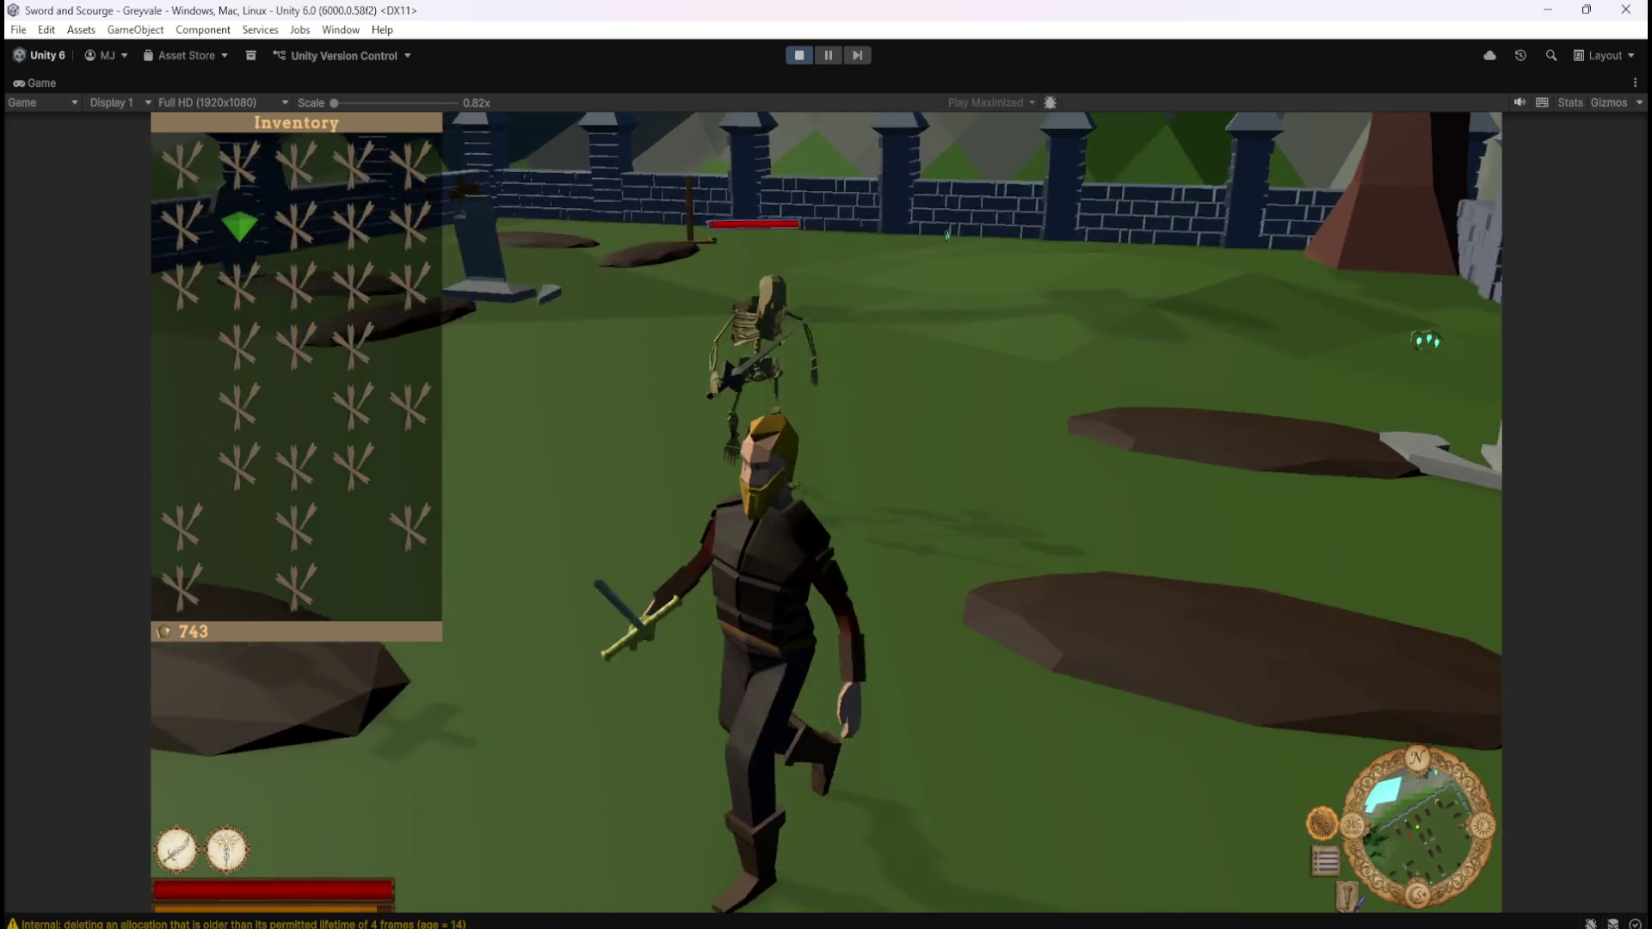
key("w")
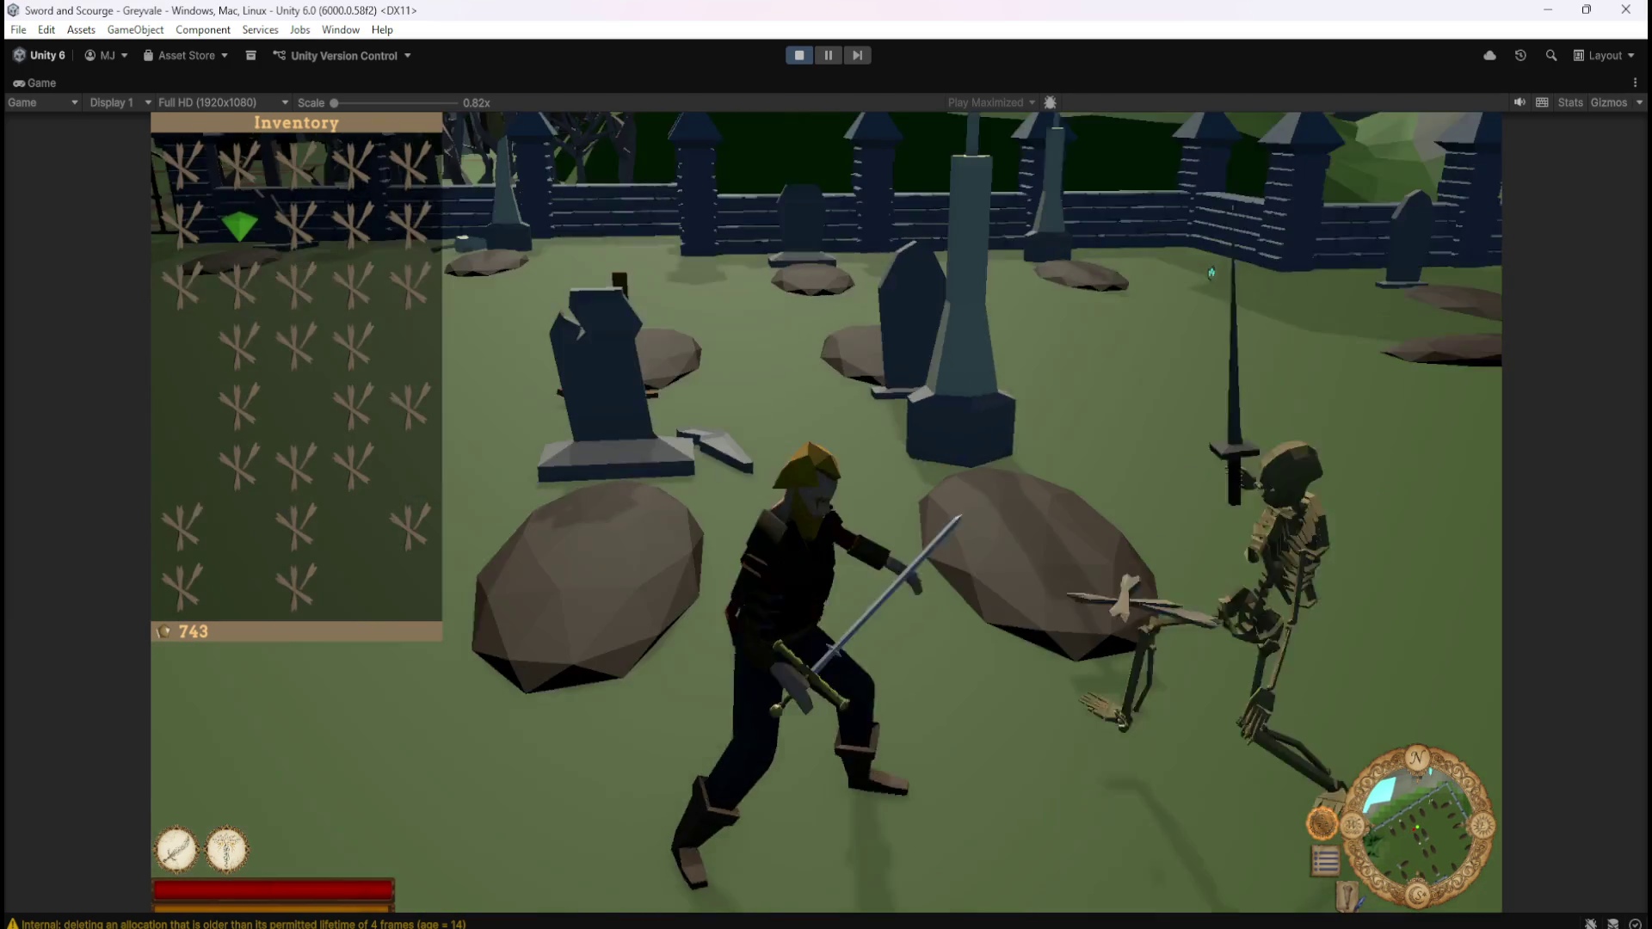
Kill two more skeletons around the broken tombstone, looting their bones for 786 gold
key("s")
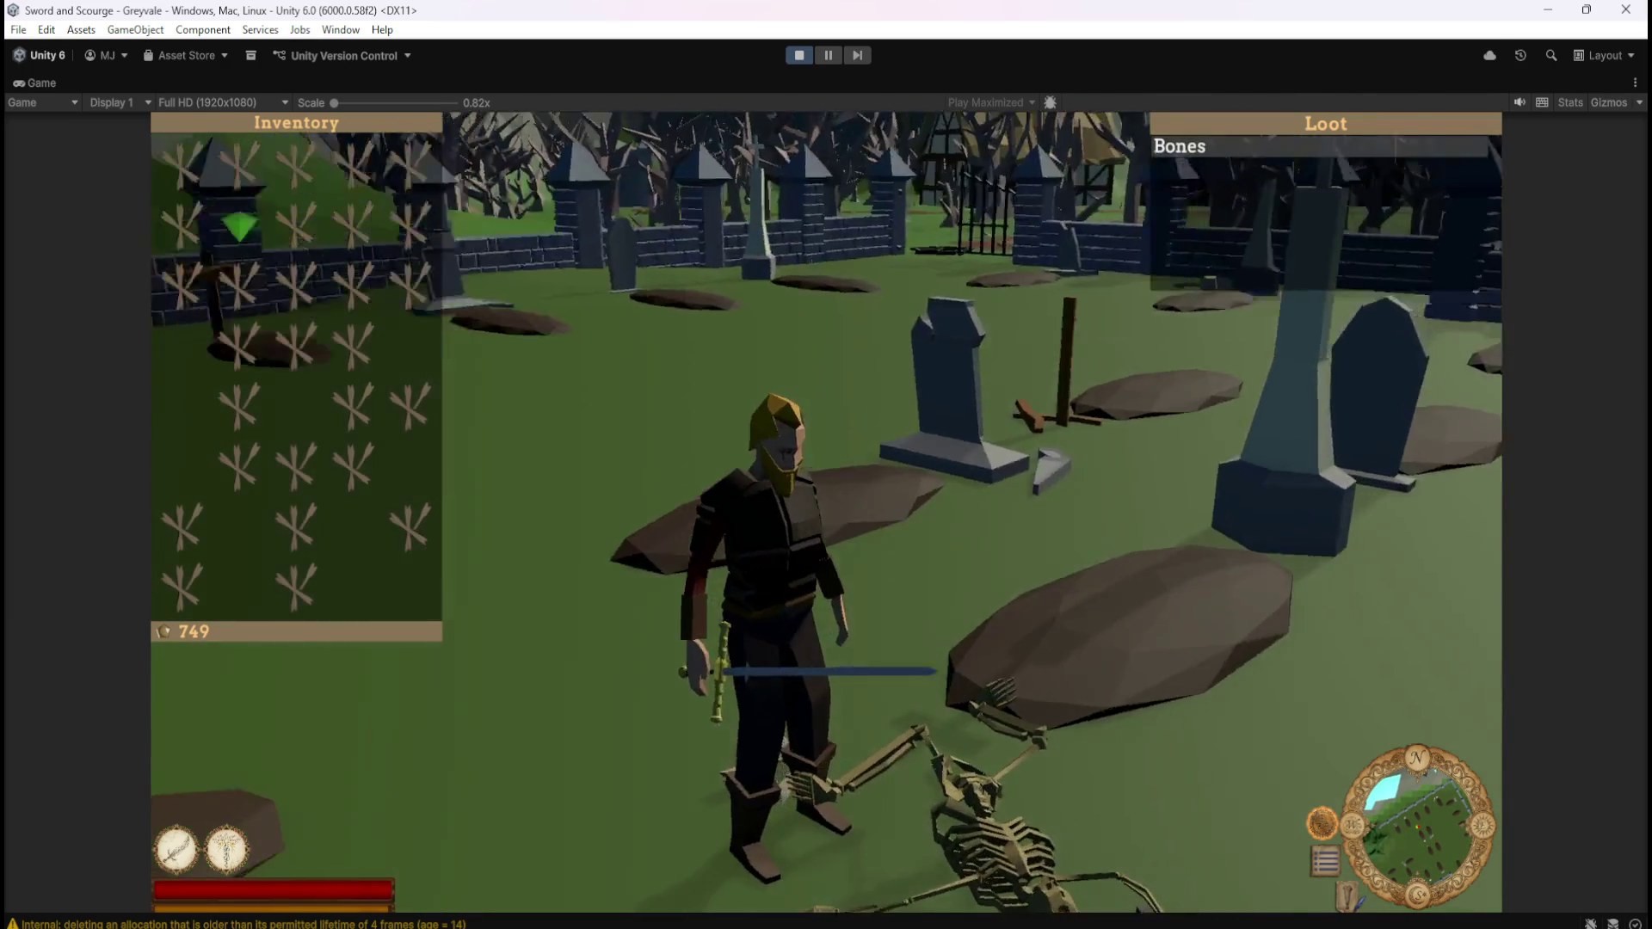
key("w")
key("w")
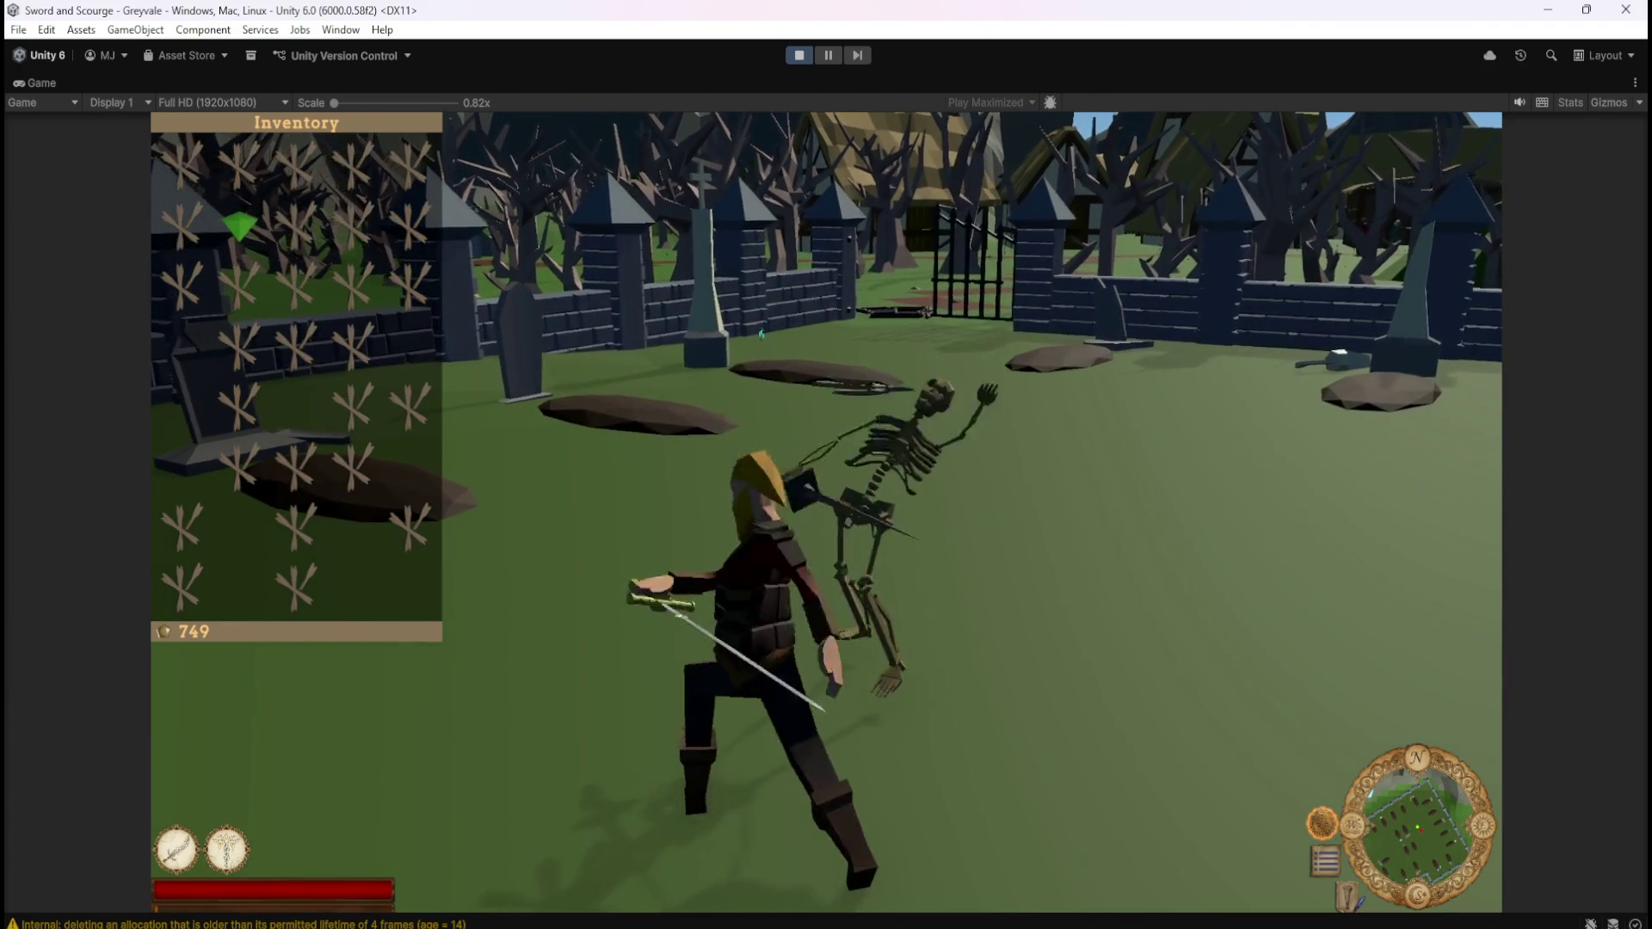
key("s")
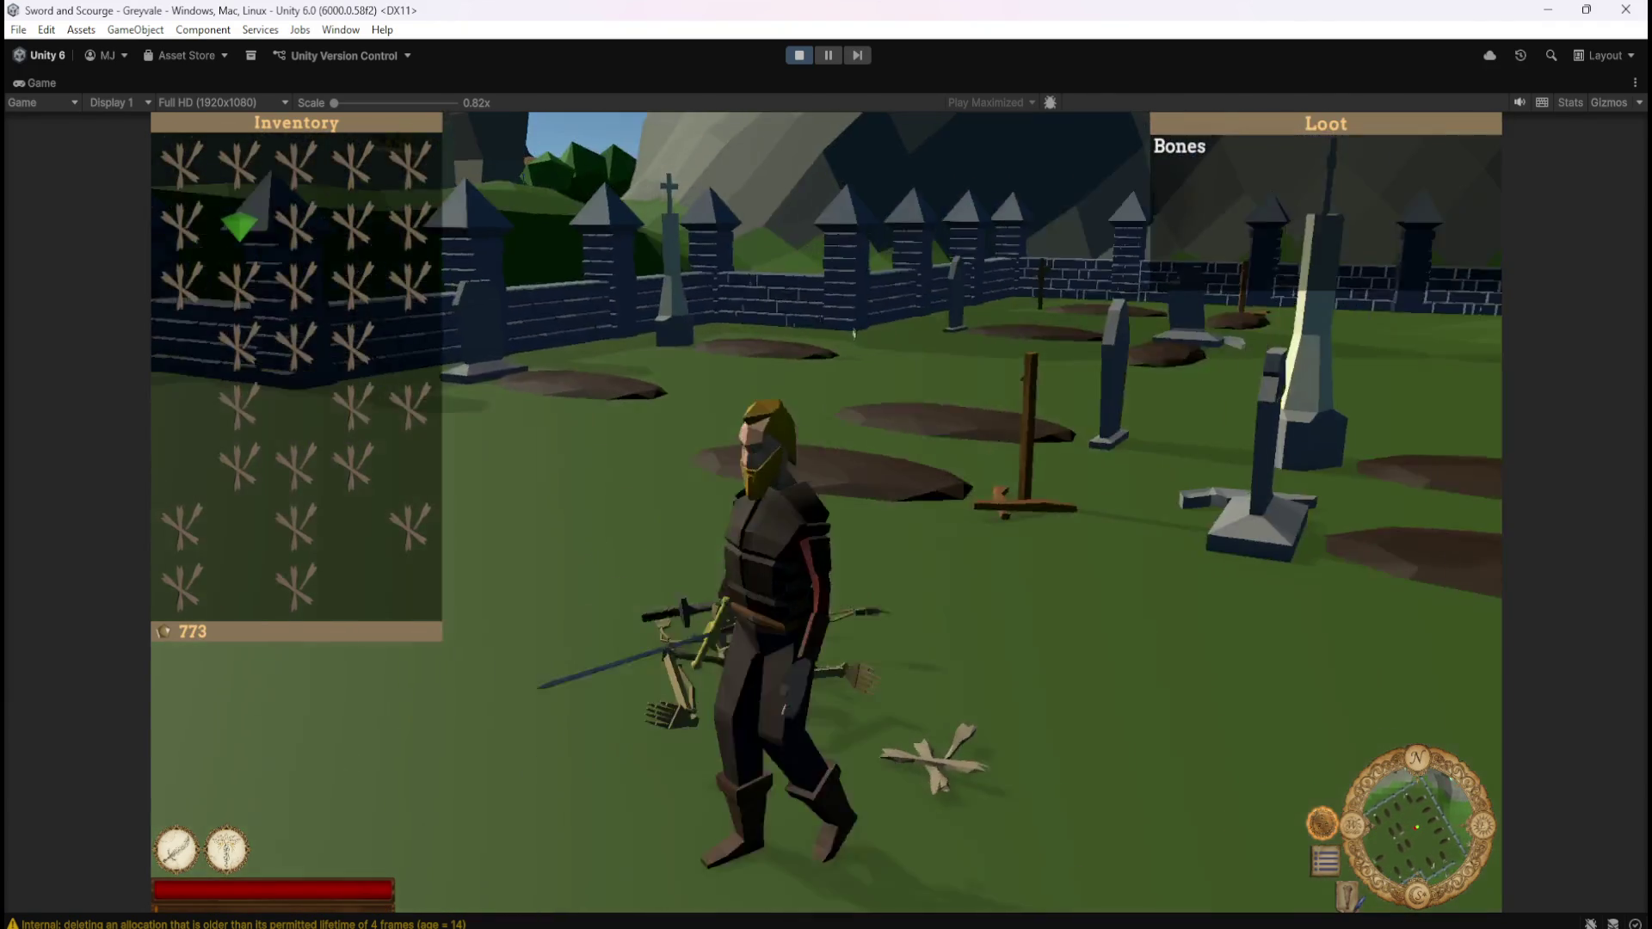
key("d")
key("s")
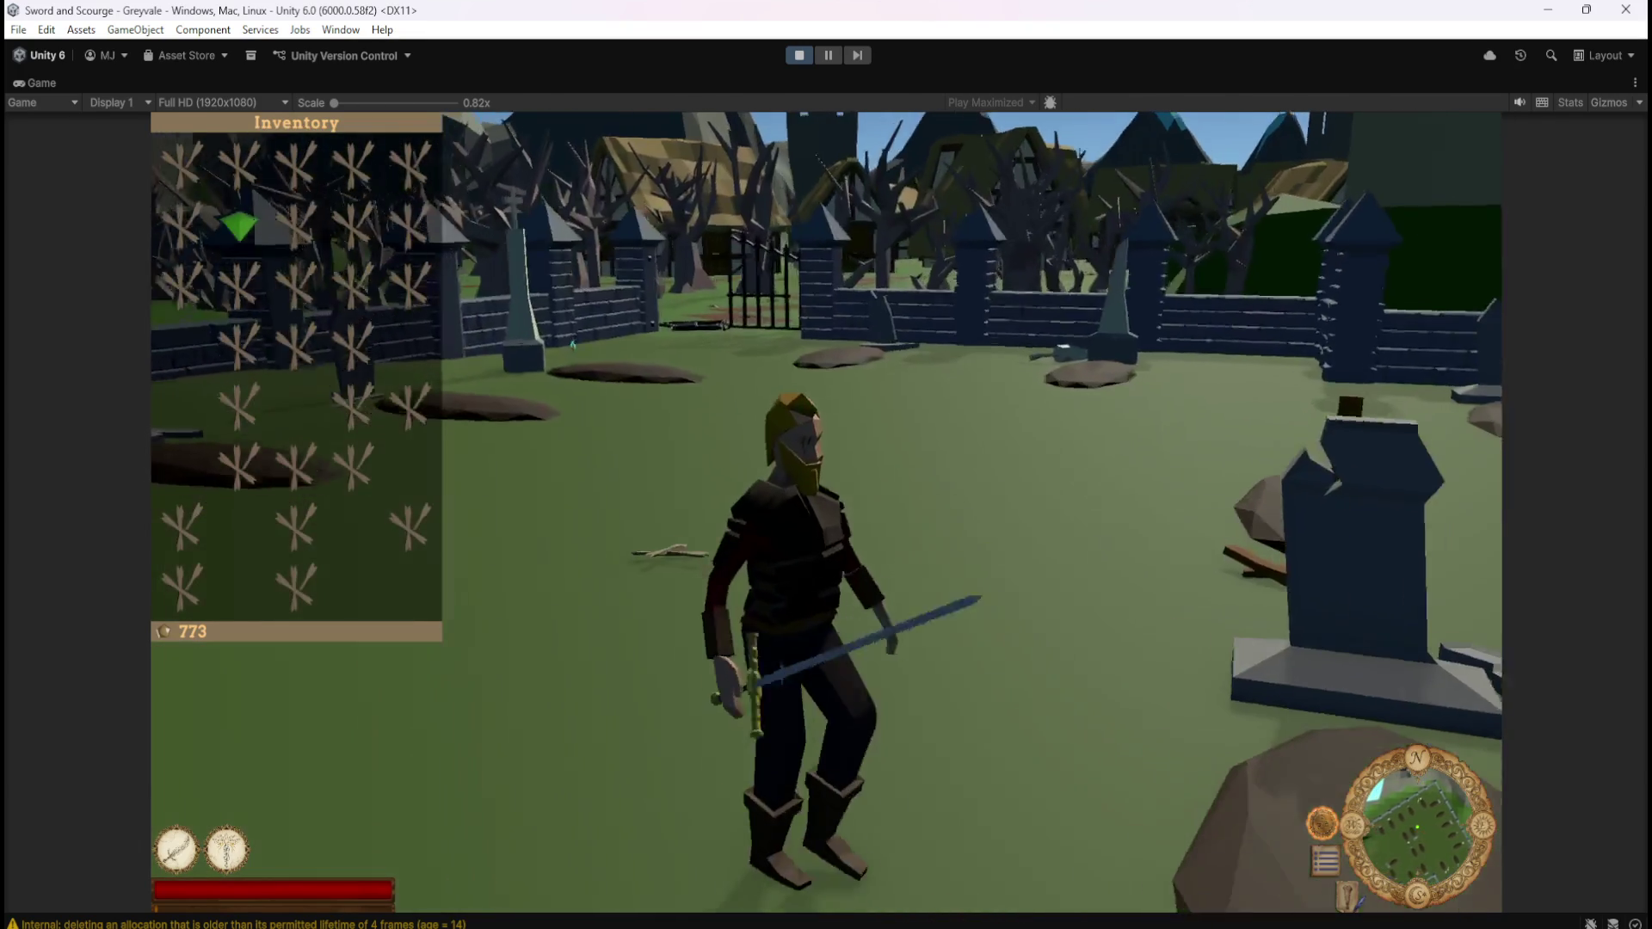
key("a")
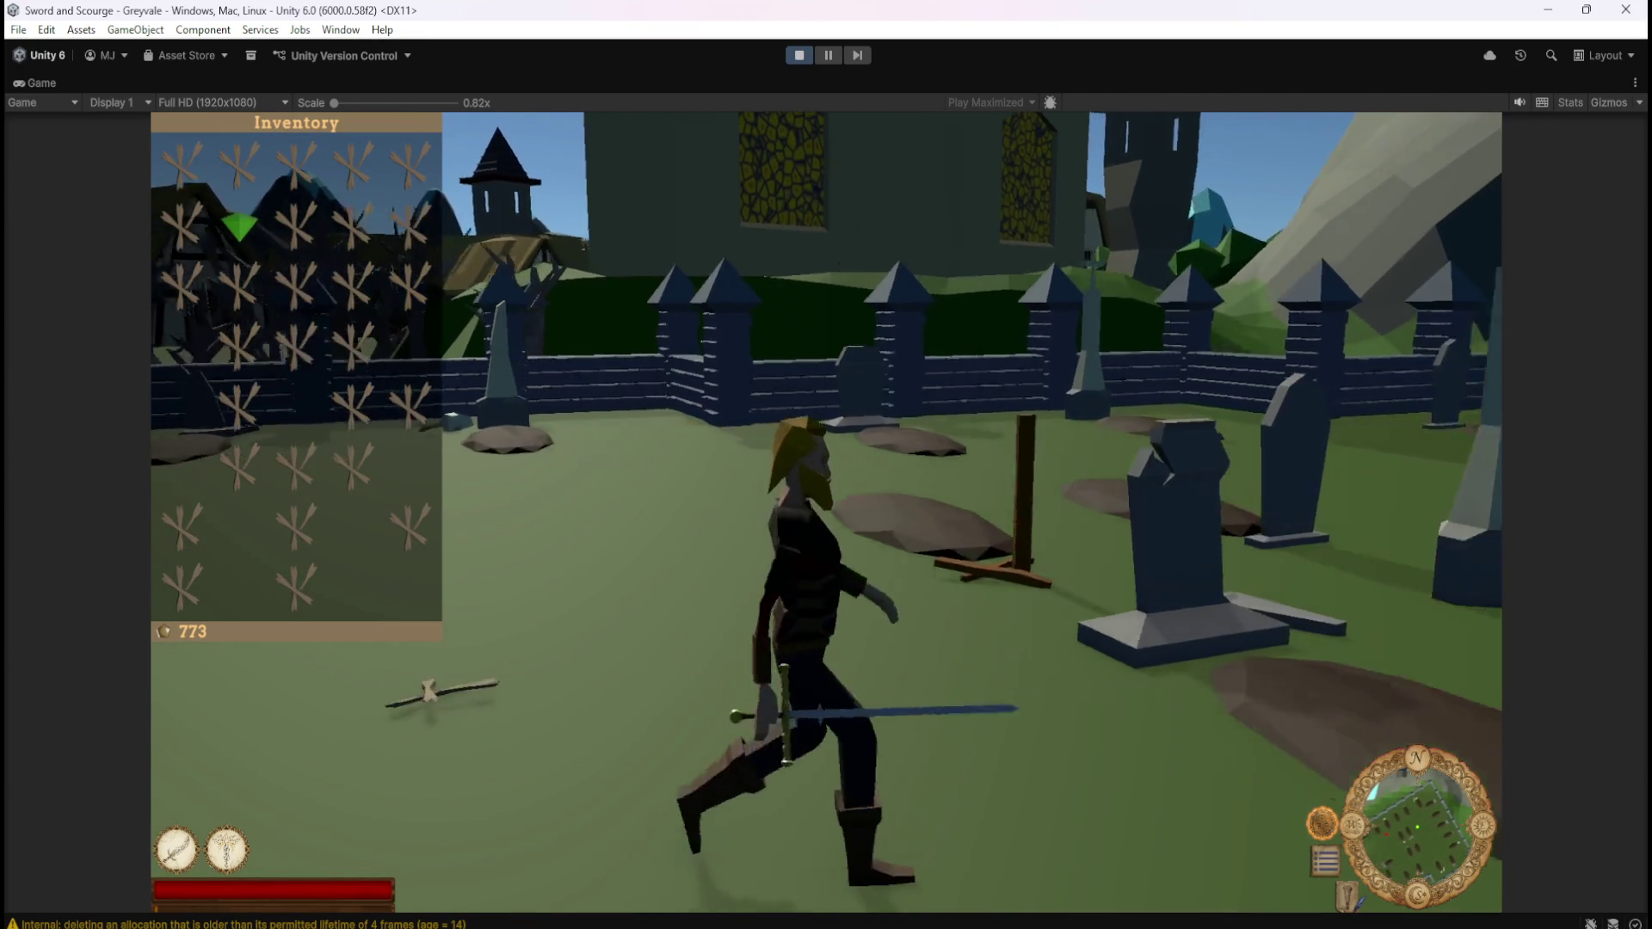
key("d")
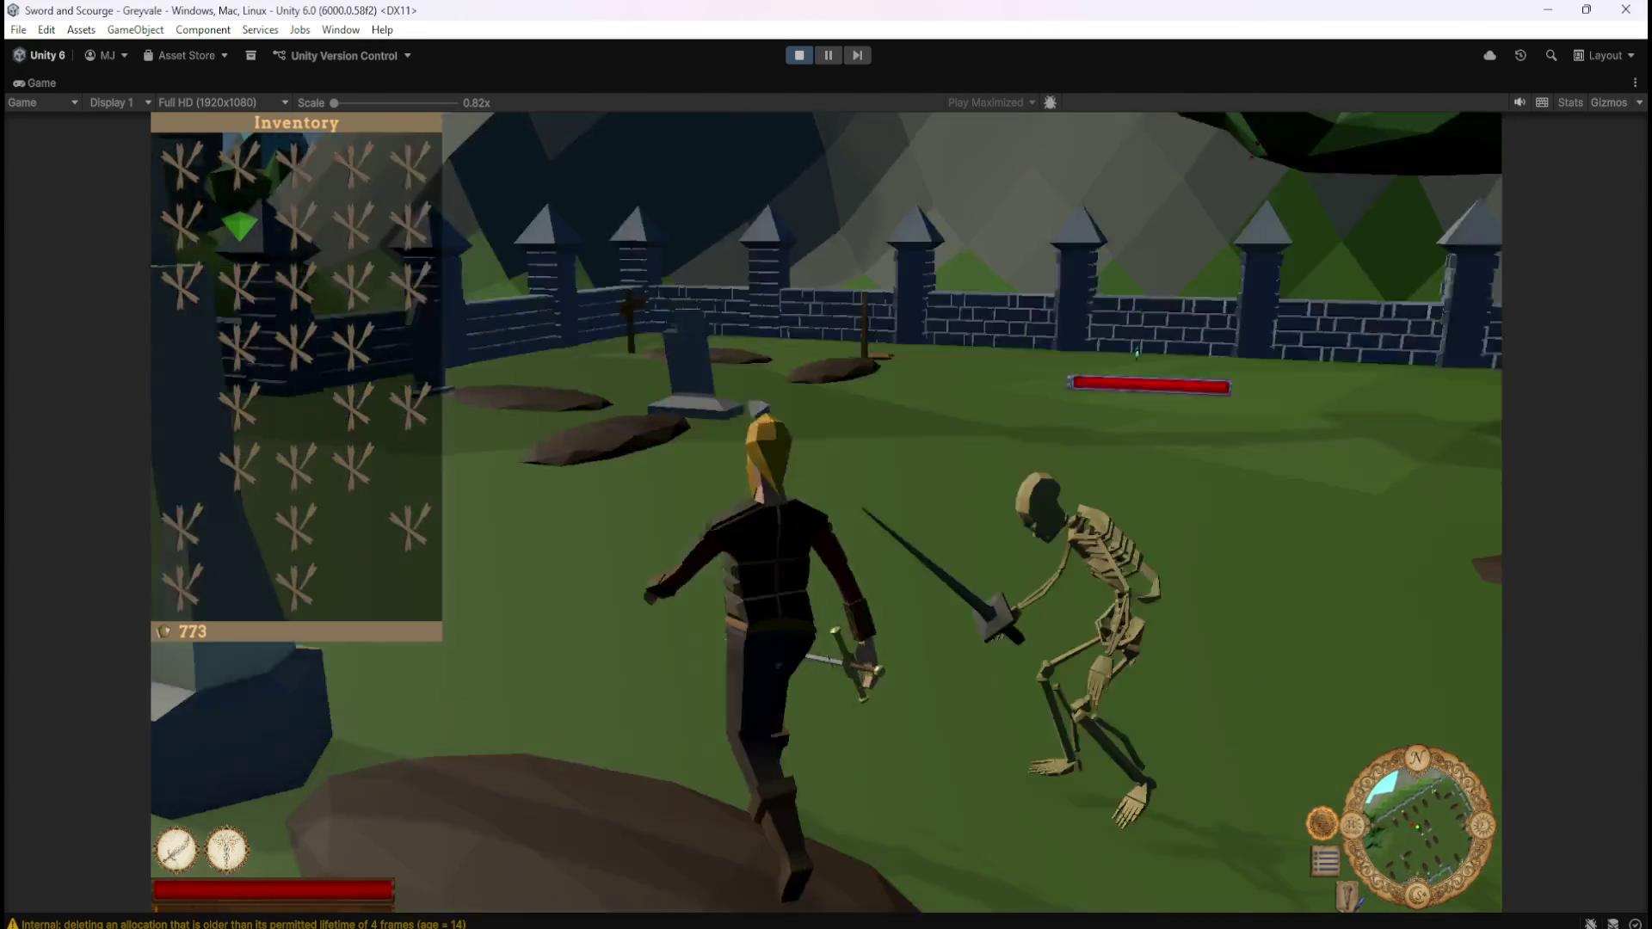
key("w")
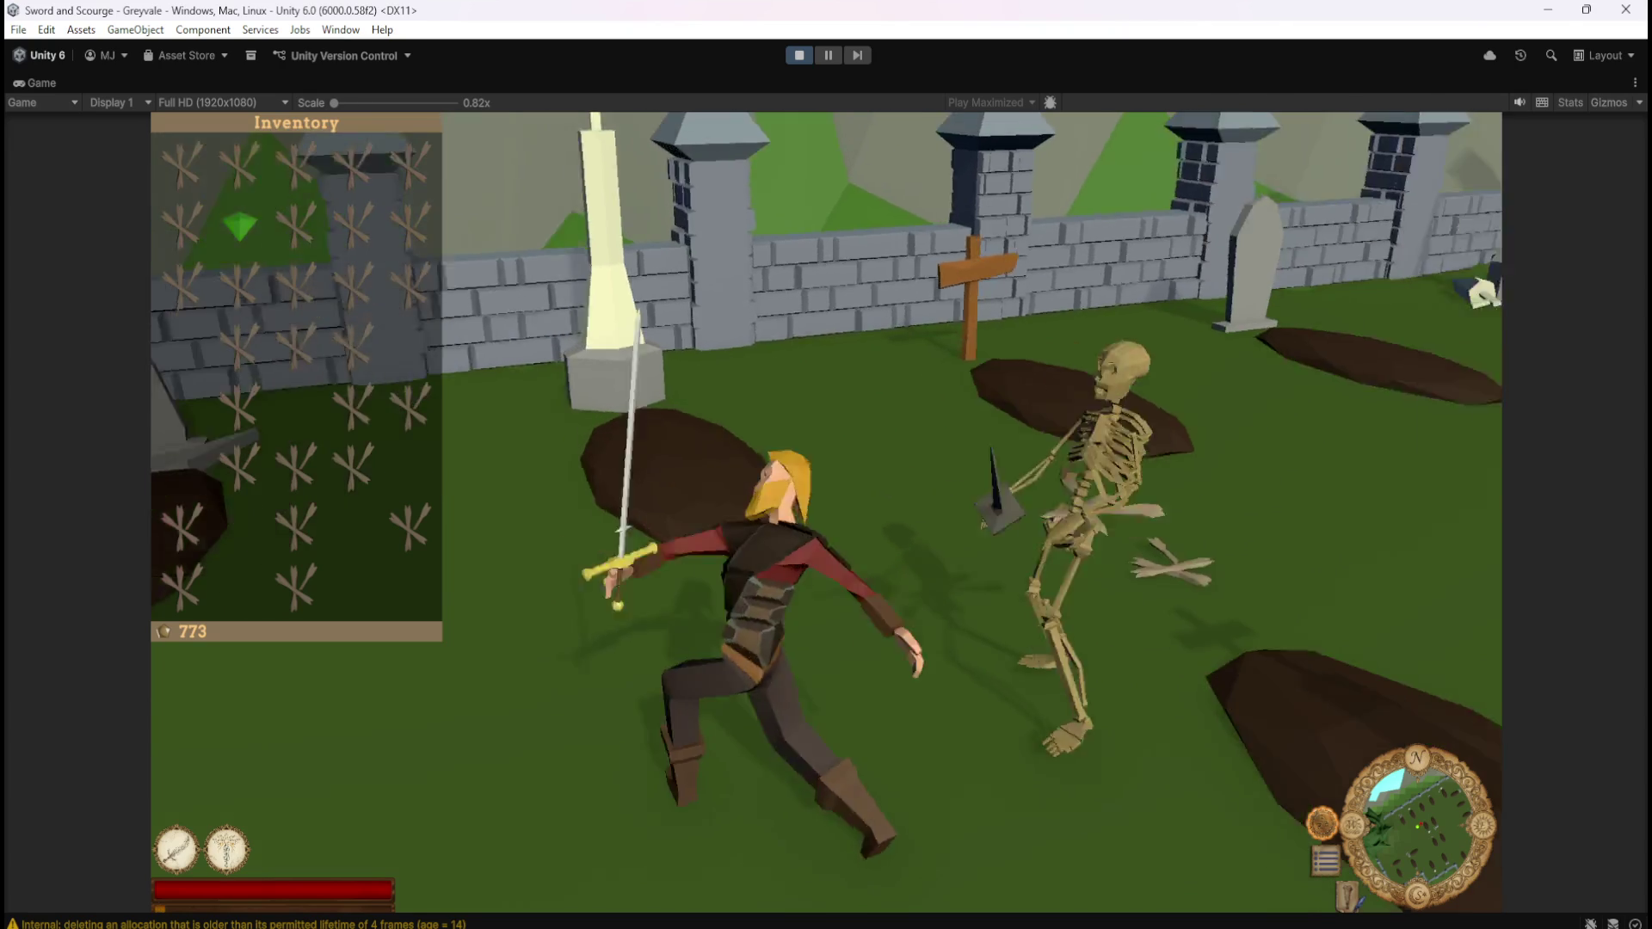
Kill the skeleton by the wall and collect its Bones
key("e")
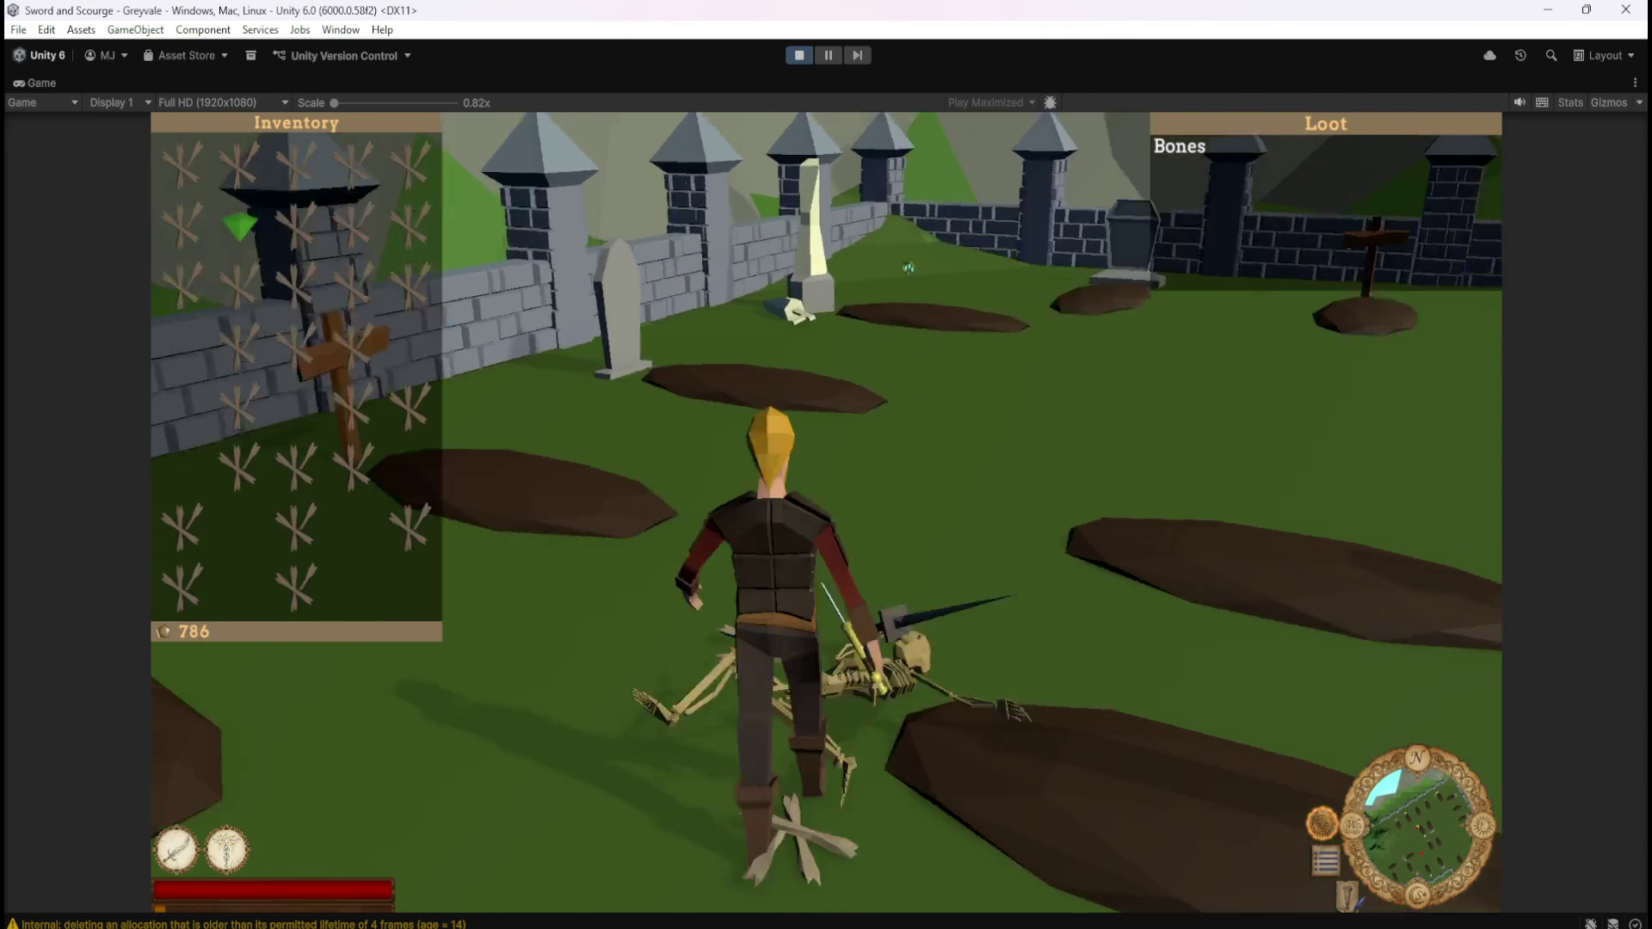
key("w")
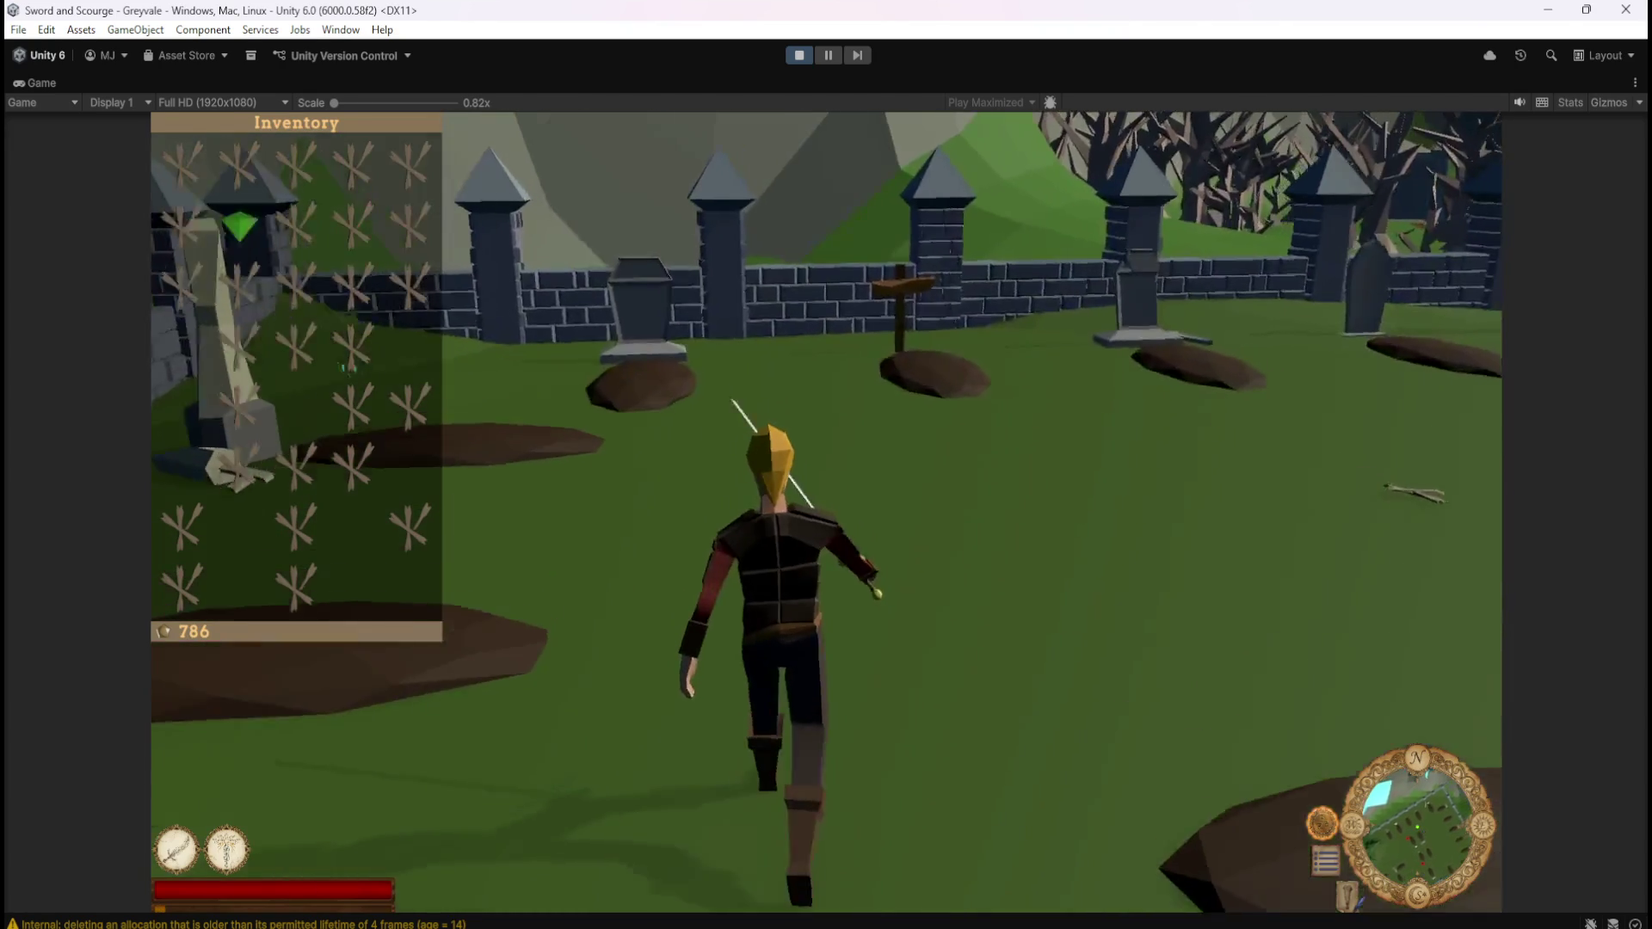
key("w")
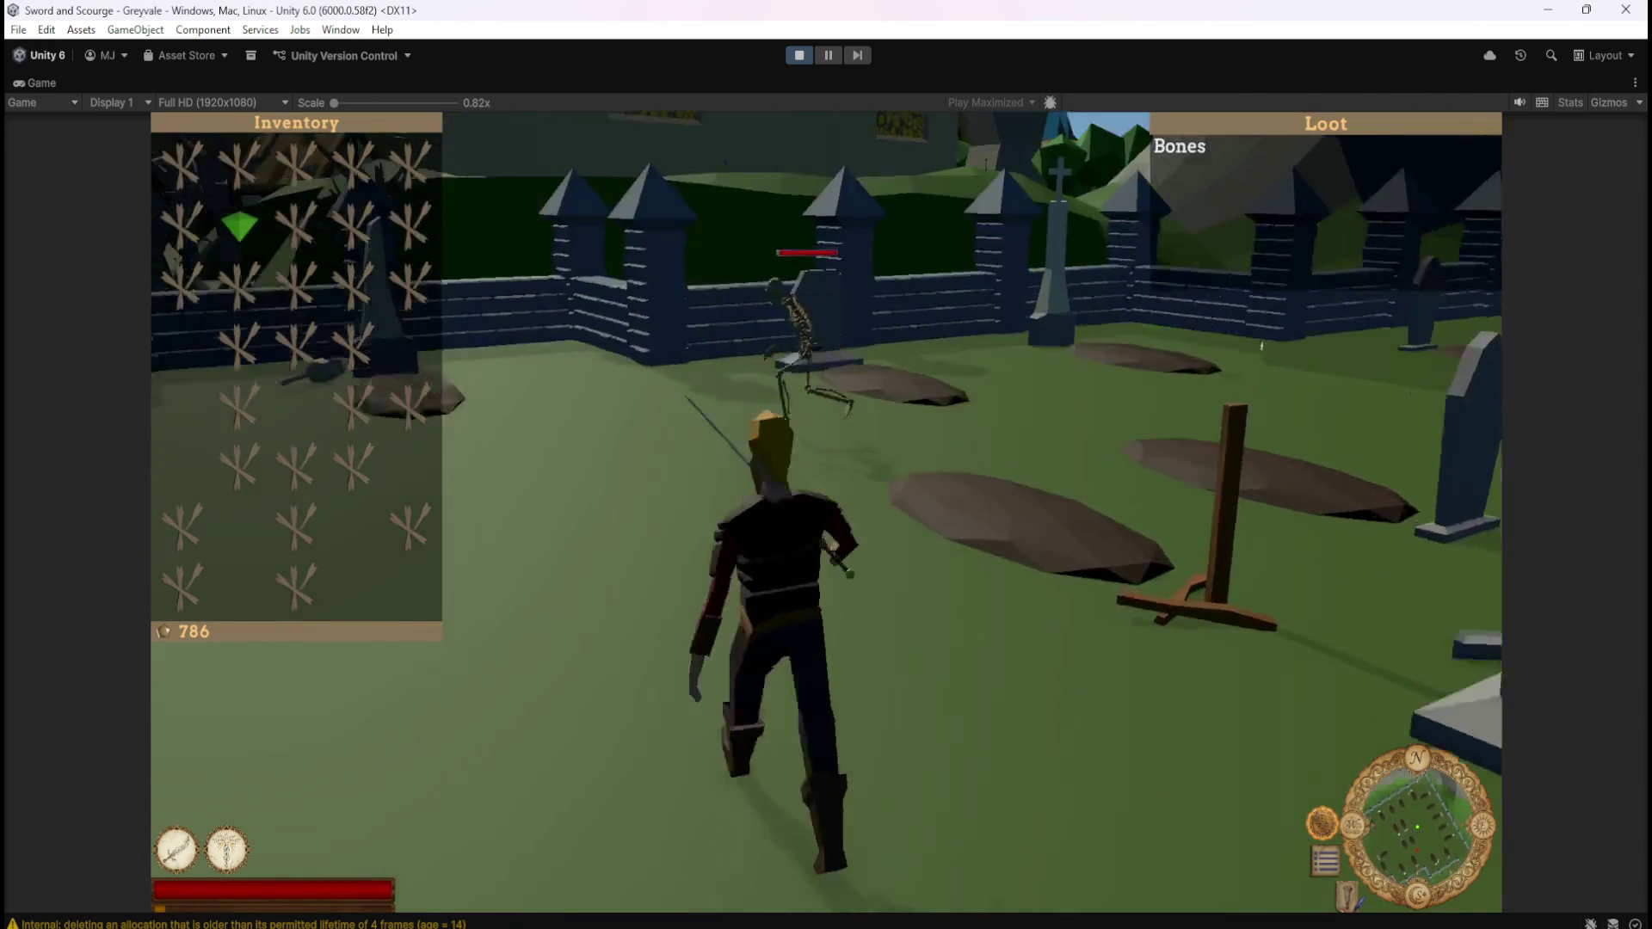
key("space")
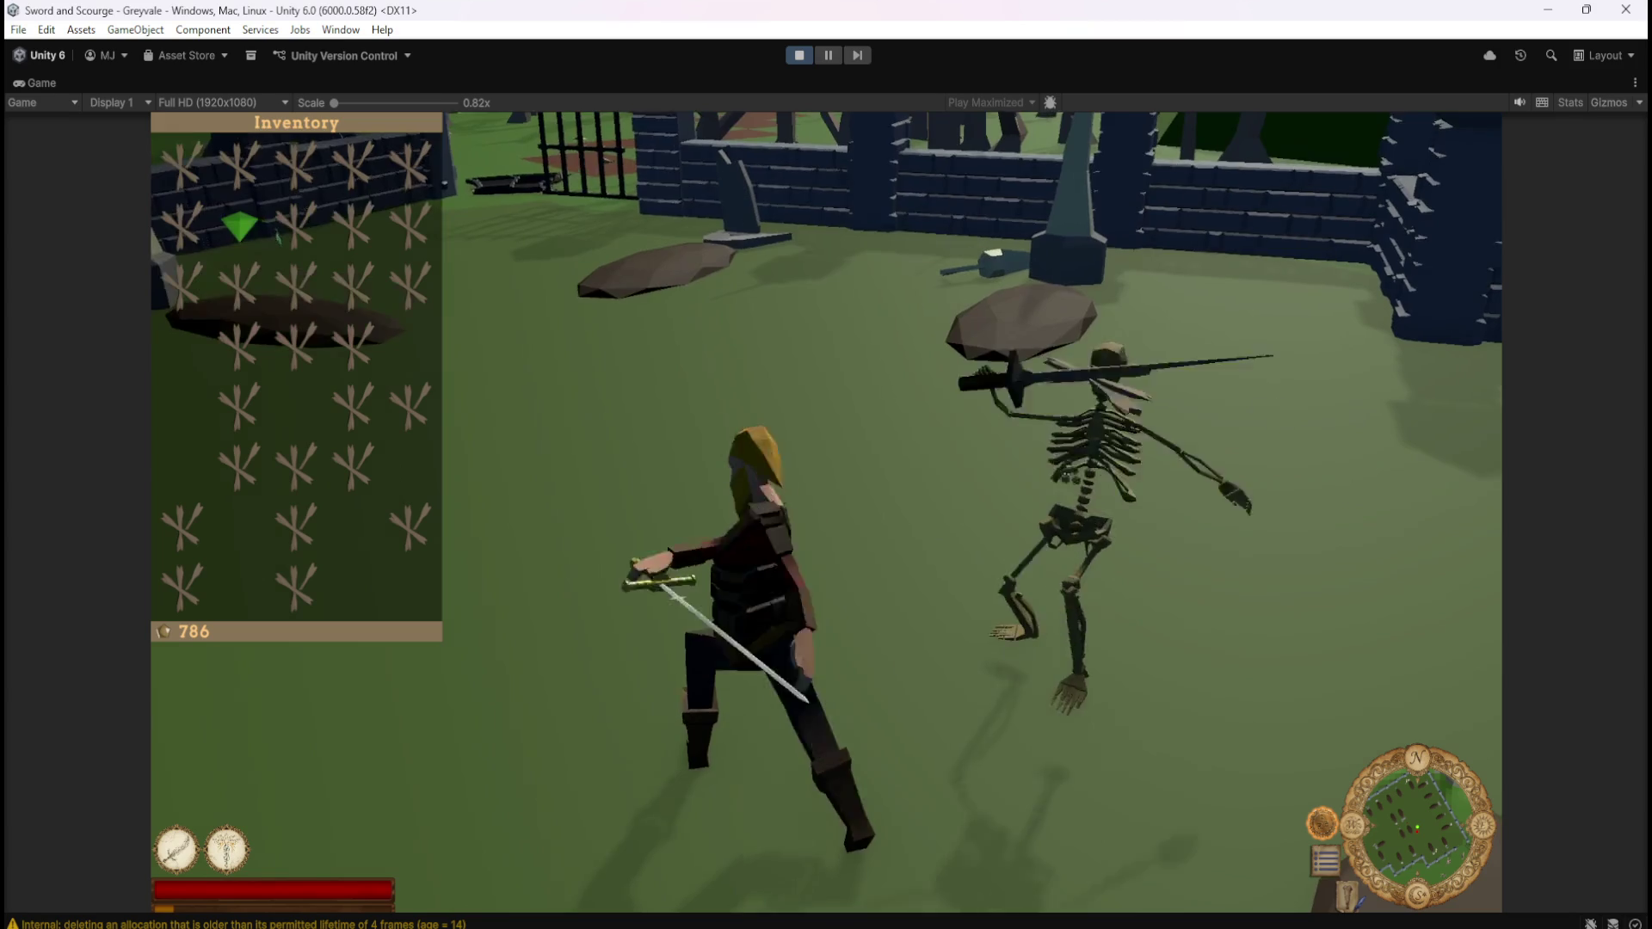
key("w")
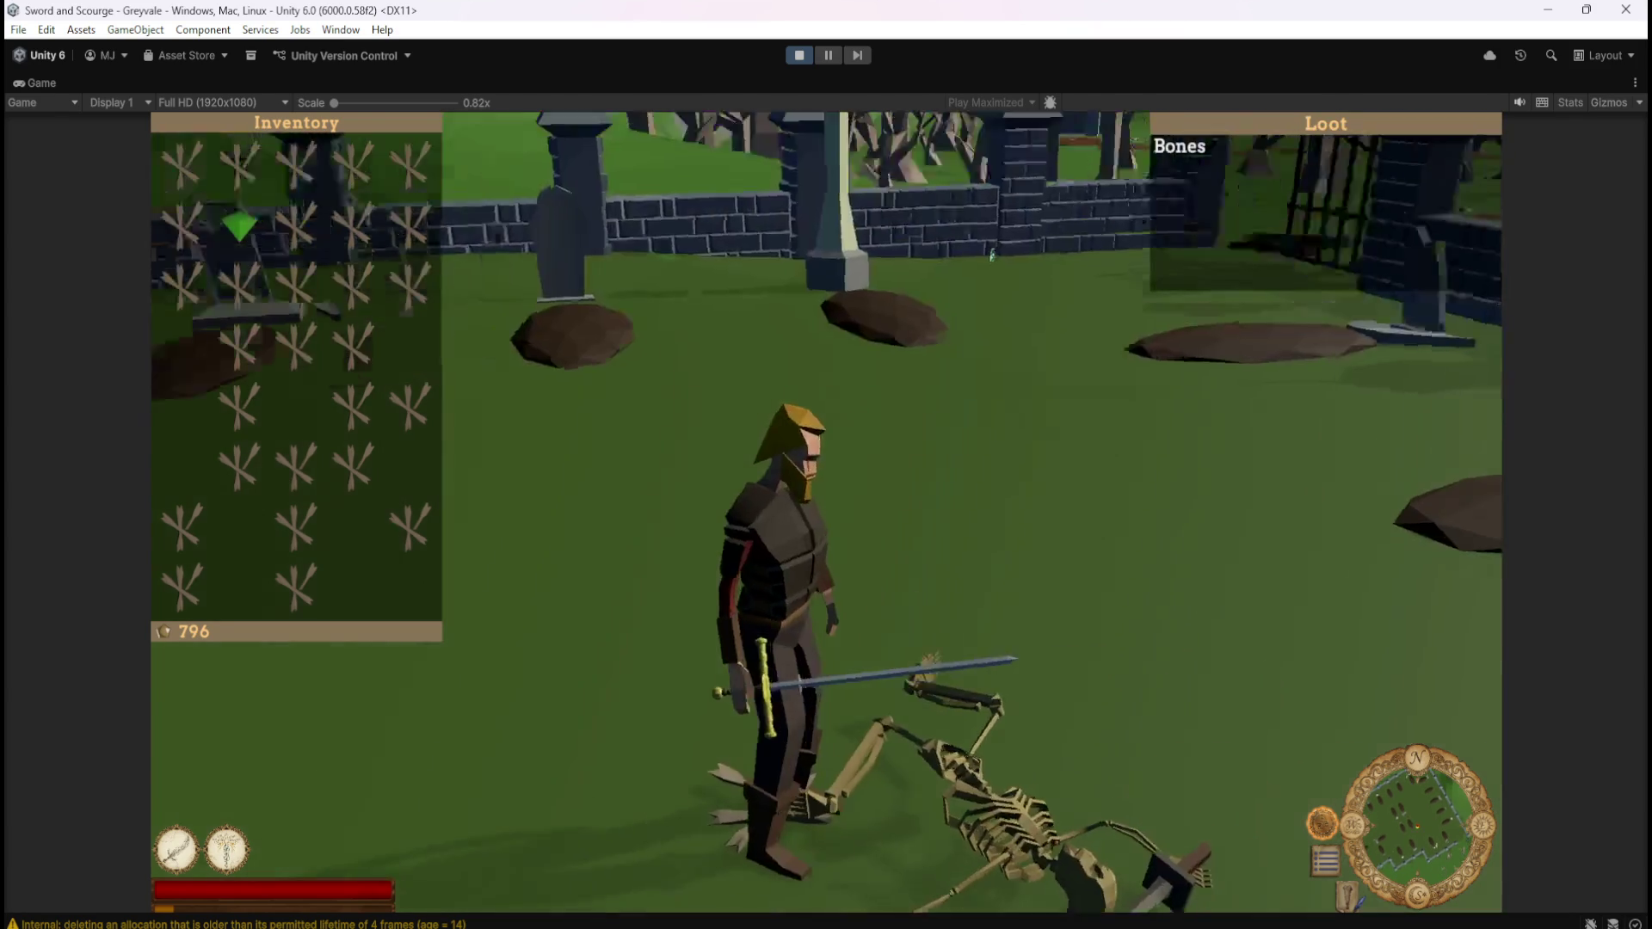
key("d")
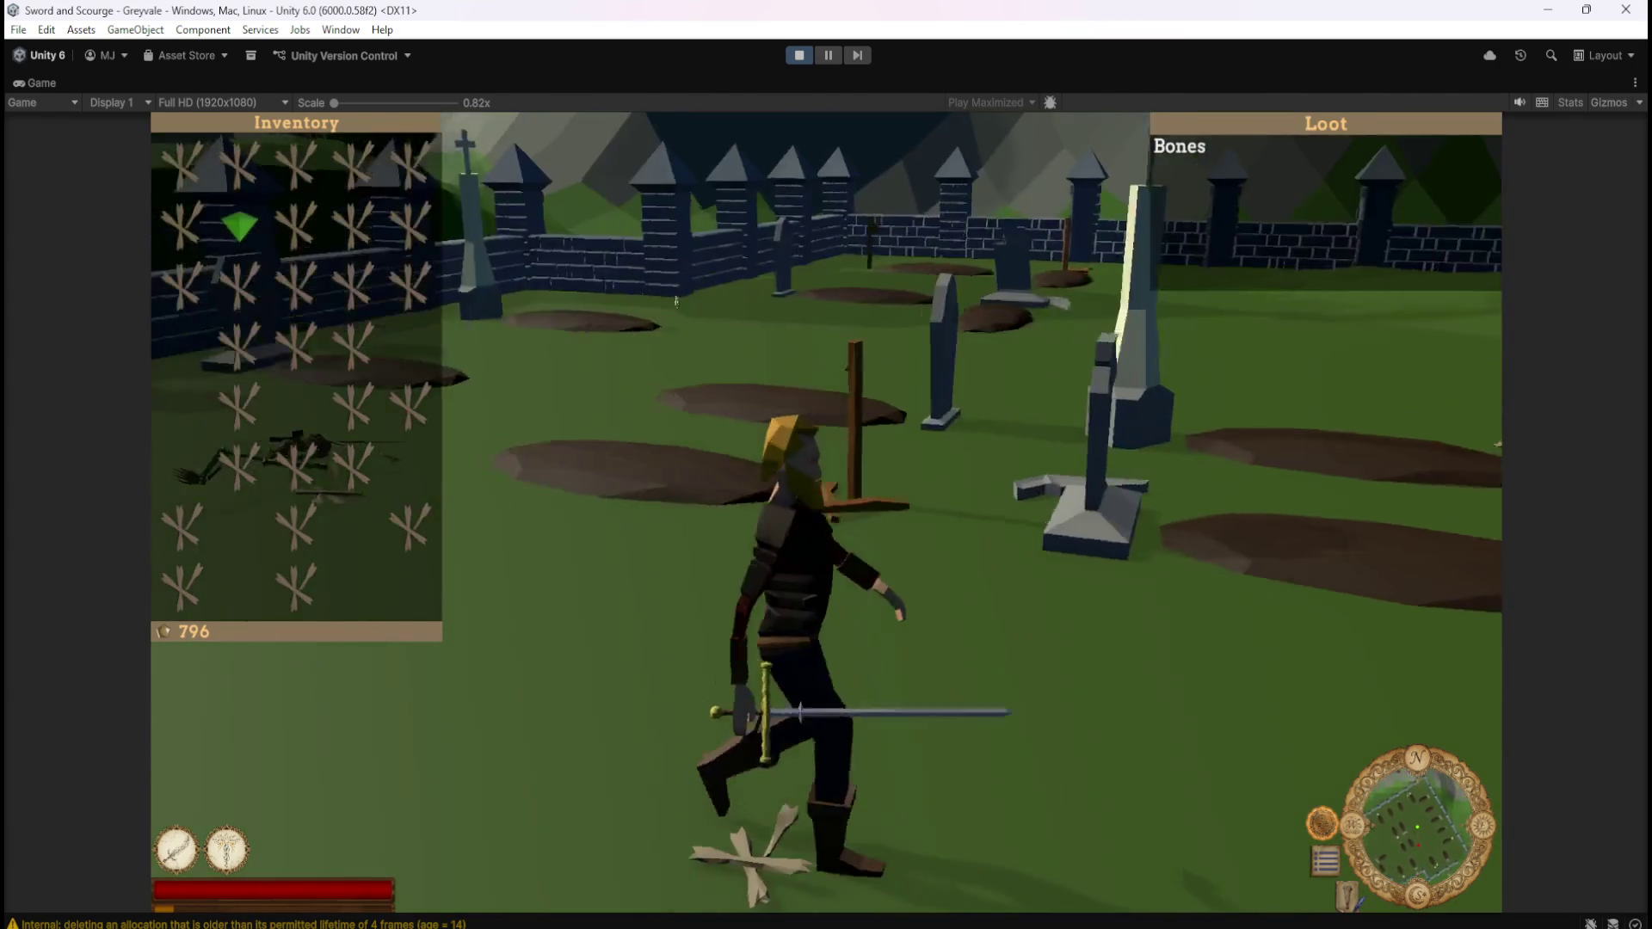
Fight and kill the skeleton approaching by the wall near the building
key("w")
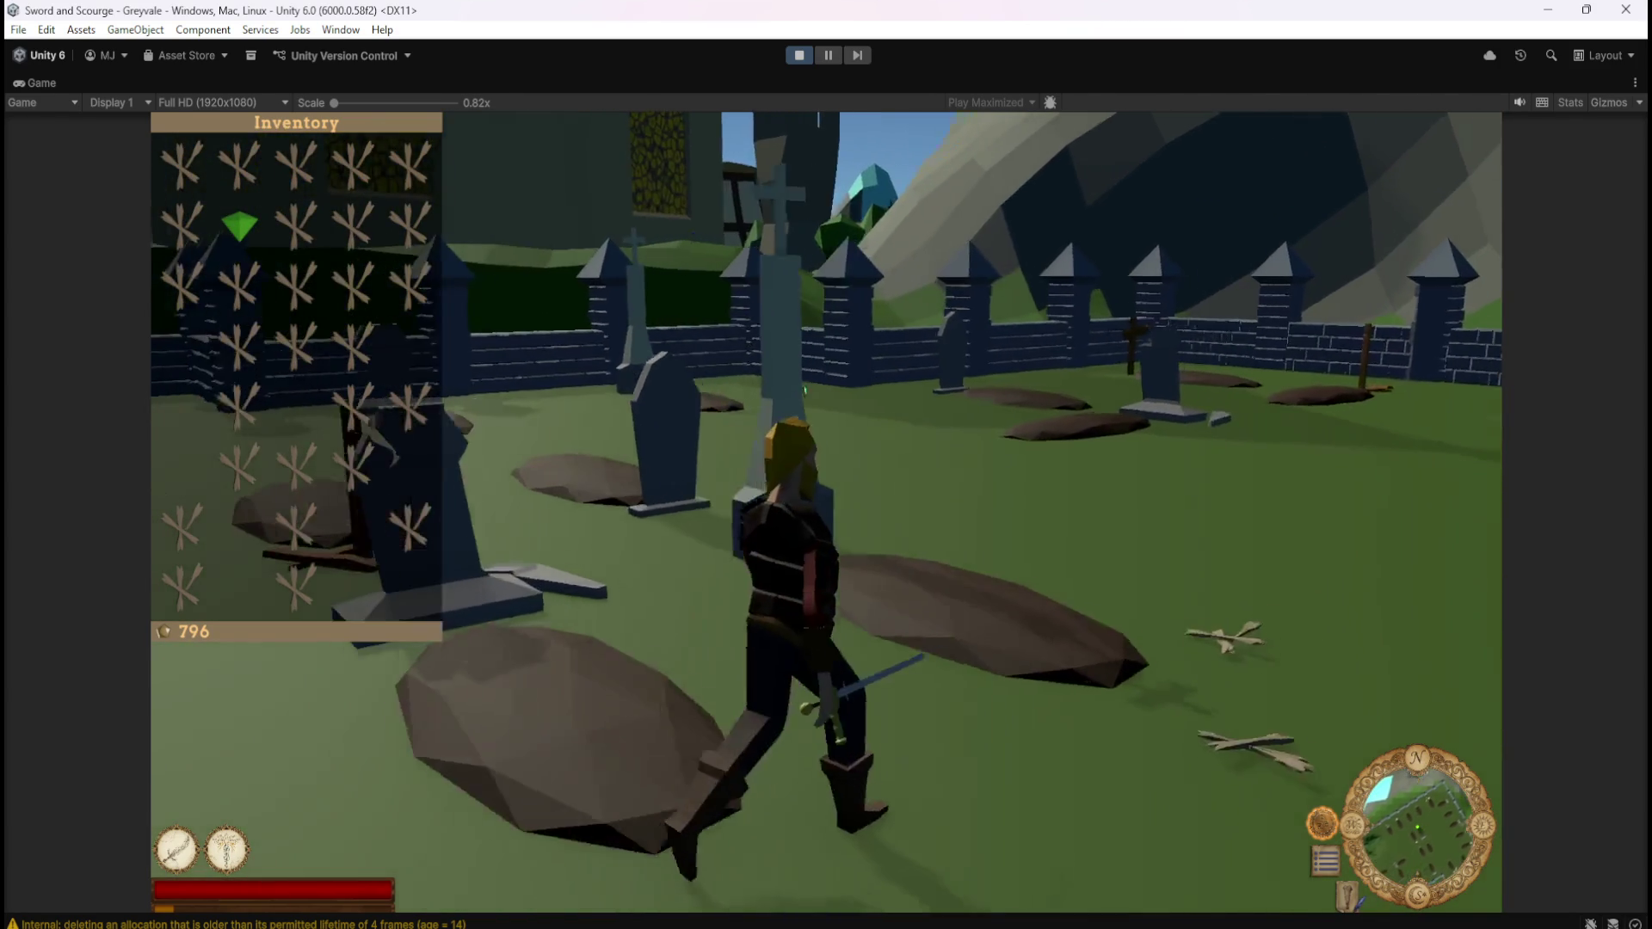
key("a")
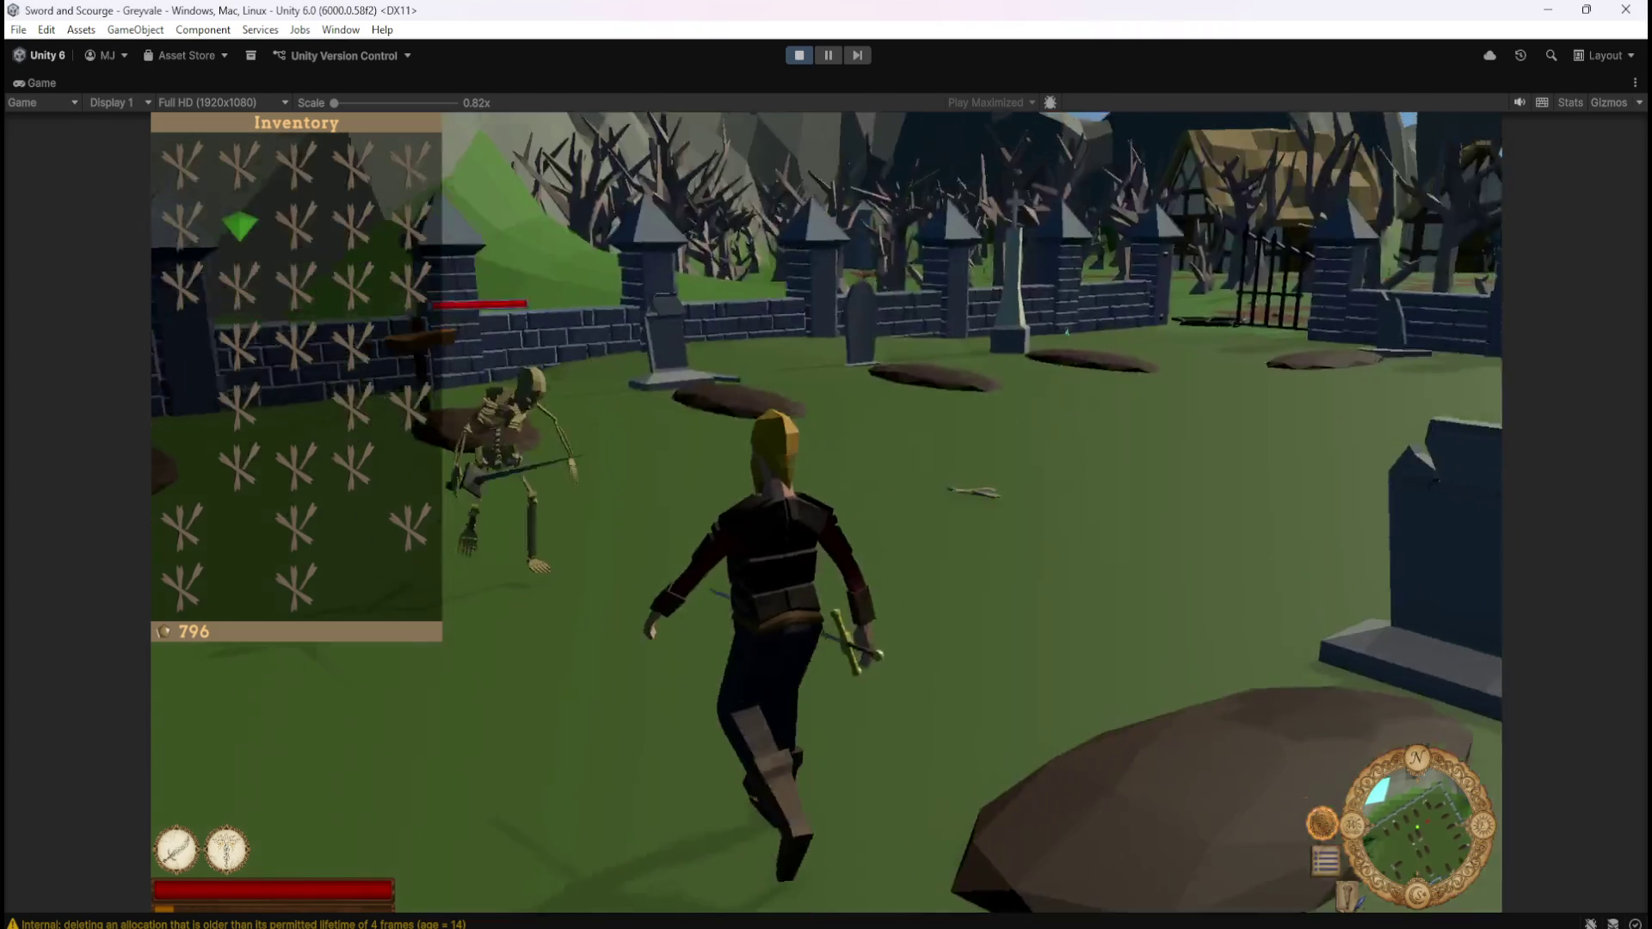
key("d")
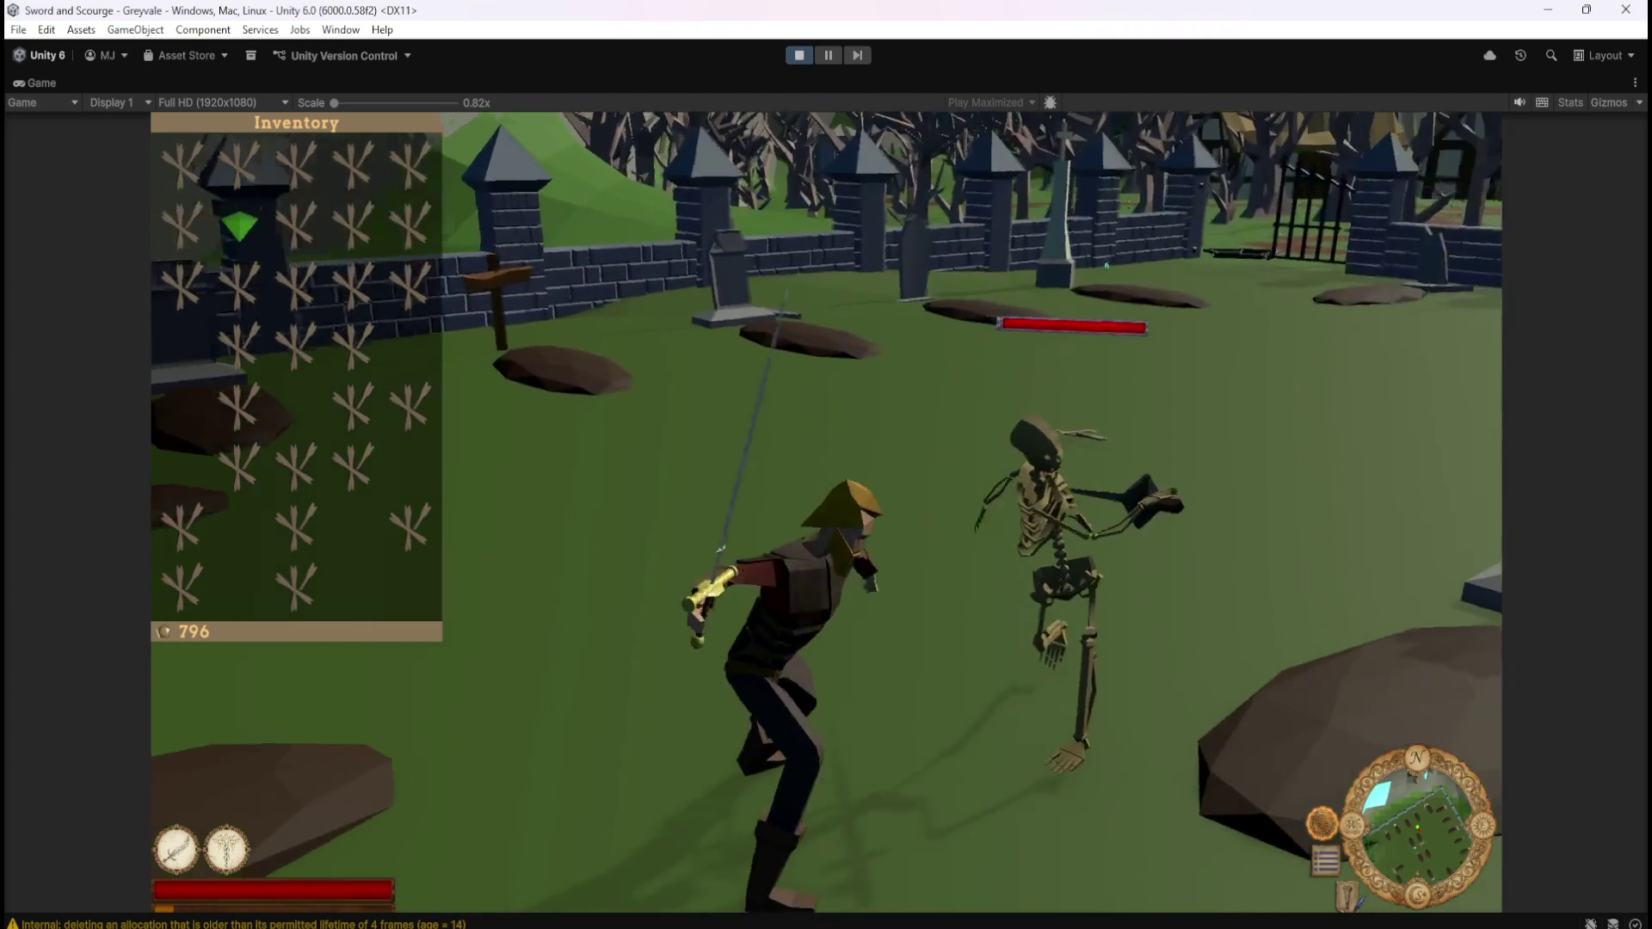
key("d")
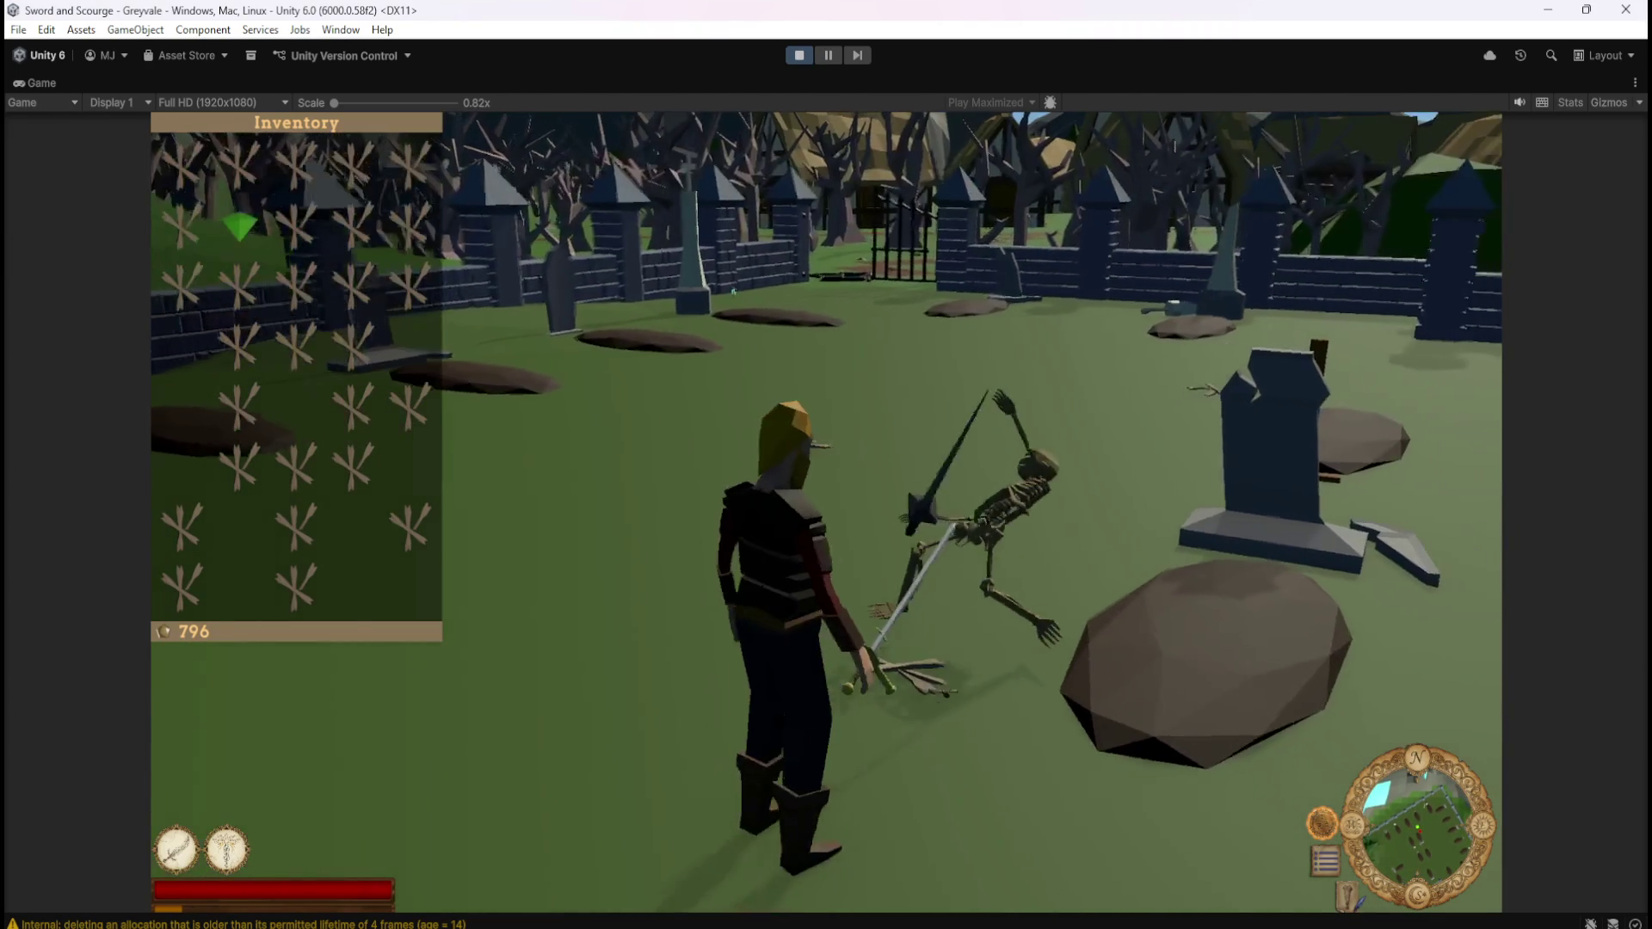
key("w")
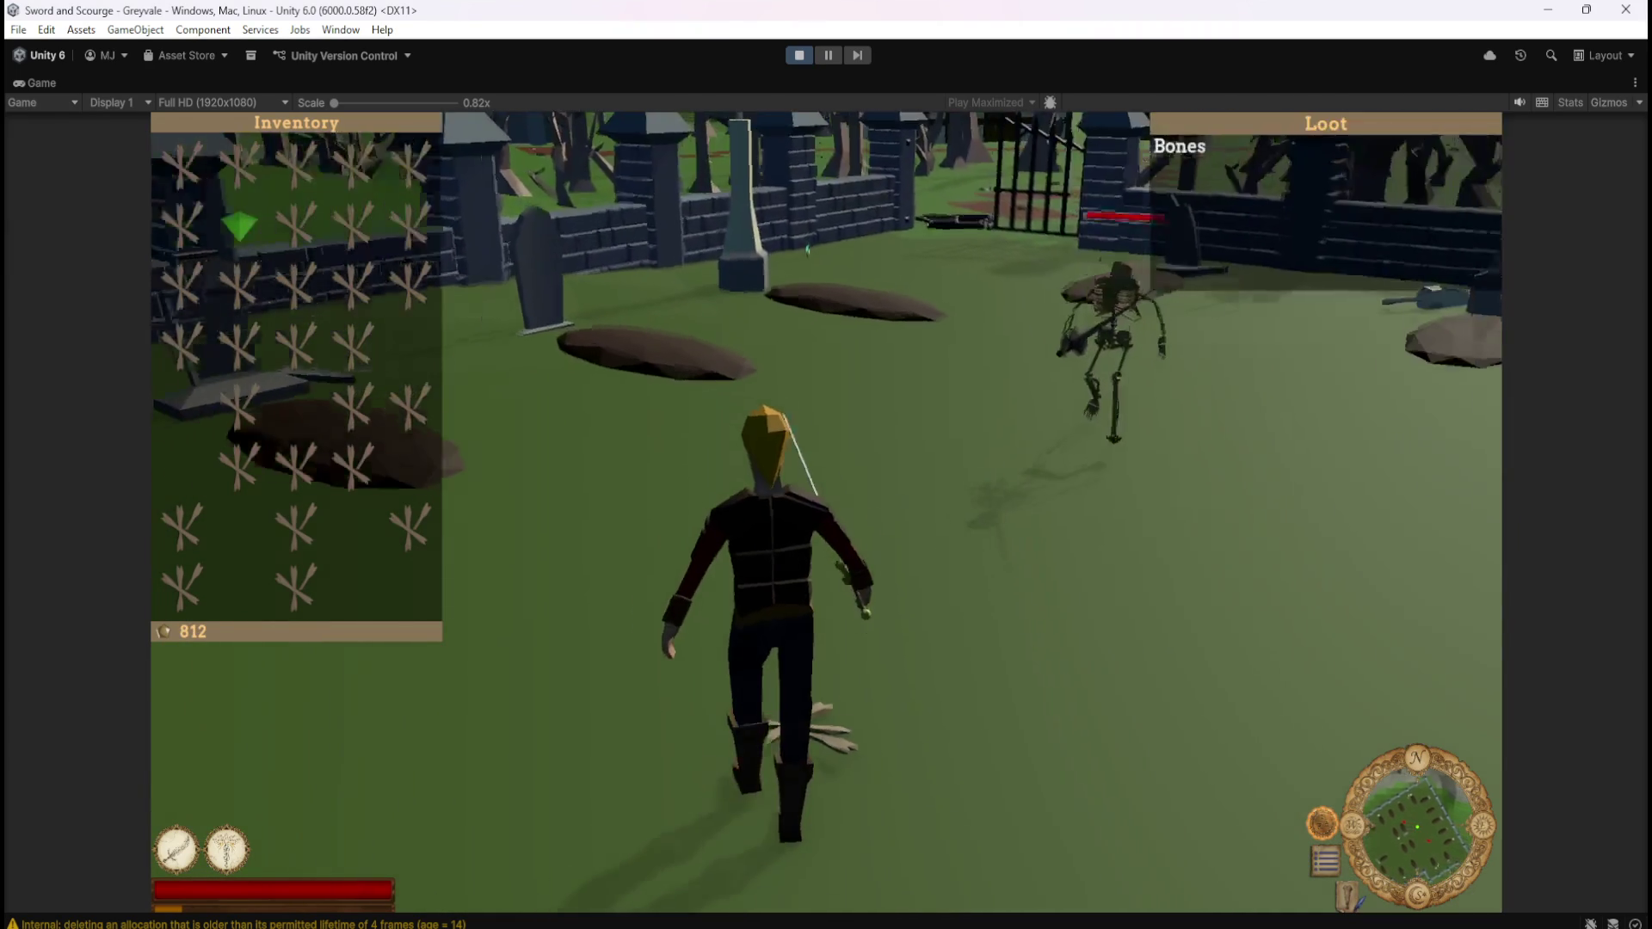
key("d")
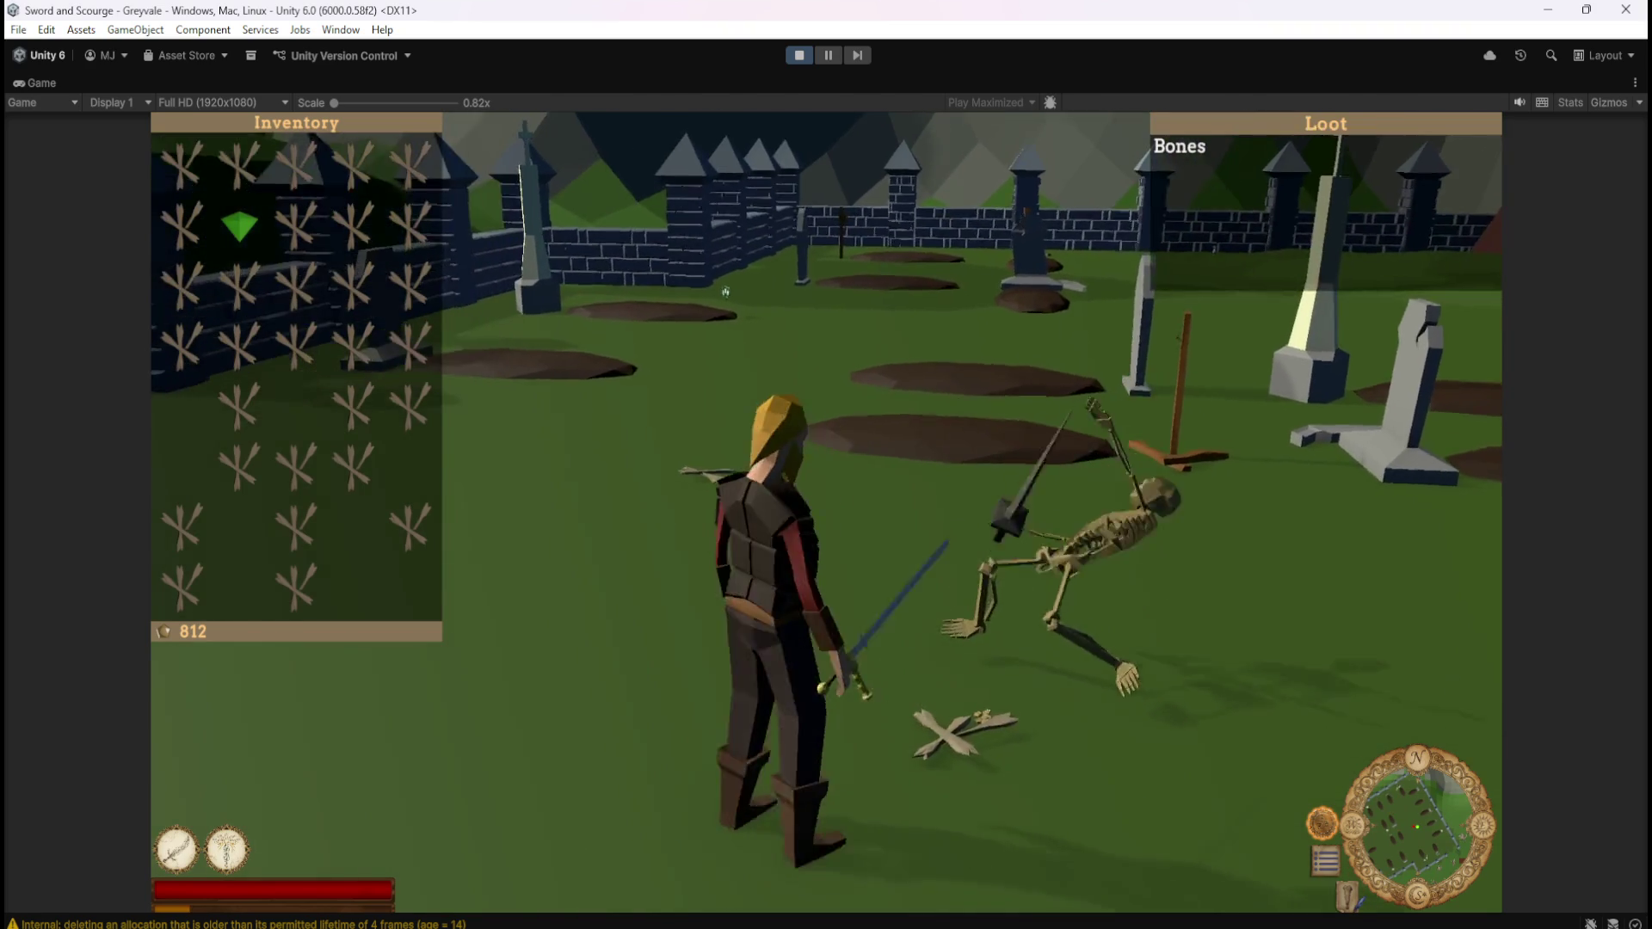
Run across the graveyard, kill another skeleton and gather its Bones
key("w")
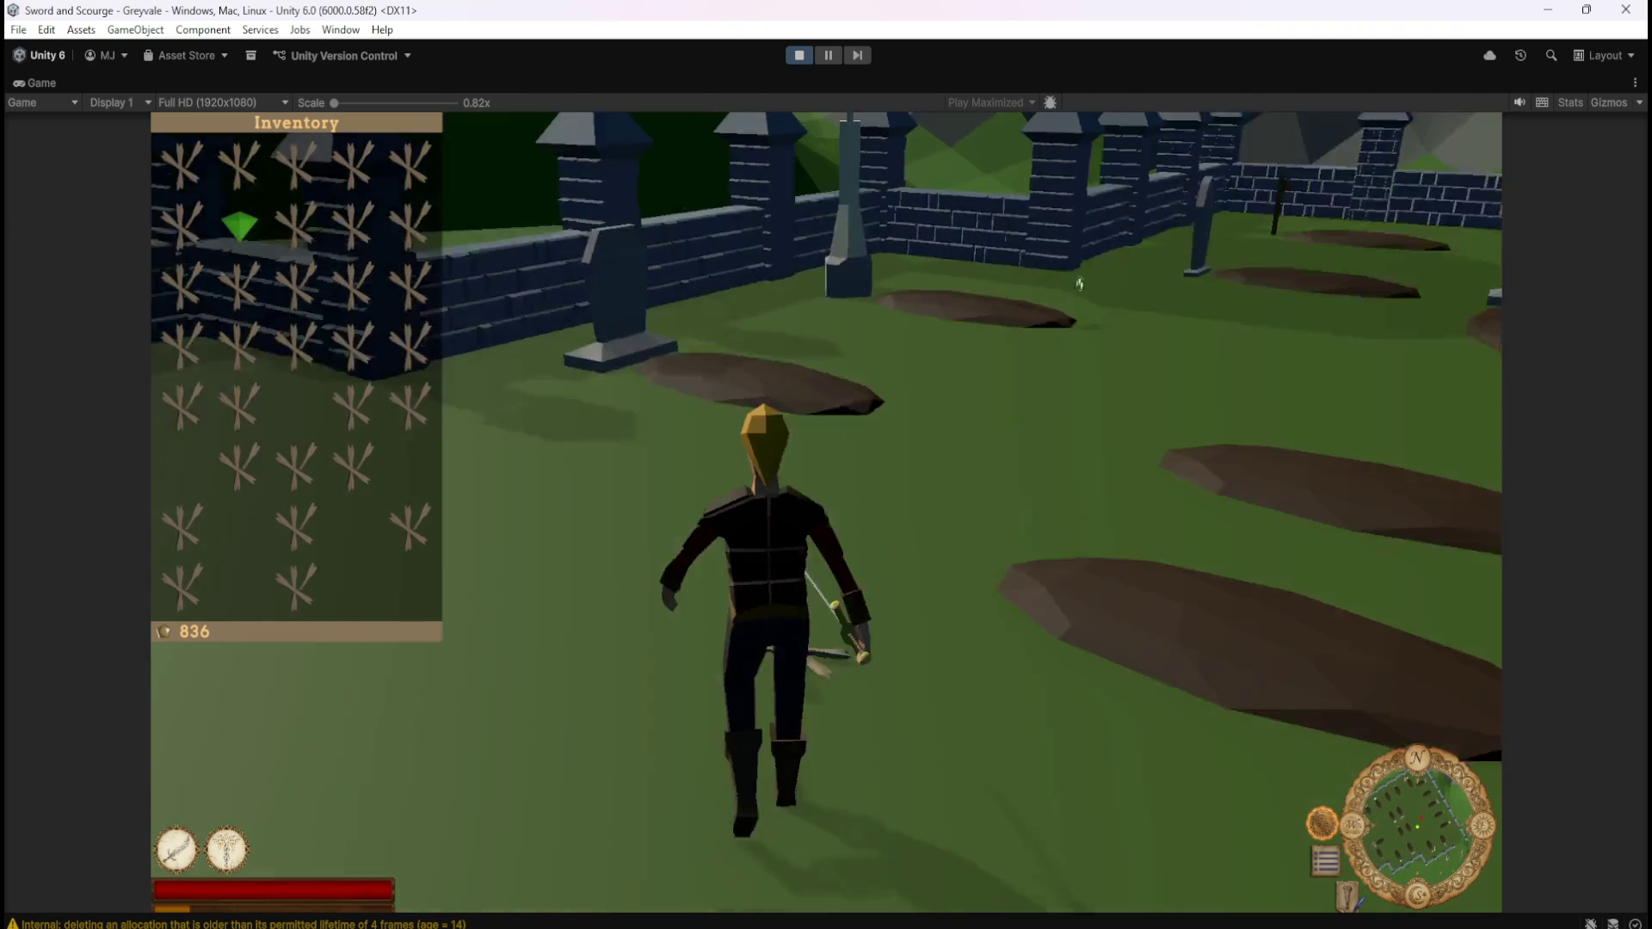
key("a")
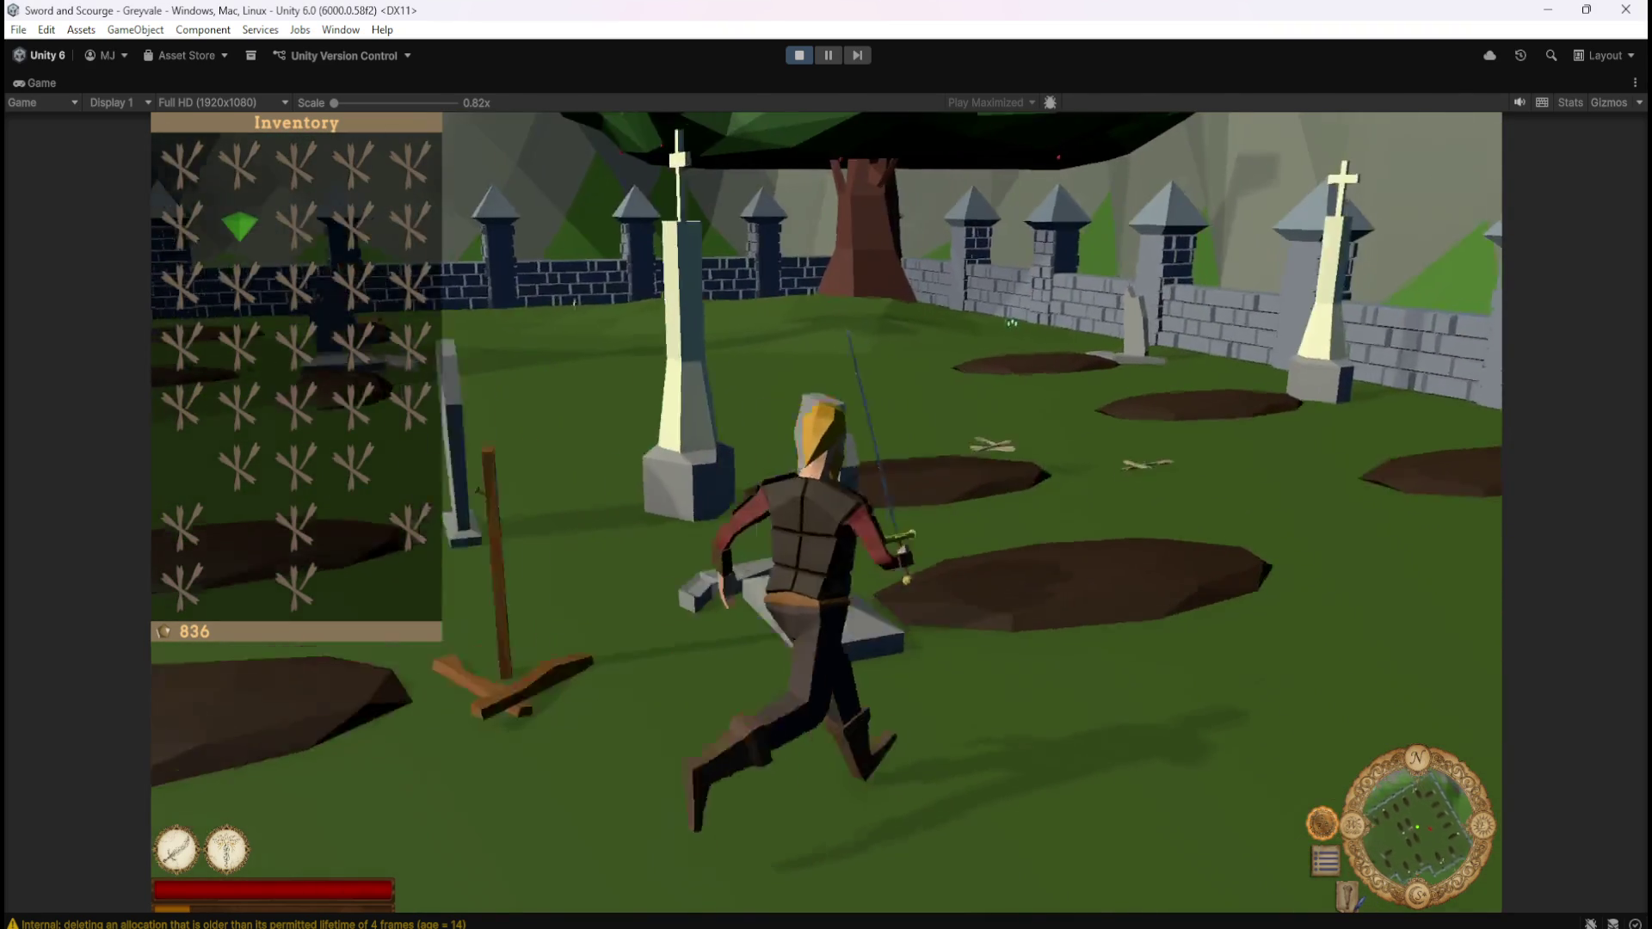
key("w")
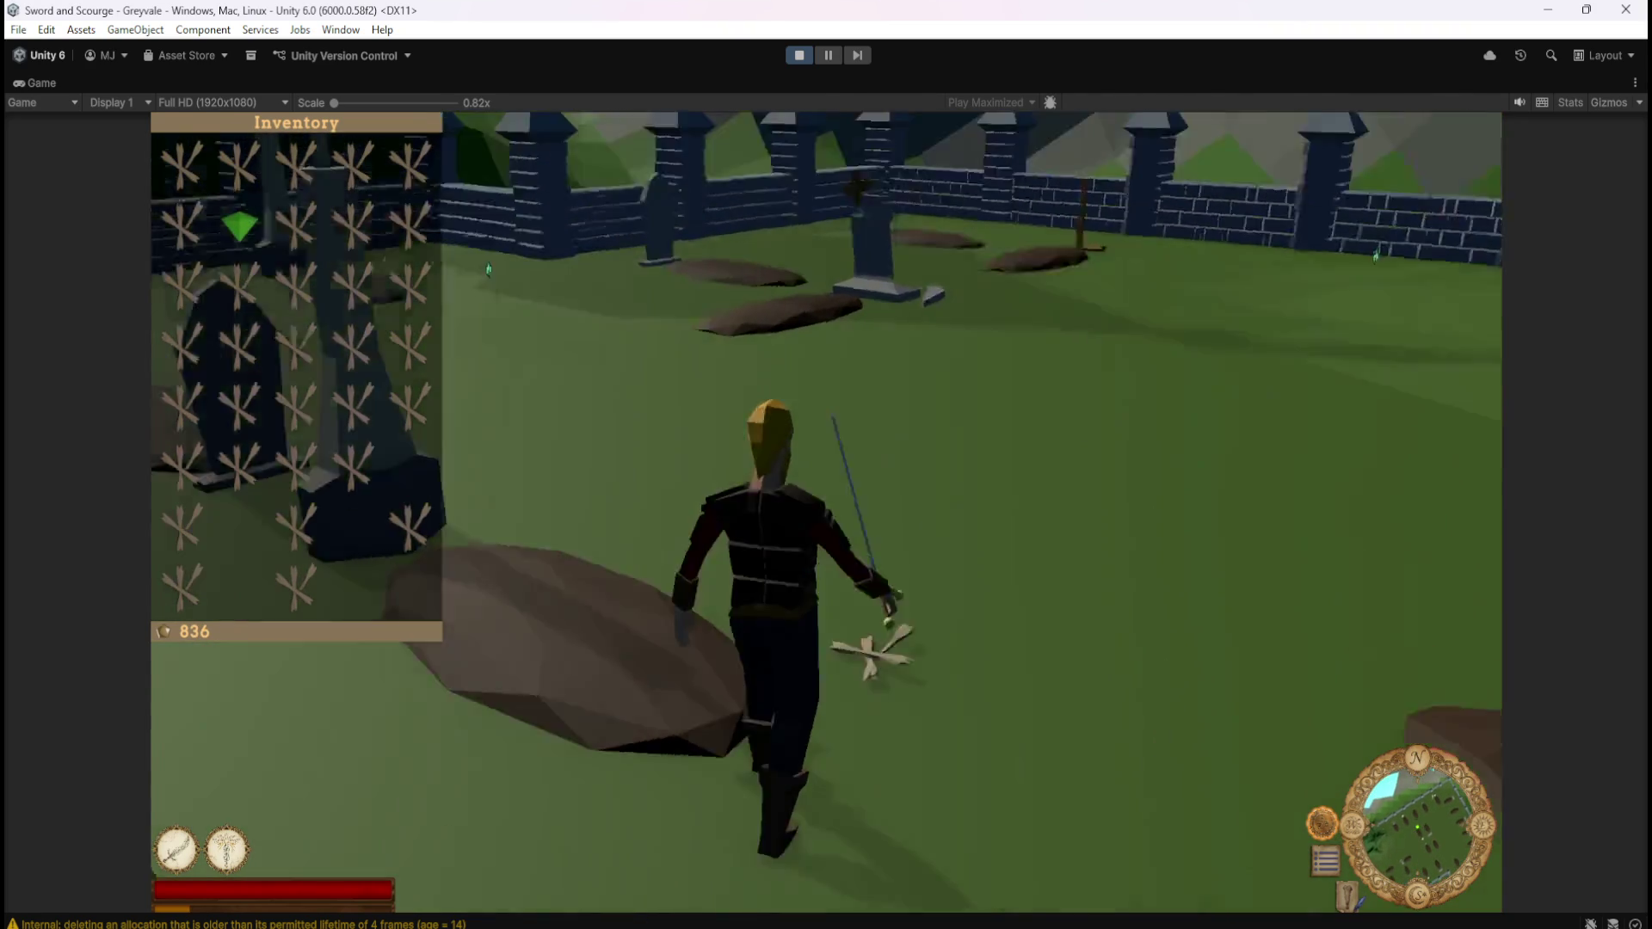
key("w")
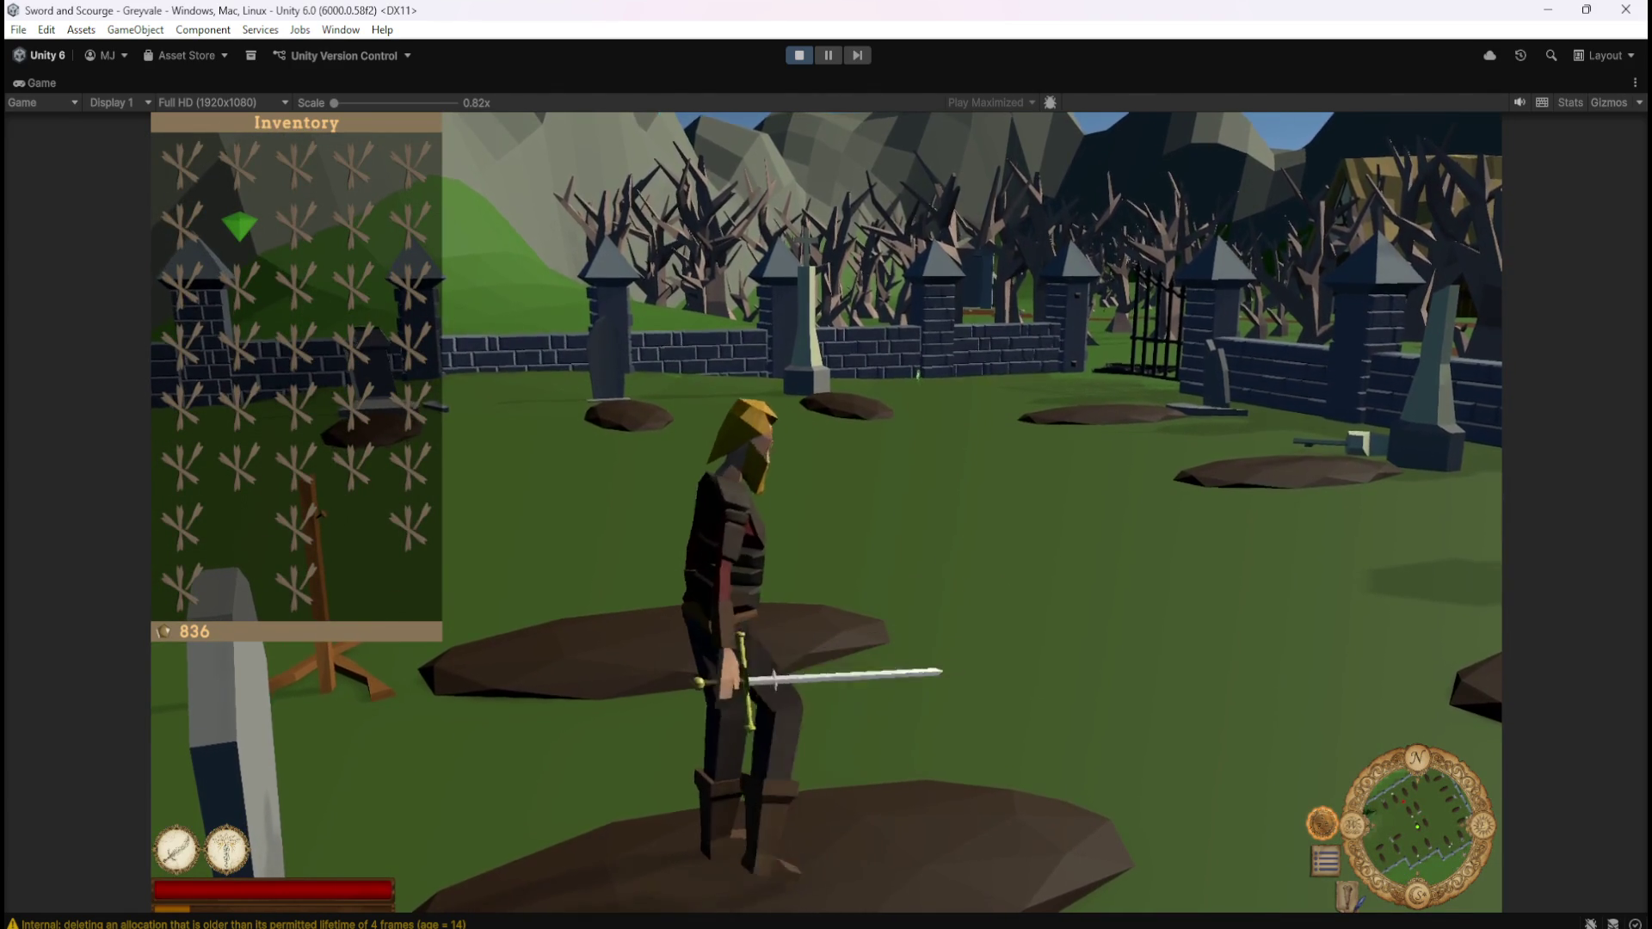
key("w")
key("w")
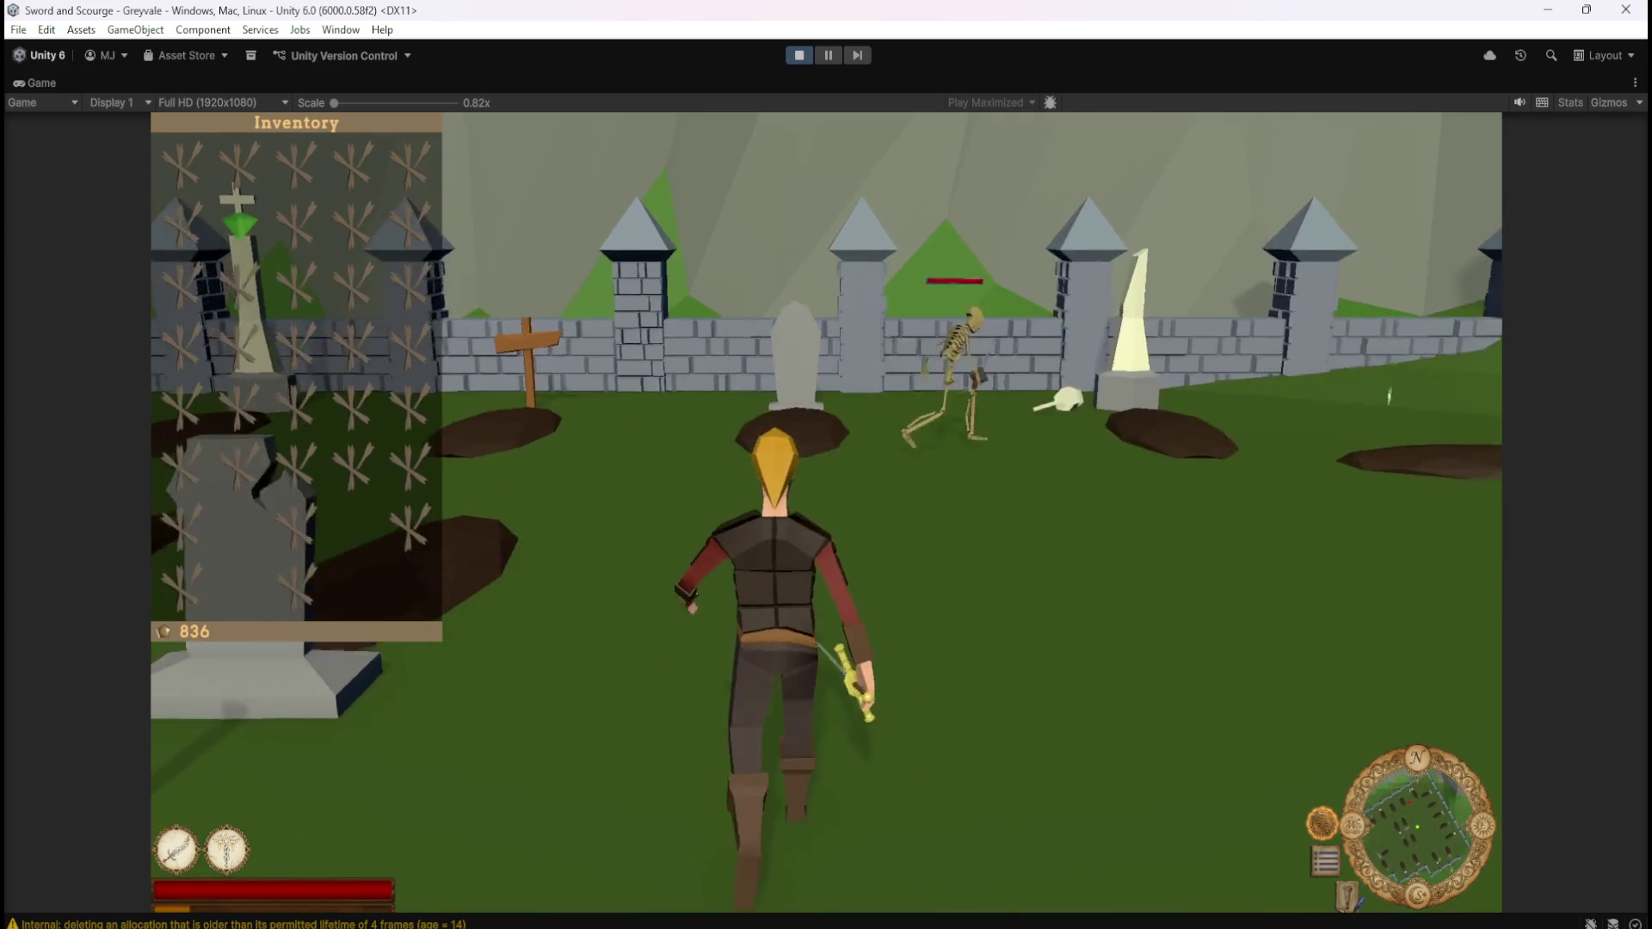
key("w")
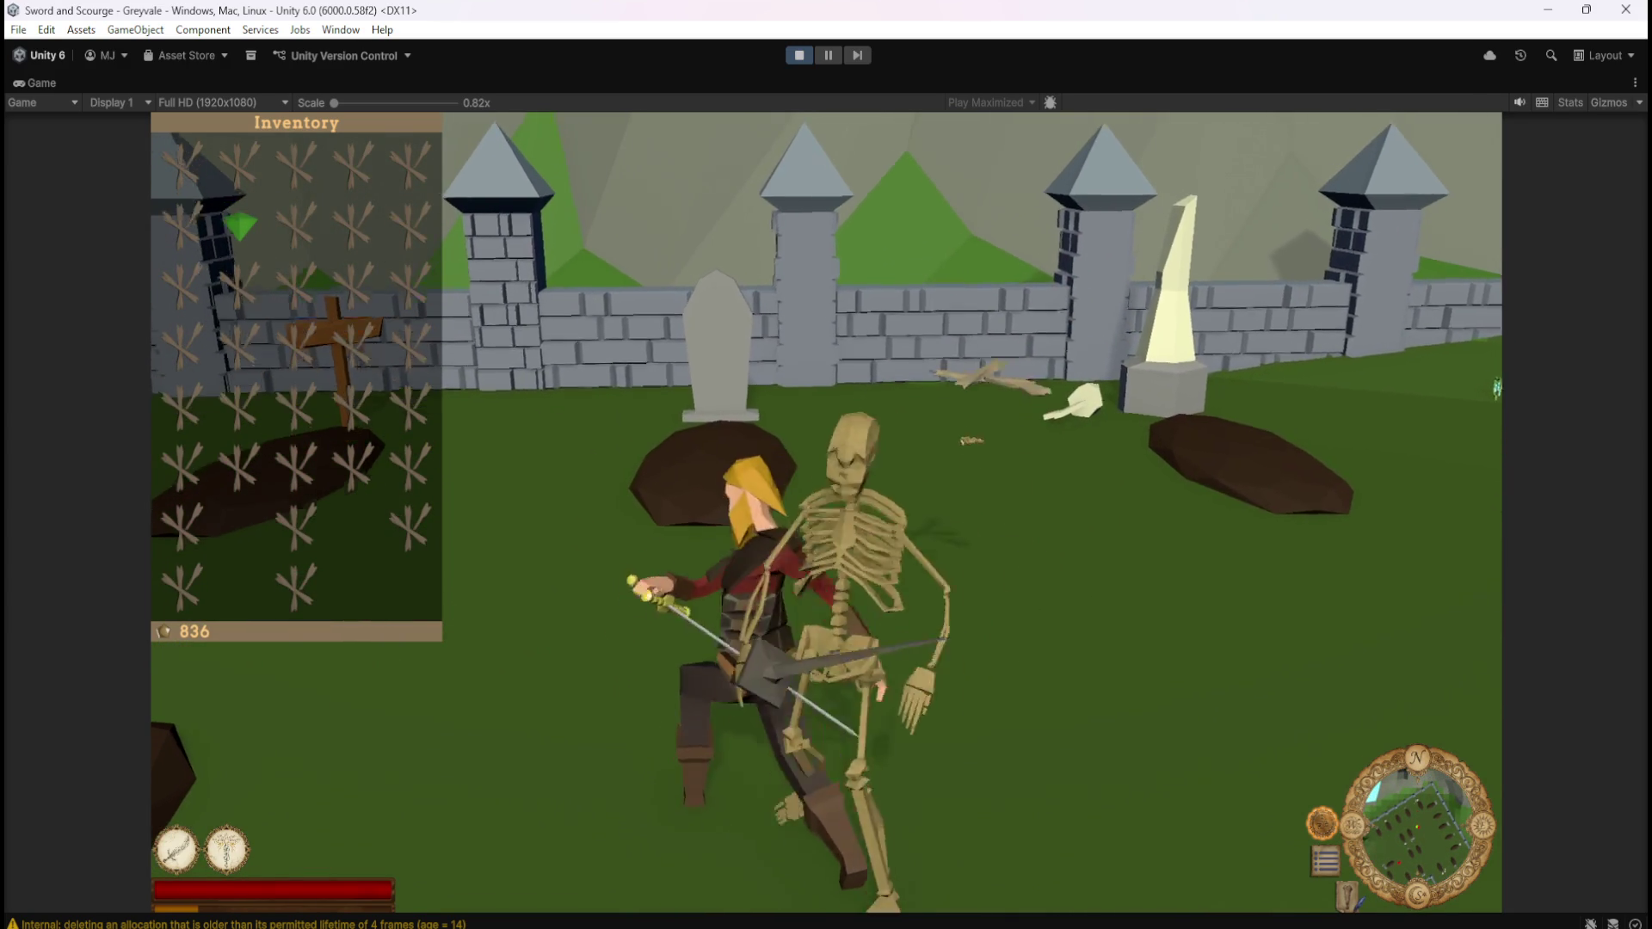
key("e")
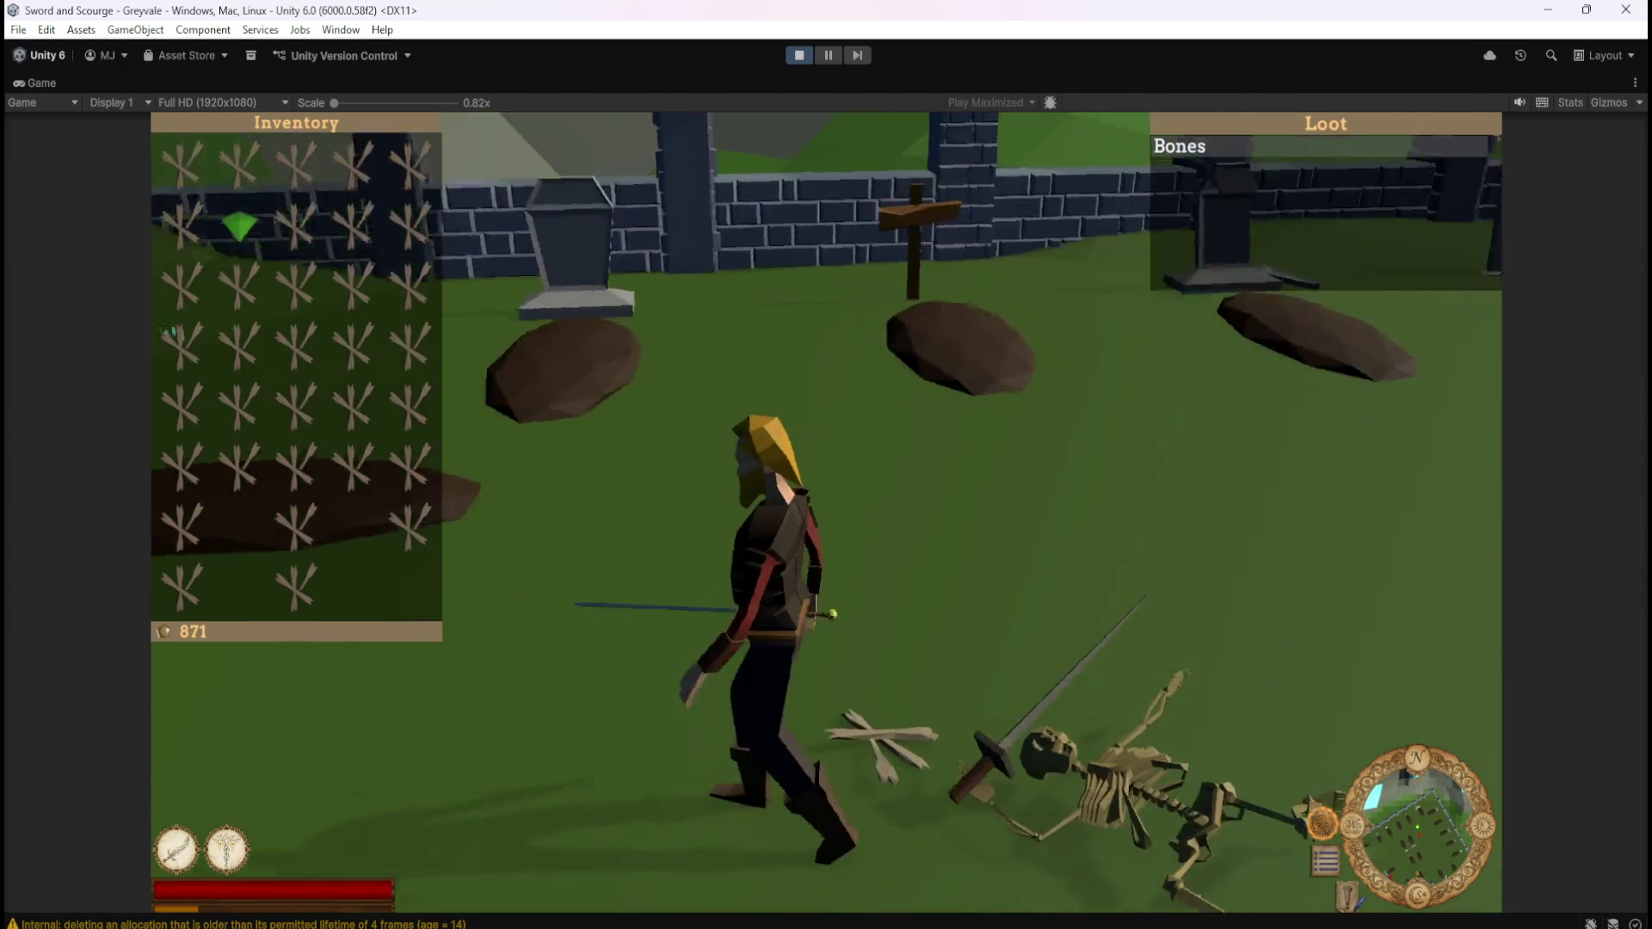
Kill the skeleton by the wall and collect its Emerald, bringing gold to 914
key("w")
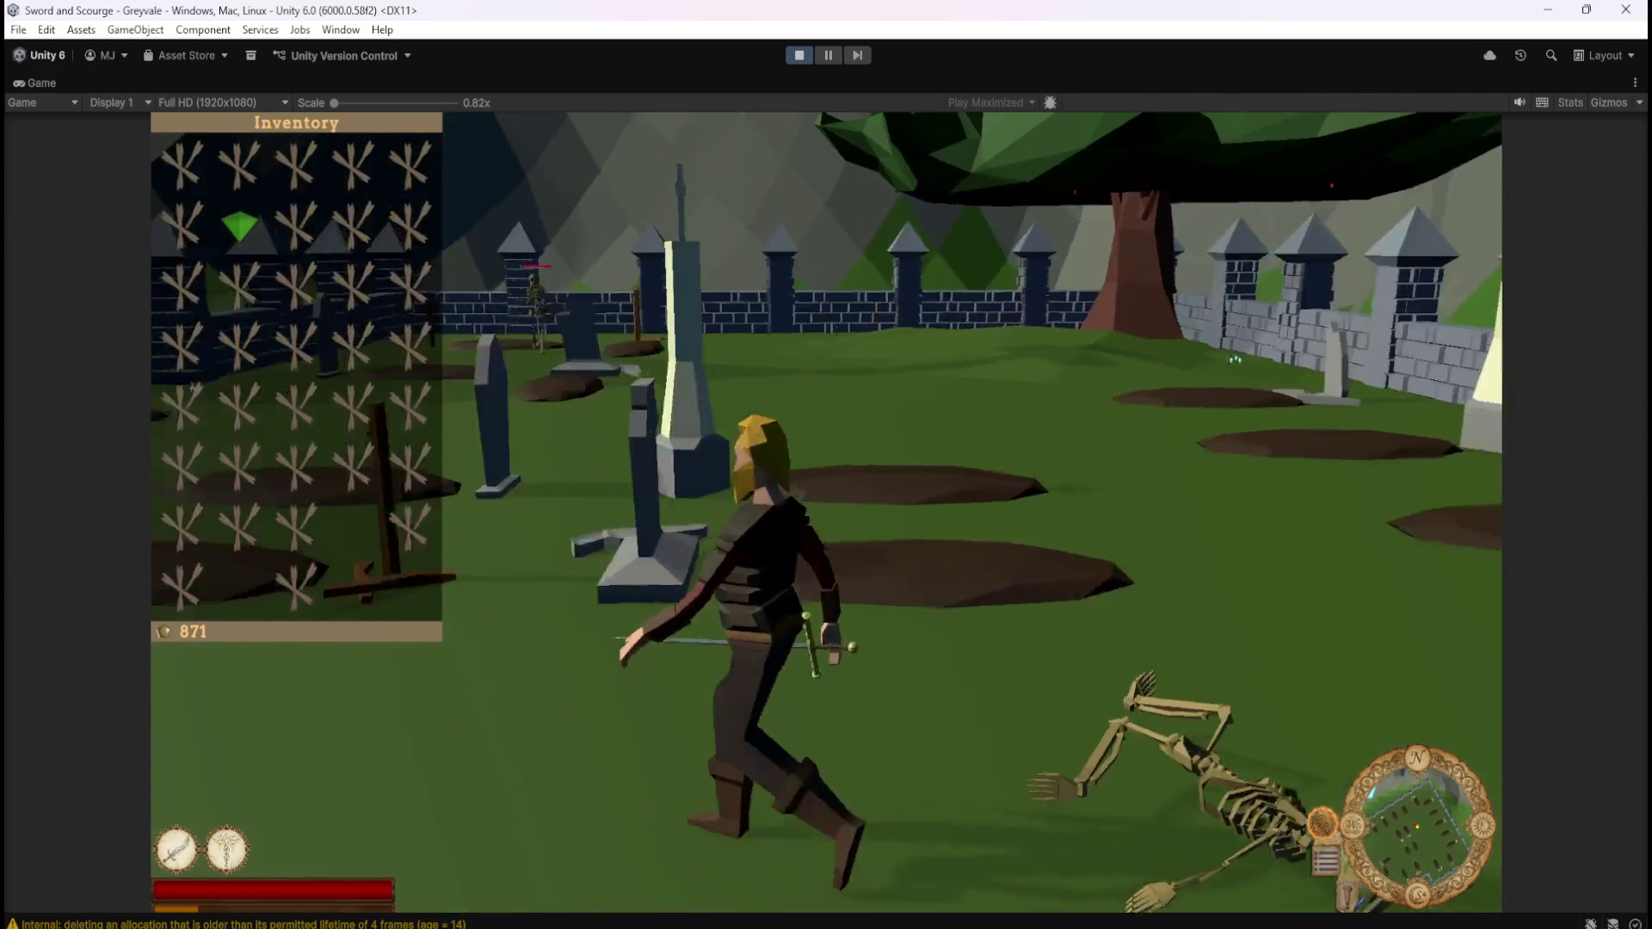
key("d")
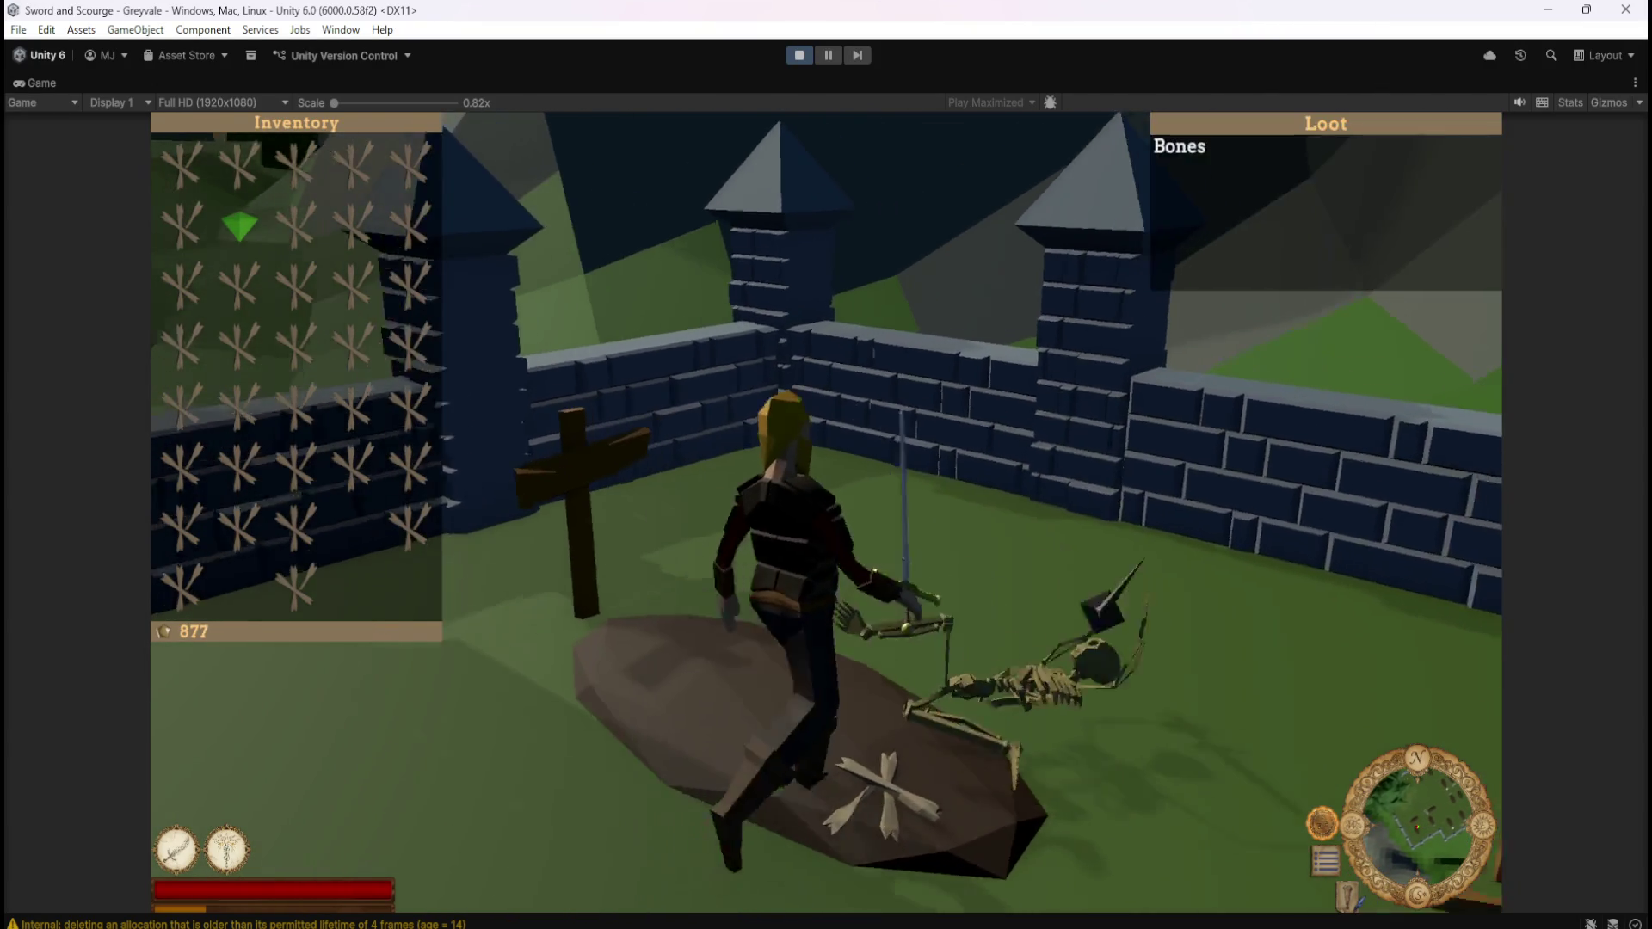
key("w")
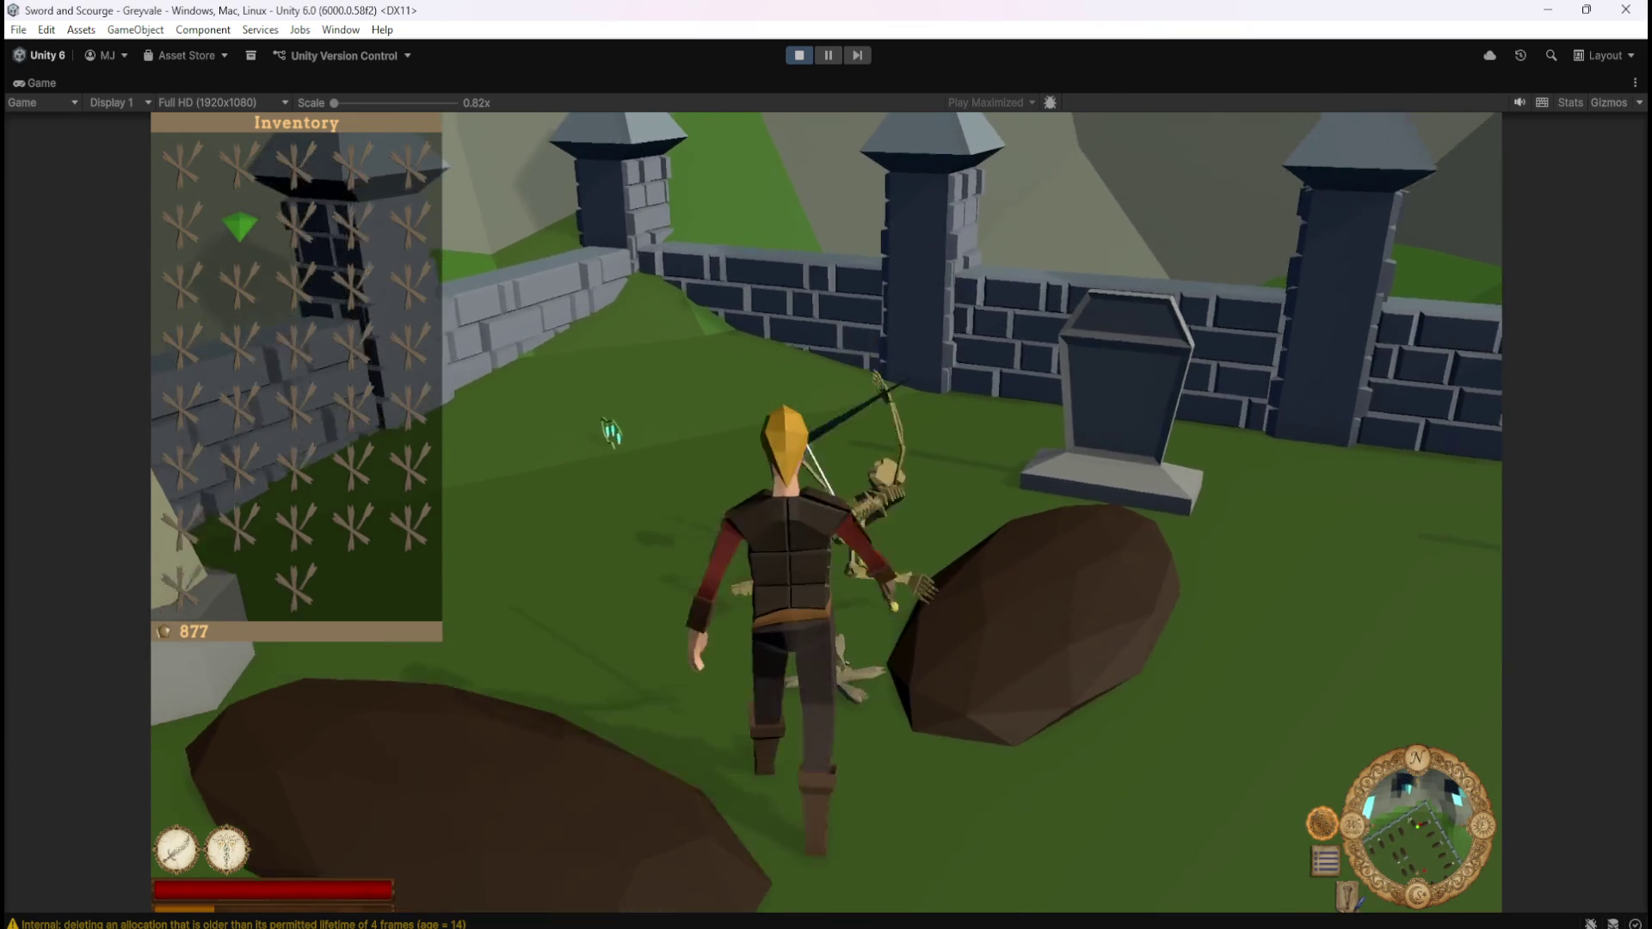
key("w")
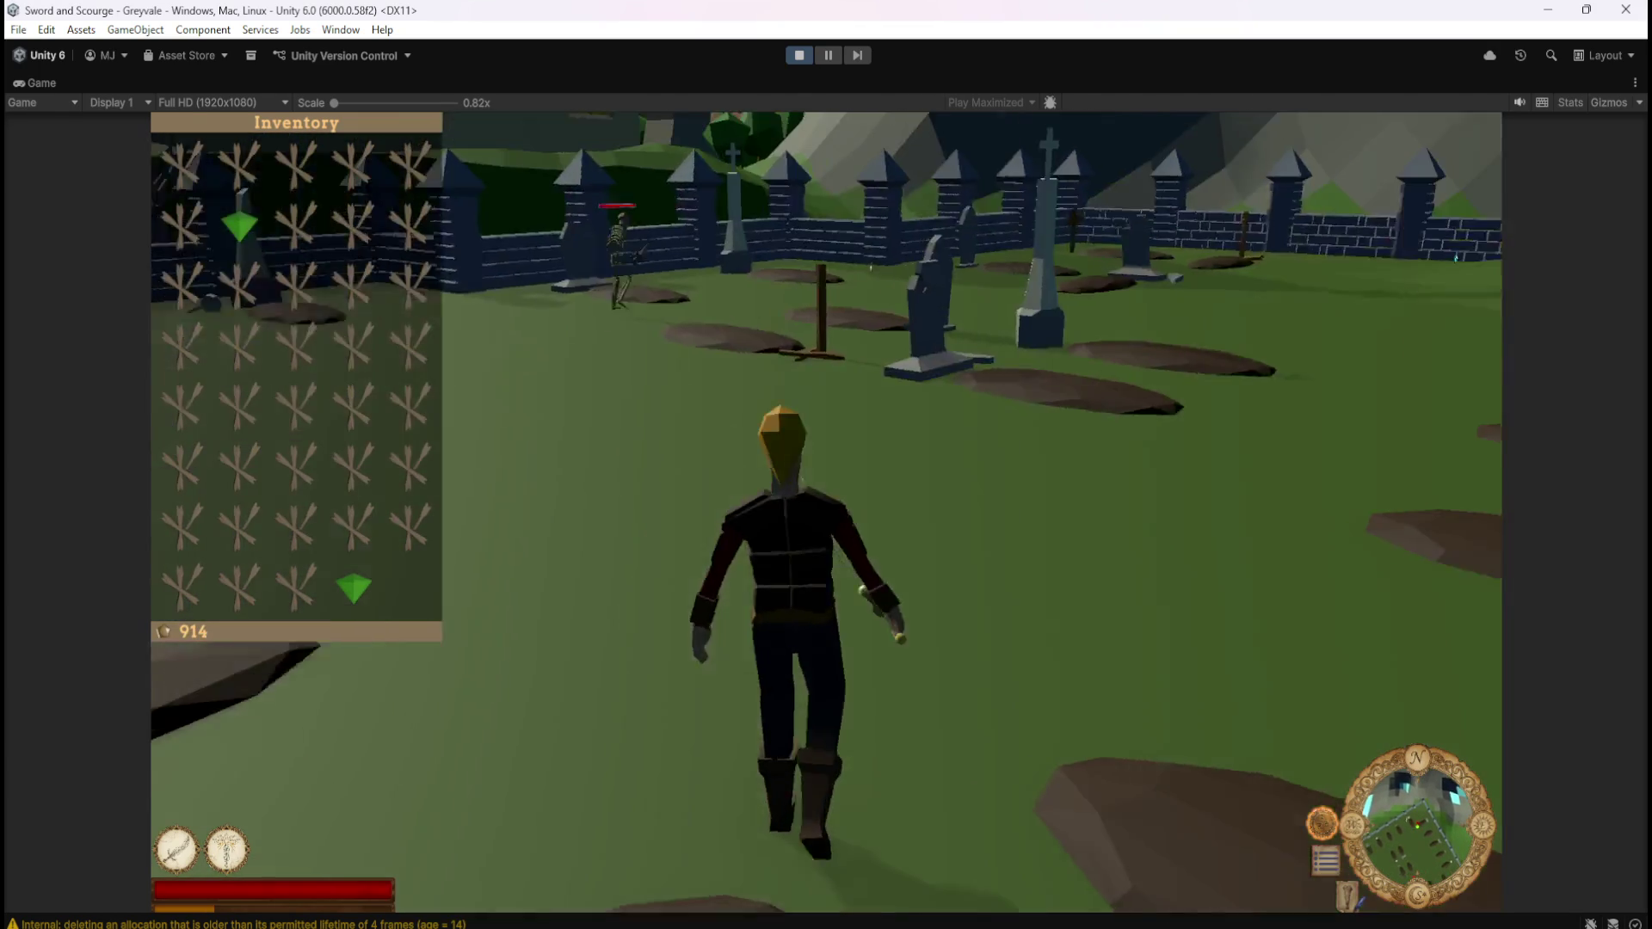
key("w")
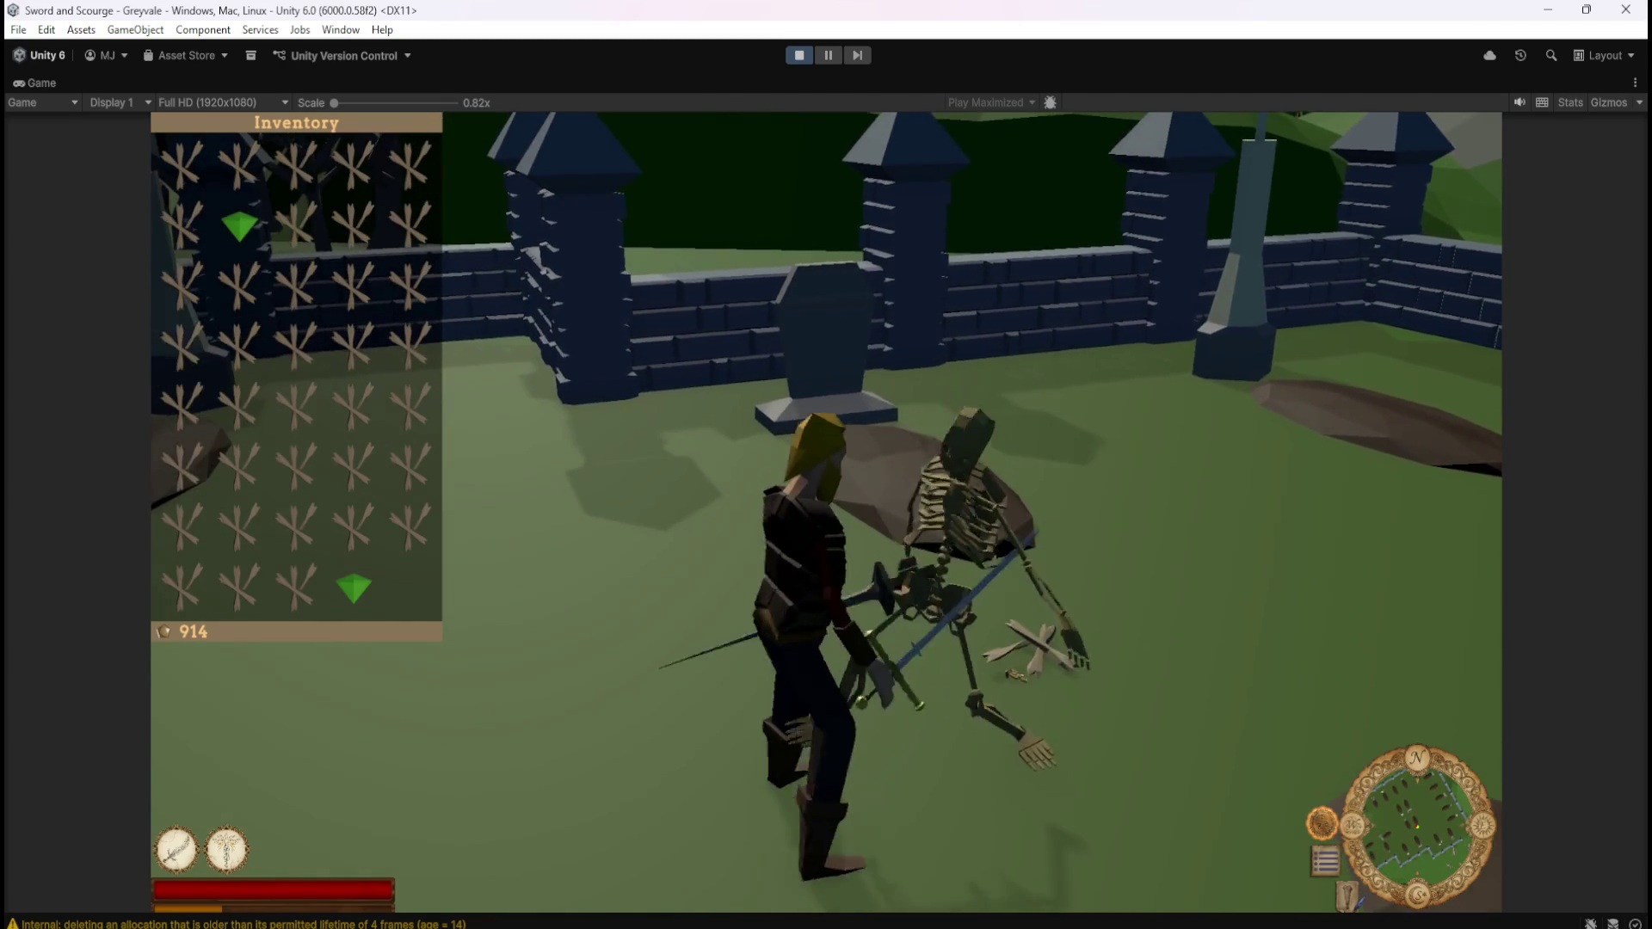
Loot the last skeleton, run back through the village to the chest, and open its stash
key("w")
key("w")
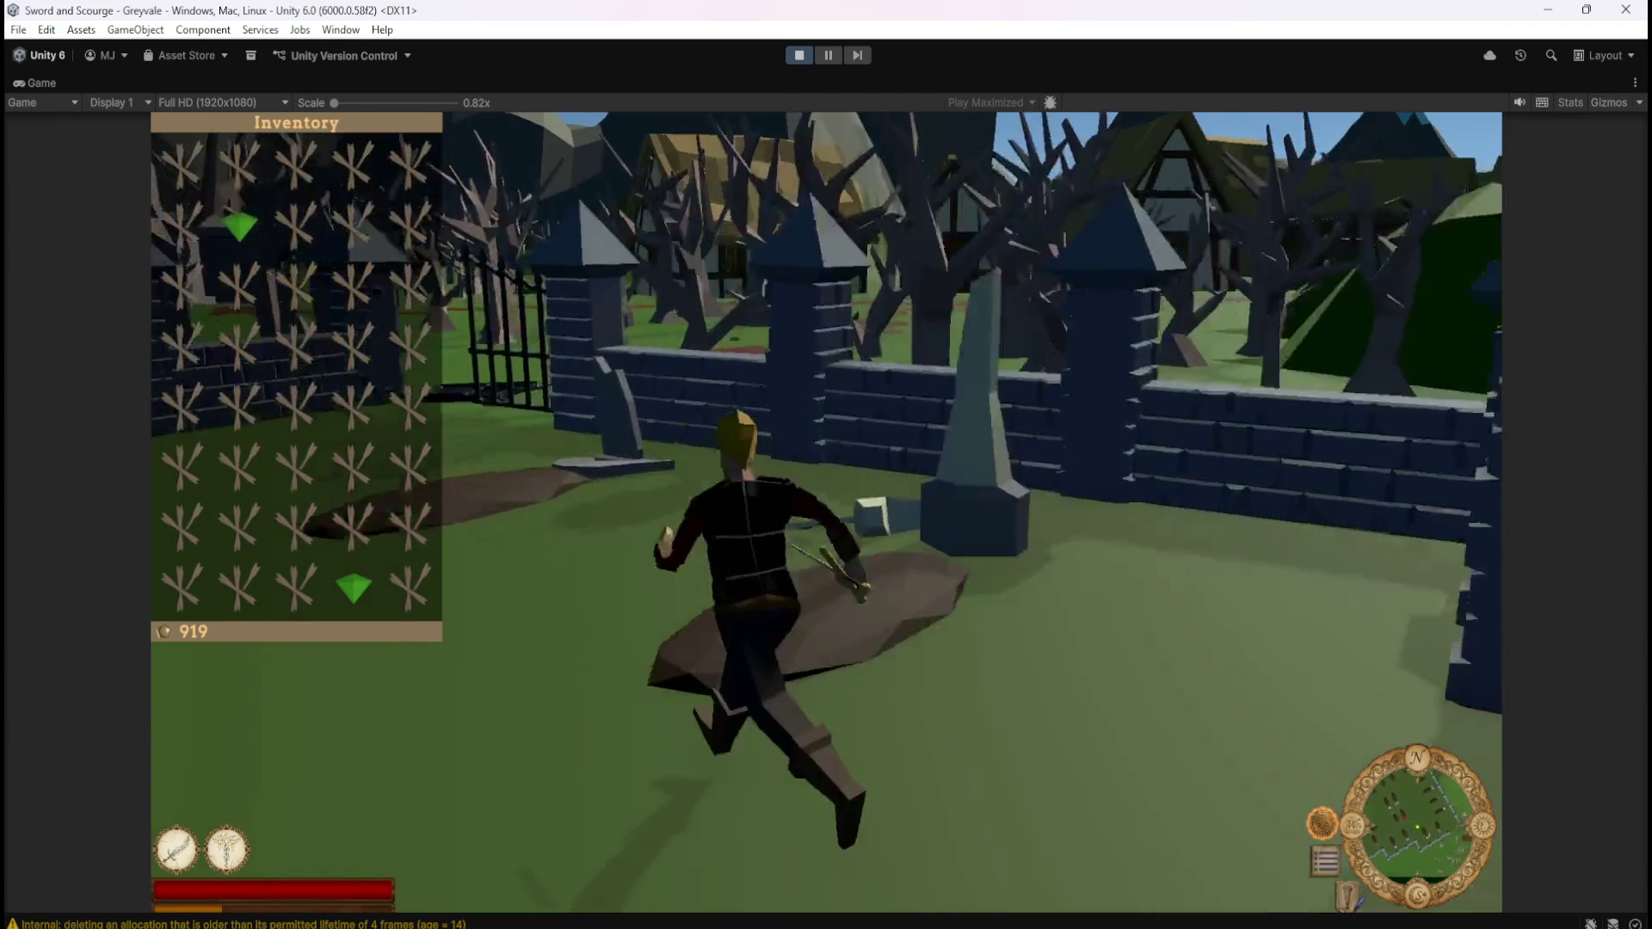
key("w")
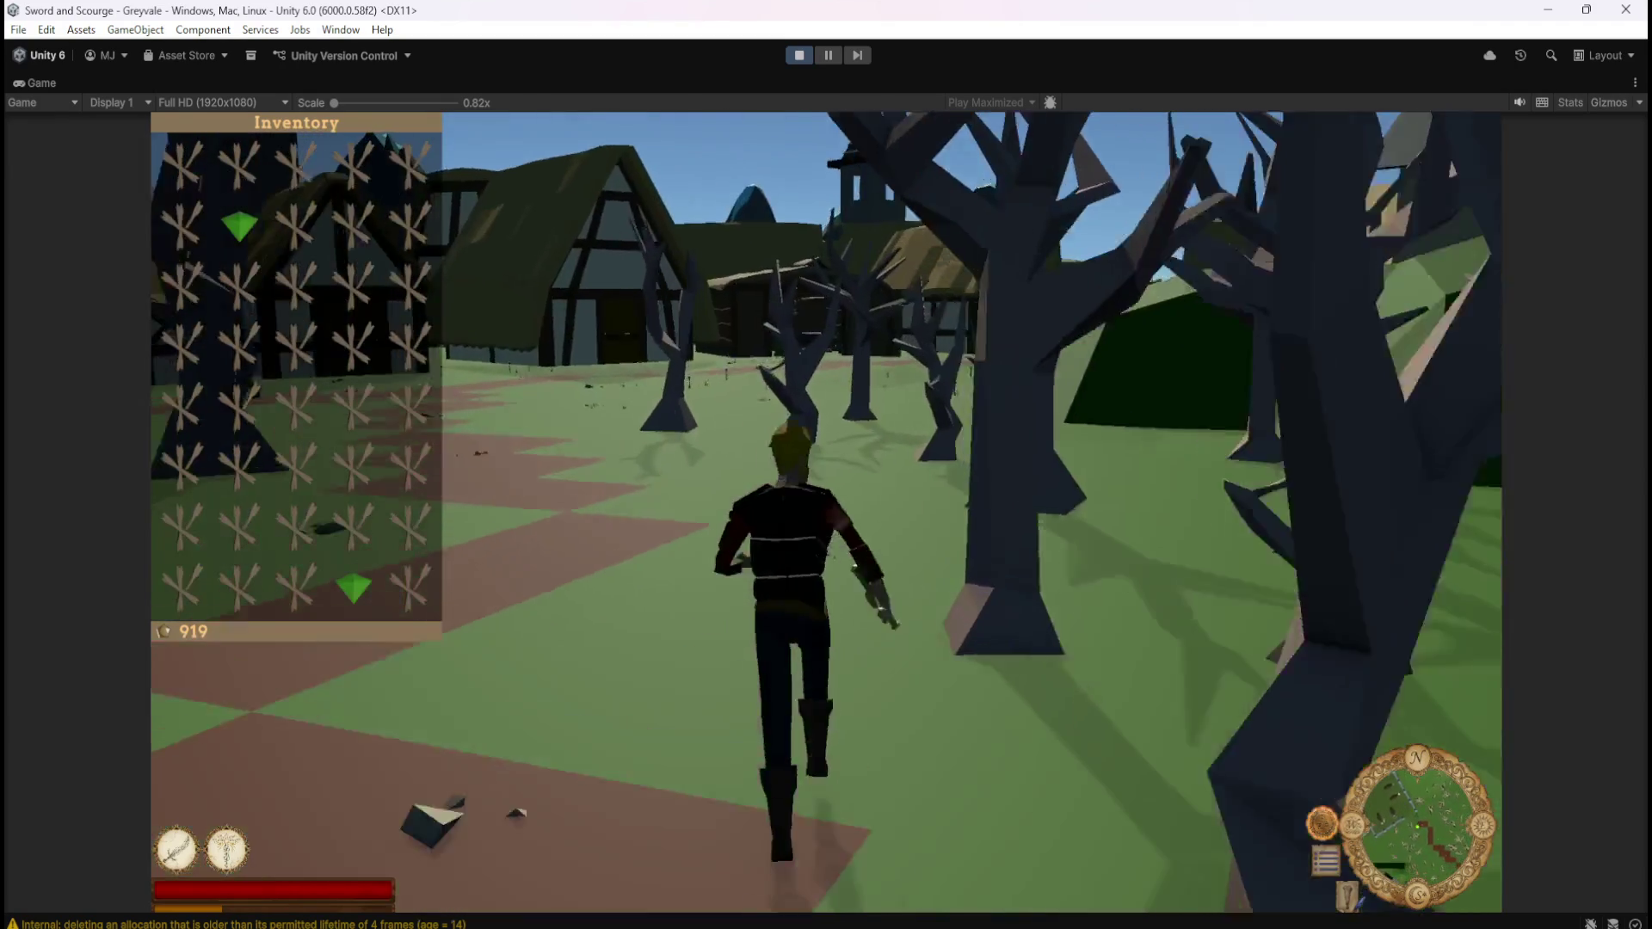
key("w")
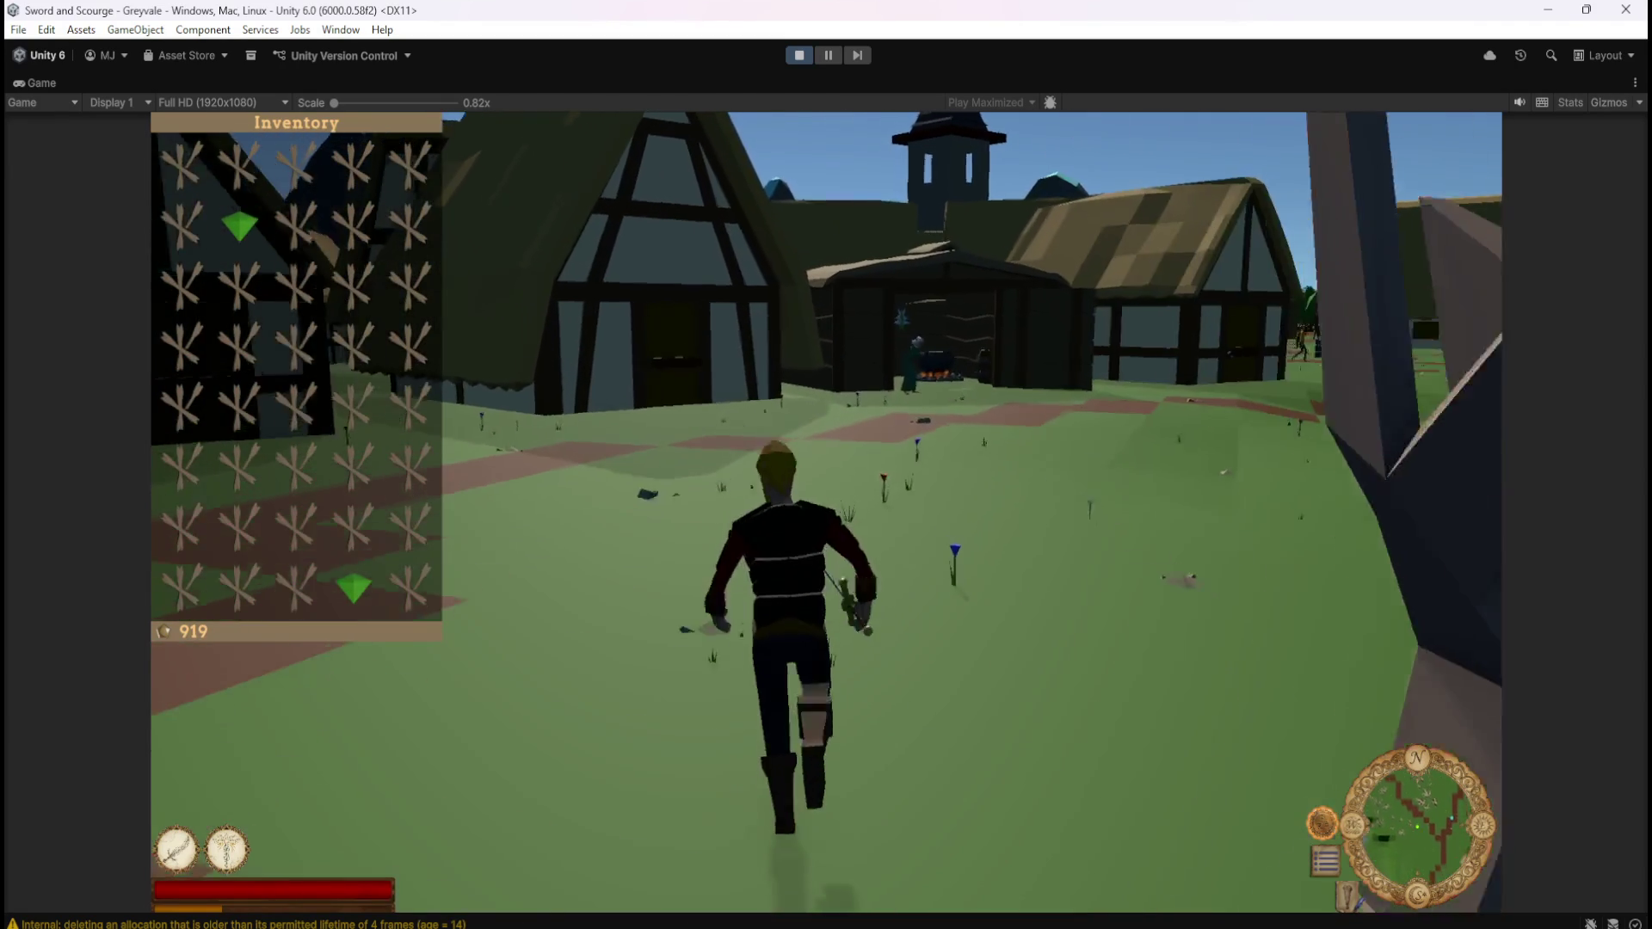
key("w")
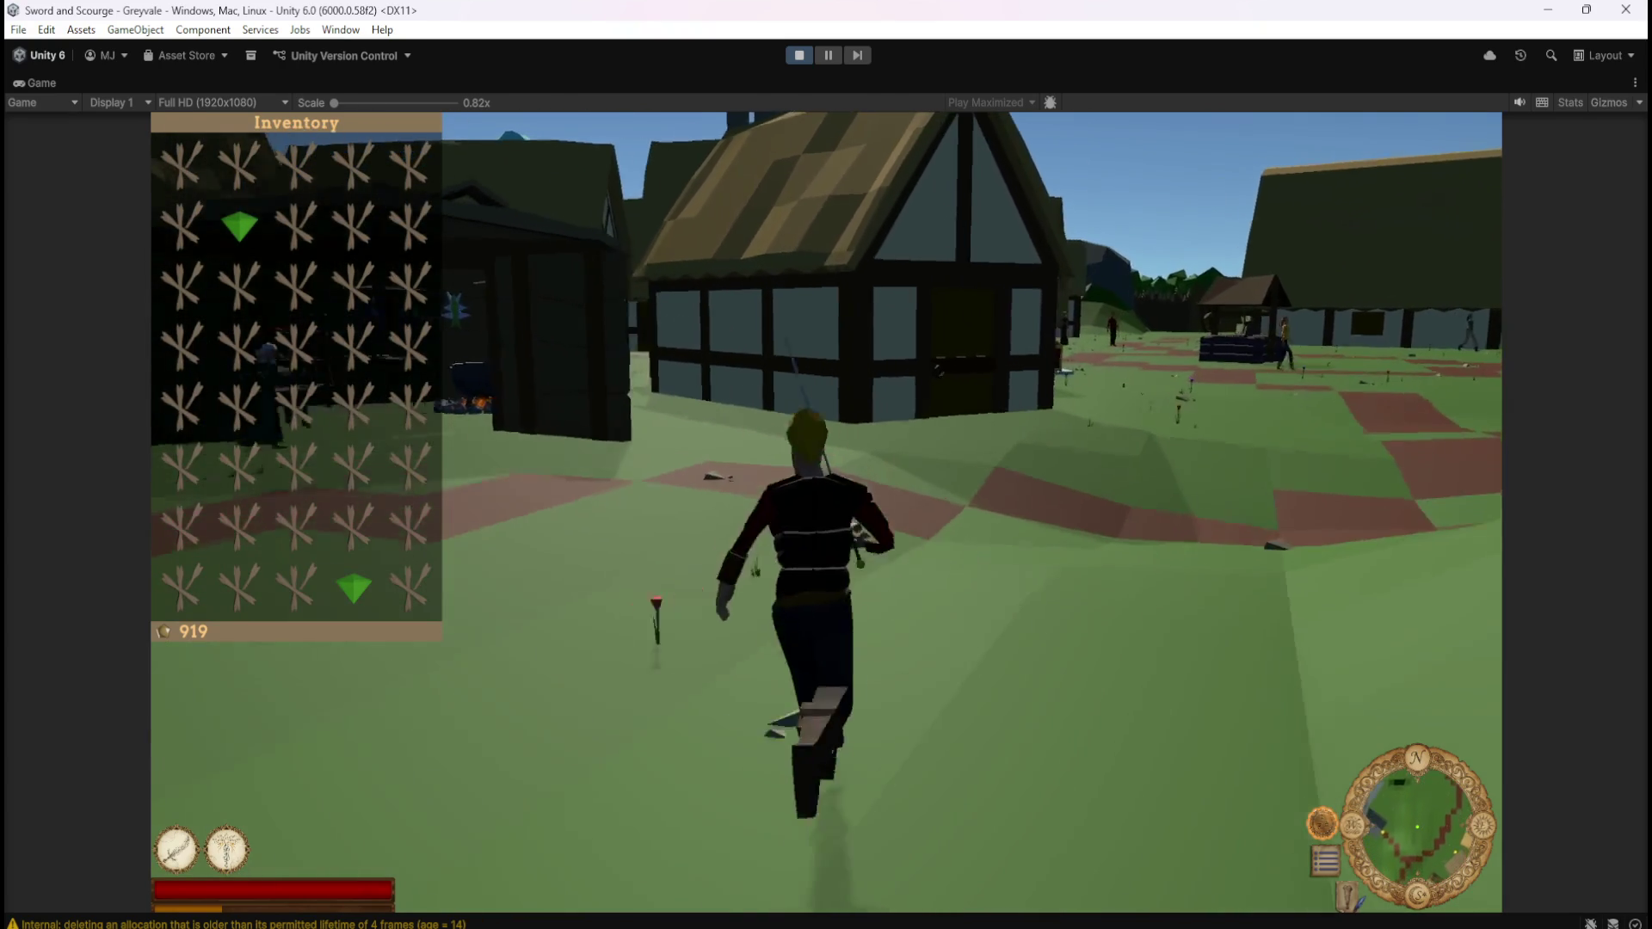
key("w")
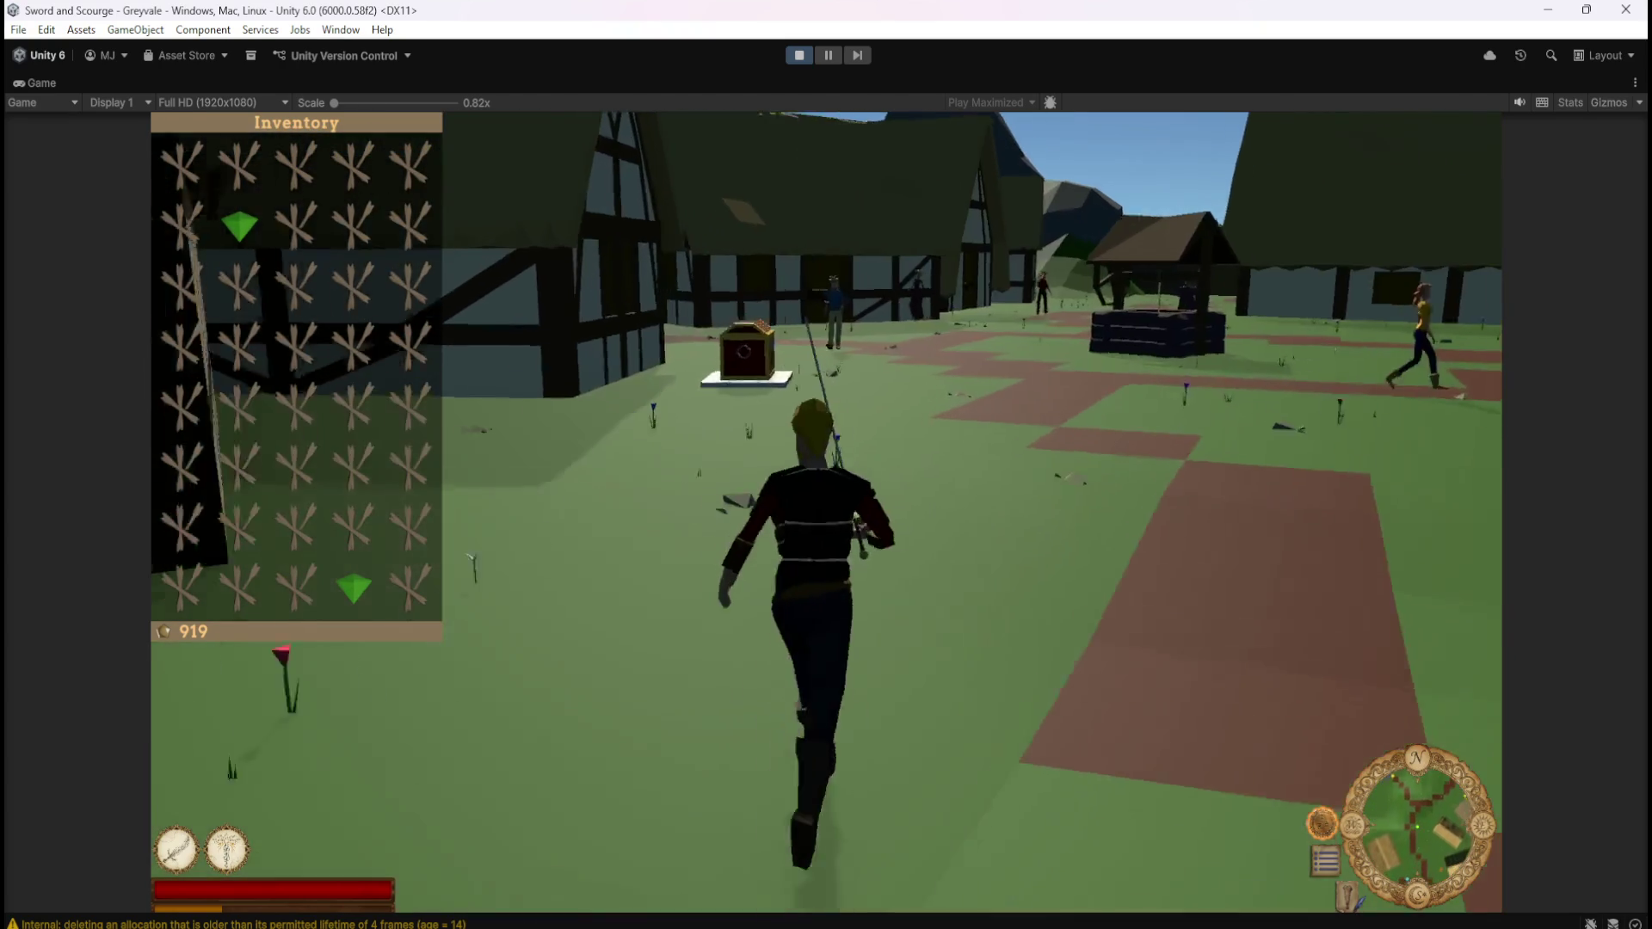
key("w")
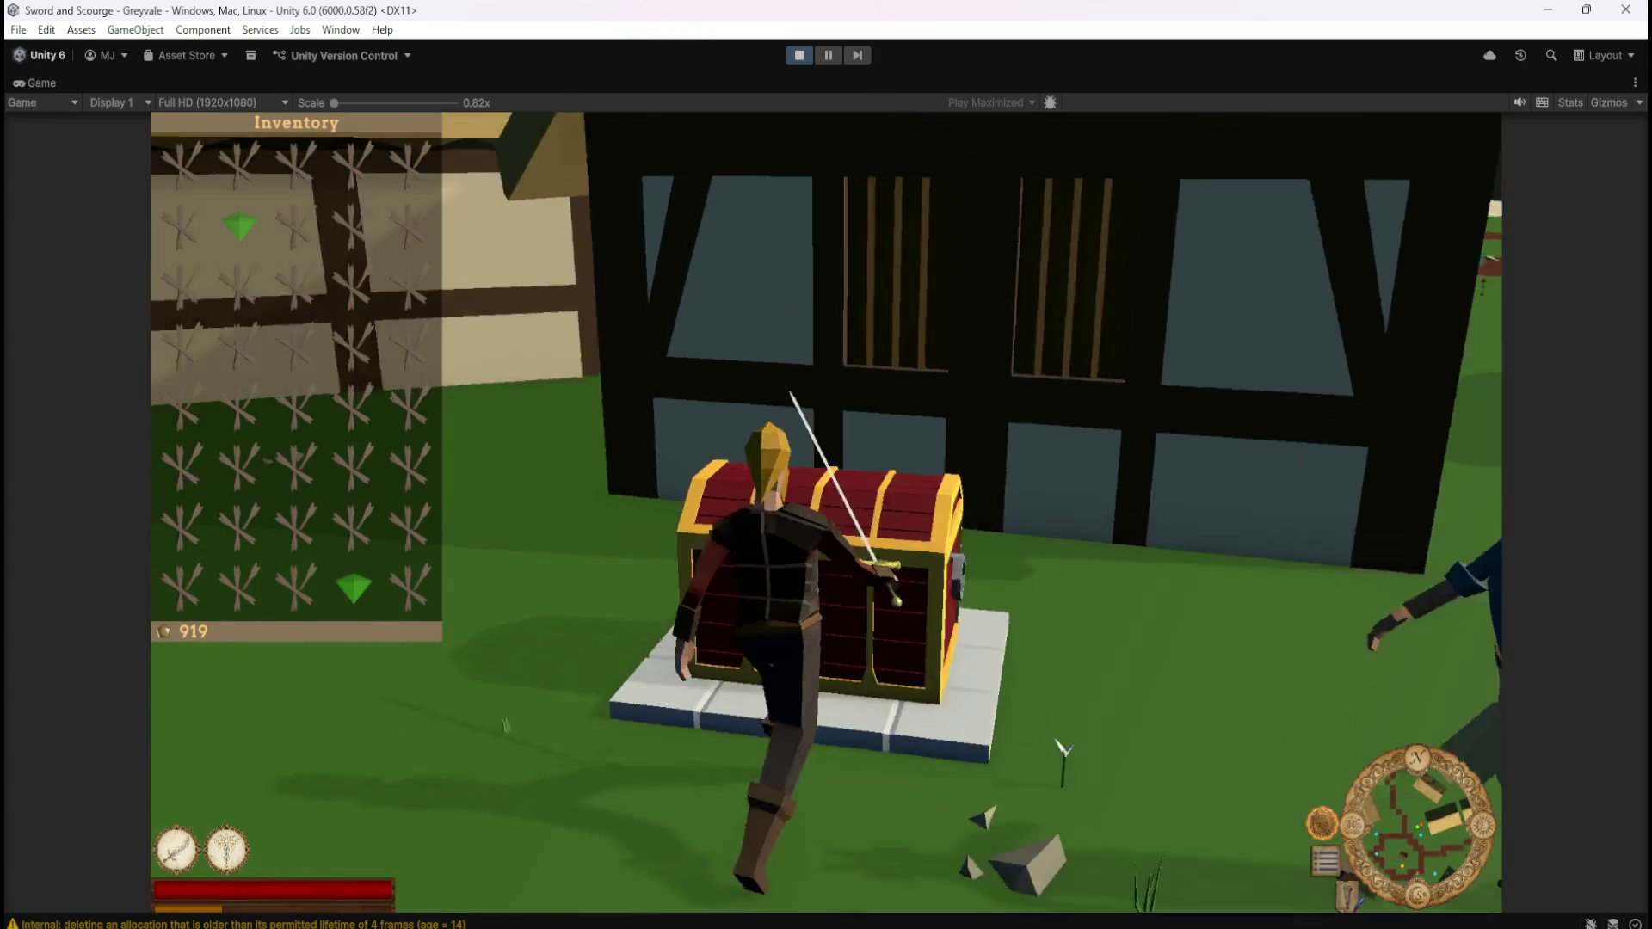
key("e")
key("a")
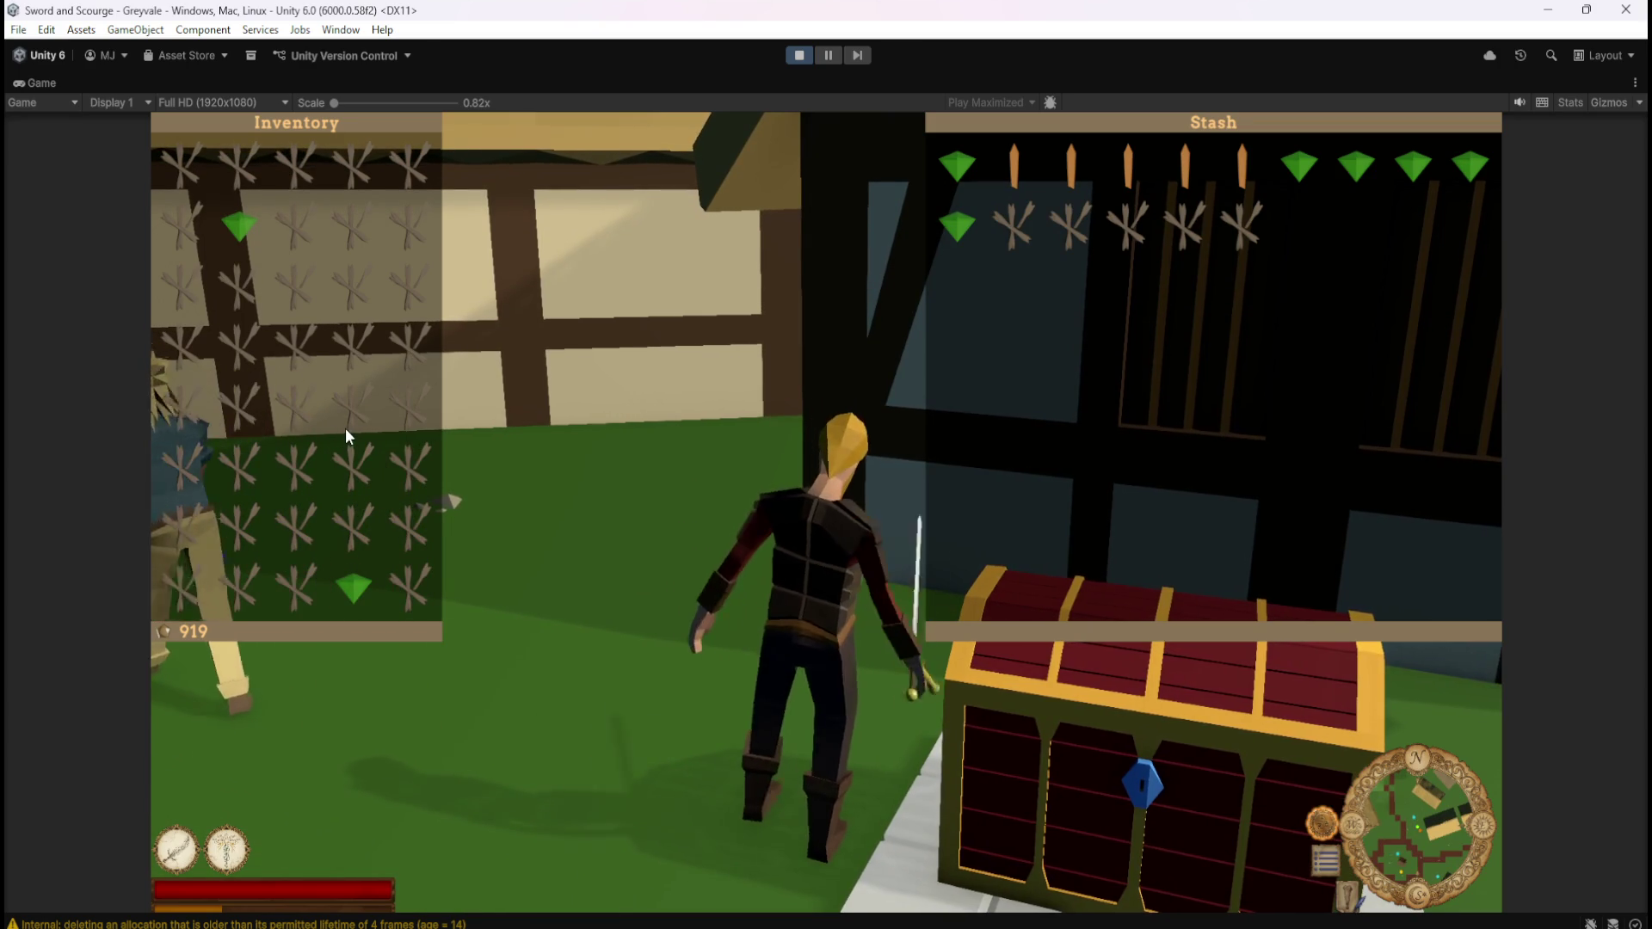
Transfer several Bones and both Emeralds from the inventory into the stash
left_click(412, 167)
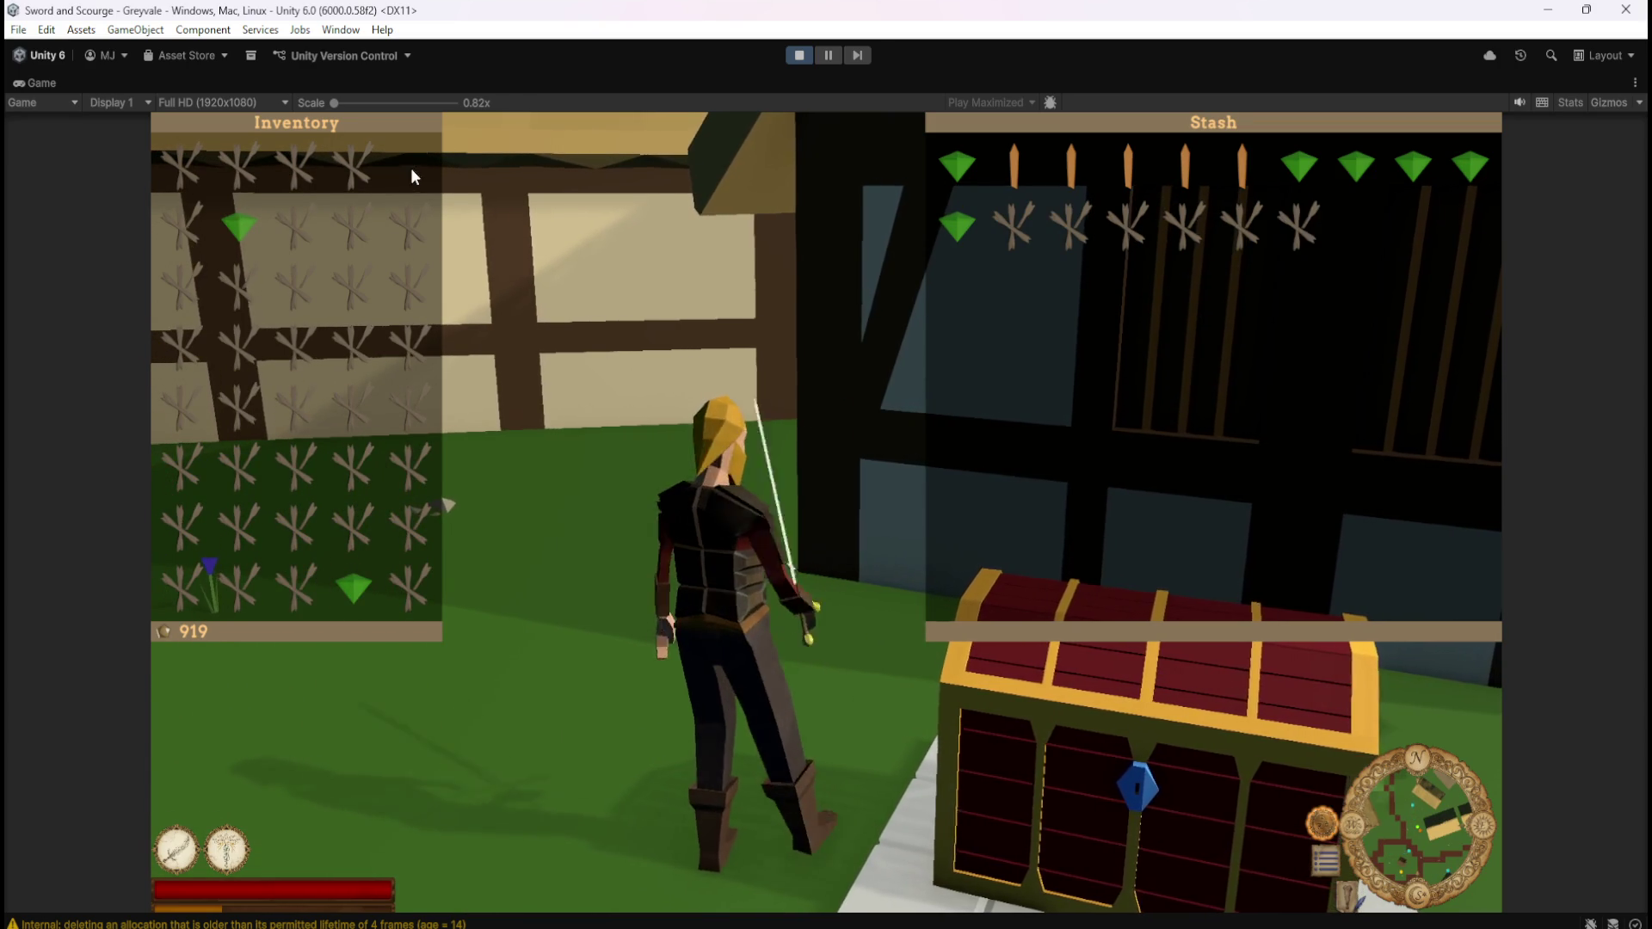
left_click(358, 222)
left_click(296, 279)
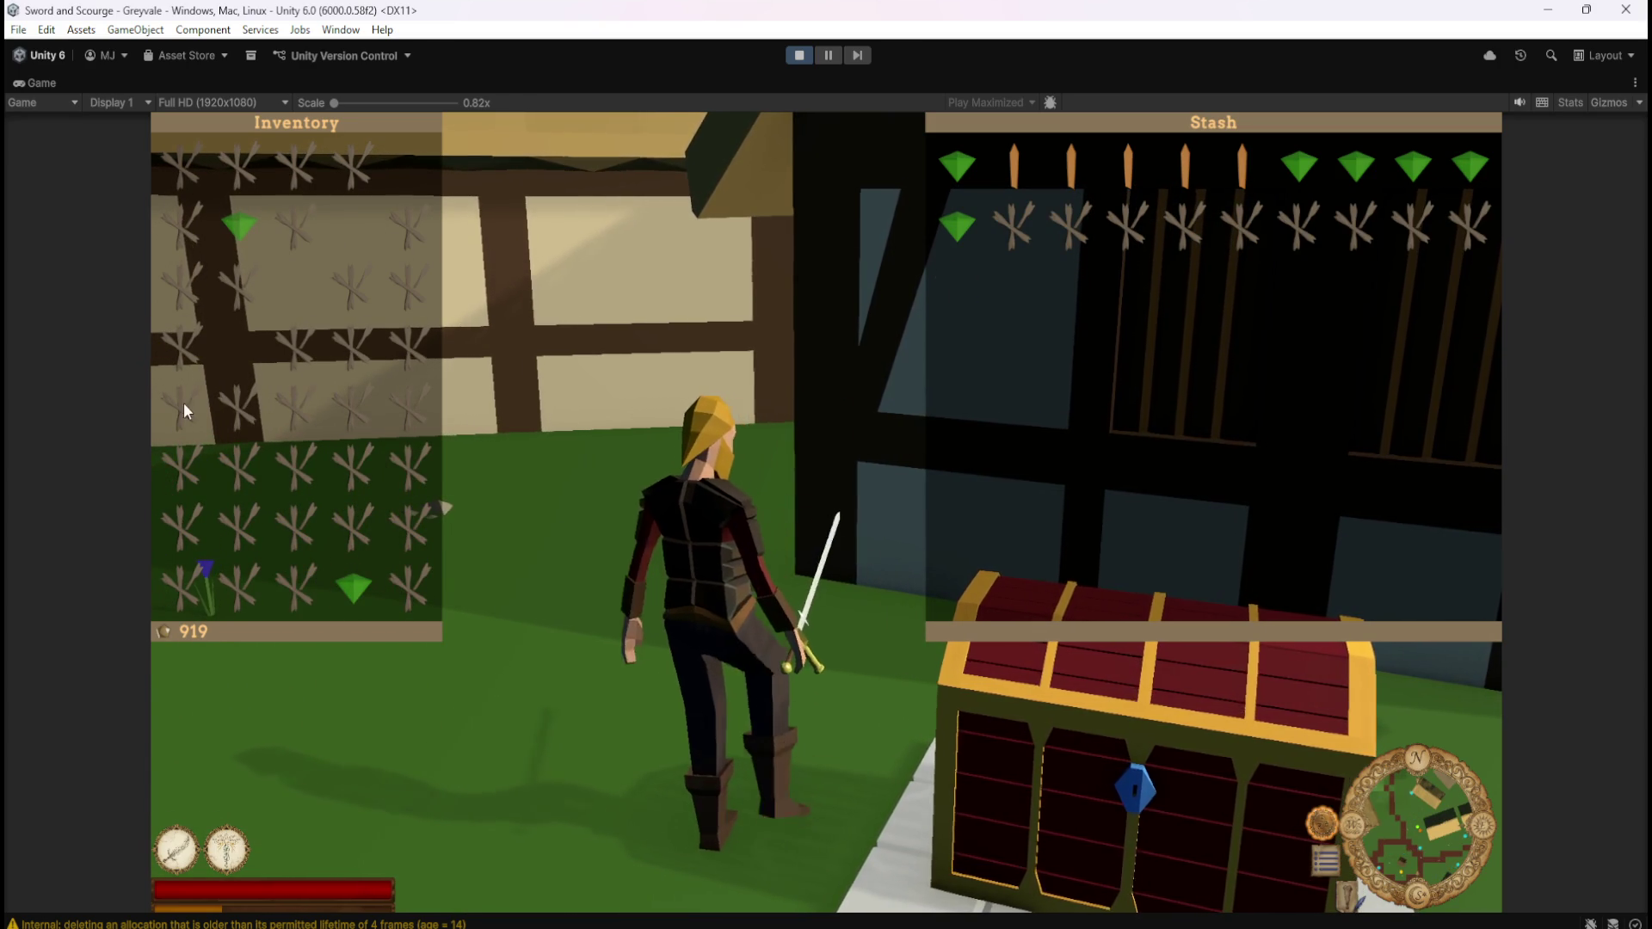
left_click(343, 576)
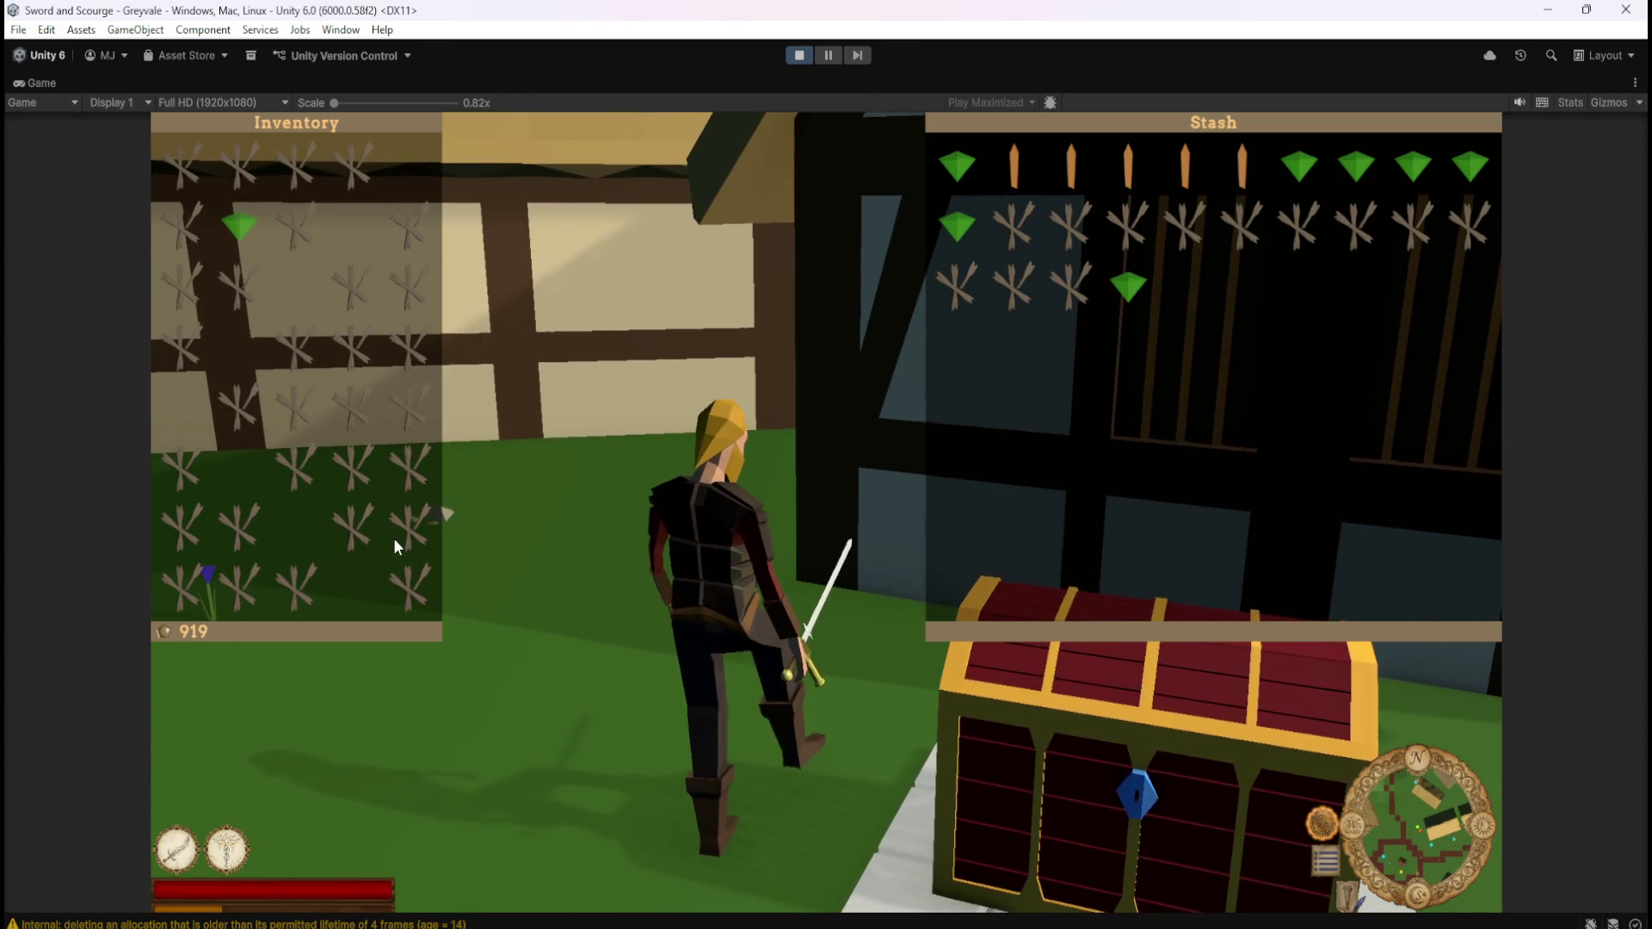
left_click(396, 533)
left_click(353, 478)
left_click(295, 411)
left_click(184, 284)
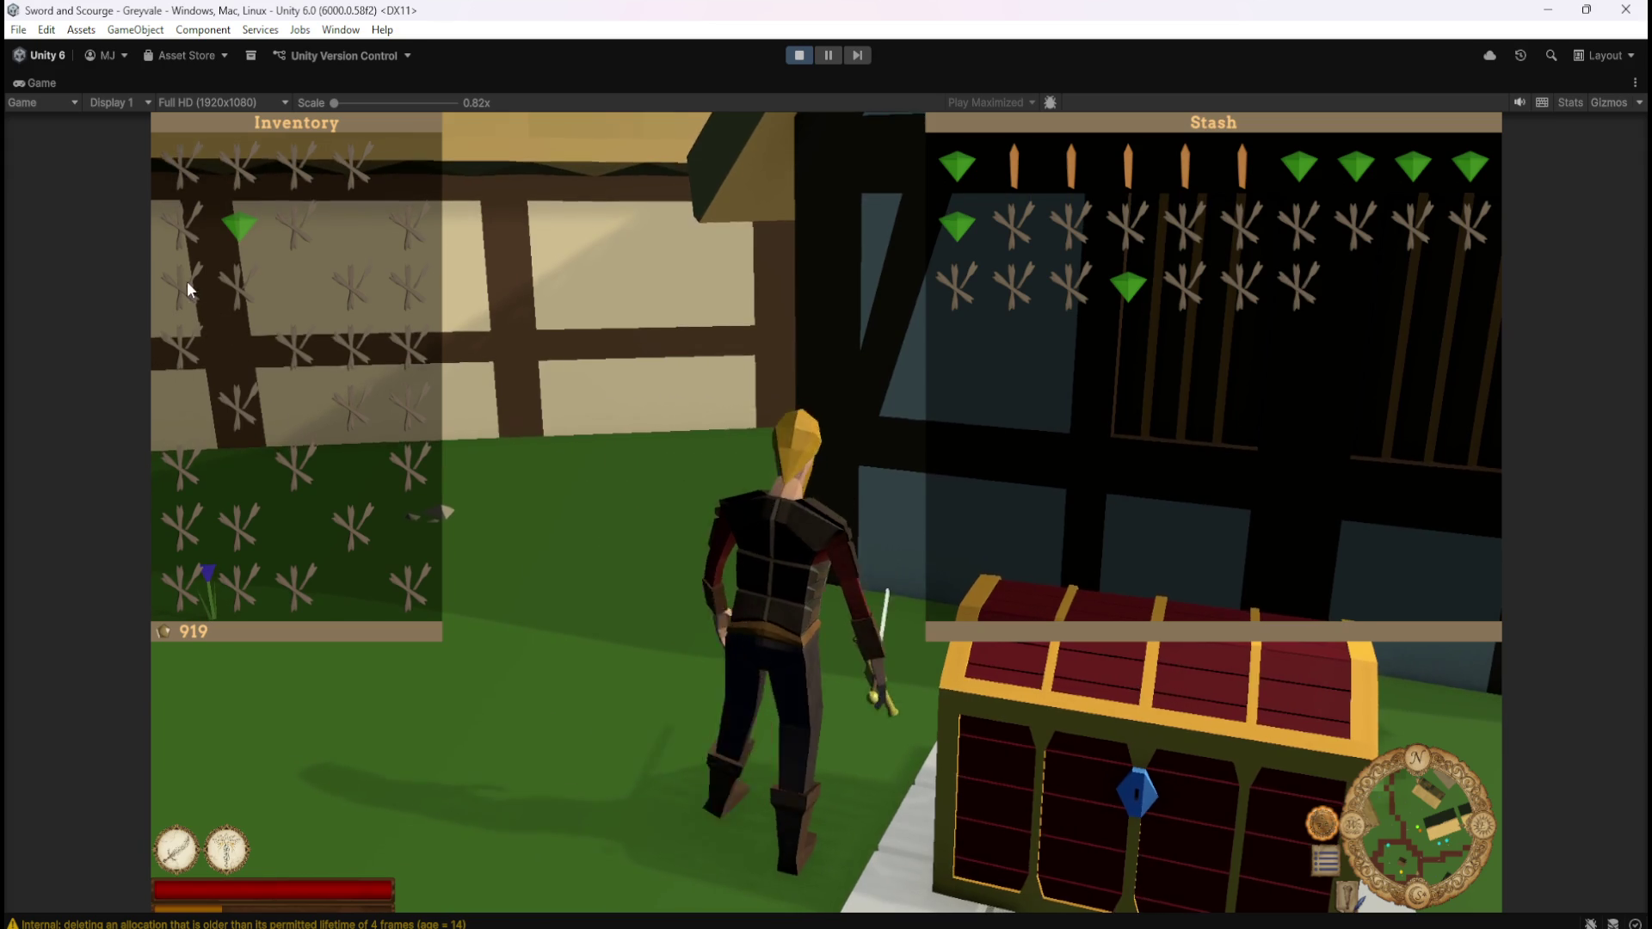
left_click(242, 229)
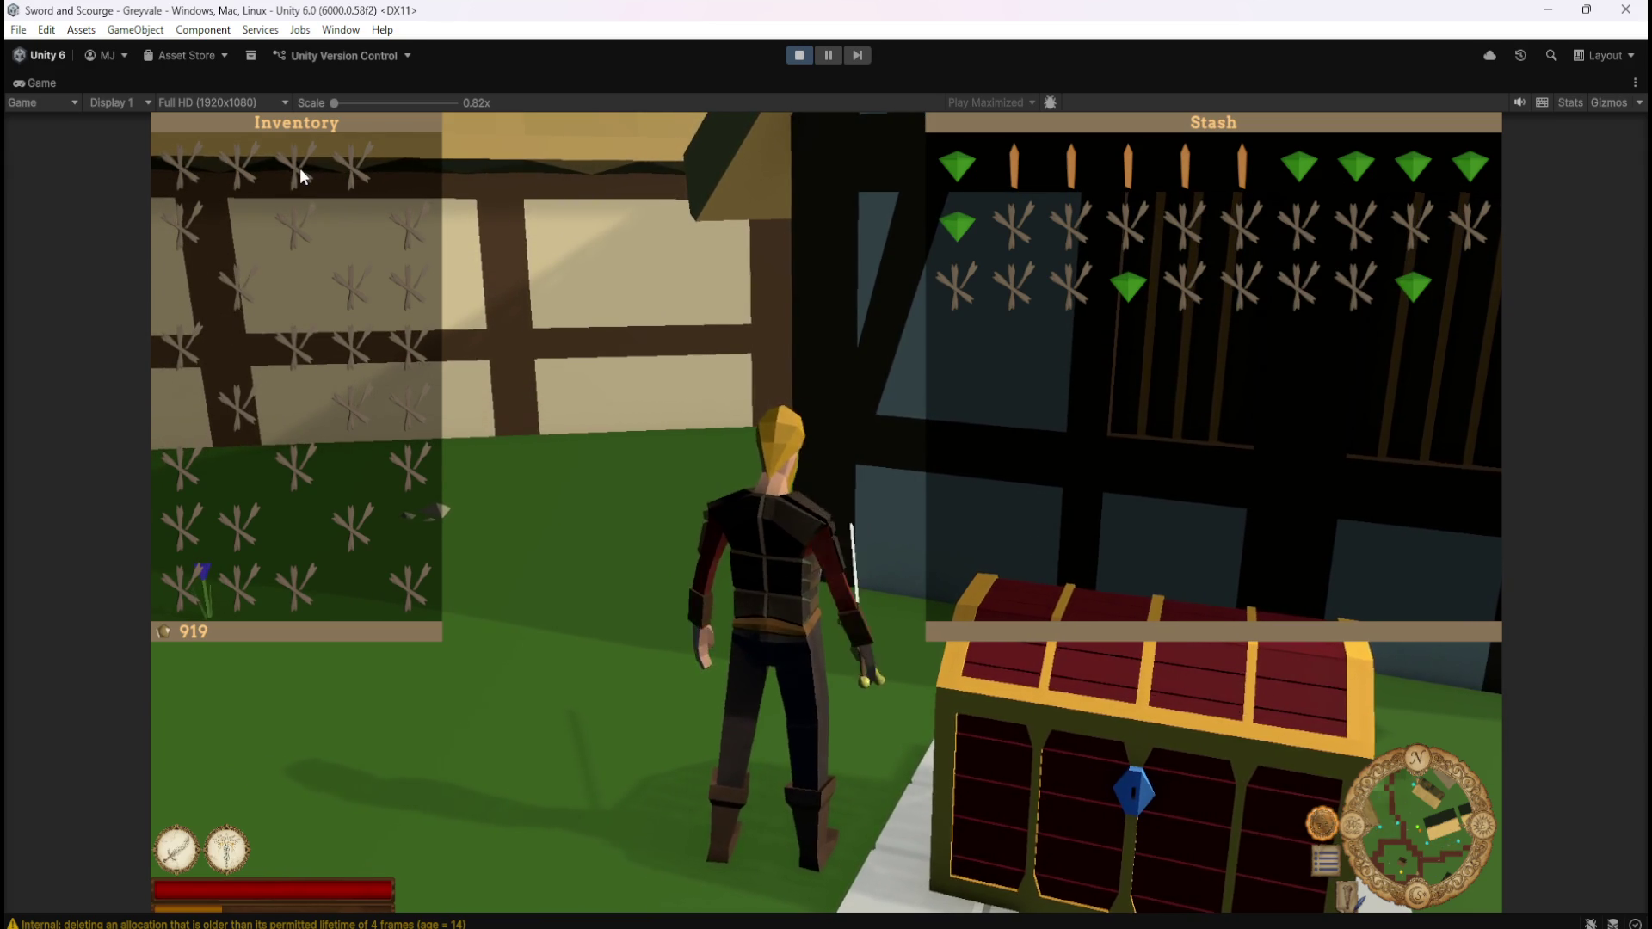
Deposit more Bones into the stash, close both panels and leave the chest
left_click(415, 294)
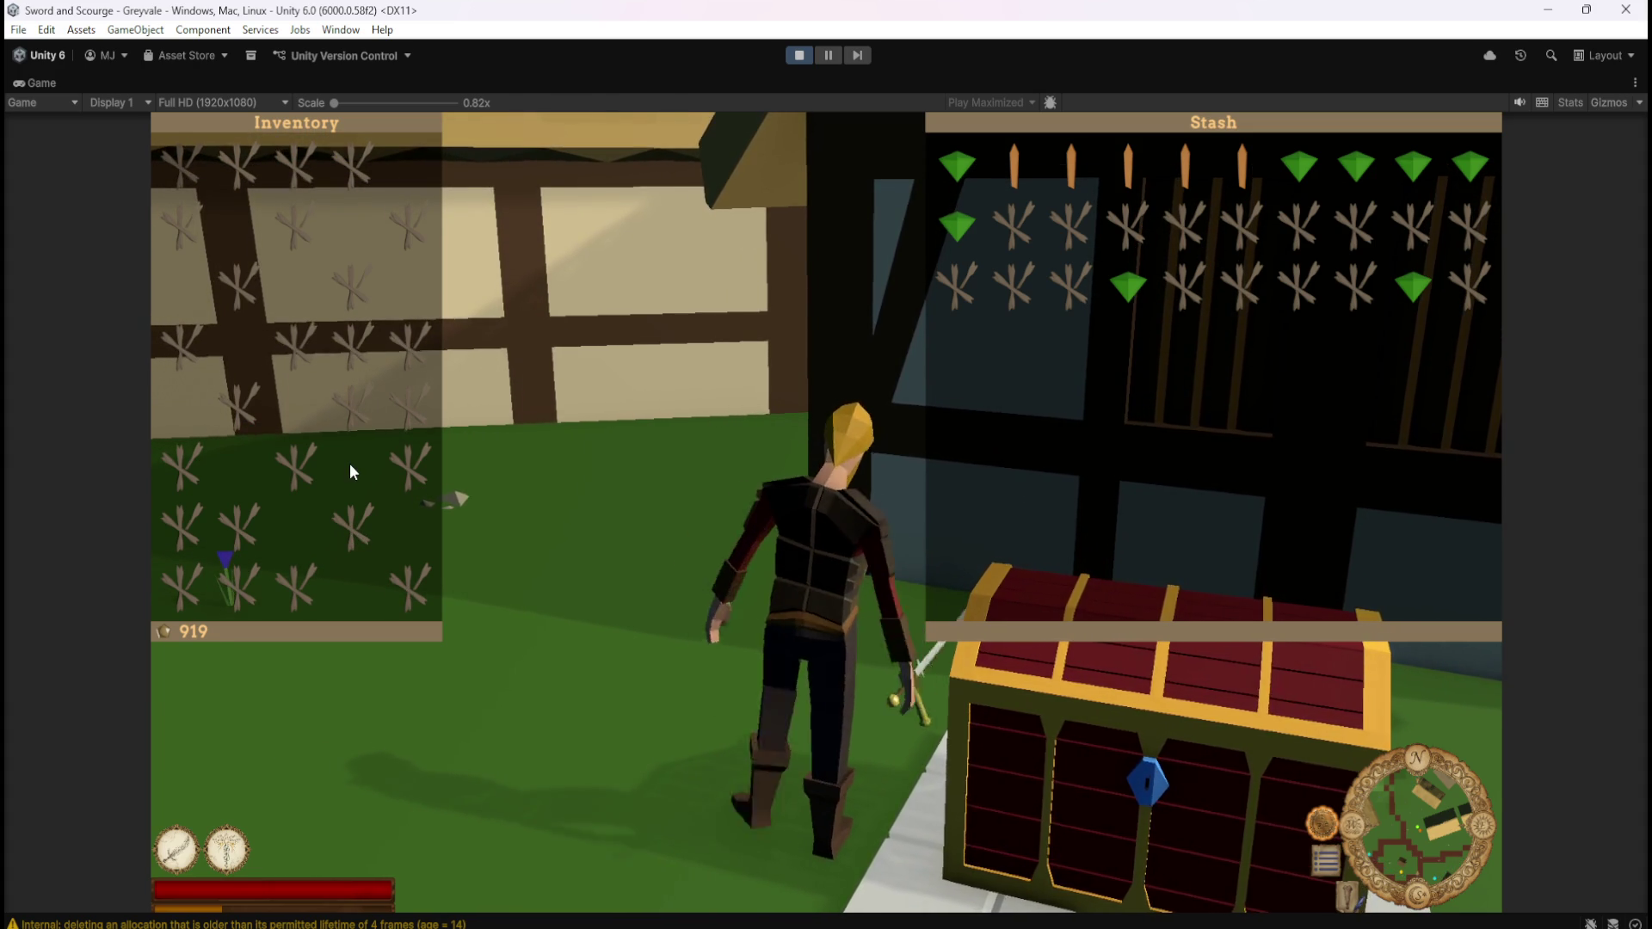
left_click(233, 524)
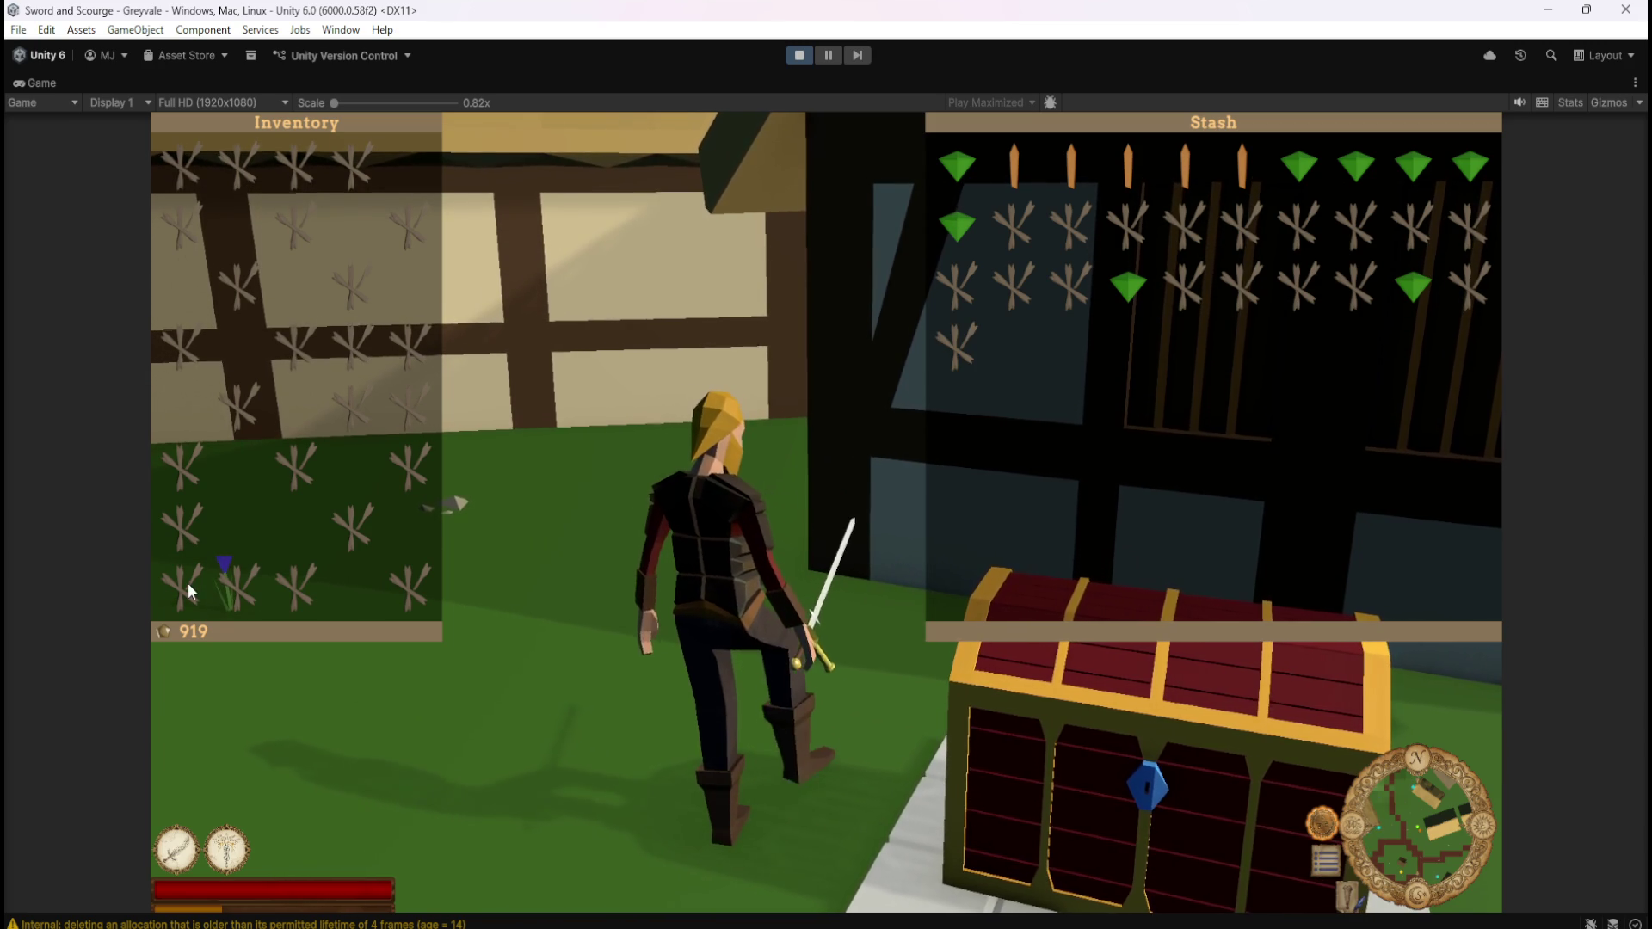
left_click(240, 289)
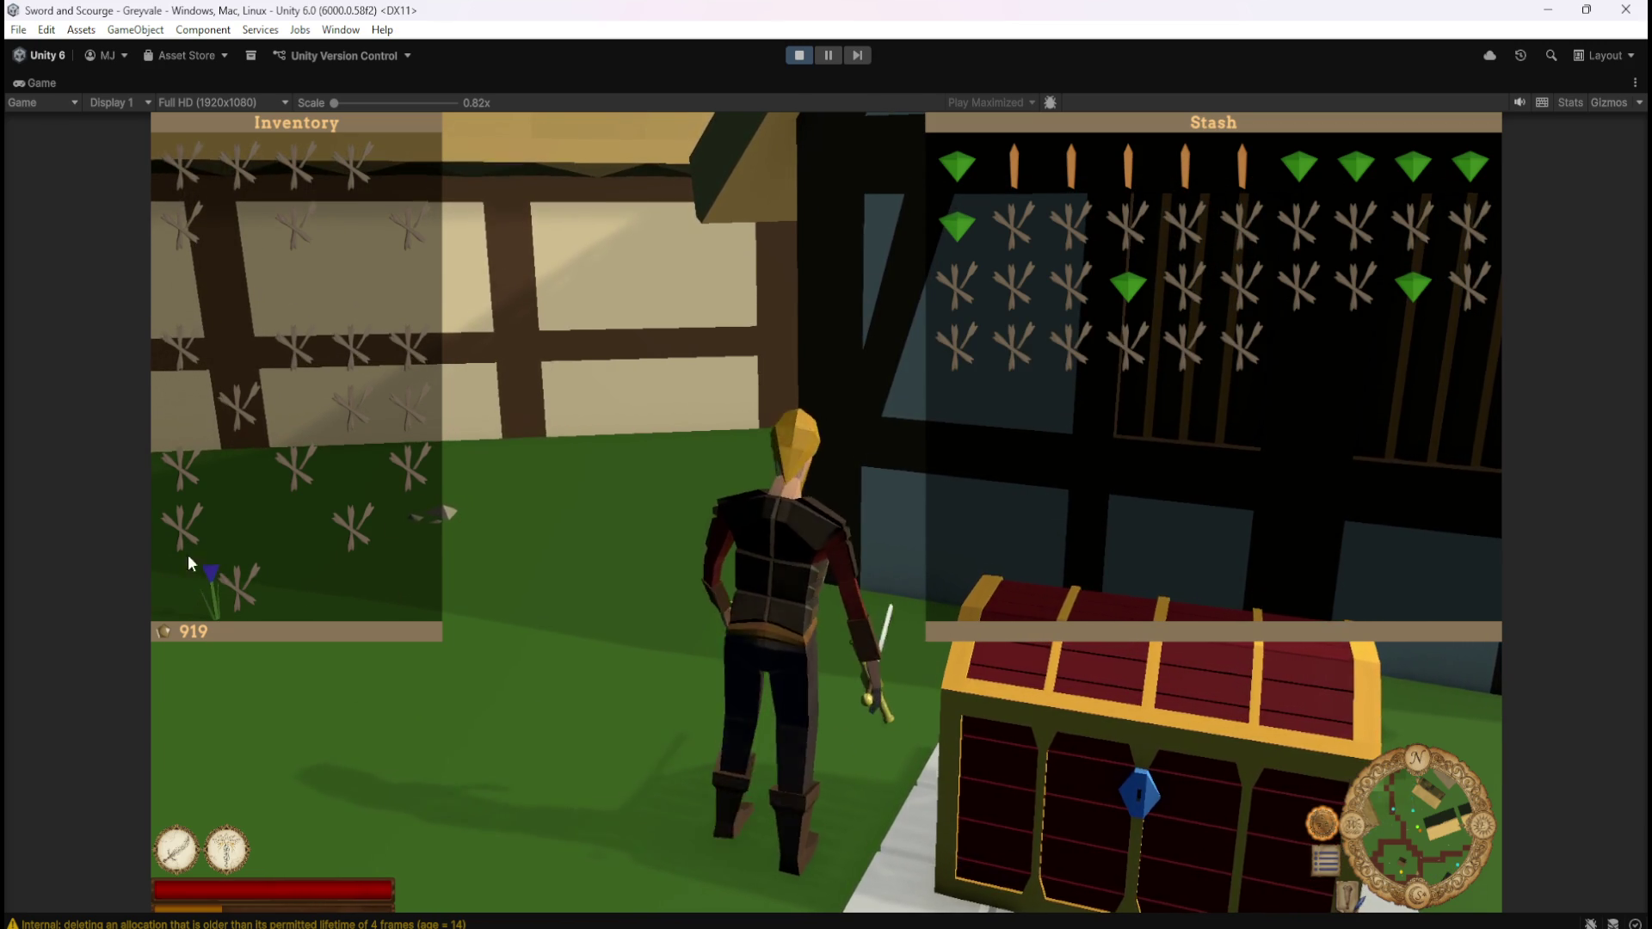
left_click(247, 578)
left_click(353, 527)
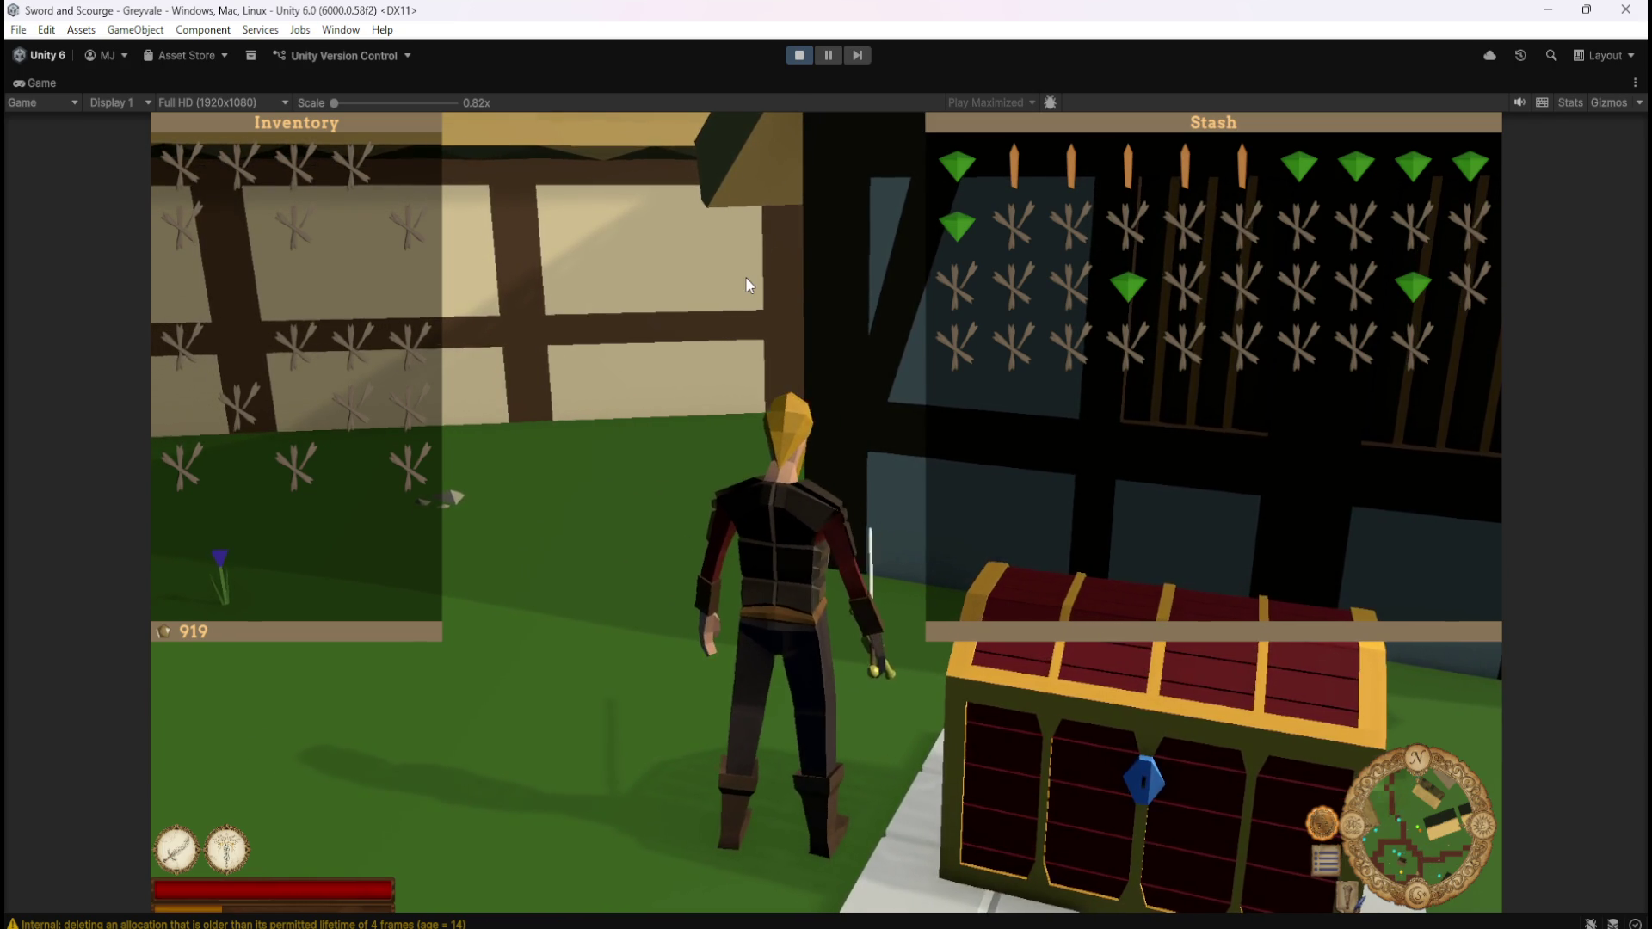
key("Escape")
key("w")
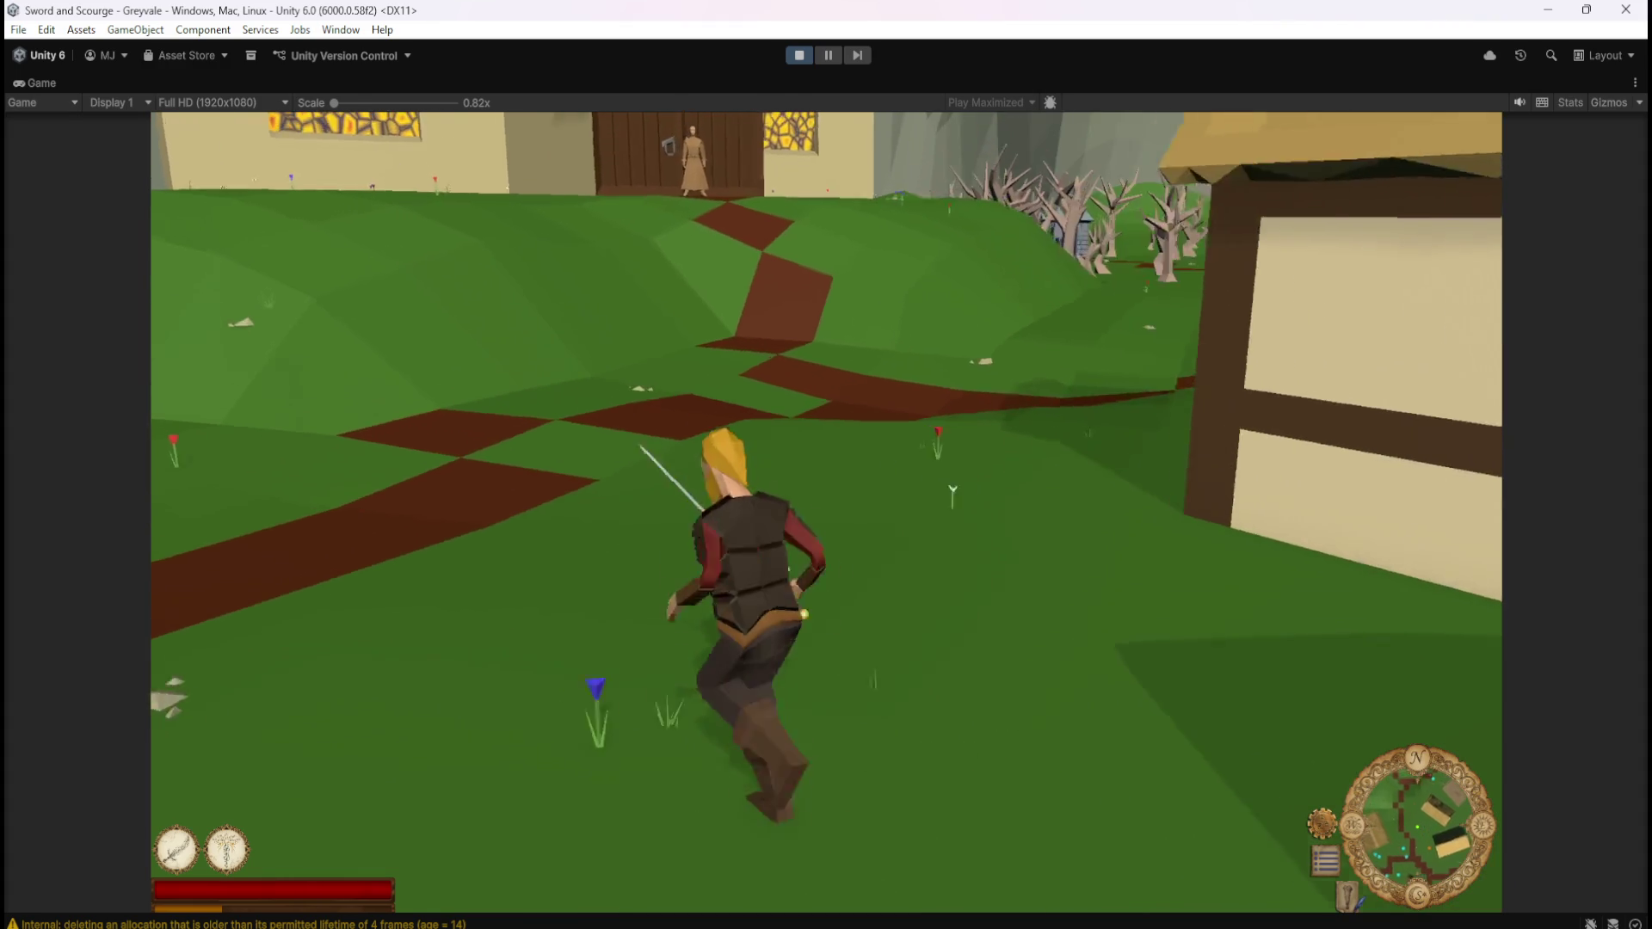
Ready the sword, loot a fallen skeleton, and head for the skeleton by the graveyard wall
key("1")
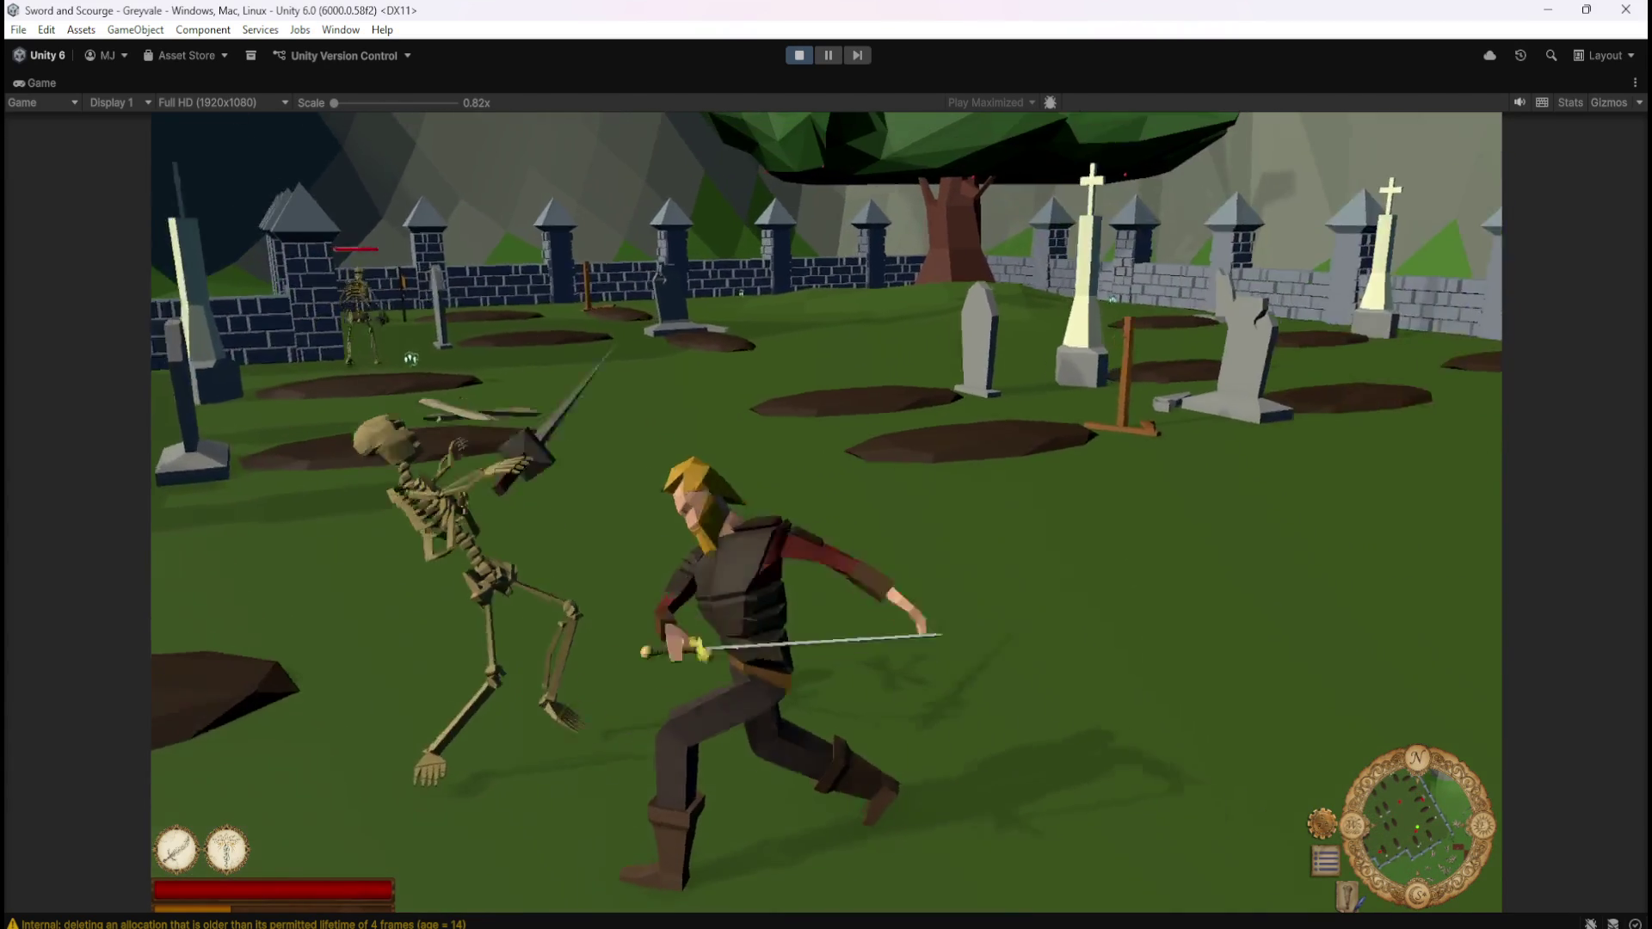
key("i")
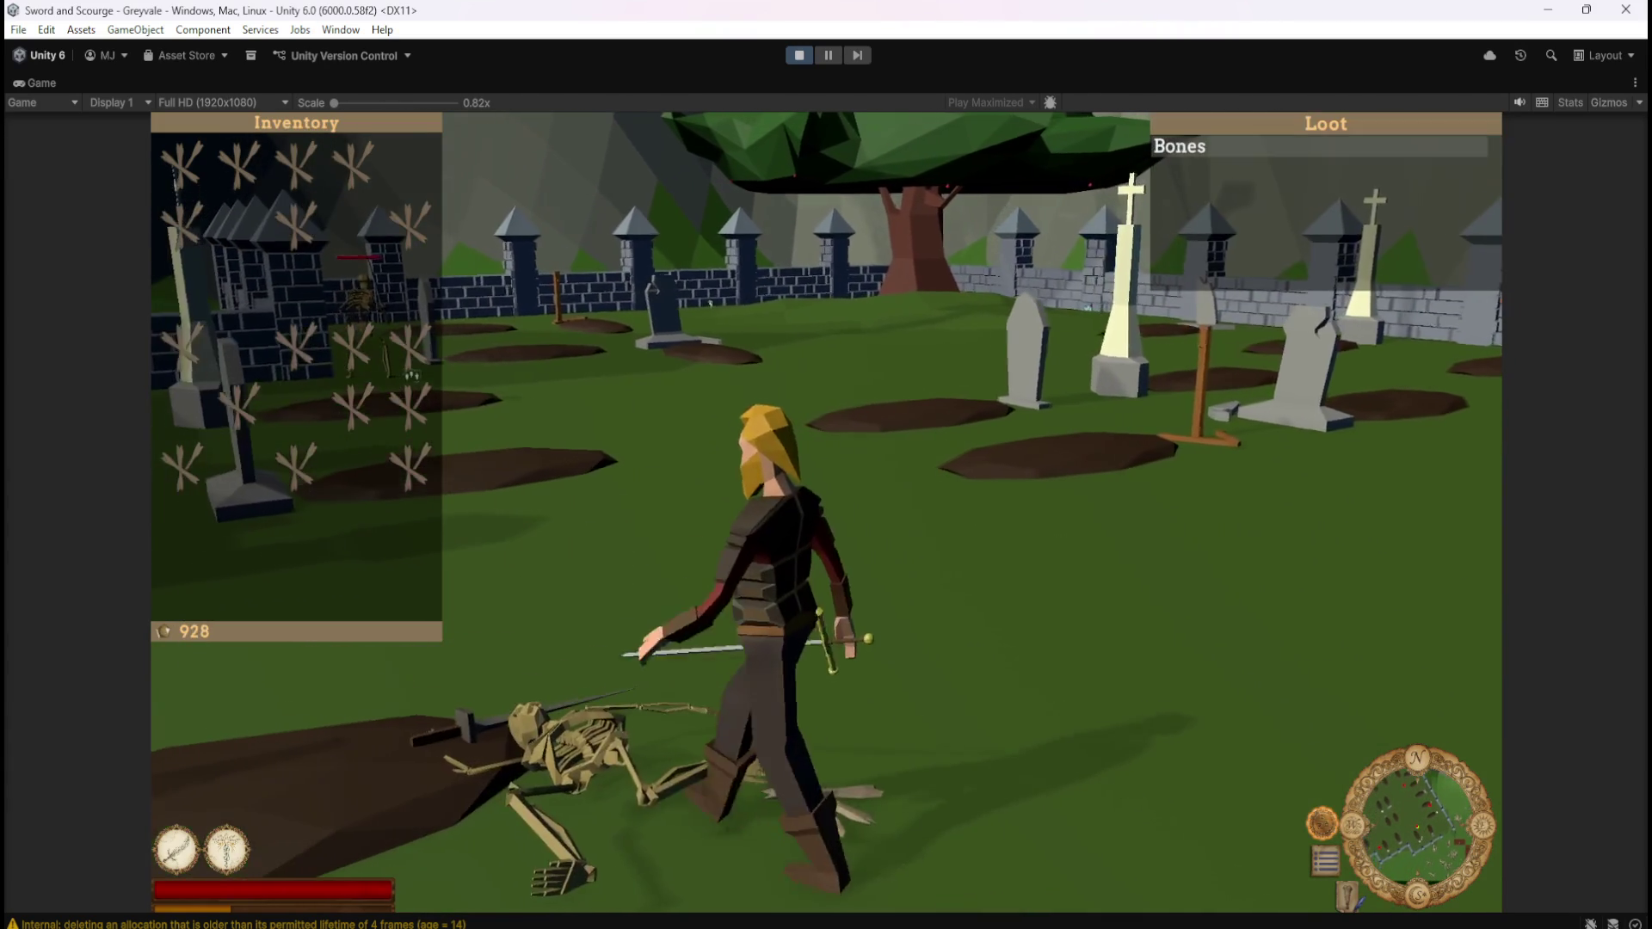
key("w")
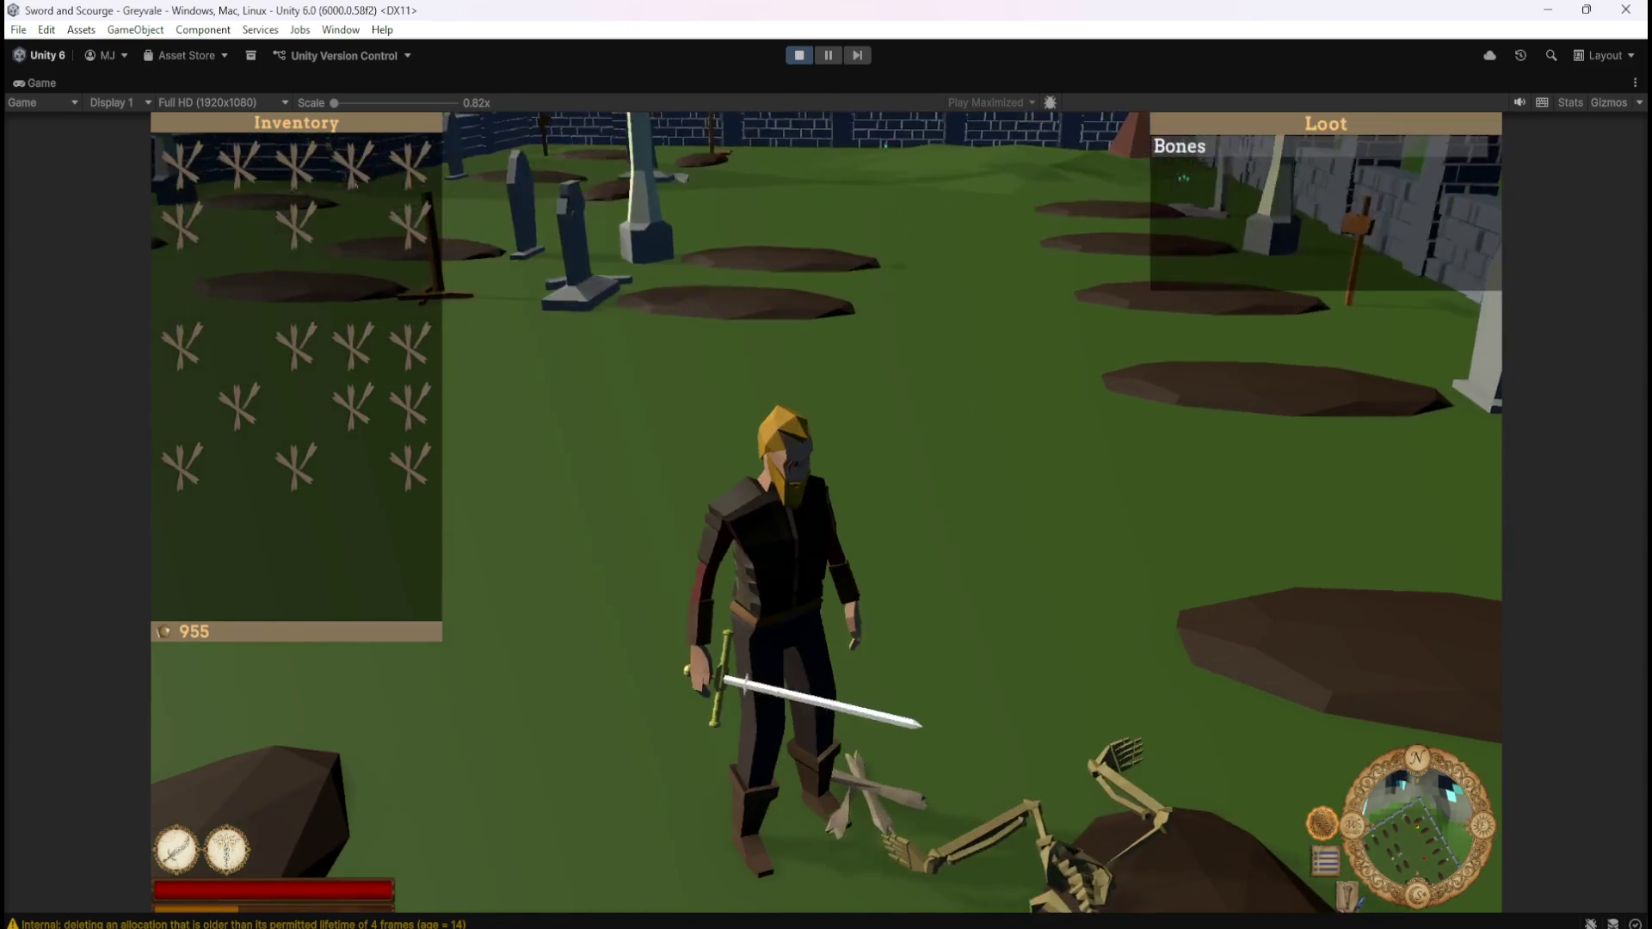
left_click(830, 349)
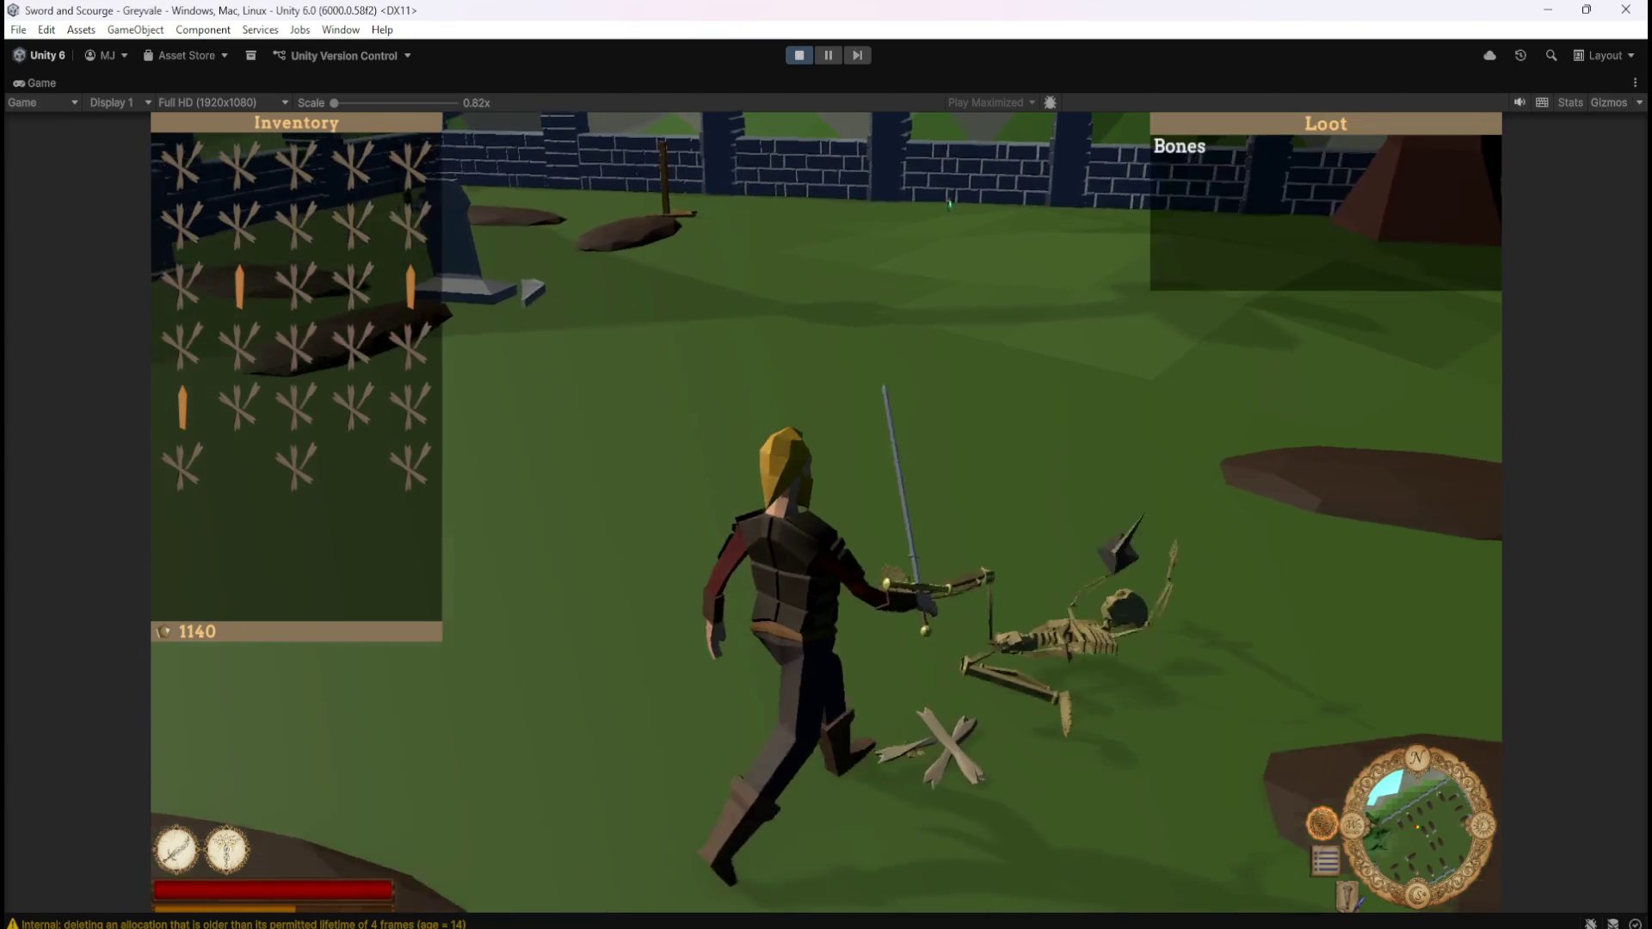
Kill and loot two more skeletons, then return to the village chest and open its stash
key("w")
key("d")
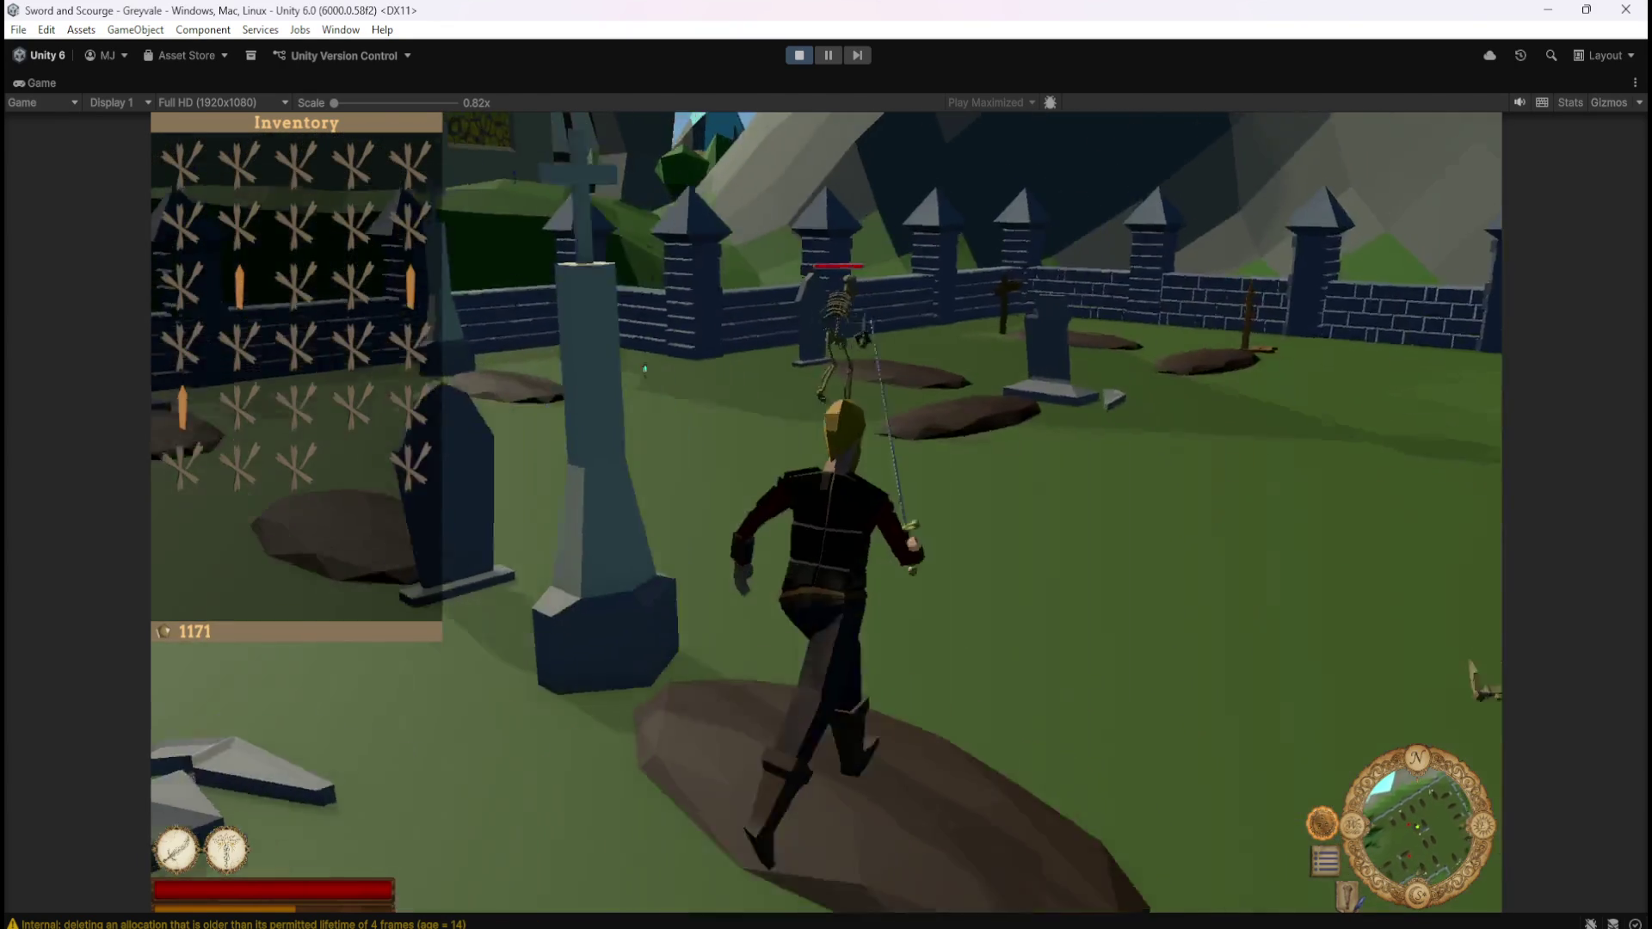
left_click(706, 452)
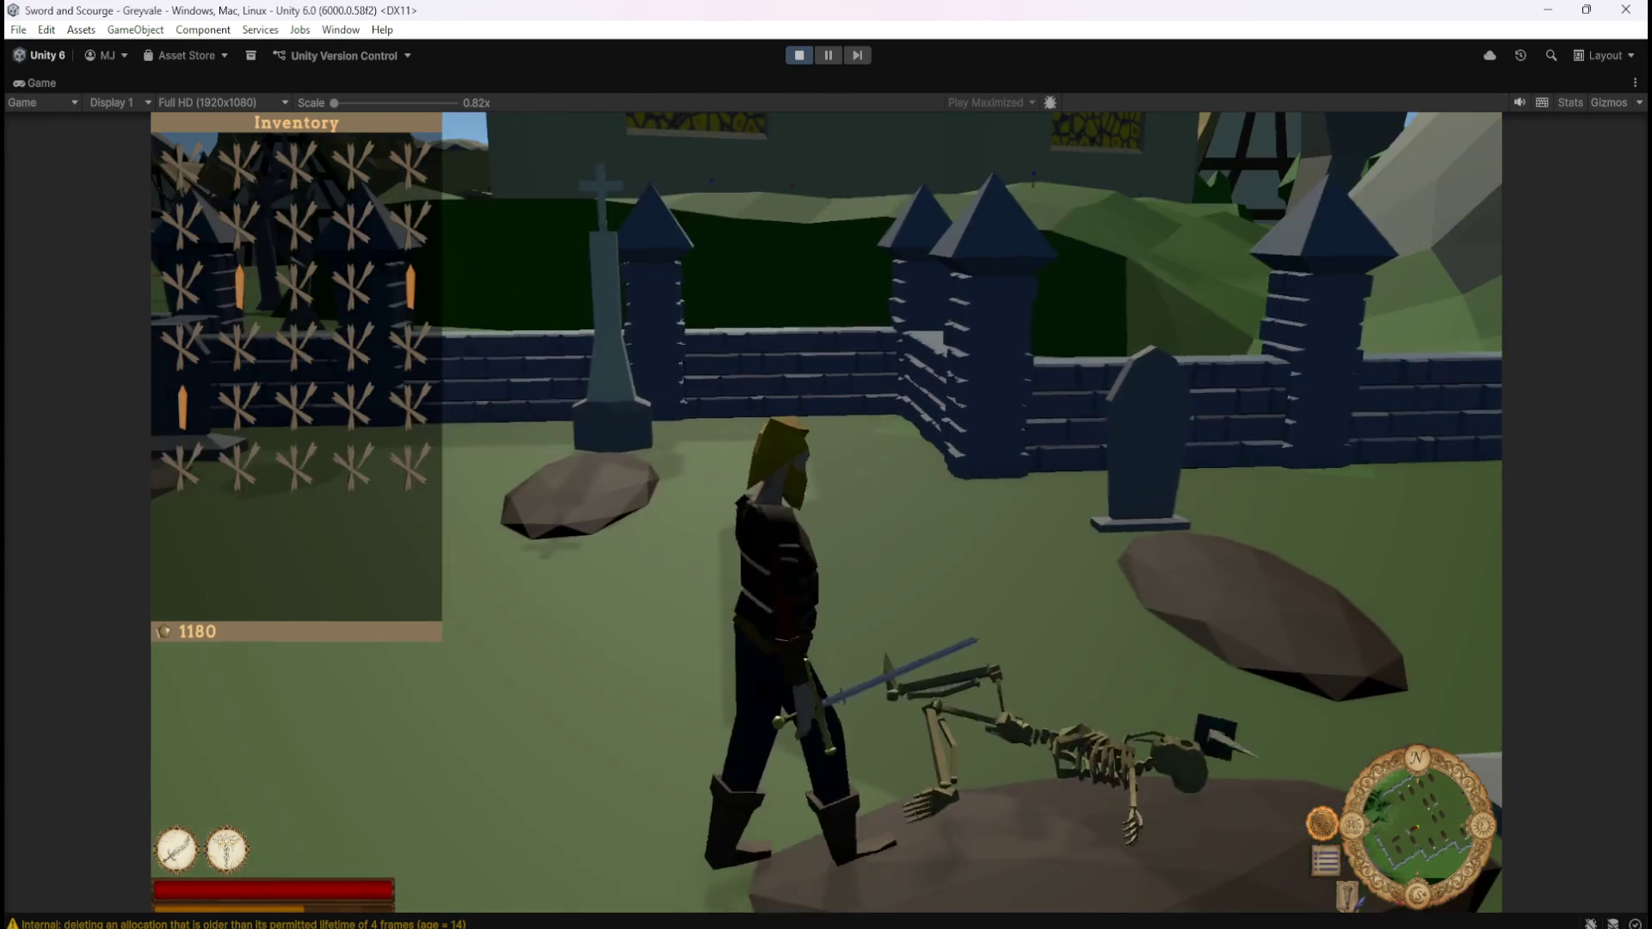
key("w")
key("a")
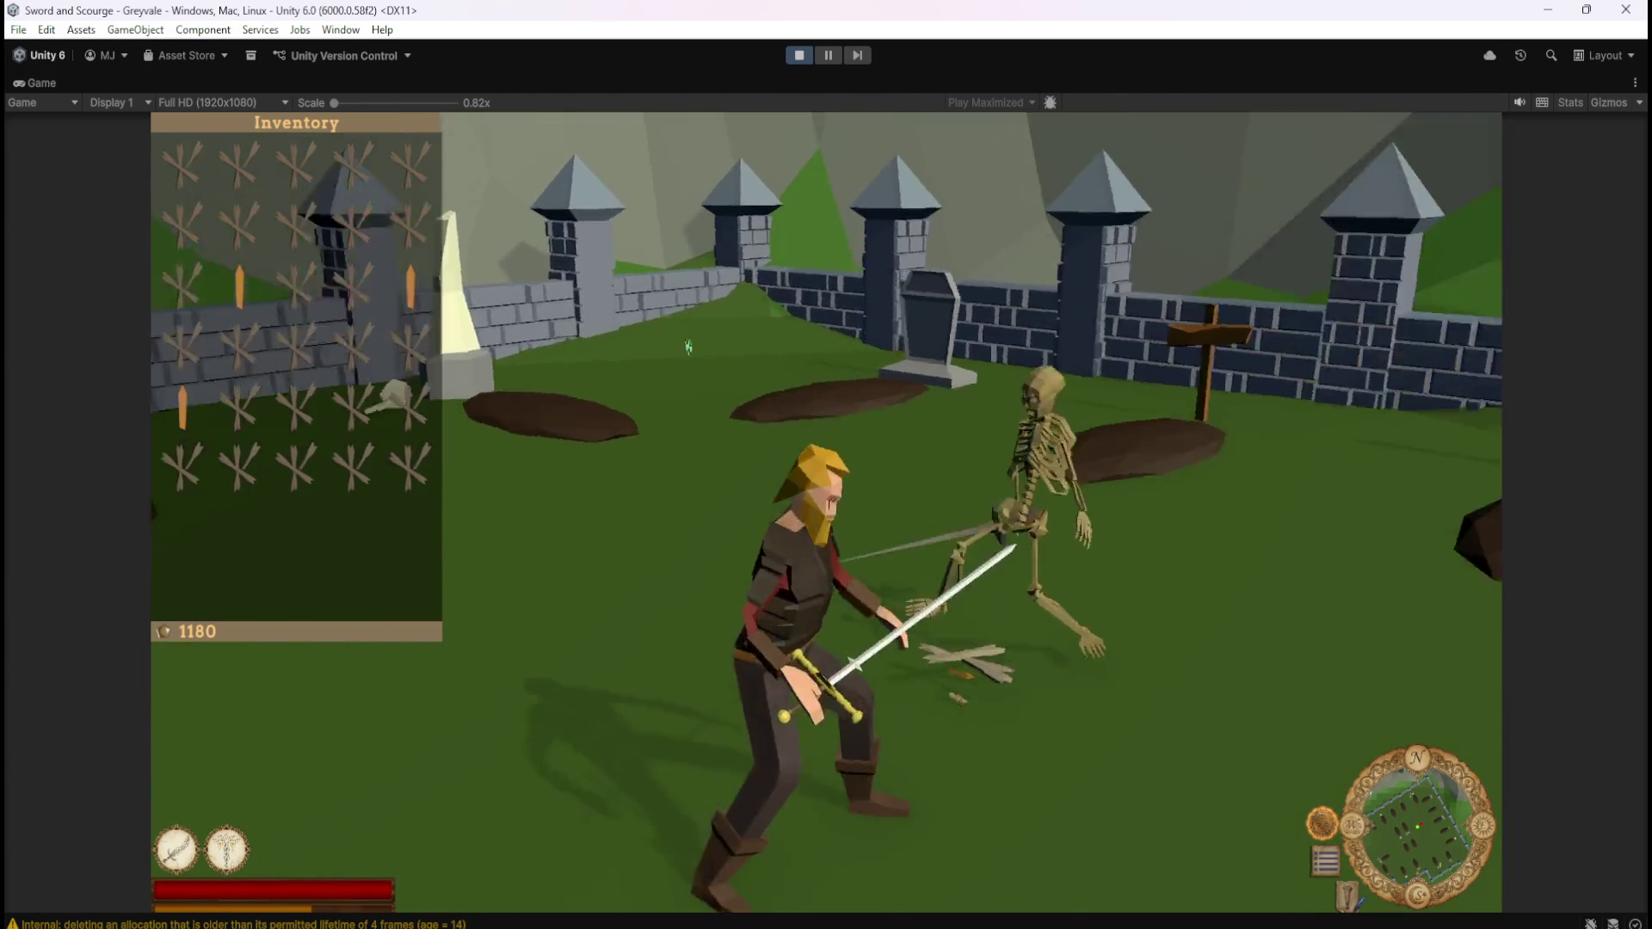
key("w")
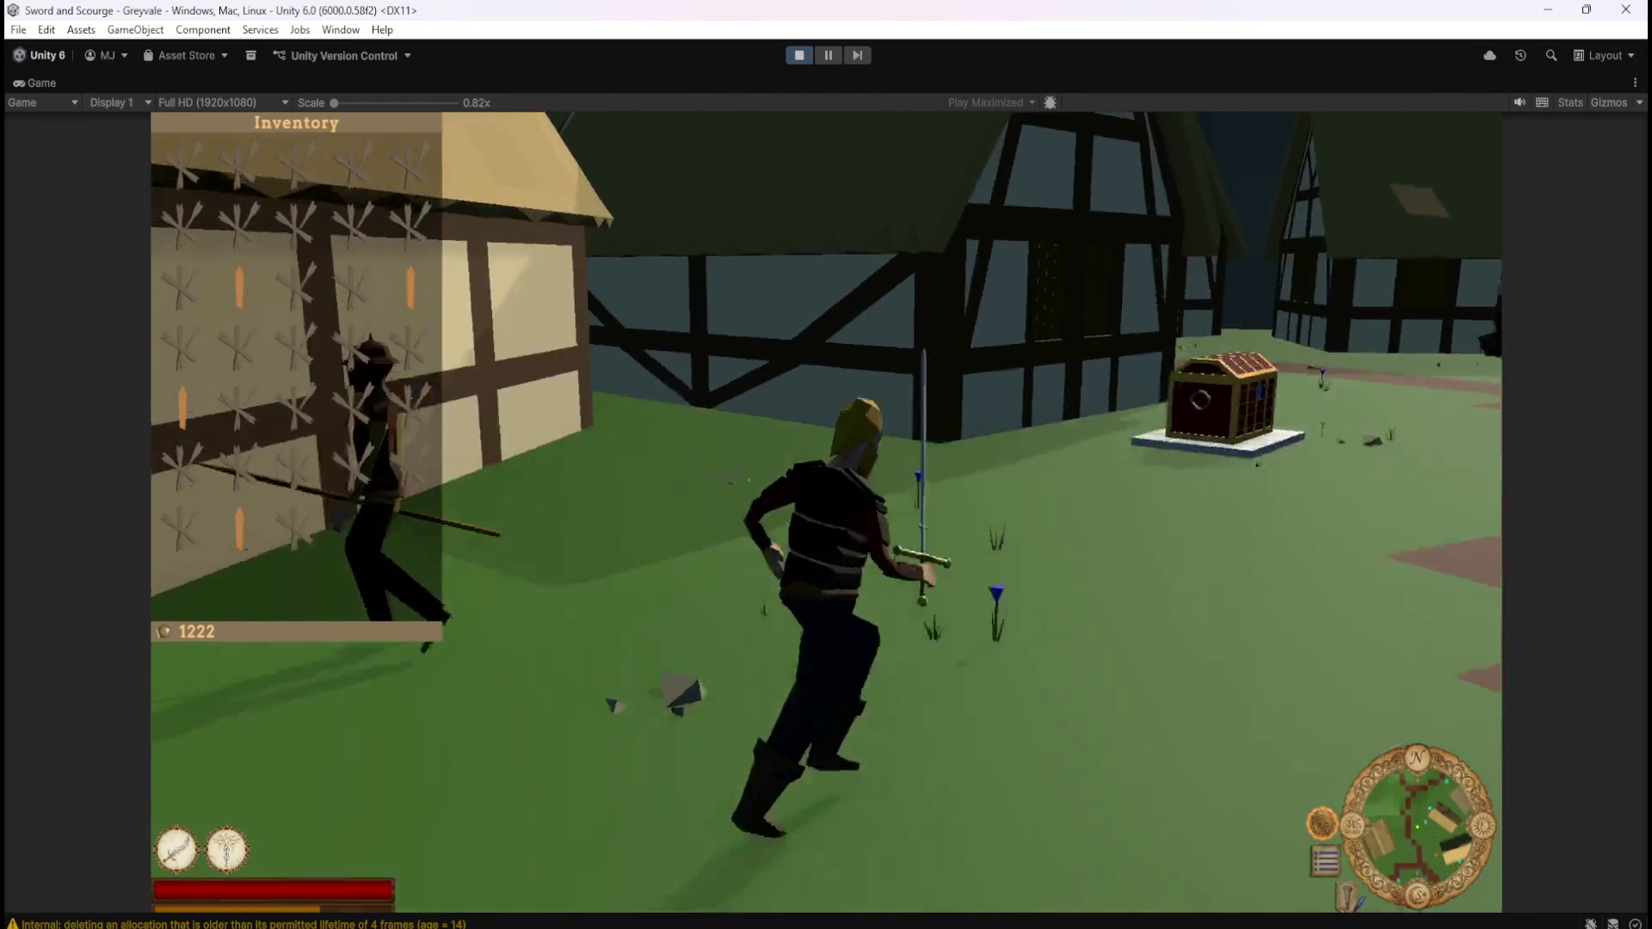
key("e")
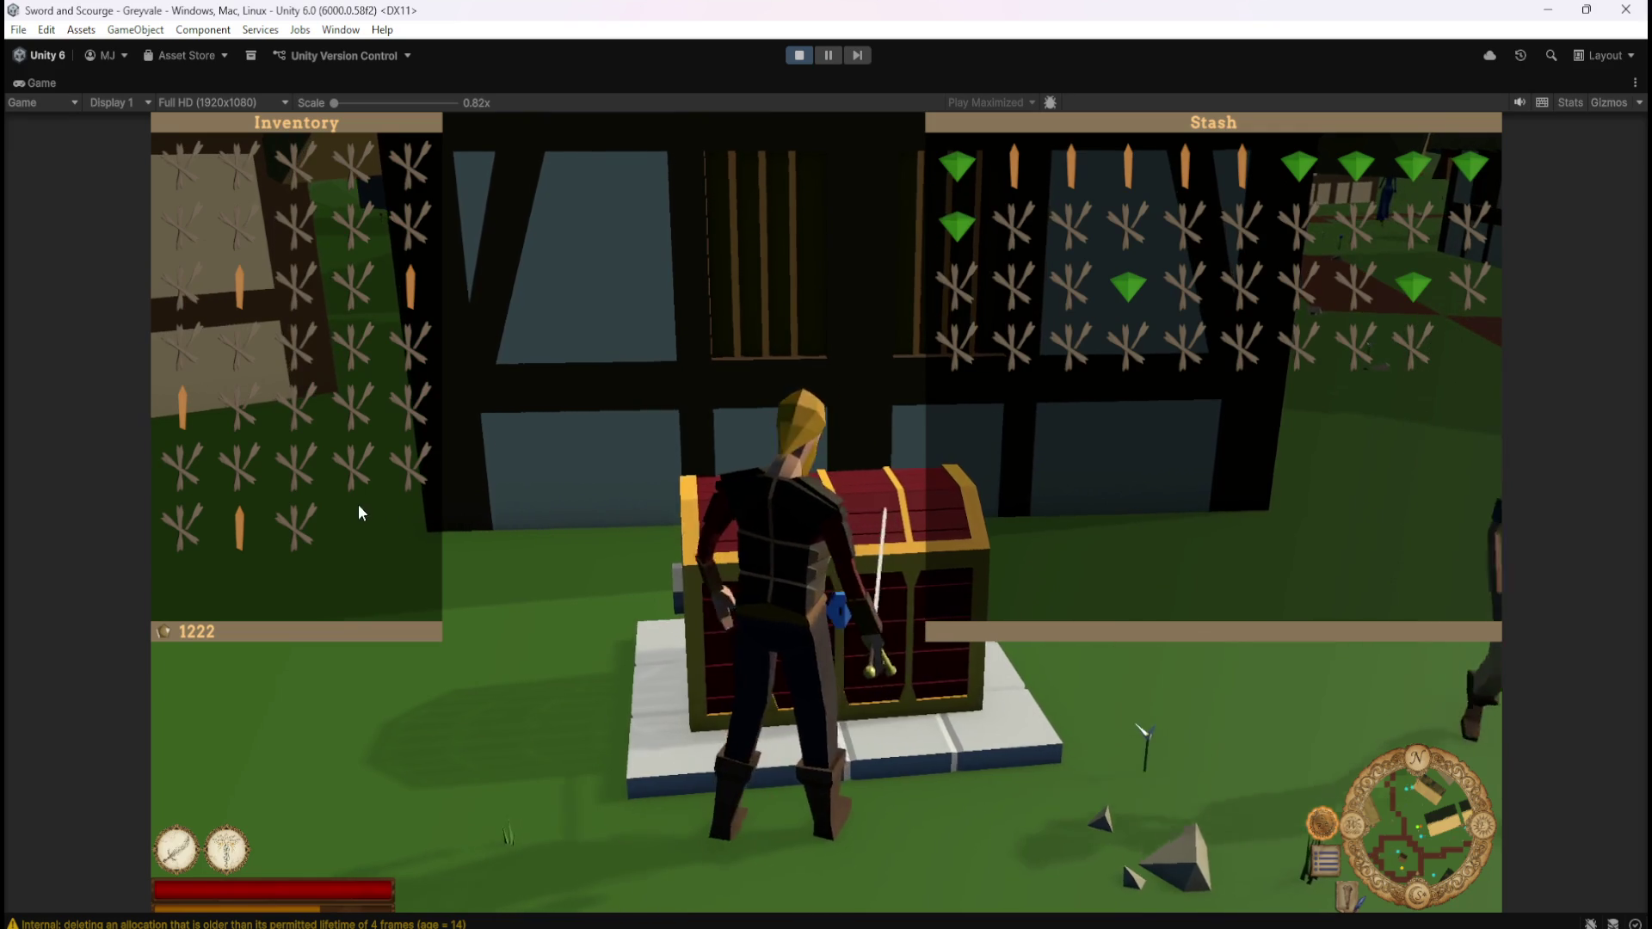
Transfer all fourteen inventory items, Bones and carrots, into the chest's stash
left_click(357, 171)
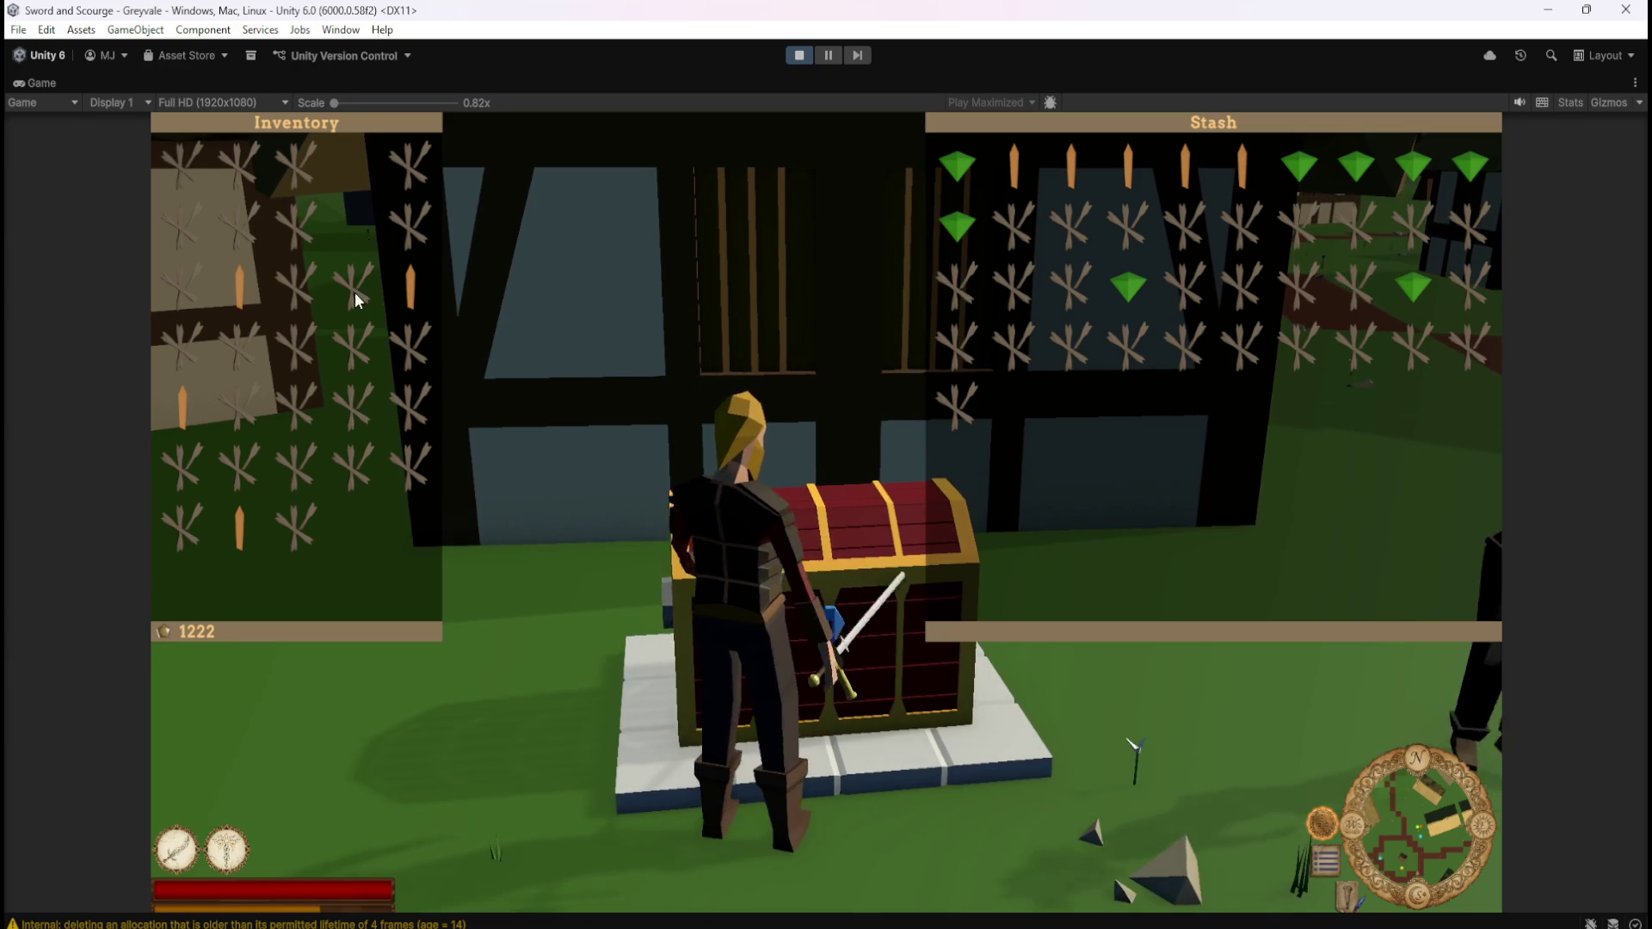
left_click(354, 463)
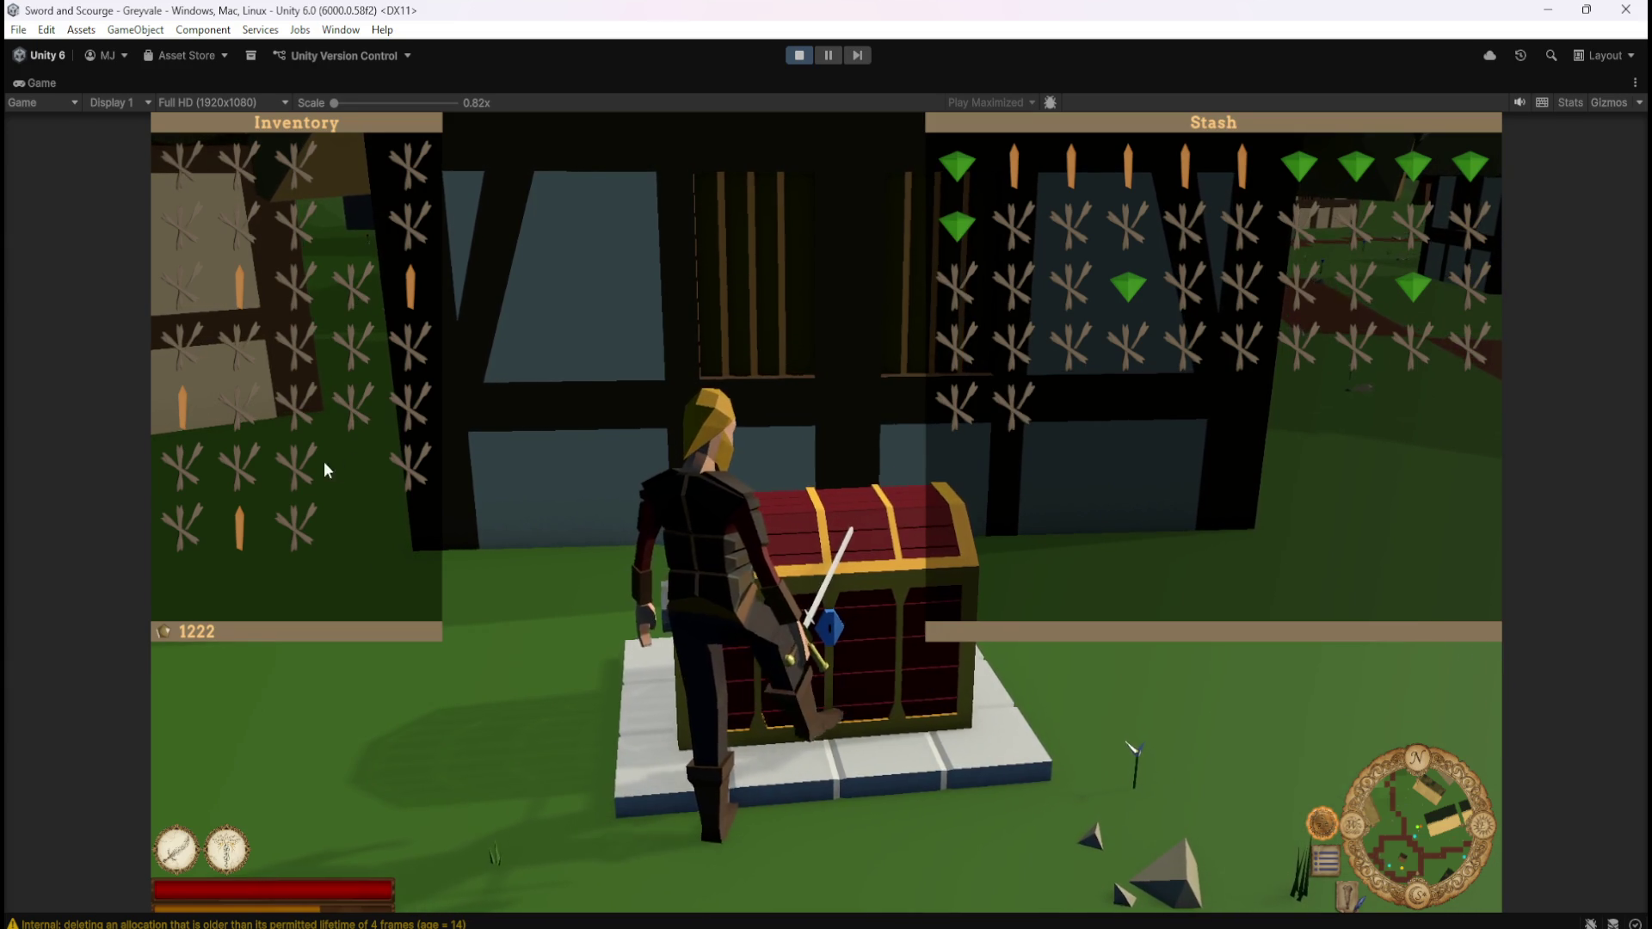
left_click(188, 466)
left_click(298, 465)
left_click(310, 514)
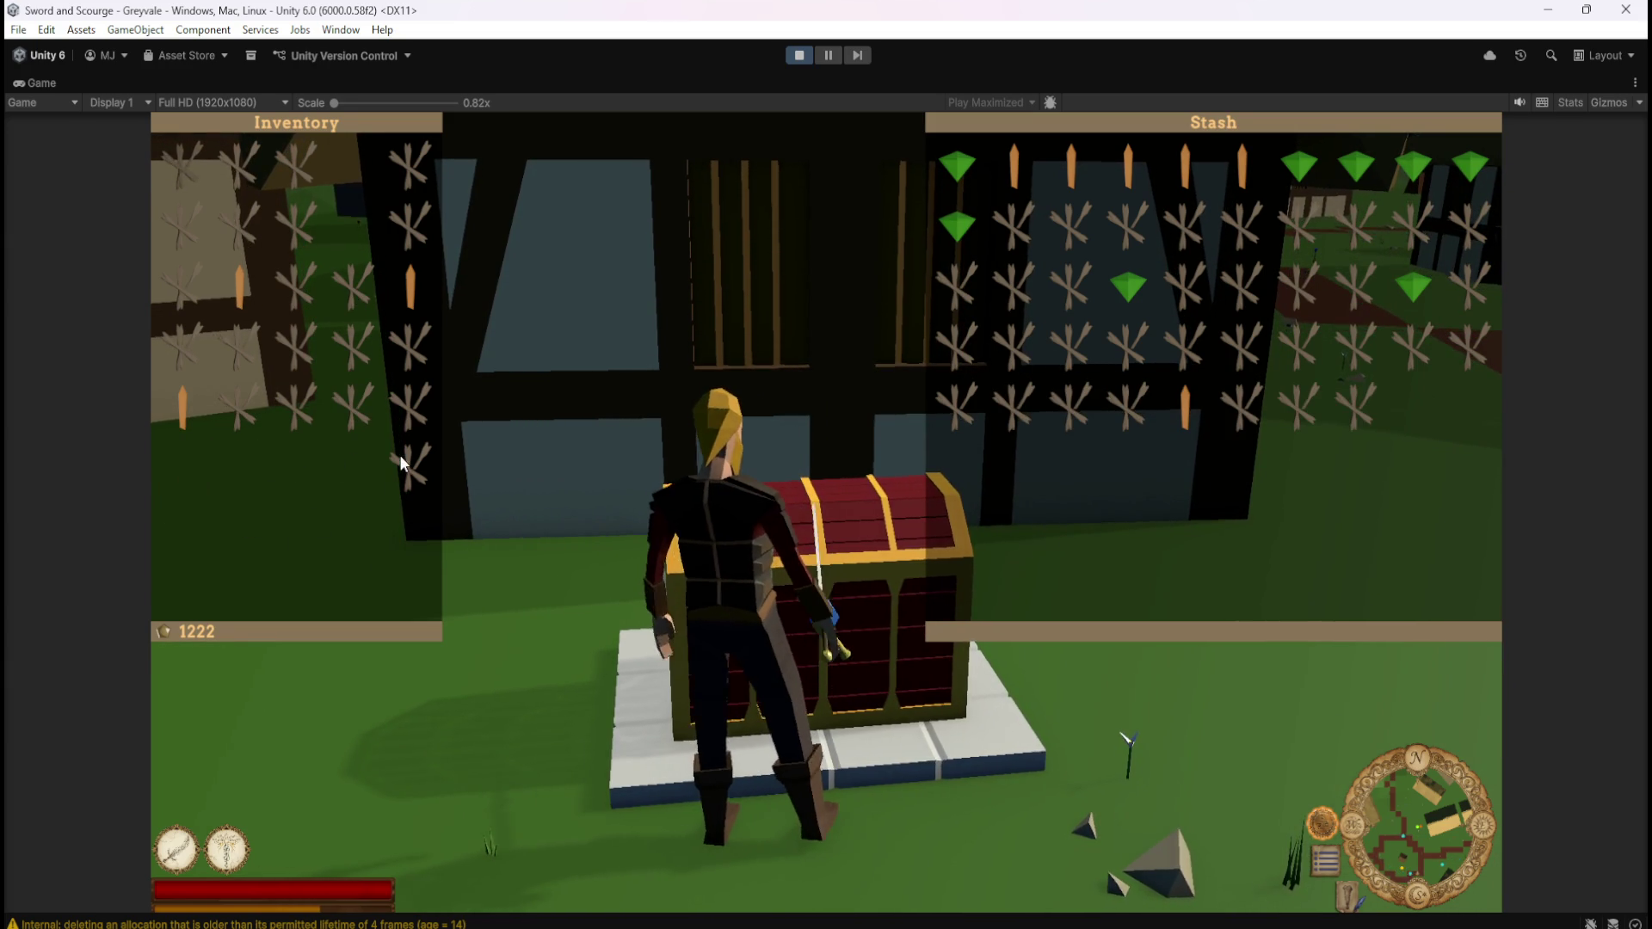
left_click(401, 461)
left_click(406, 403)
left_click(406, 344)
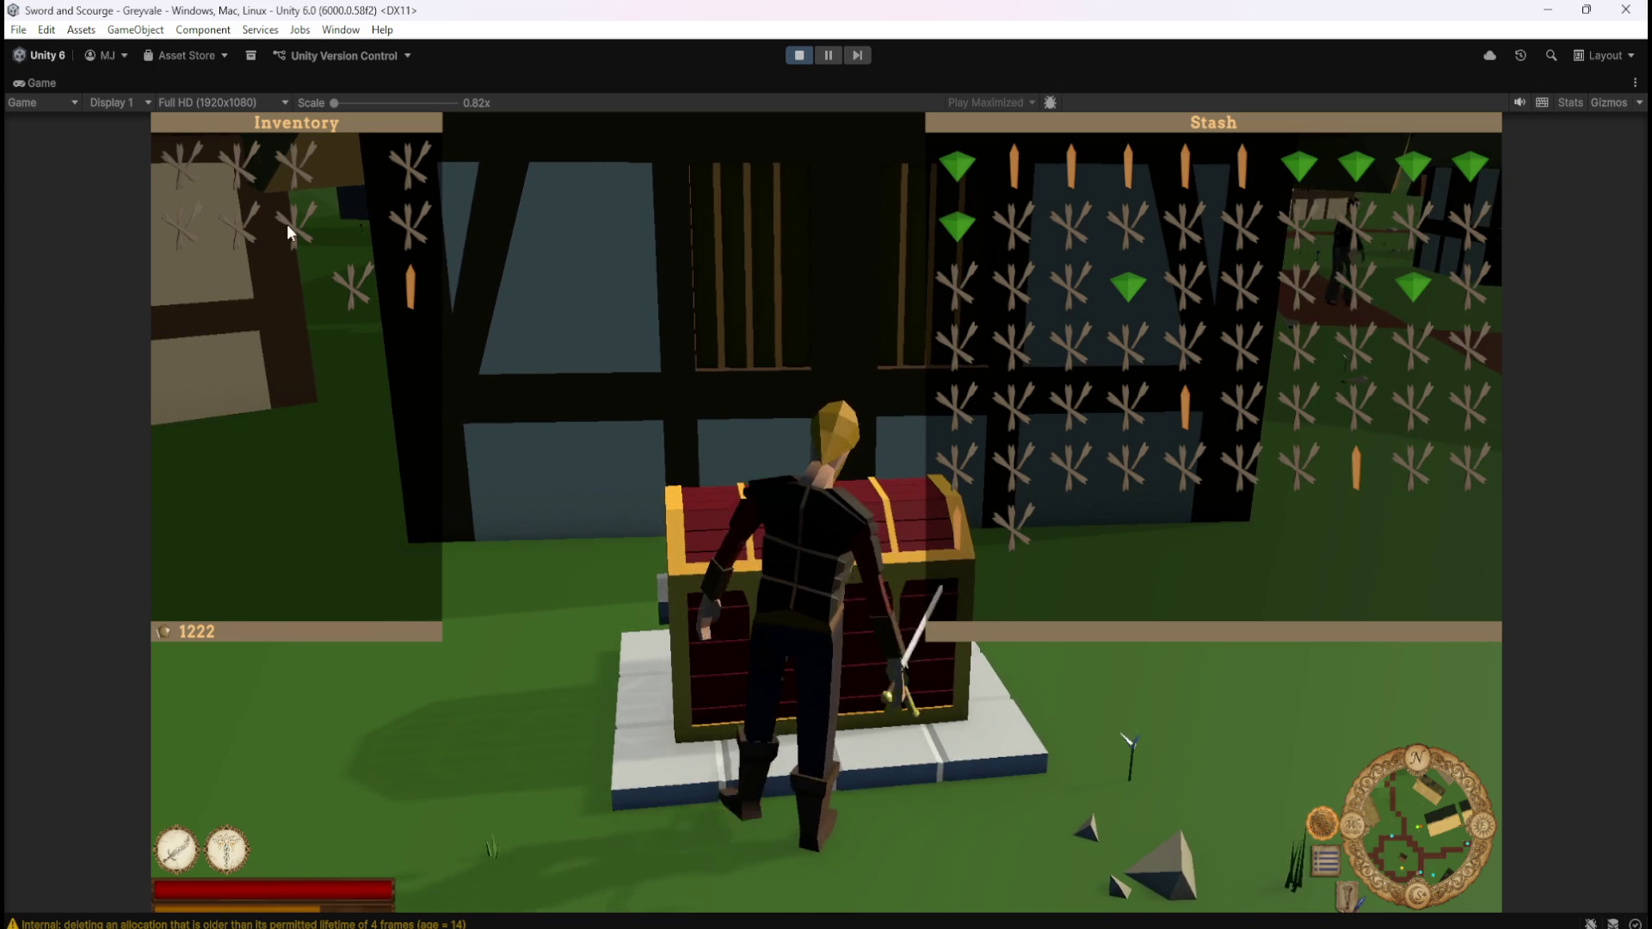
left_click(193, 167)
left_click(198, 209)
left_click(238, 165)
left_click(291, 165)
left_click(249, 224)
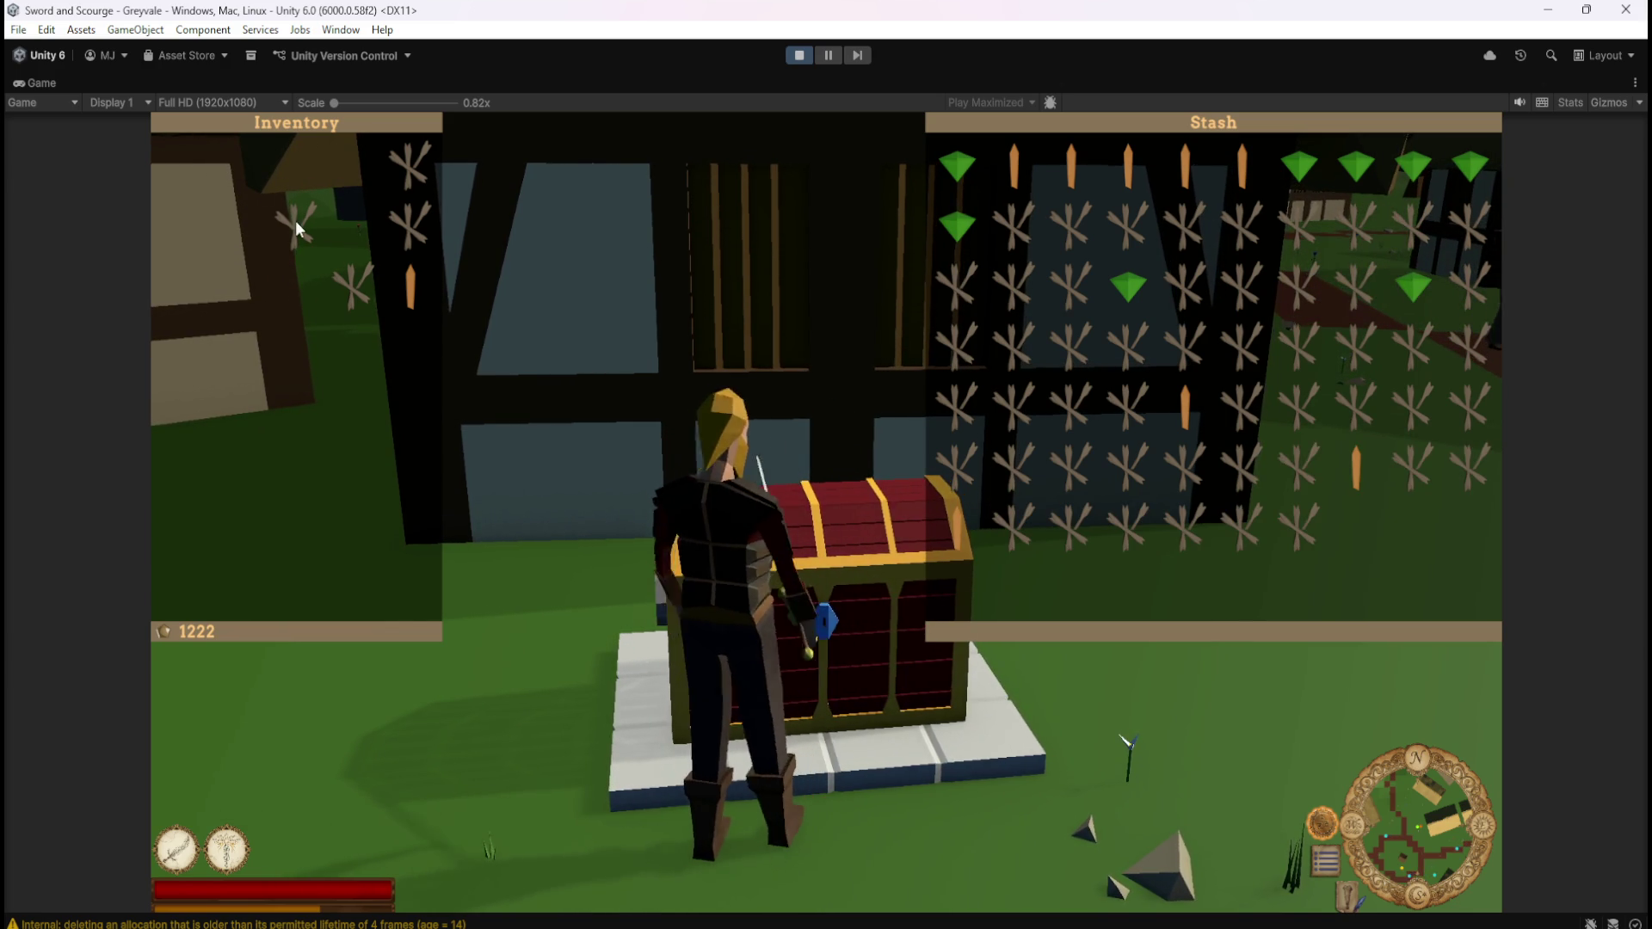
left_click(412, 192)
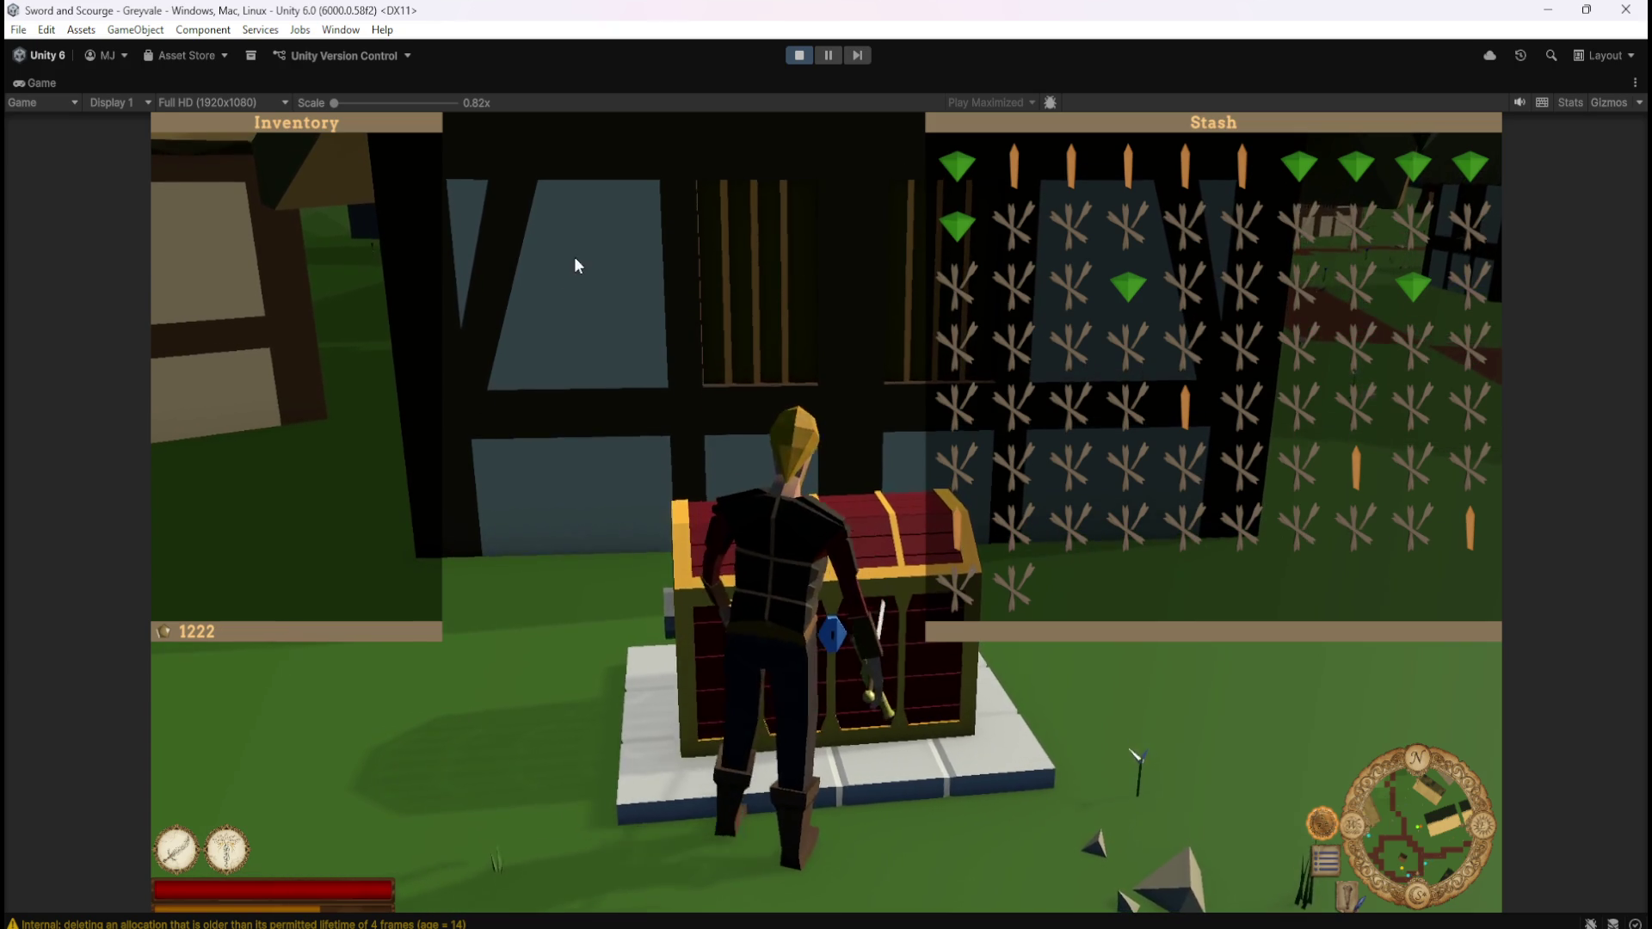
Close the stash and run along the dirt path back through the graveyard gate
key("Escape")
key("a")
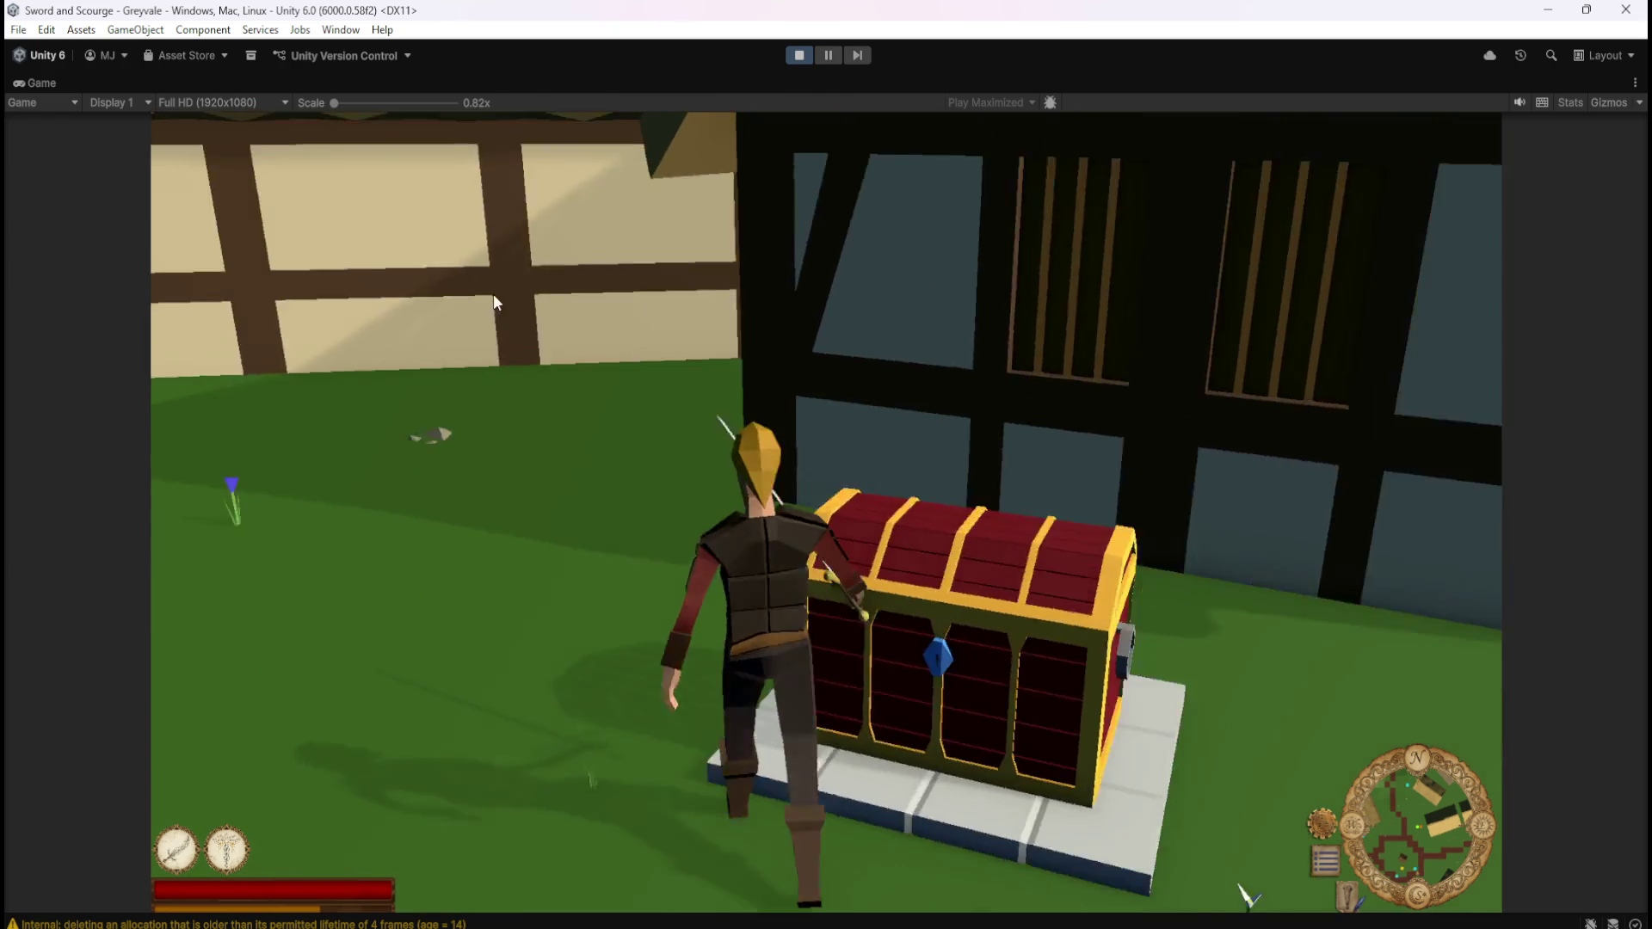
key("w")
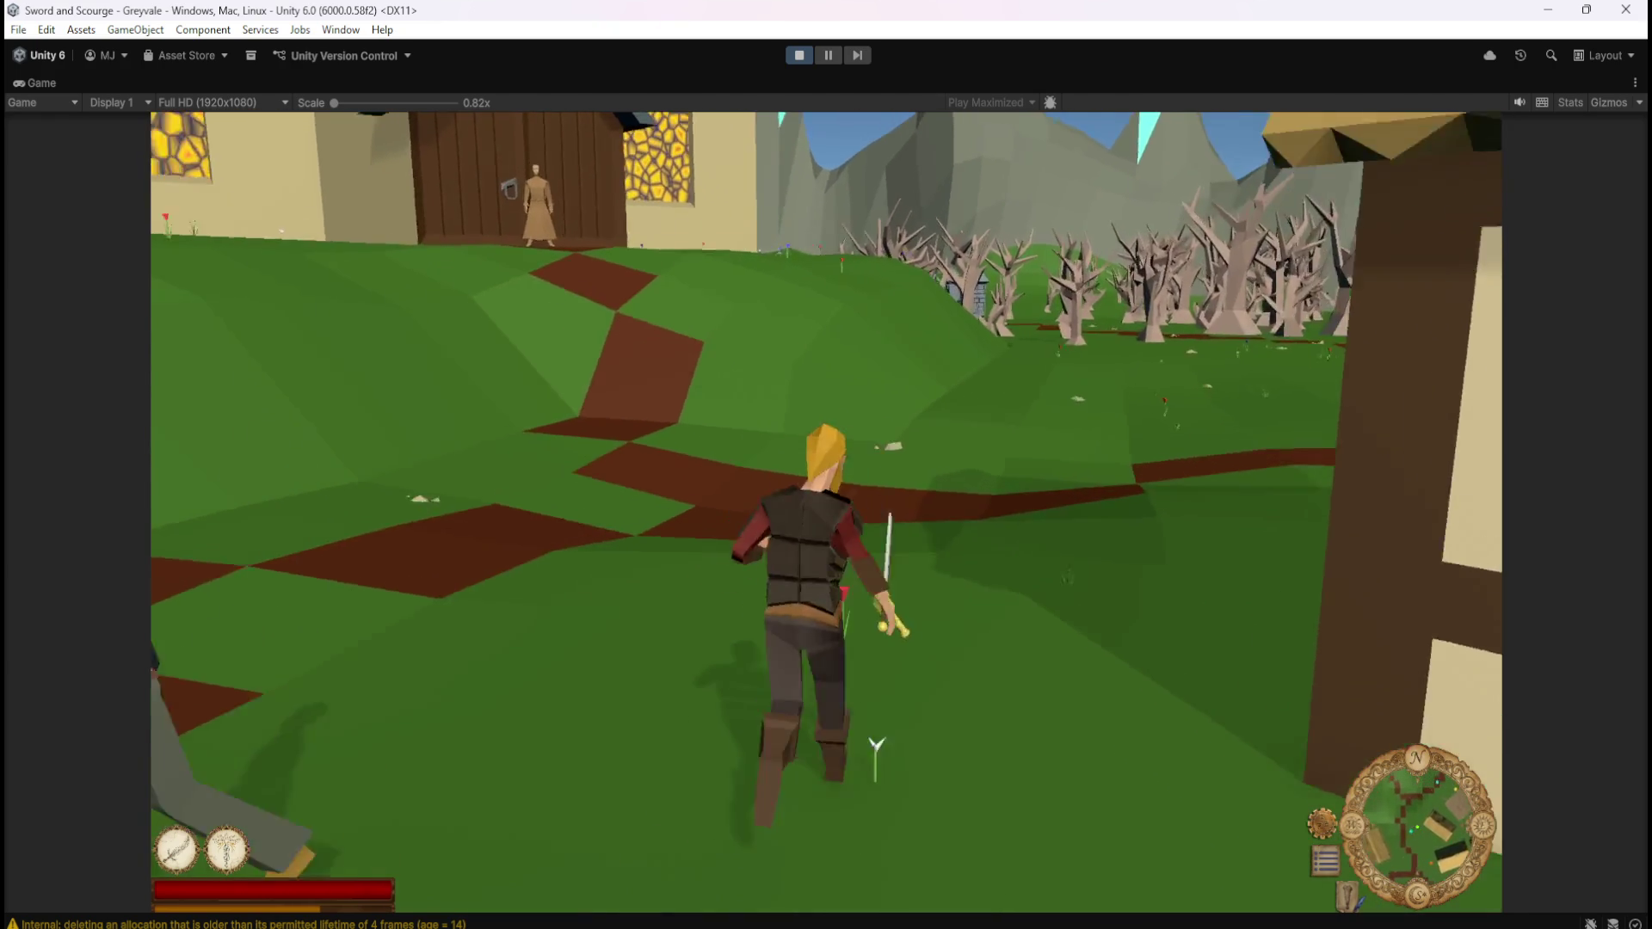
key("w")
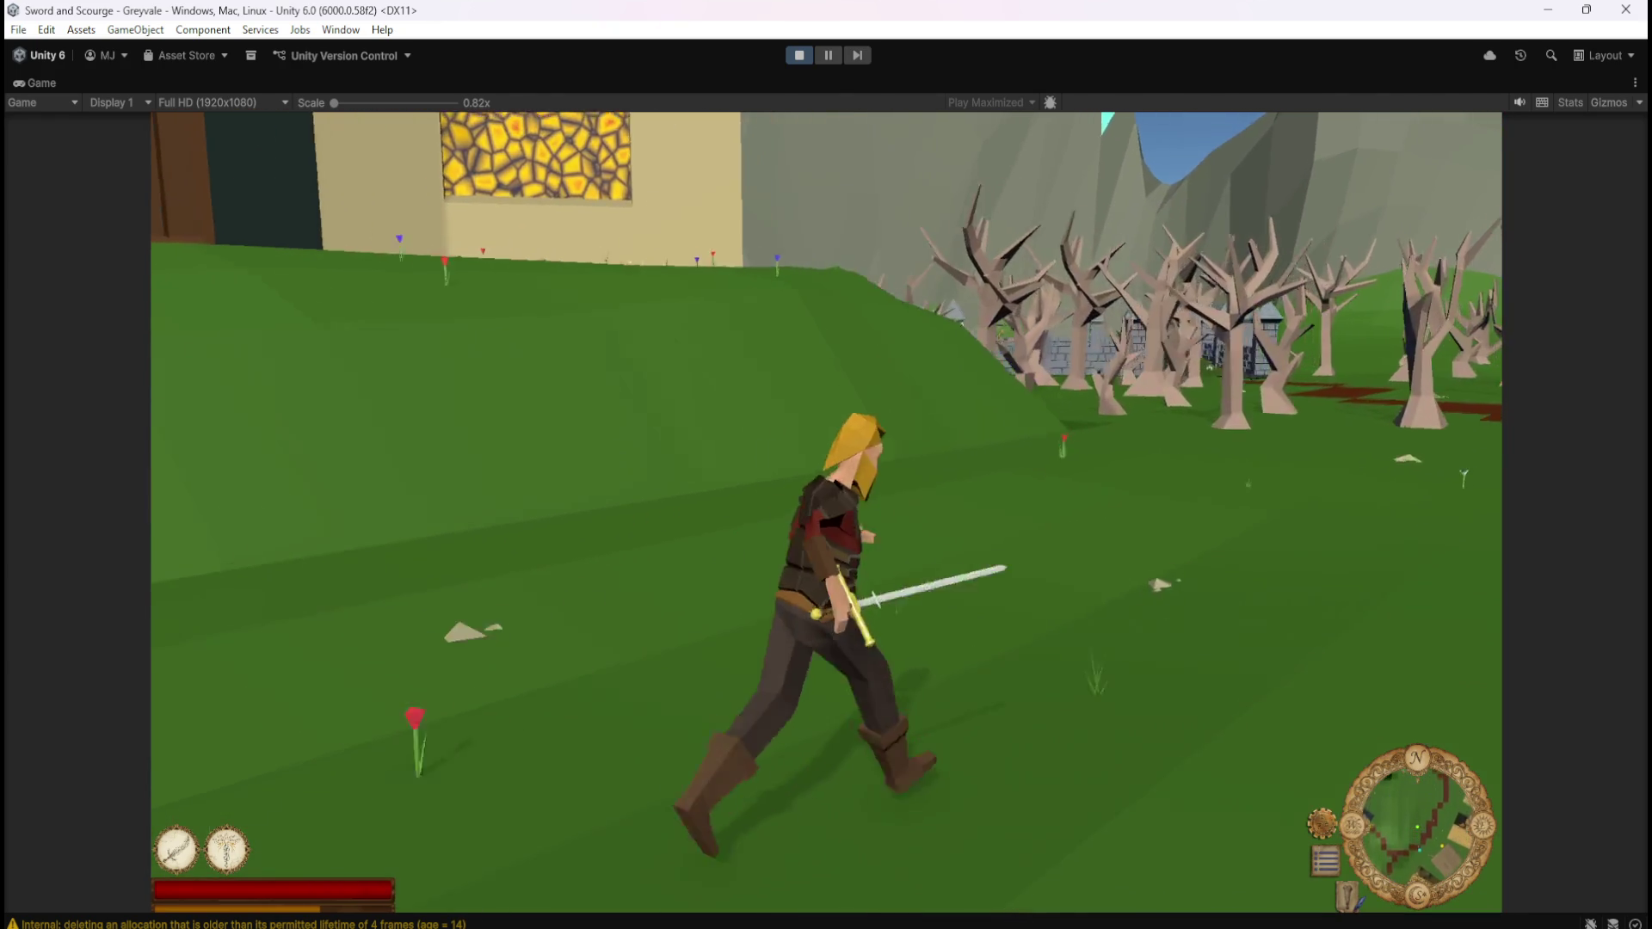
key("w")
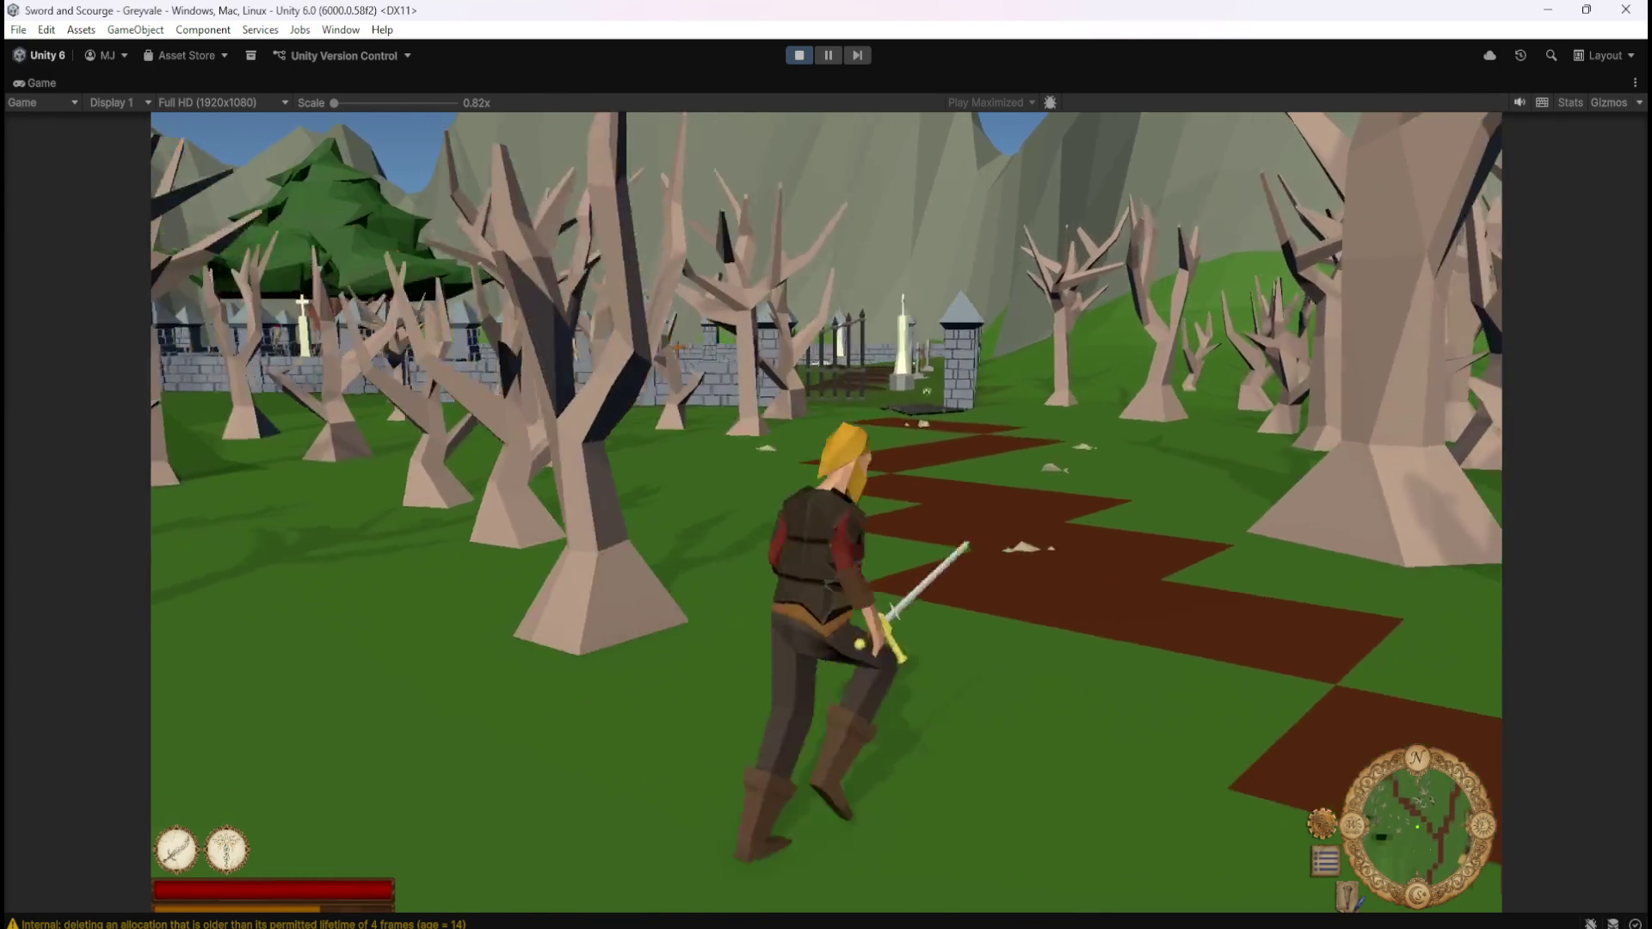
key("w")
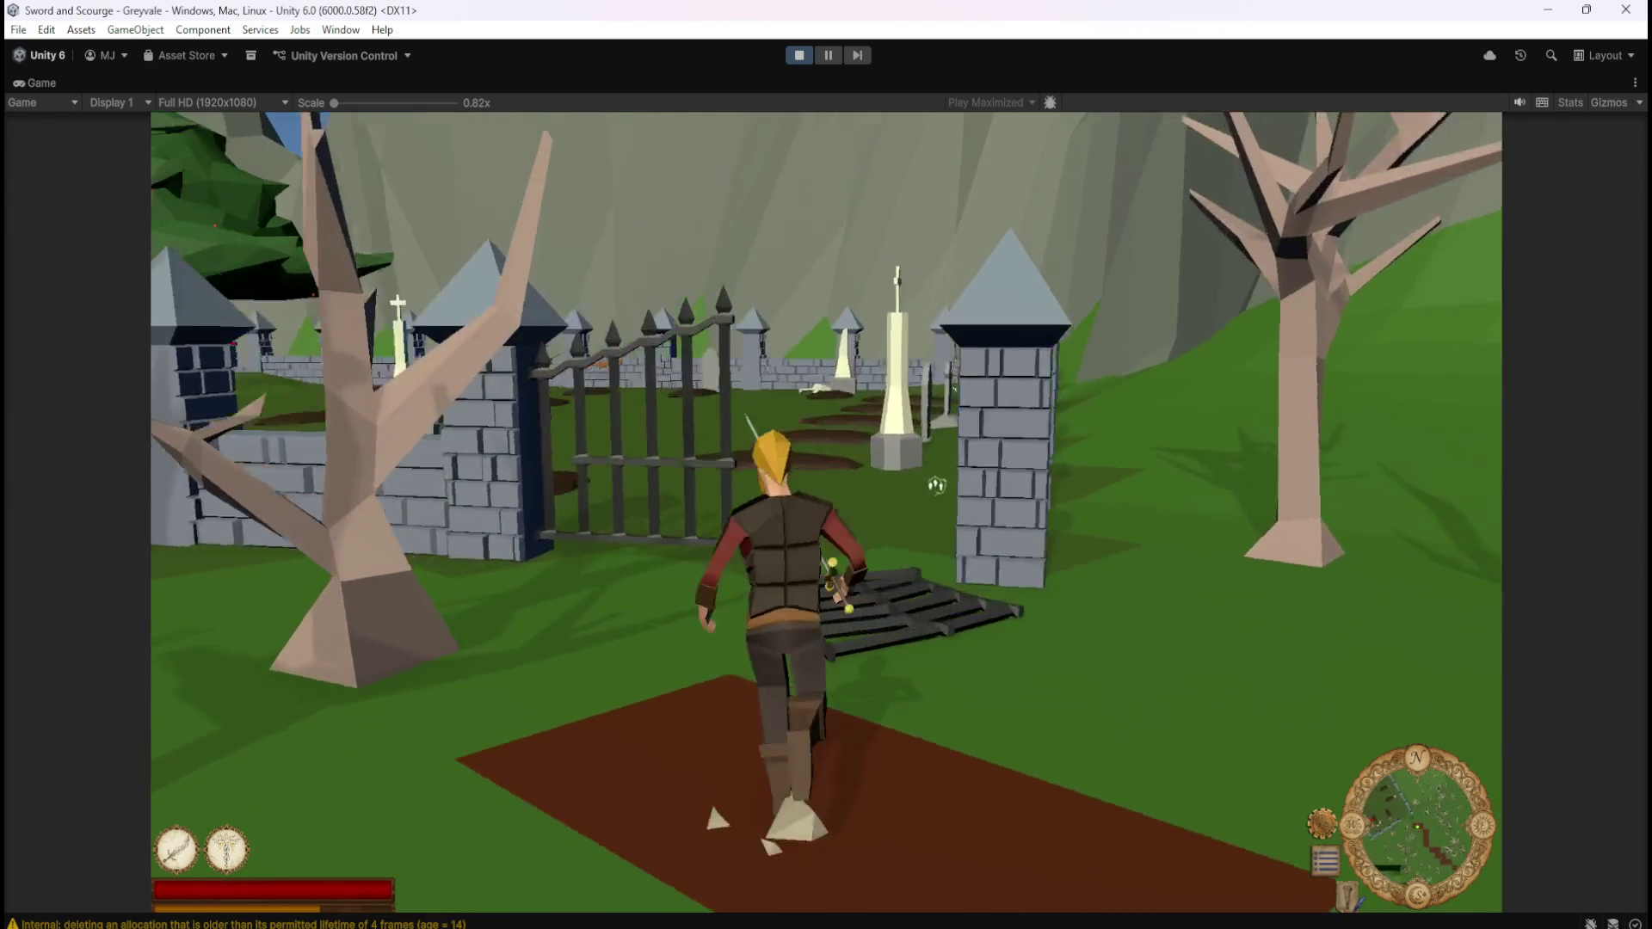
key("w")
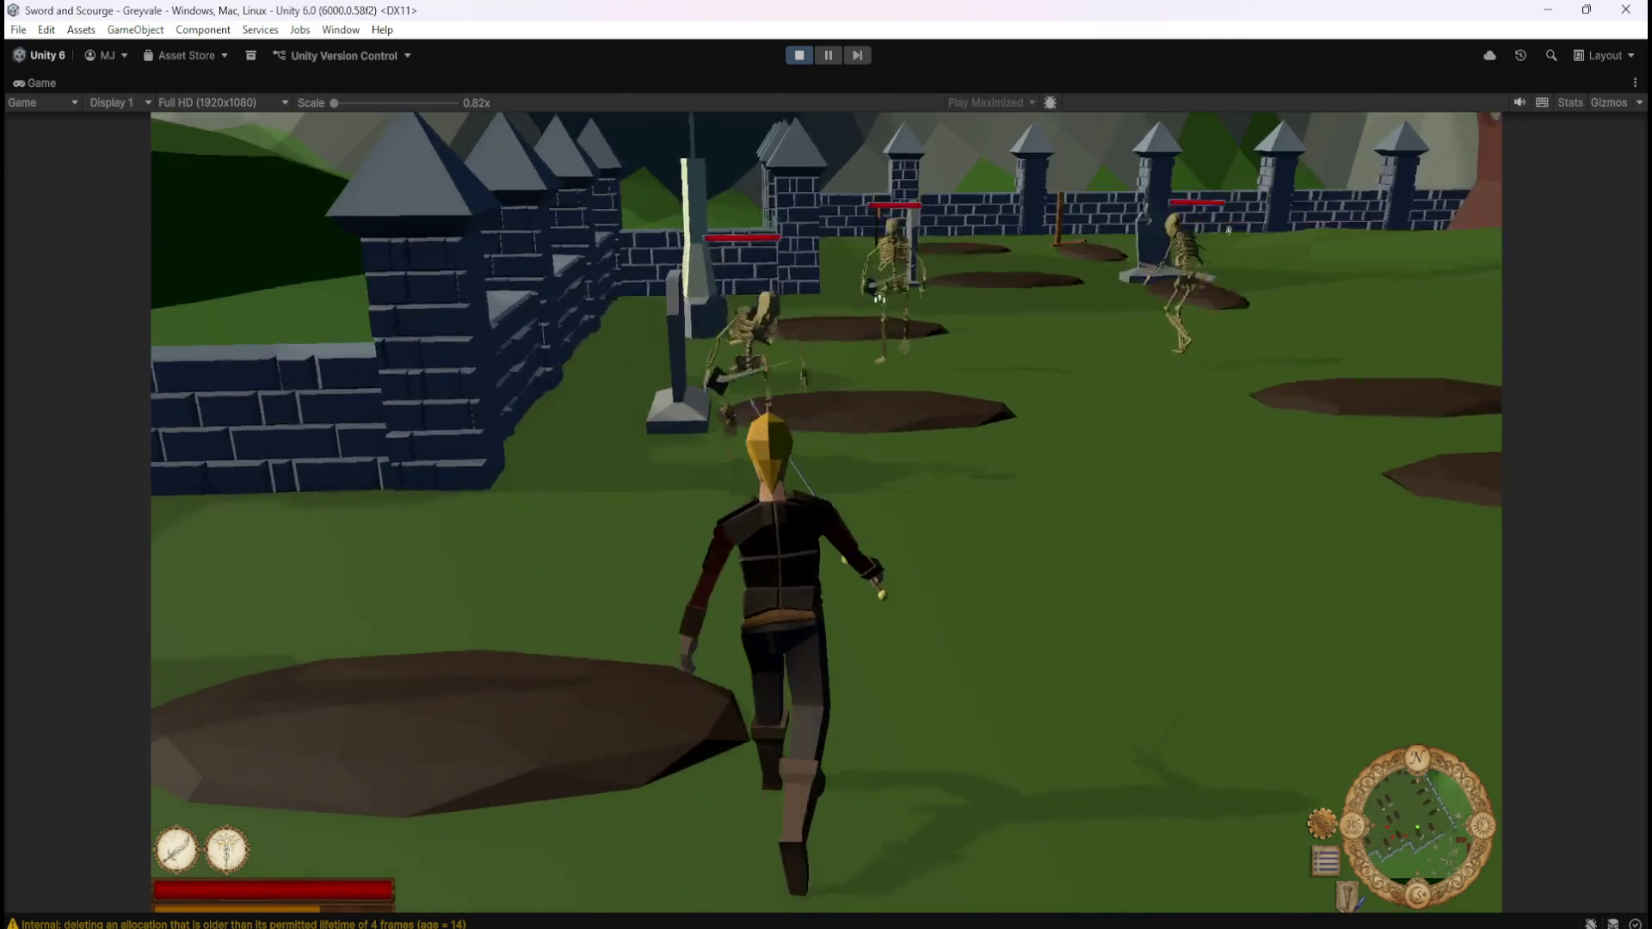
Kill a skeleton, loot its bones, and show Character Stats at level 3 with 1425 XP
left_click(890, 340)
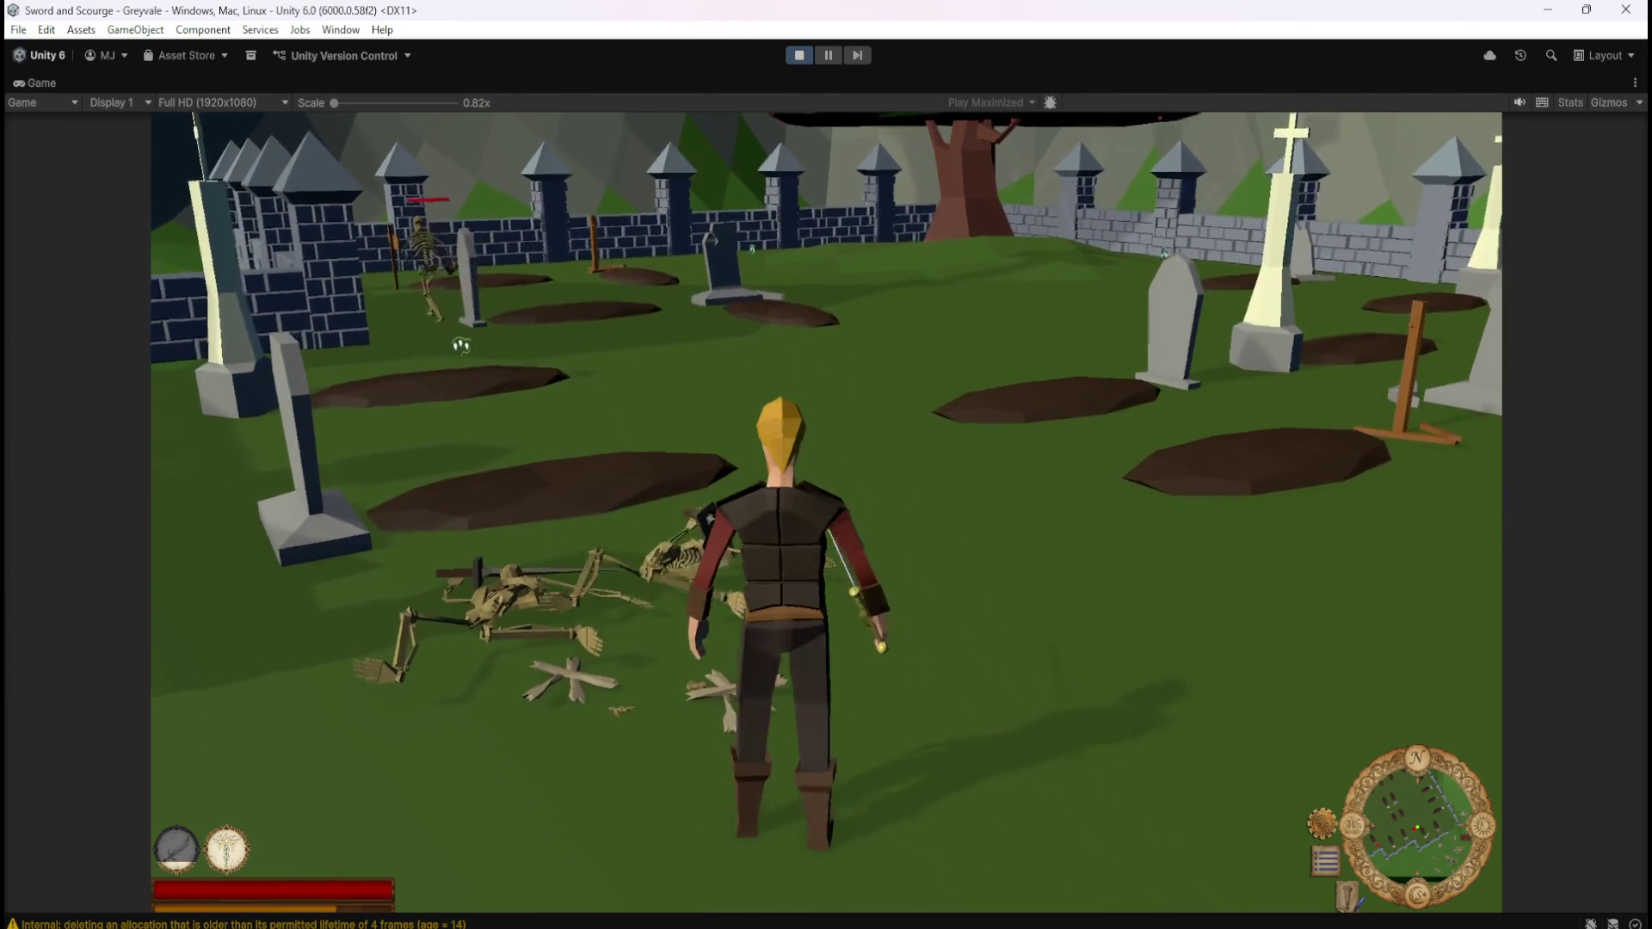
key("e")
key("c")
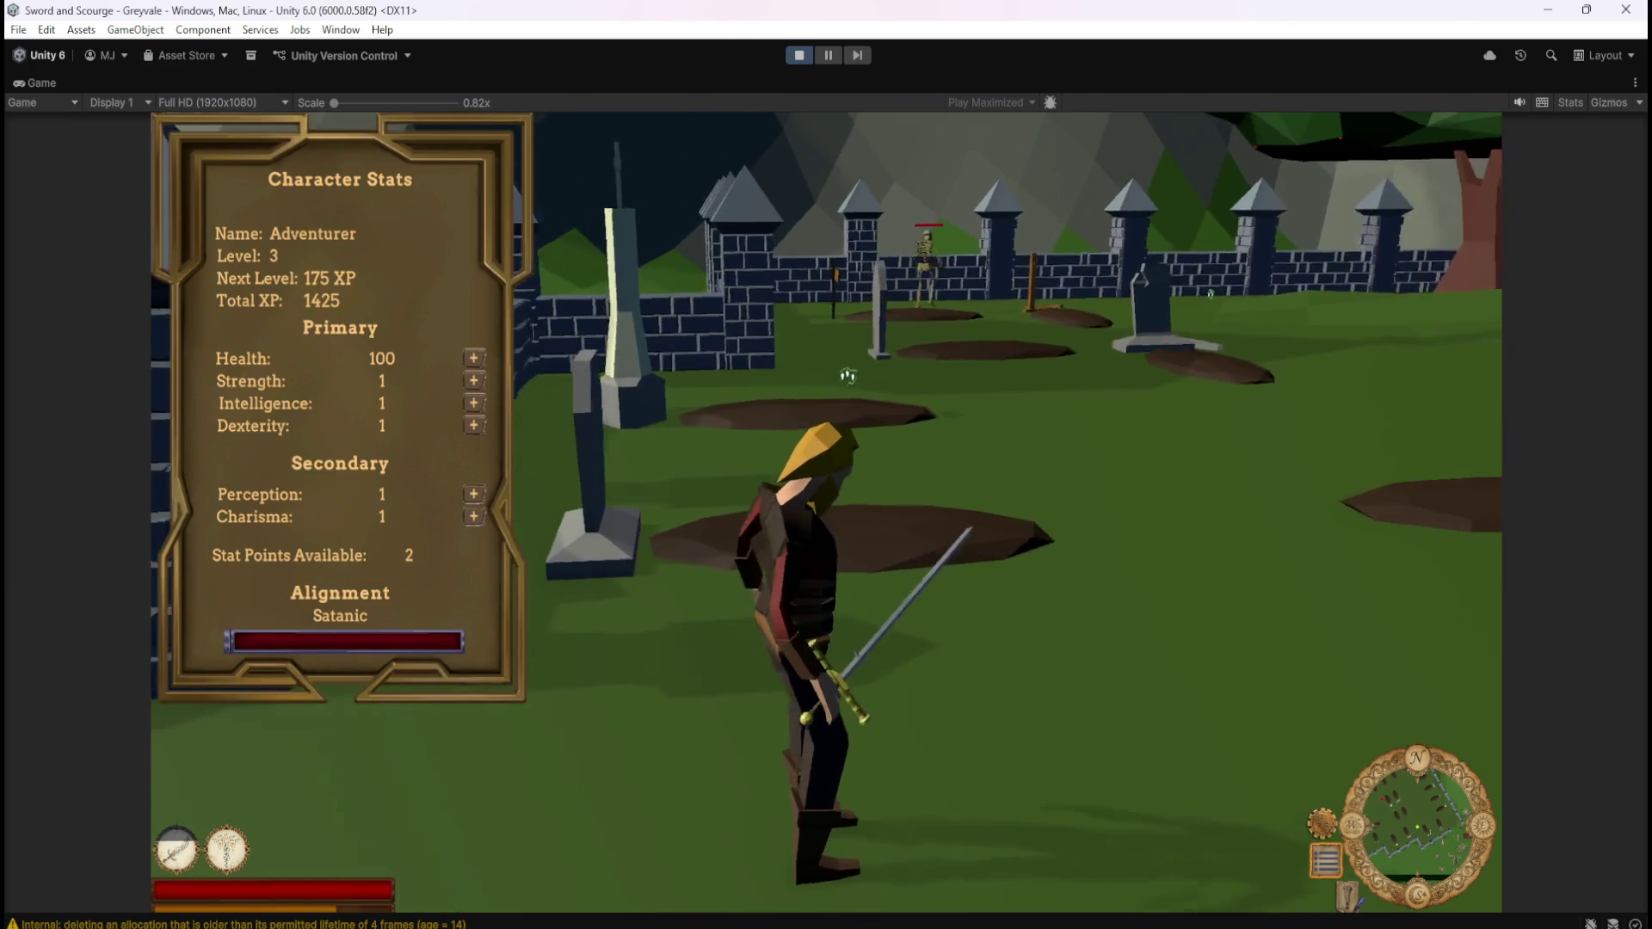
Kill the skeleton by the wall, loot its bones, and attack the next one
key("w")
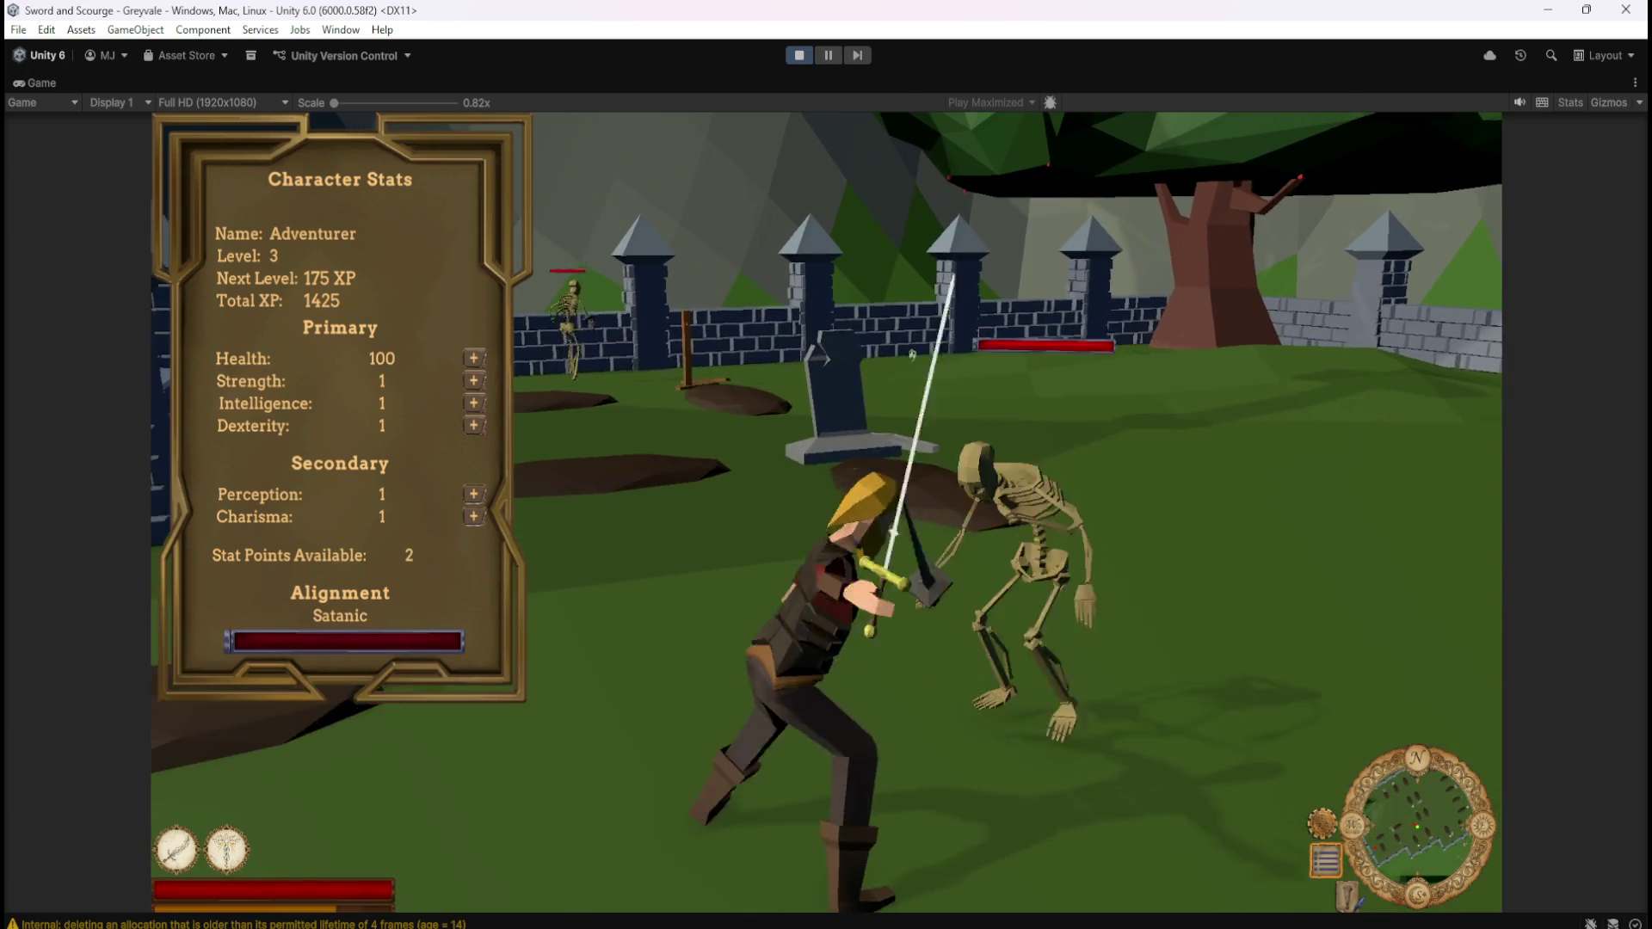
left_click(932, 346)
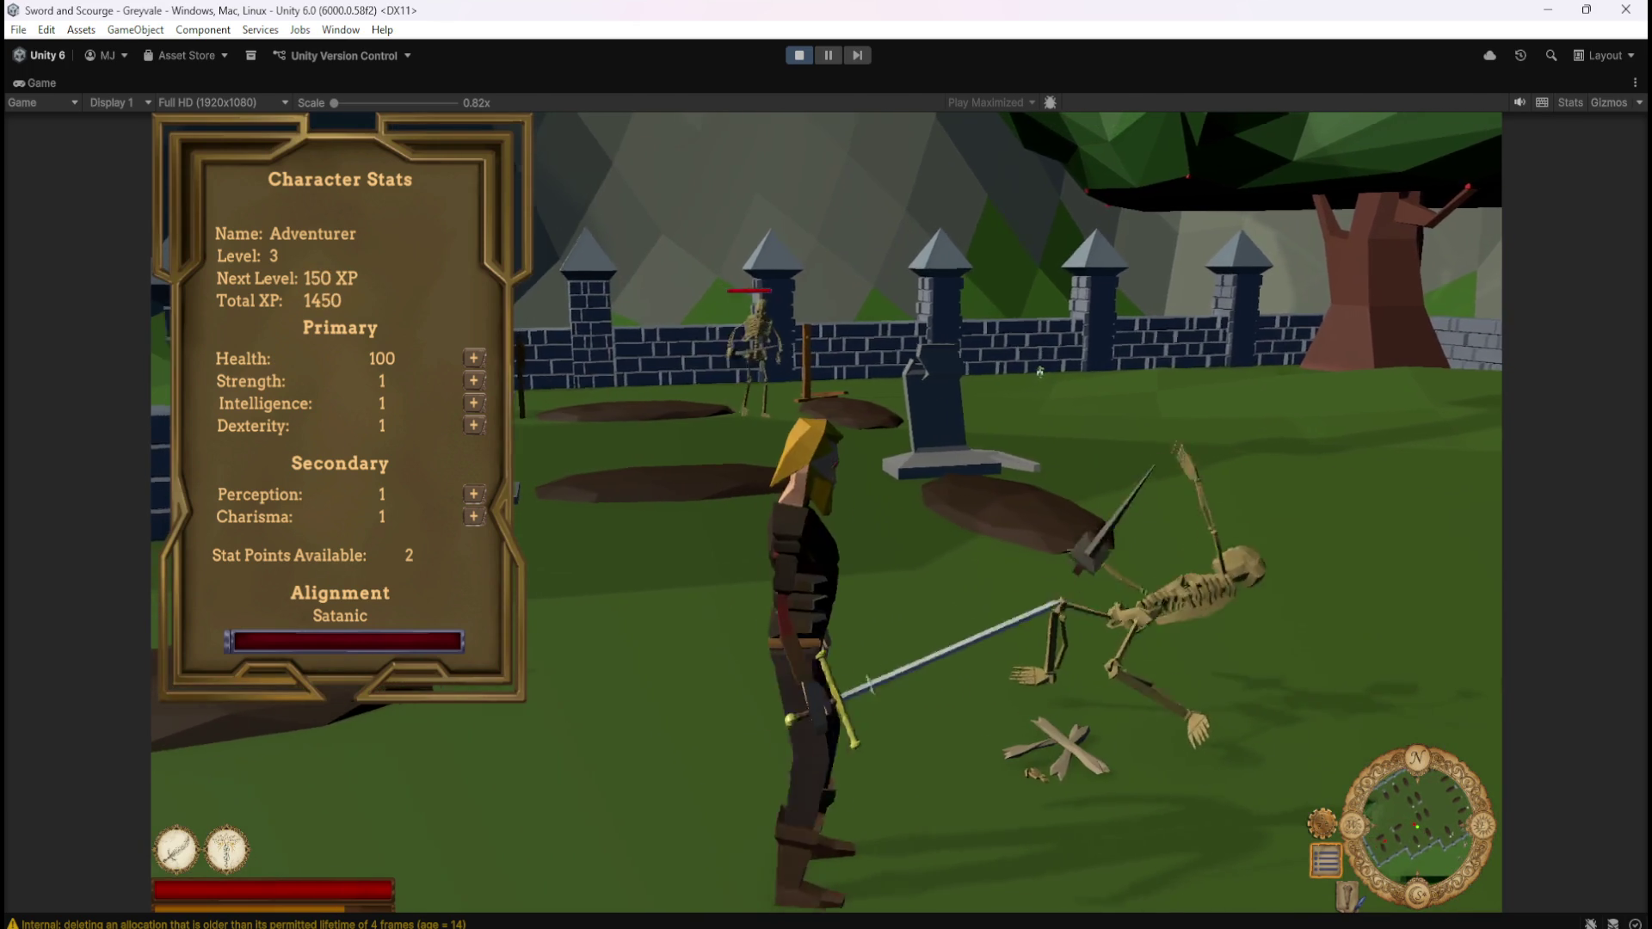
key("w")
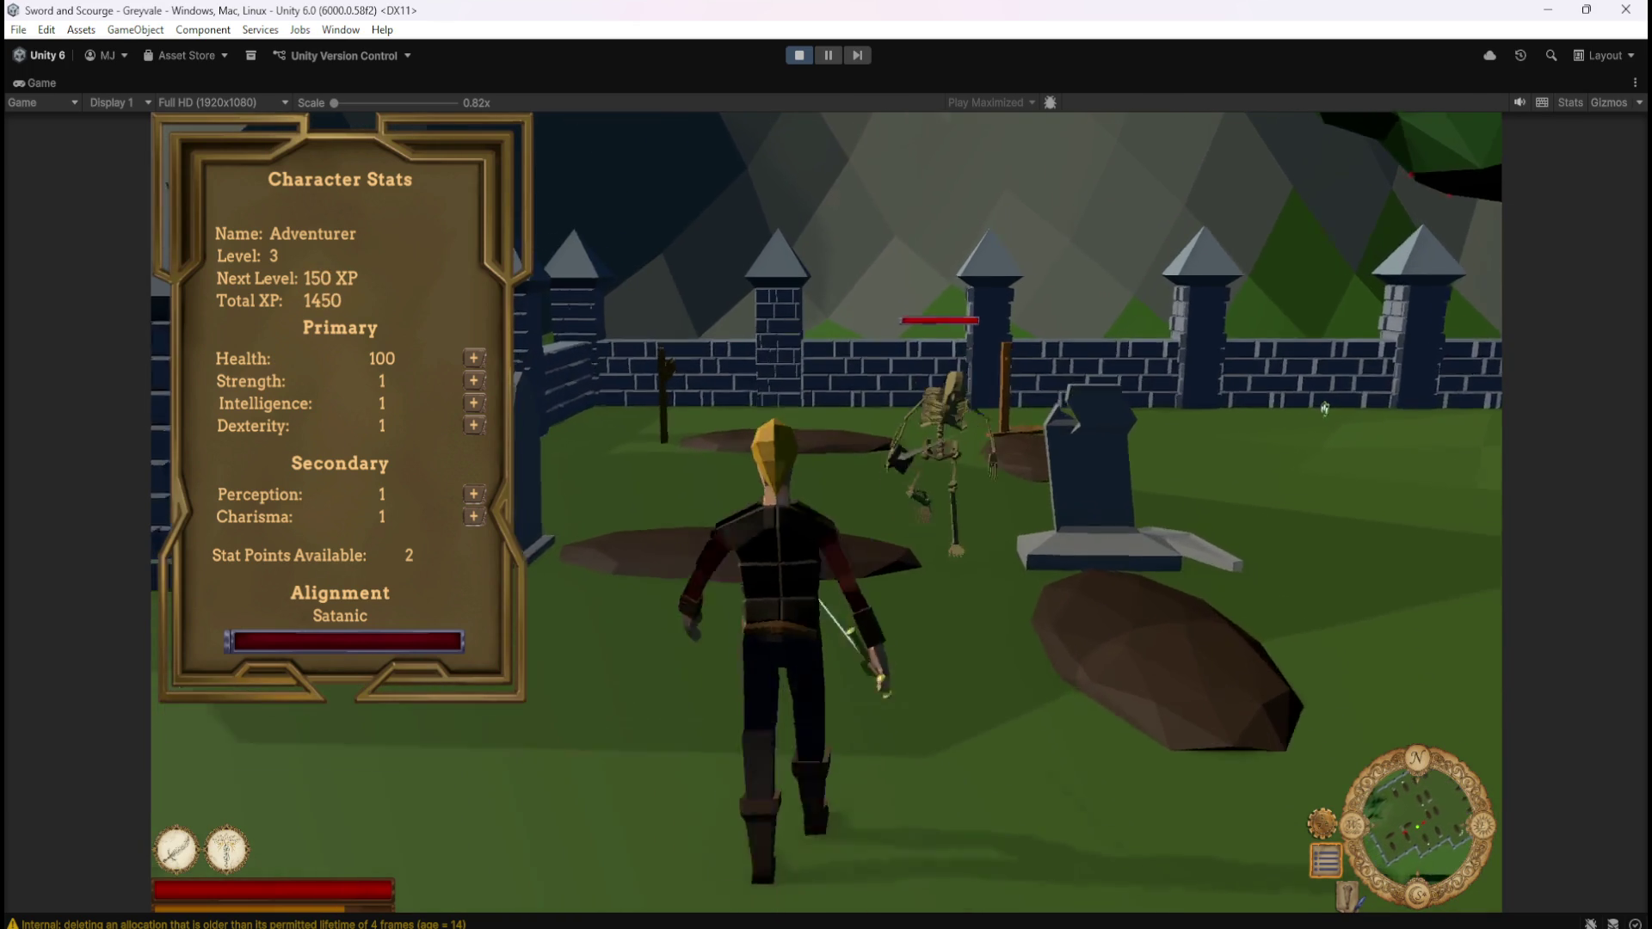
left_click(1372, 421)
Check the inventory and Character Stats showing 1475 total XP, then roam the graveyard
key("i")
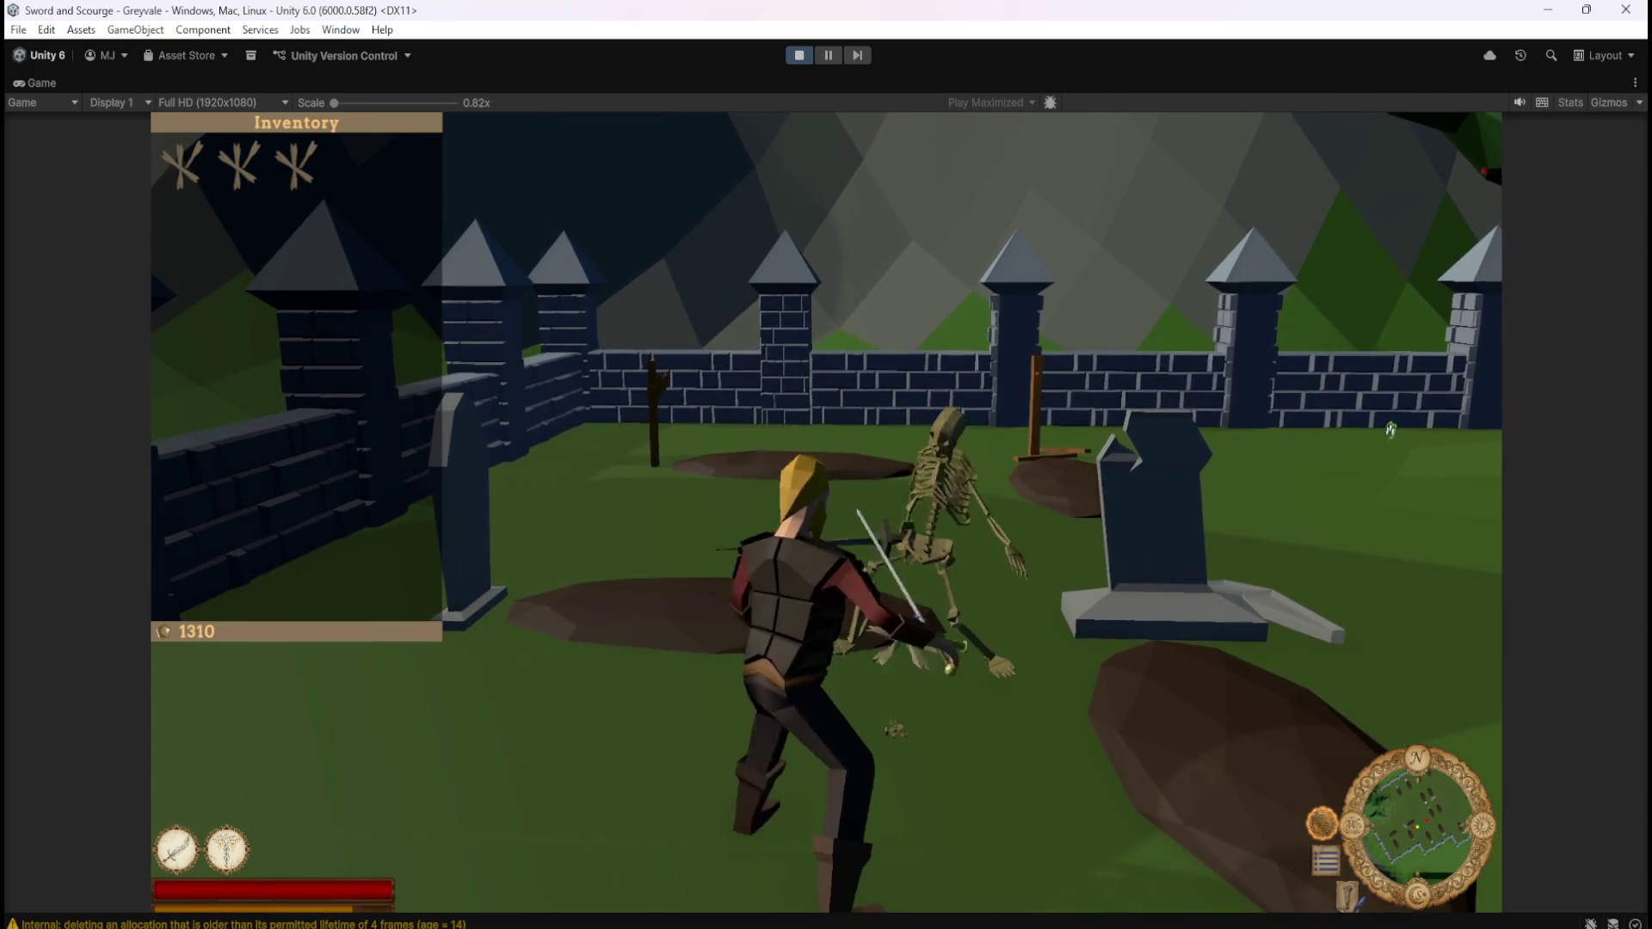
key("c")
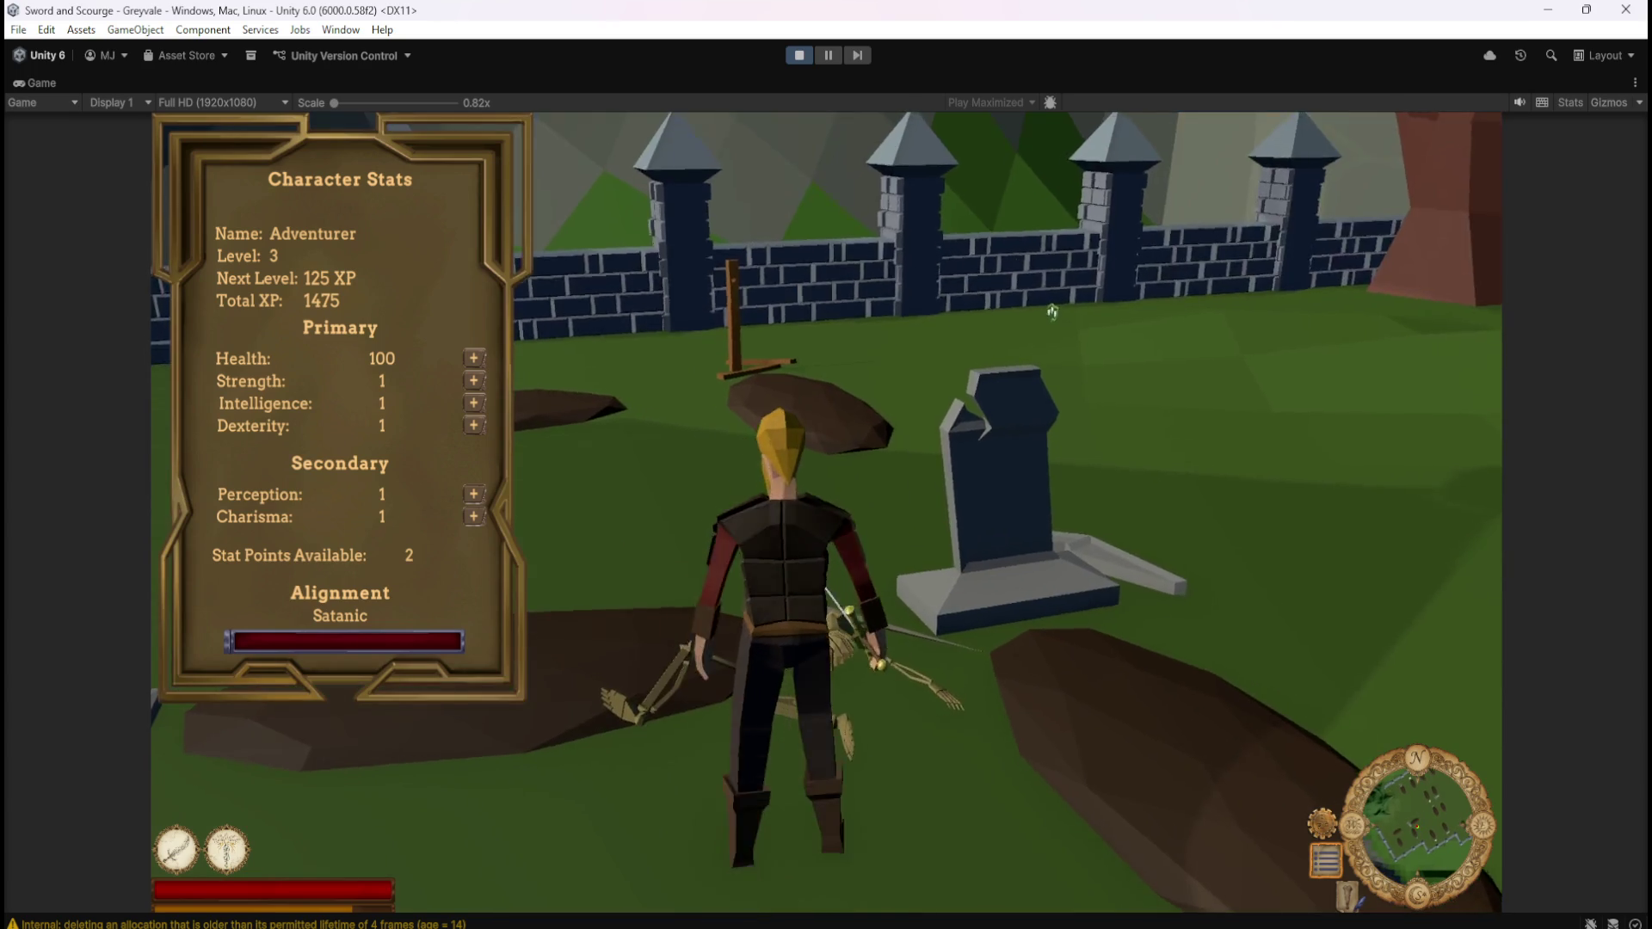
key("w")
key("w")
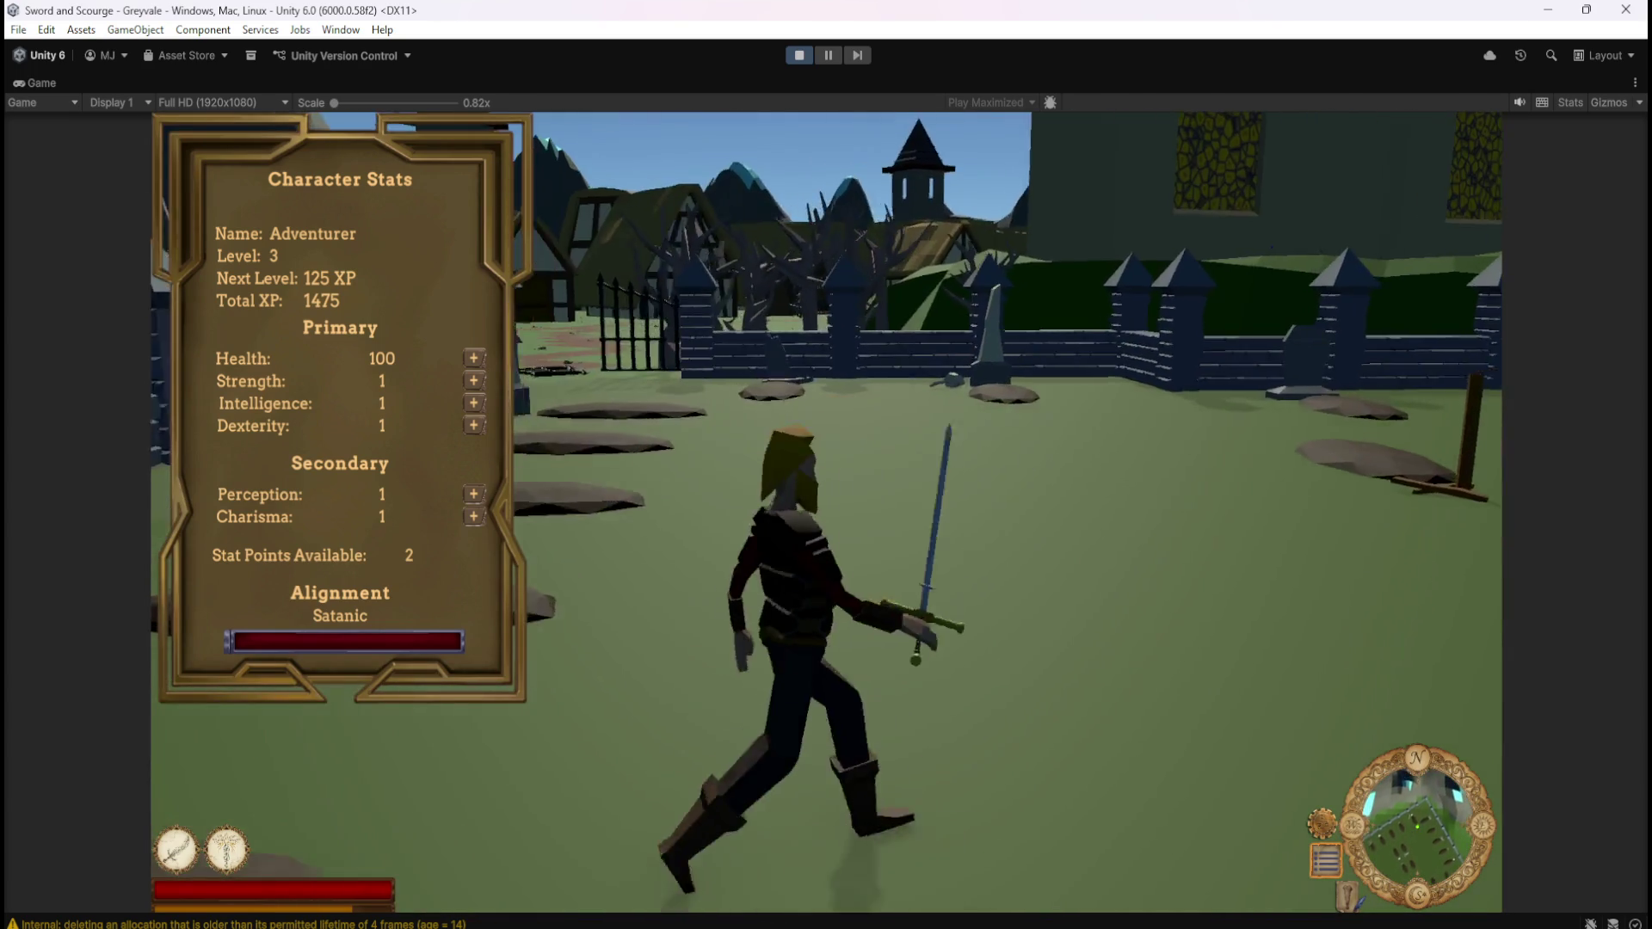
key("w")
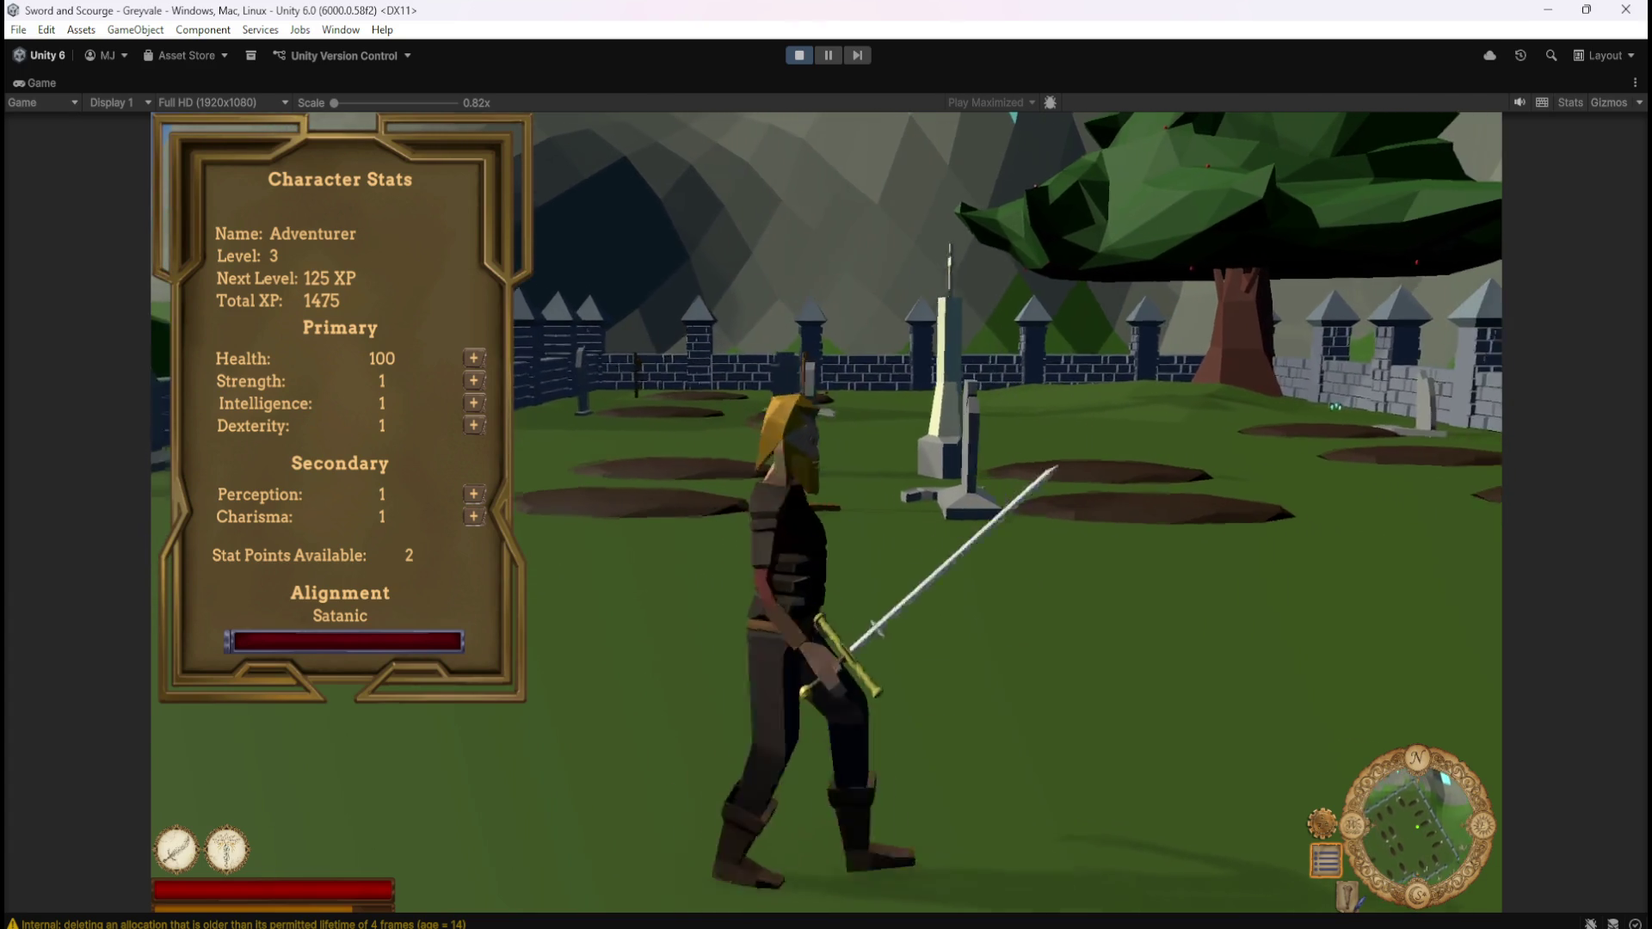
key("w")
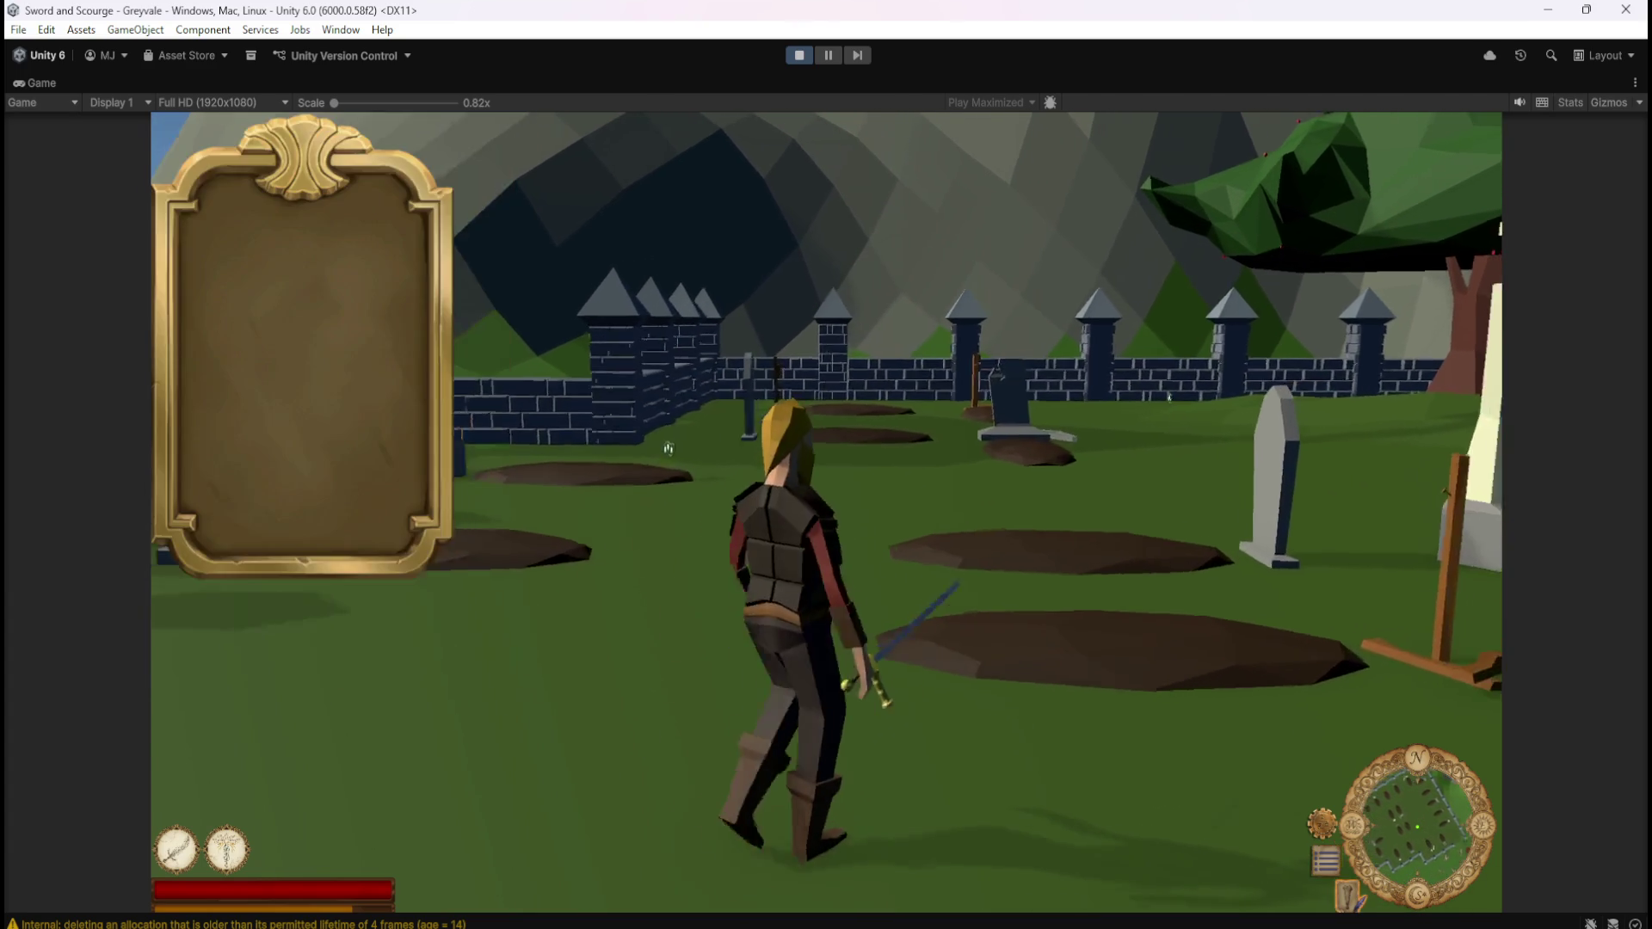
Check the inventory, then kill two skeletons with the sword
key("i")
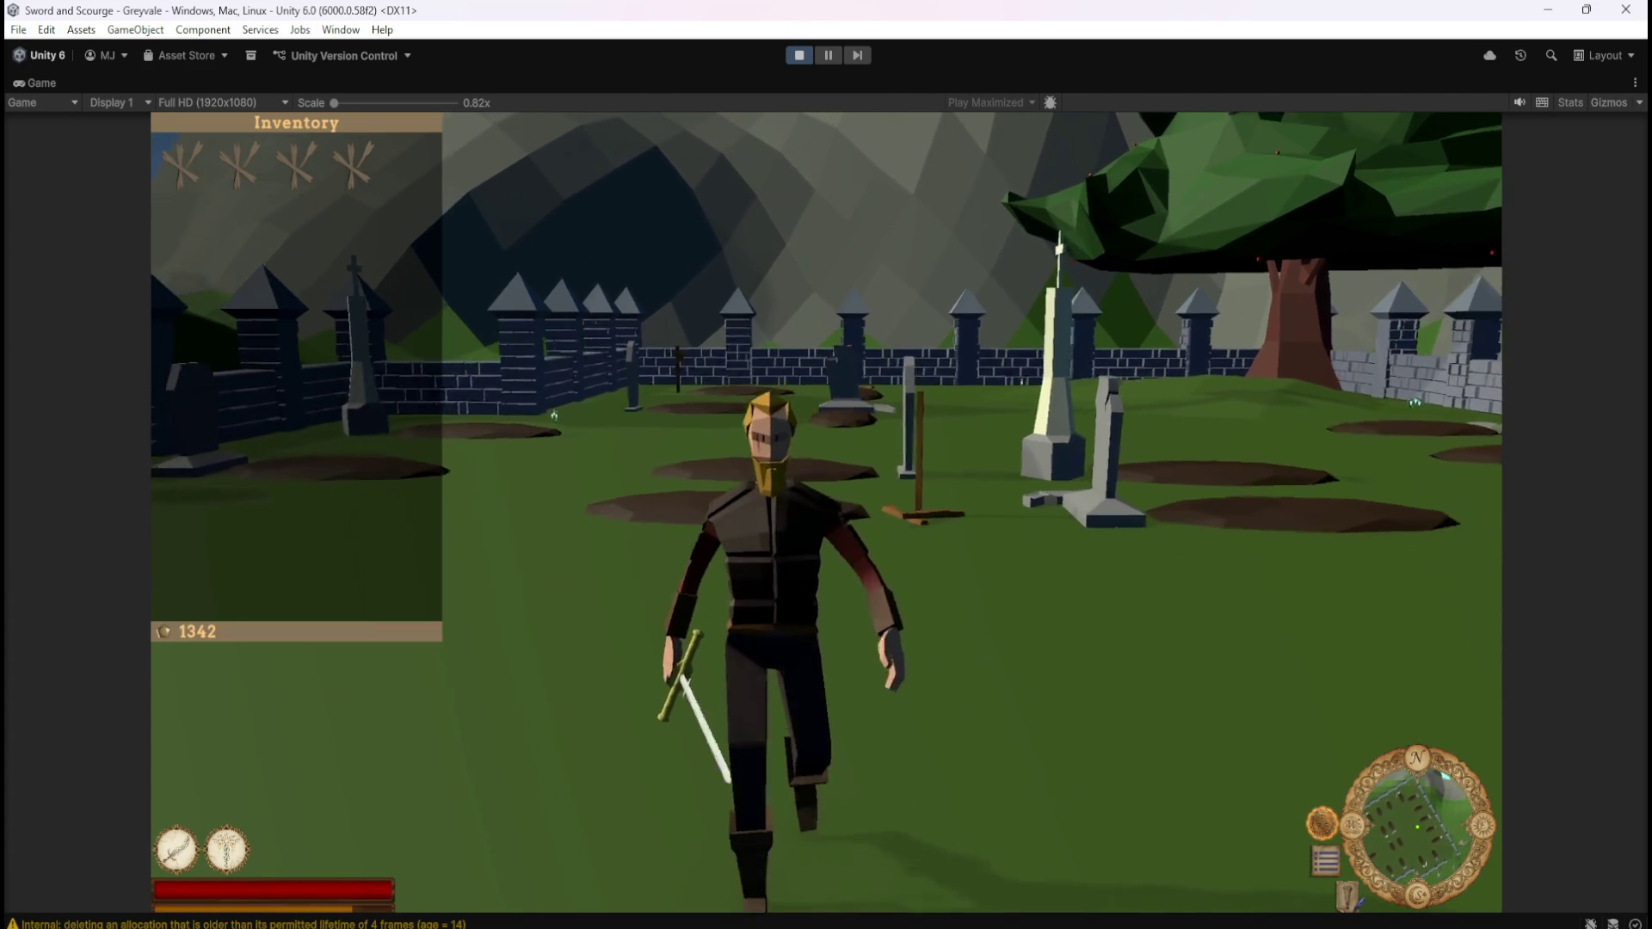
key("i")
key("w")
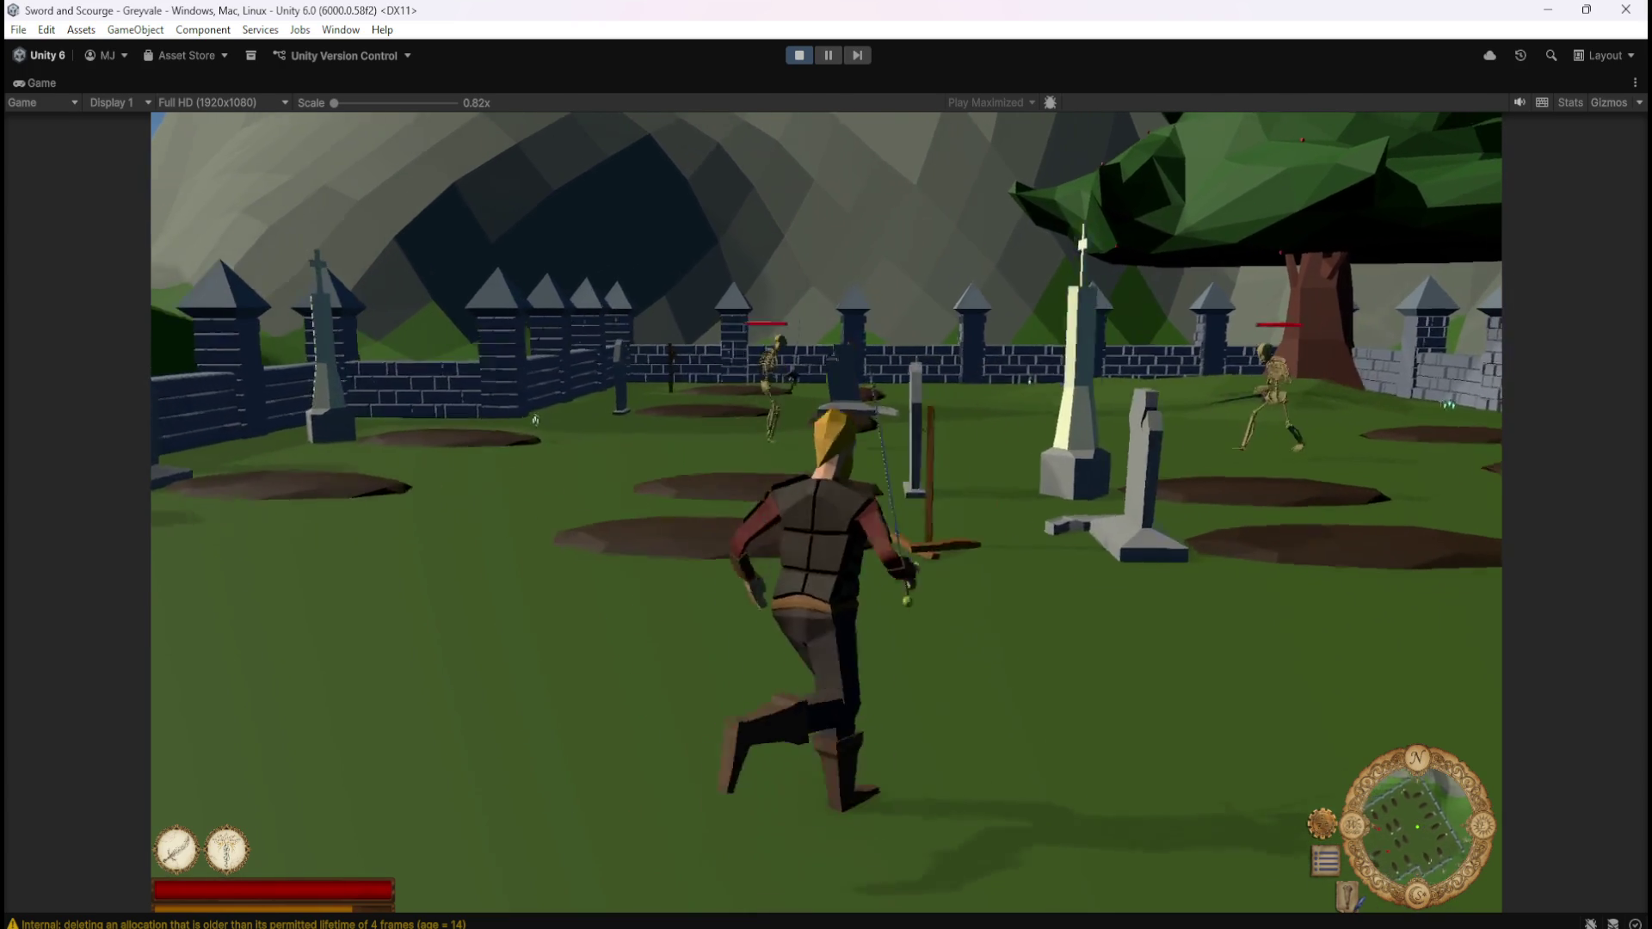
left_click(921, 382)
key("w")
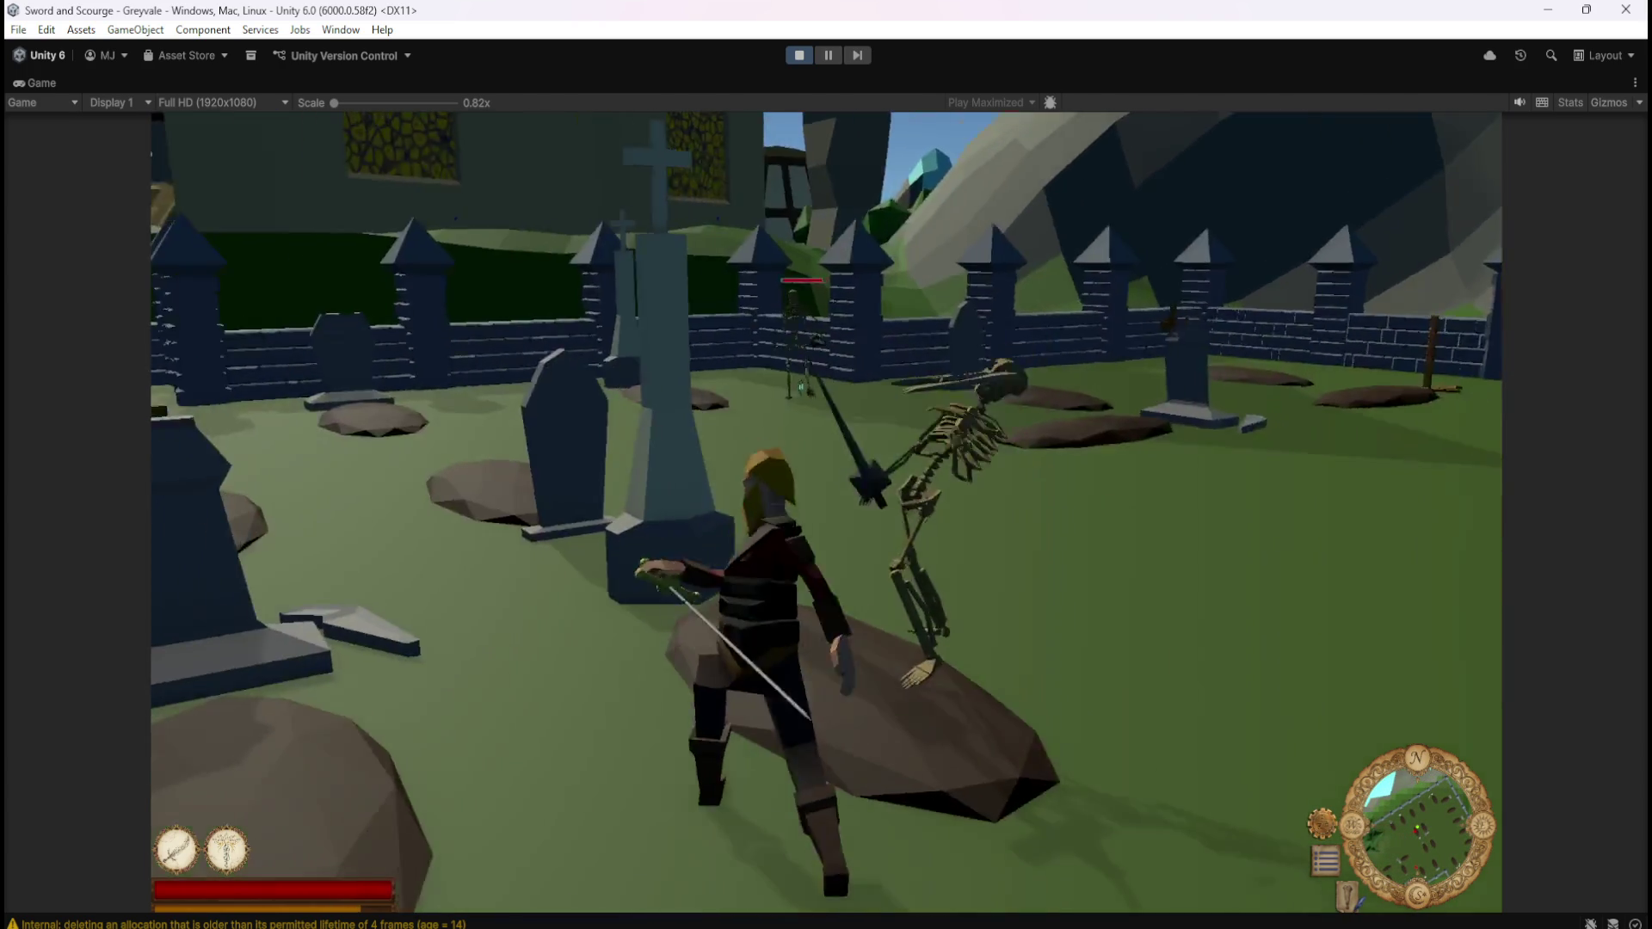
key("w")
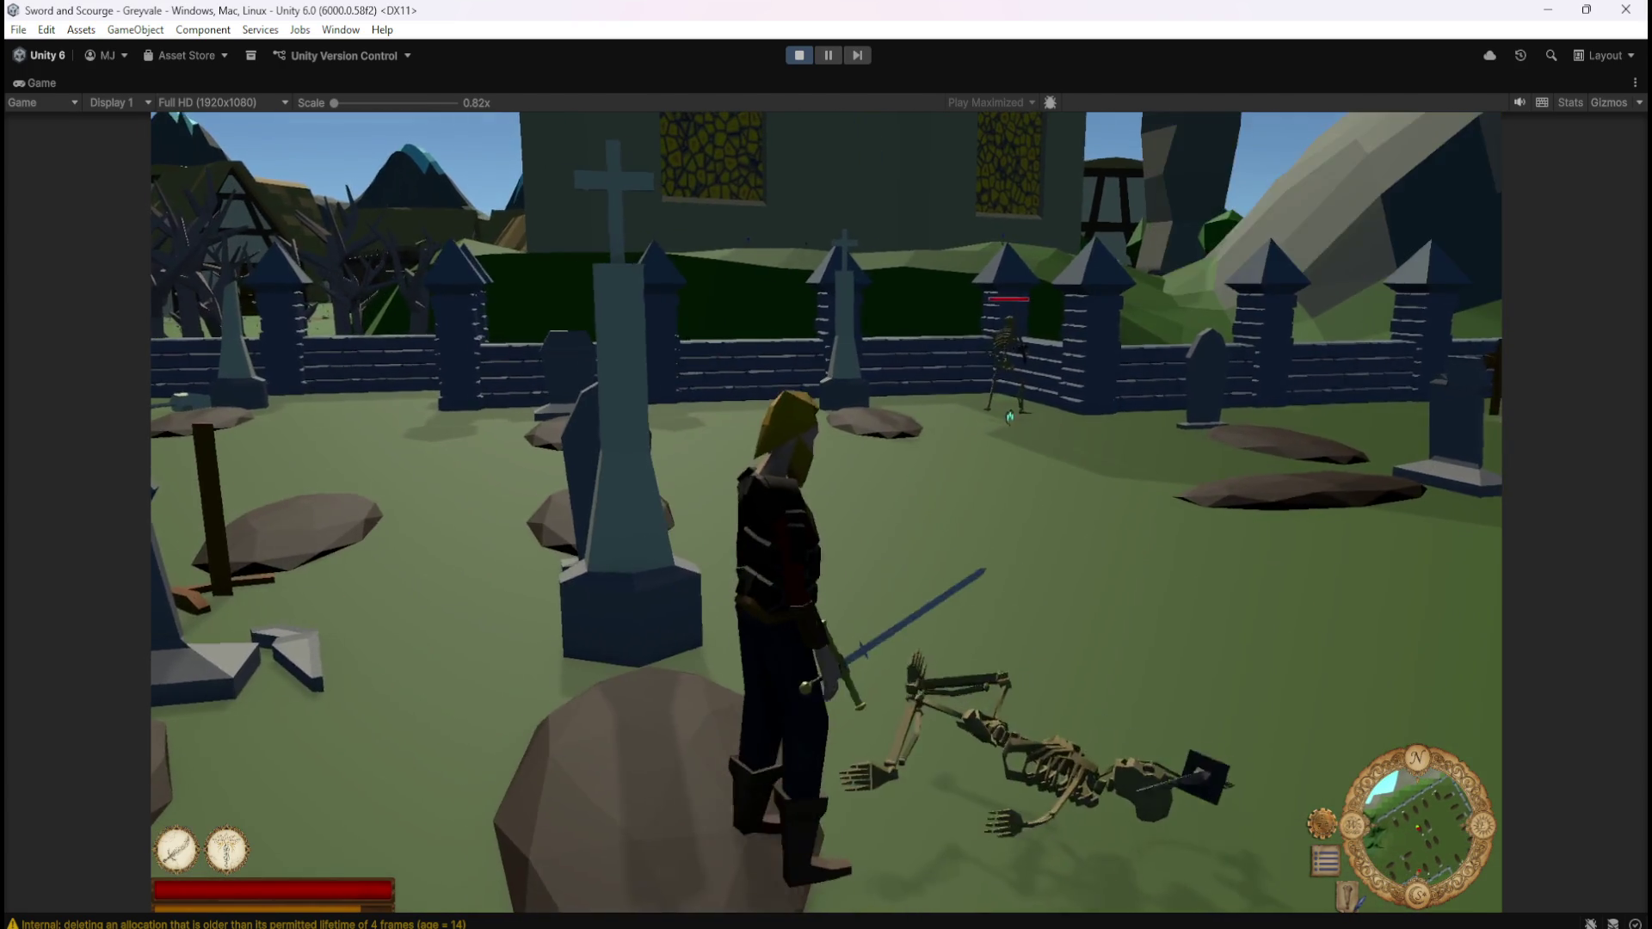
key("w")
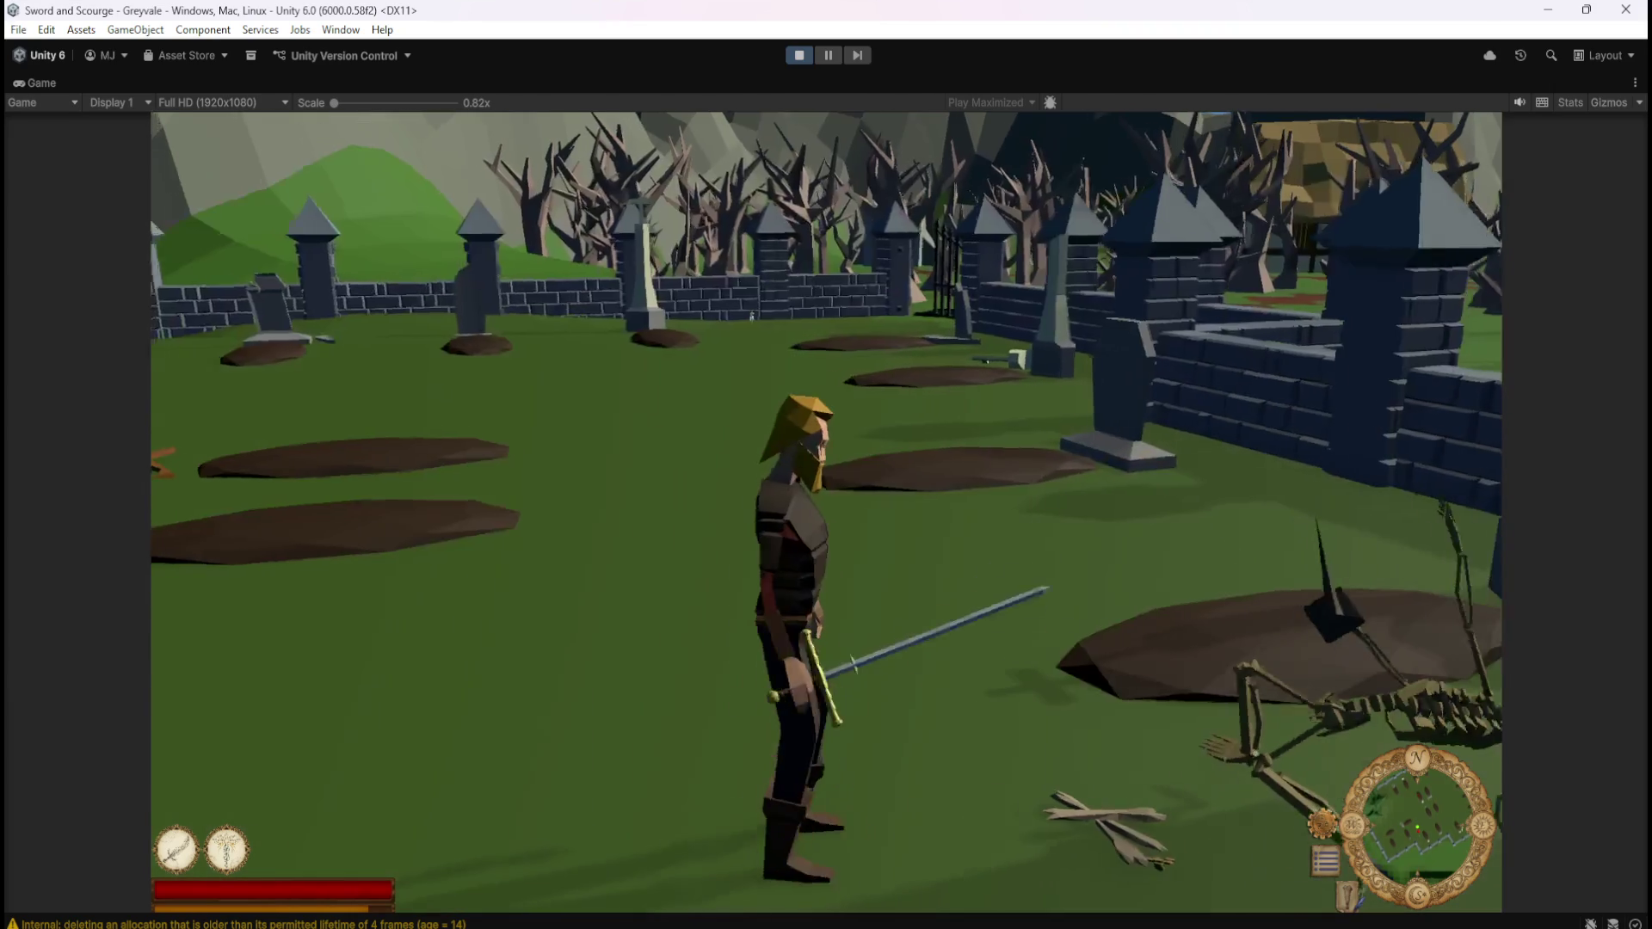
Cross the graveyard, slay a nearby skeleton and loot the fallen skeletons' bones
key("w")
key("w")
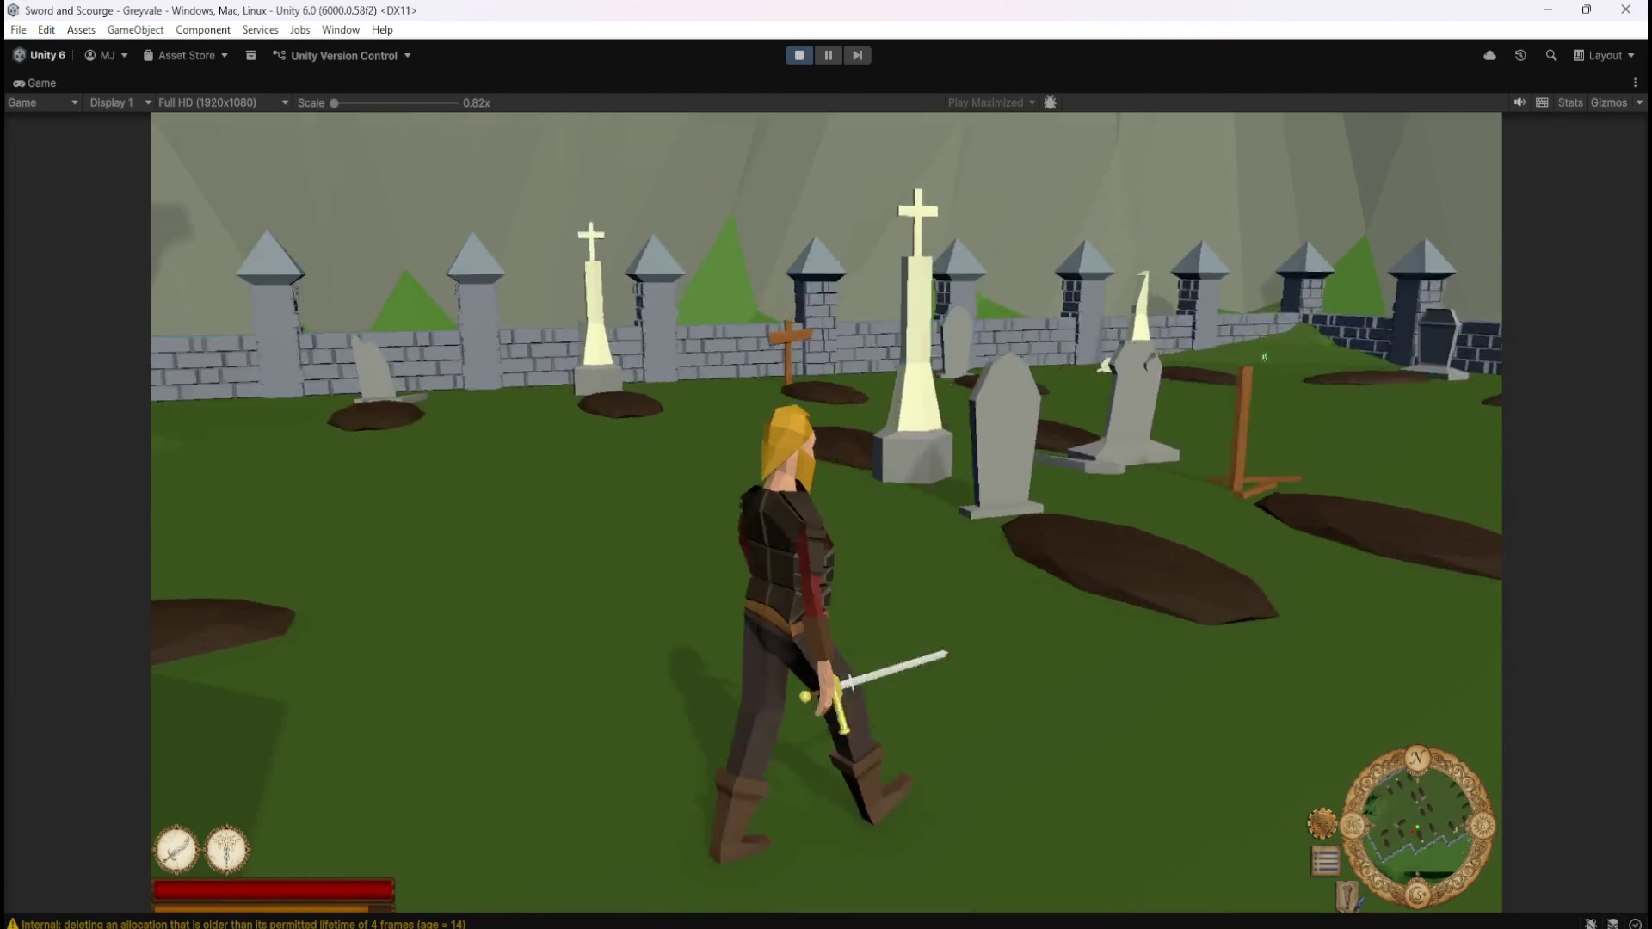
key("w")
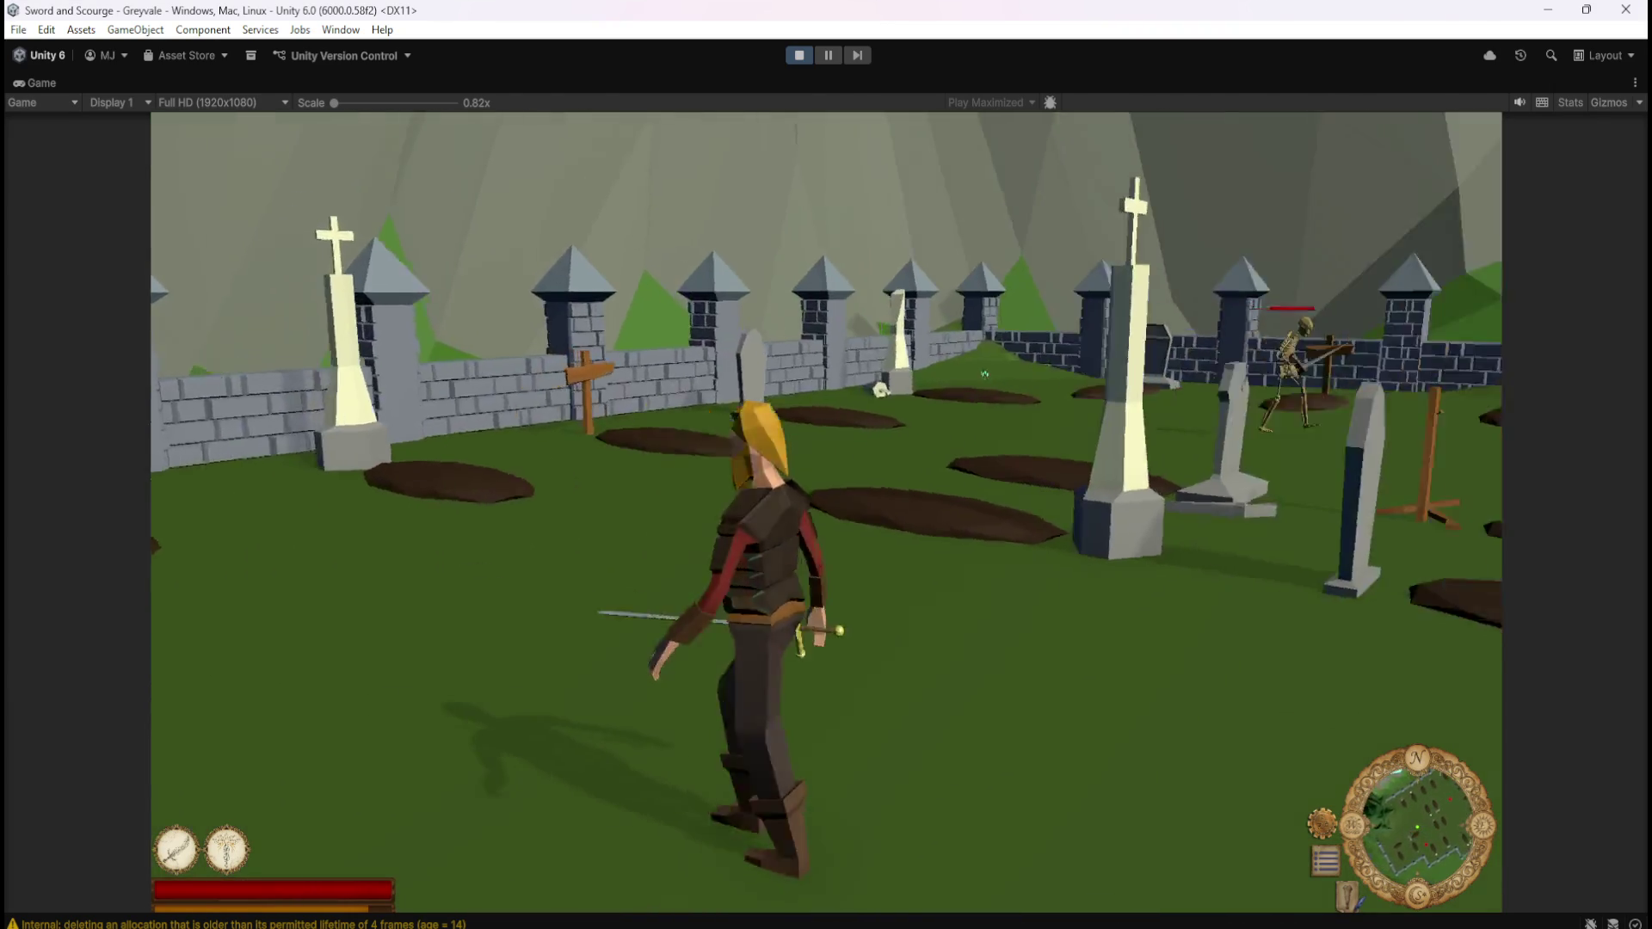
key("w")
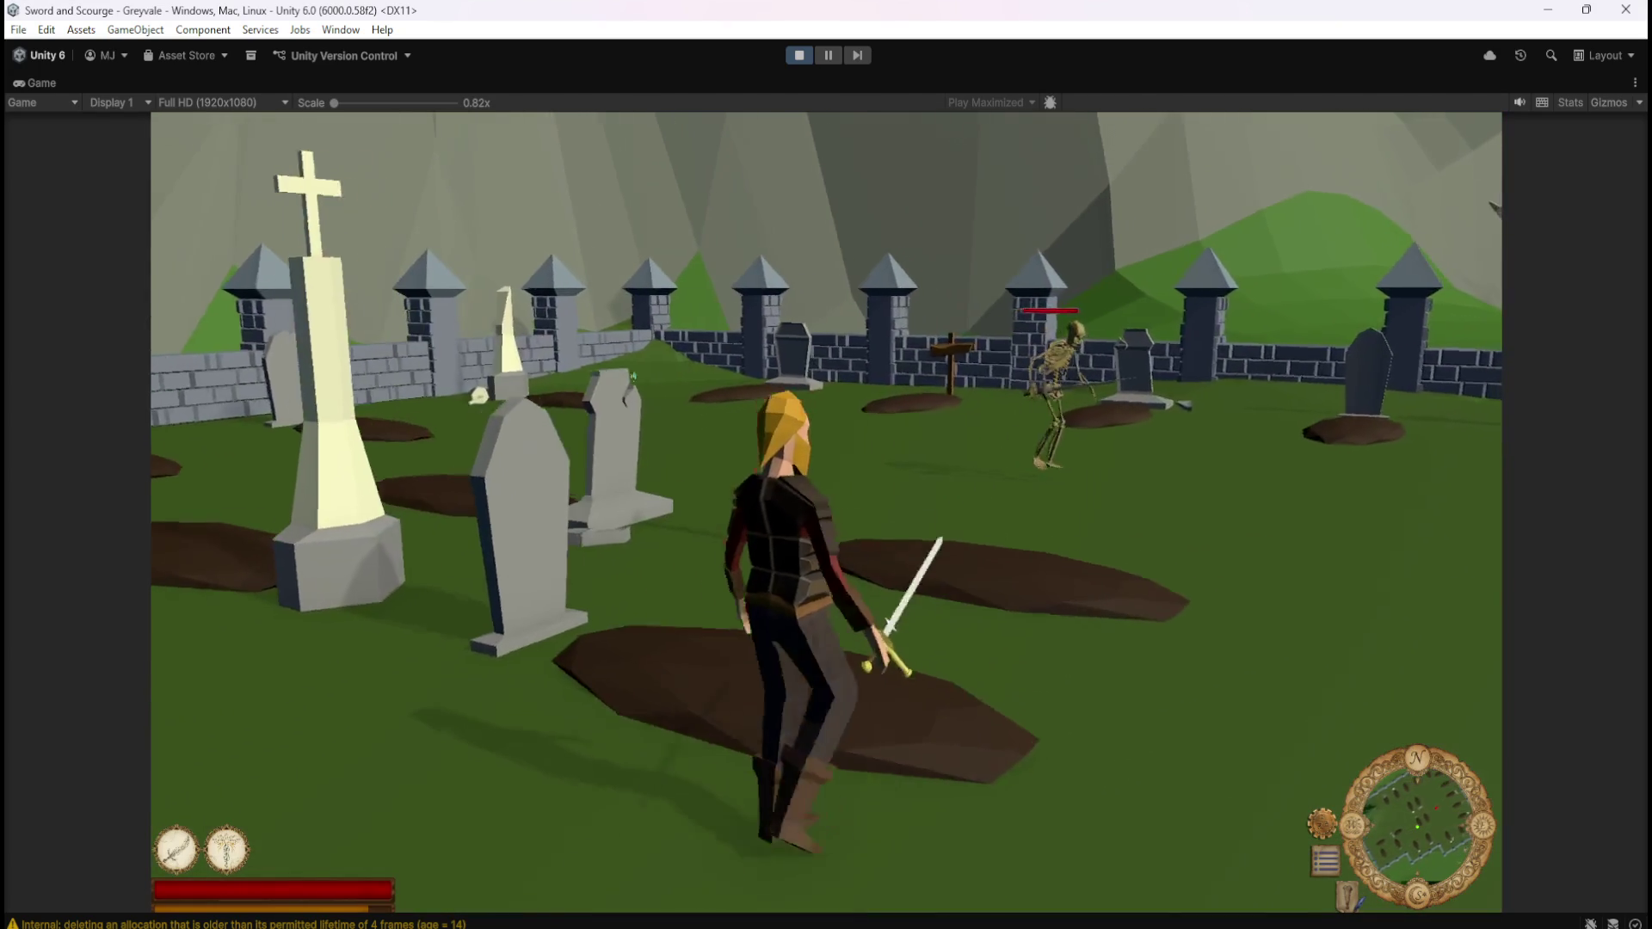
left_click(520, 391)
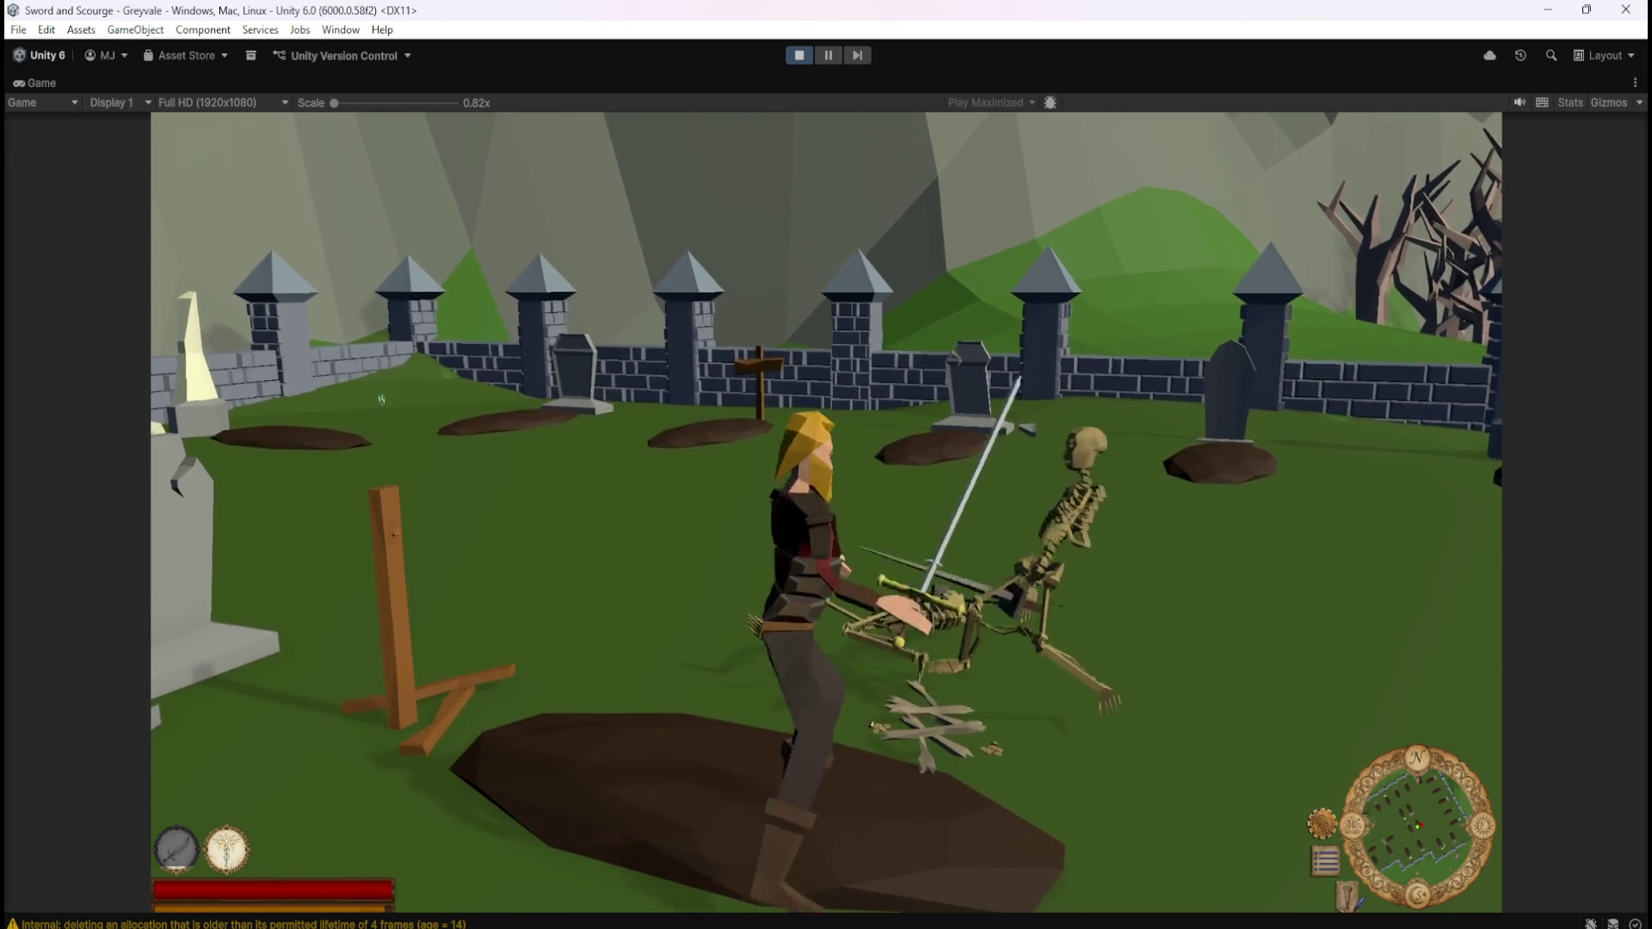
key("w")
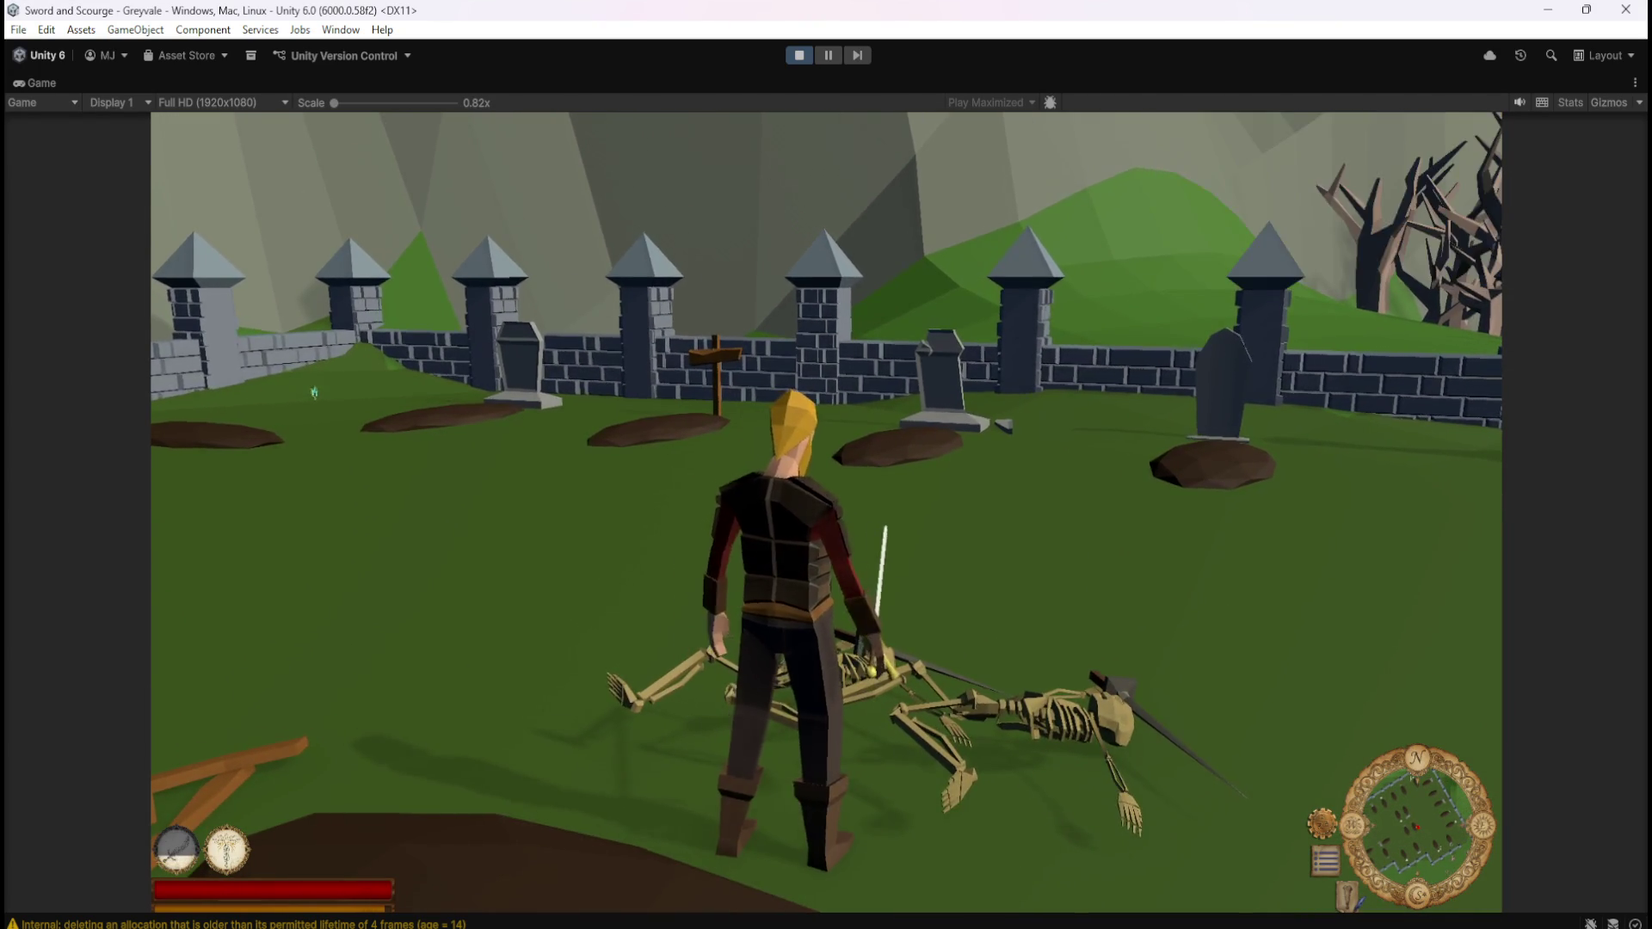
key("w")
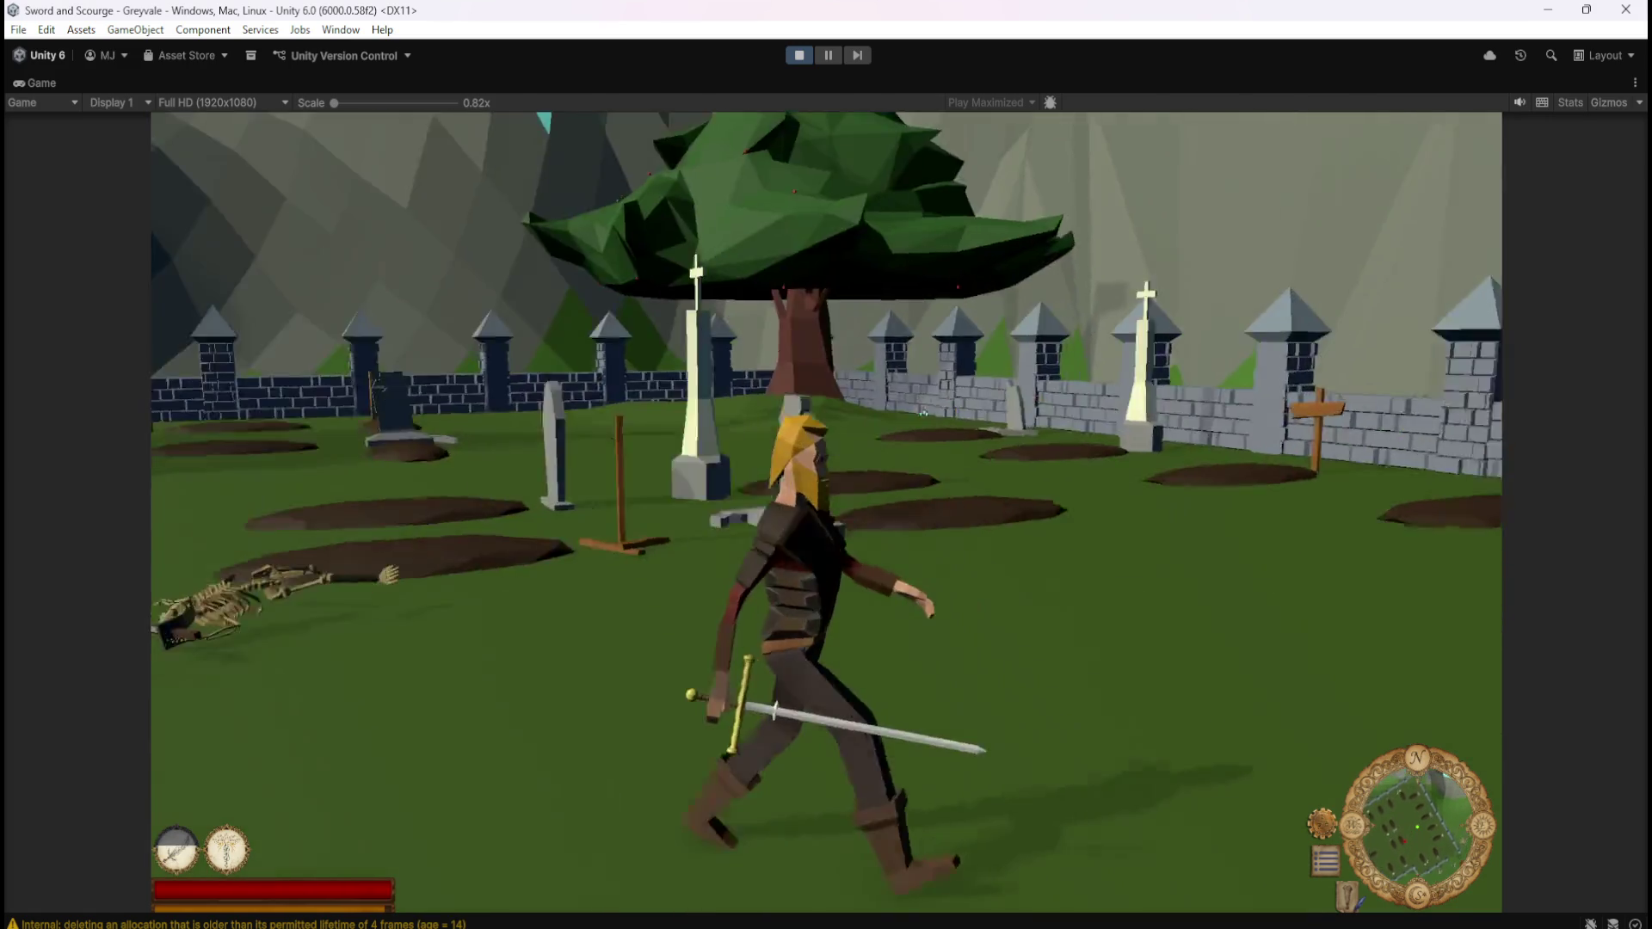
Walk through the graveyard to a fresh skeleton and close in to attack it
key("w")
key("w")
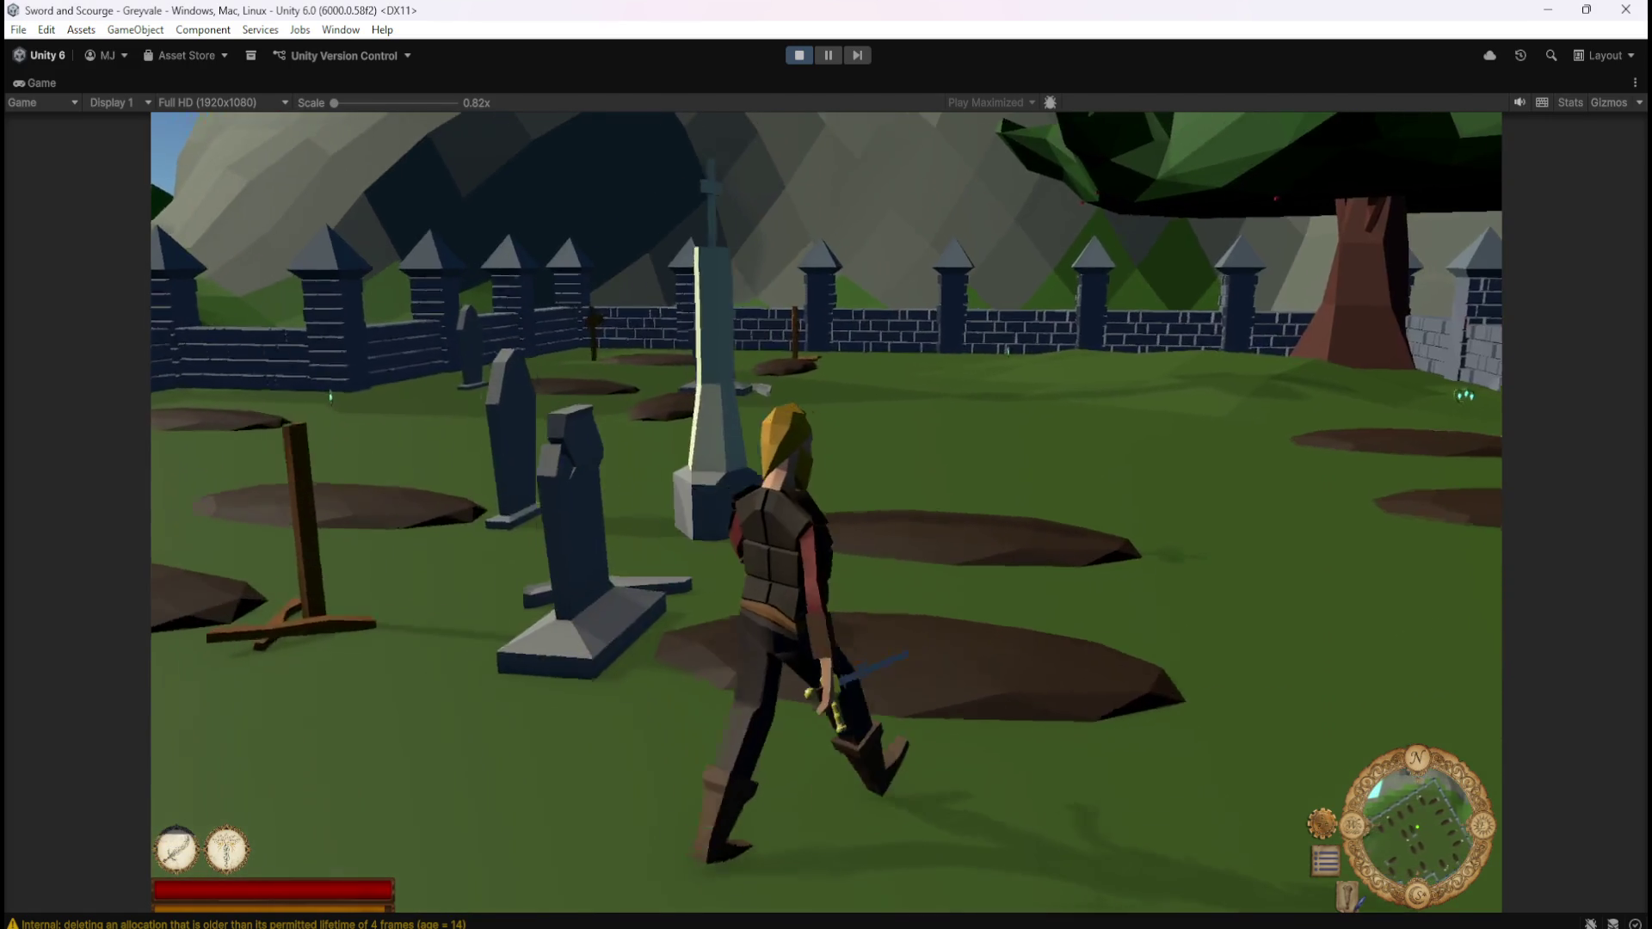
key("w")
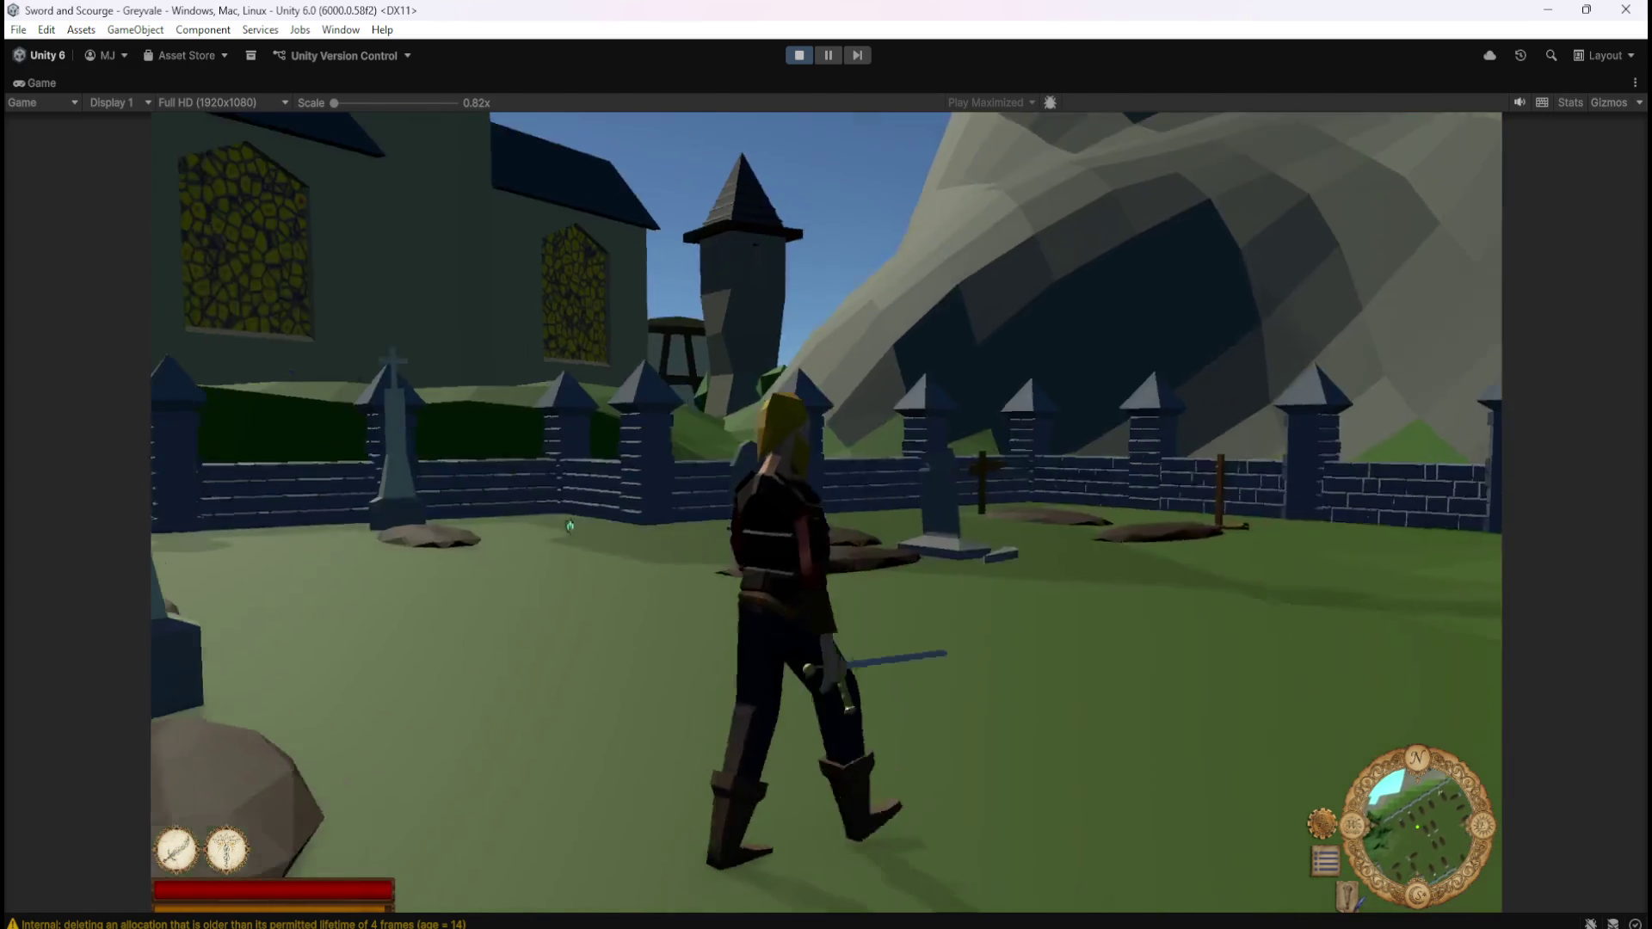
key("w")
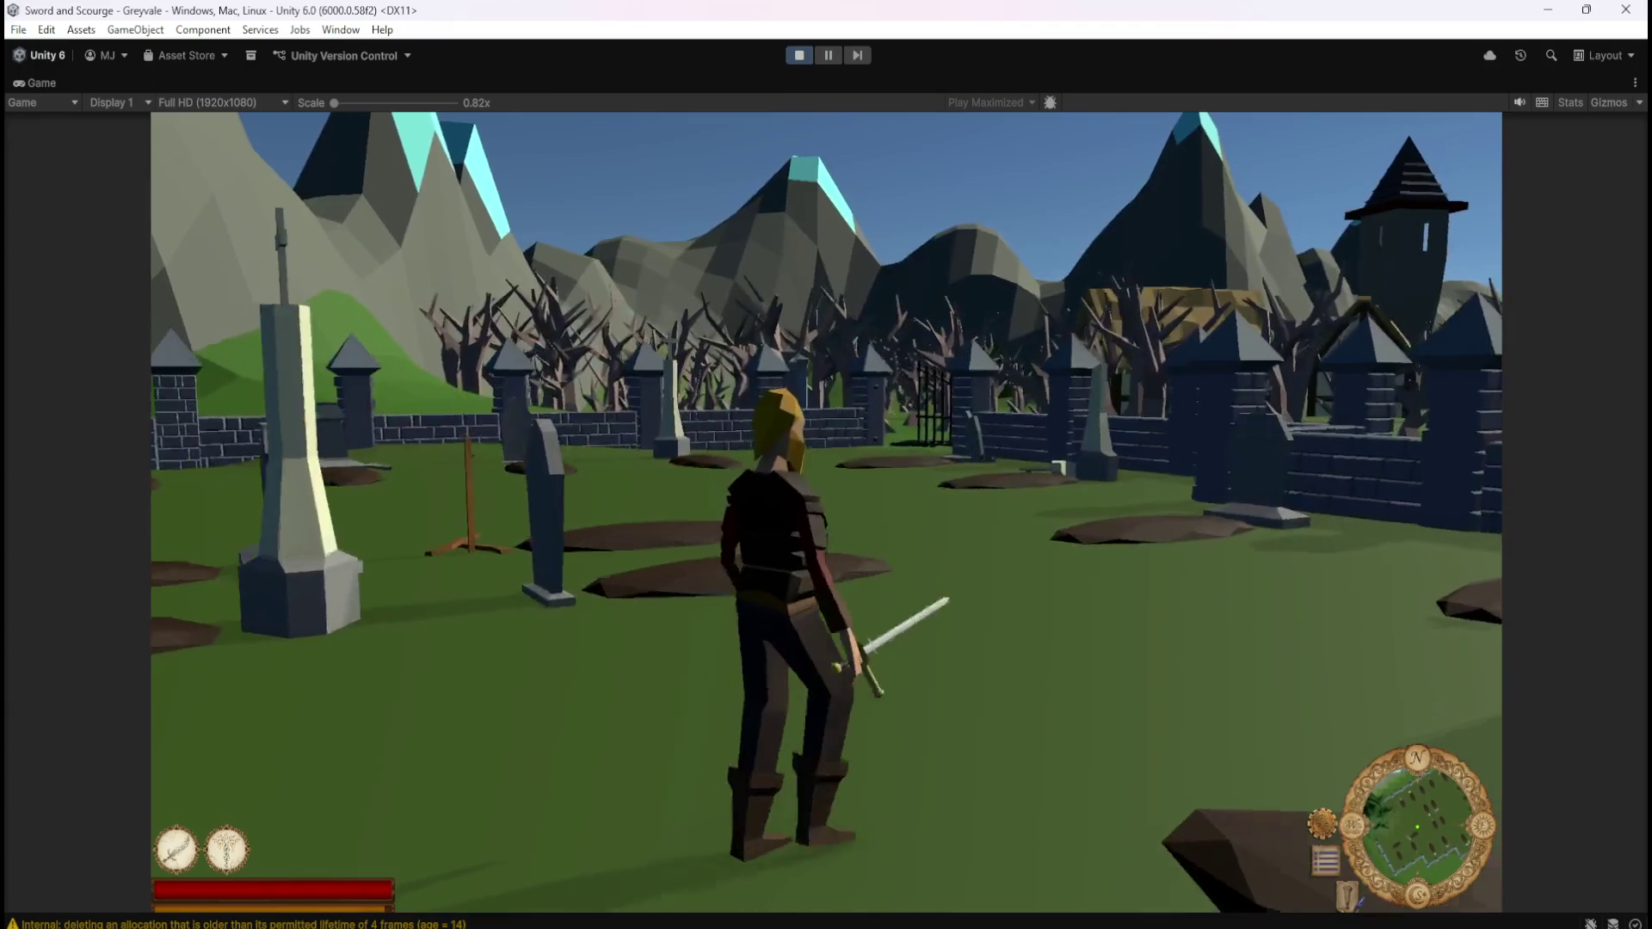
key("w")
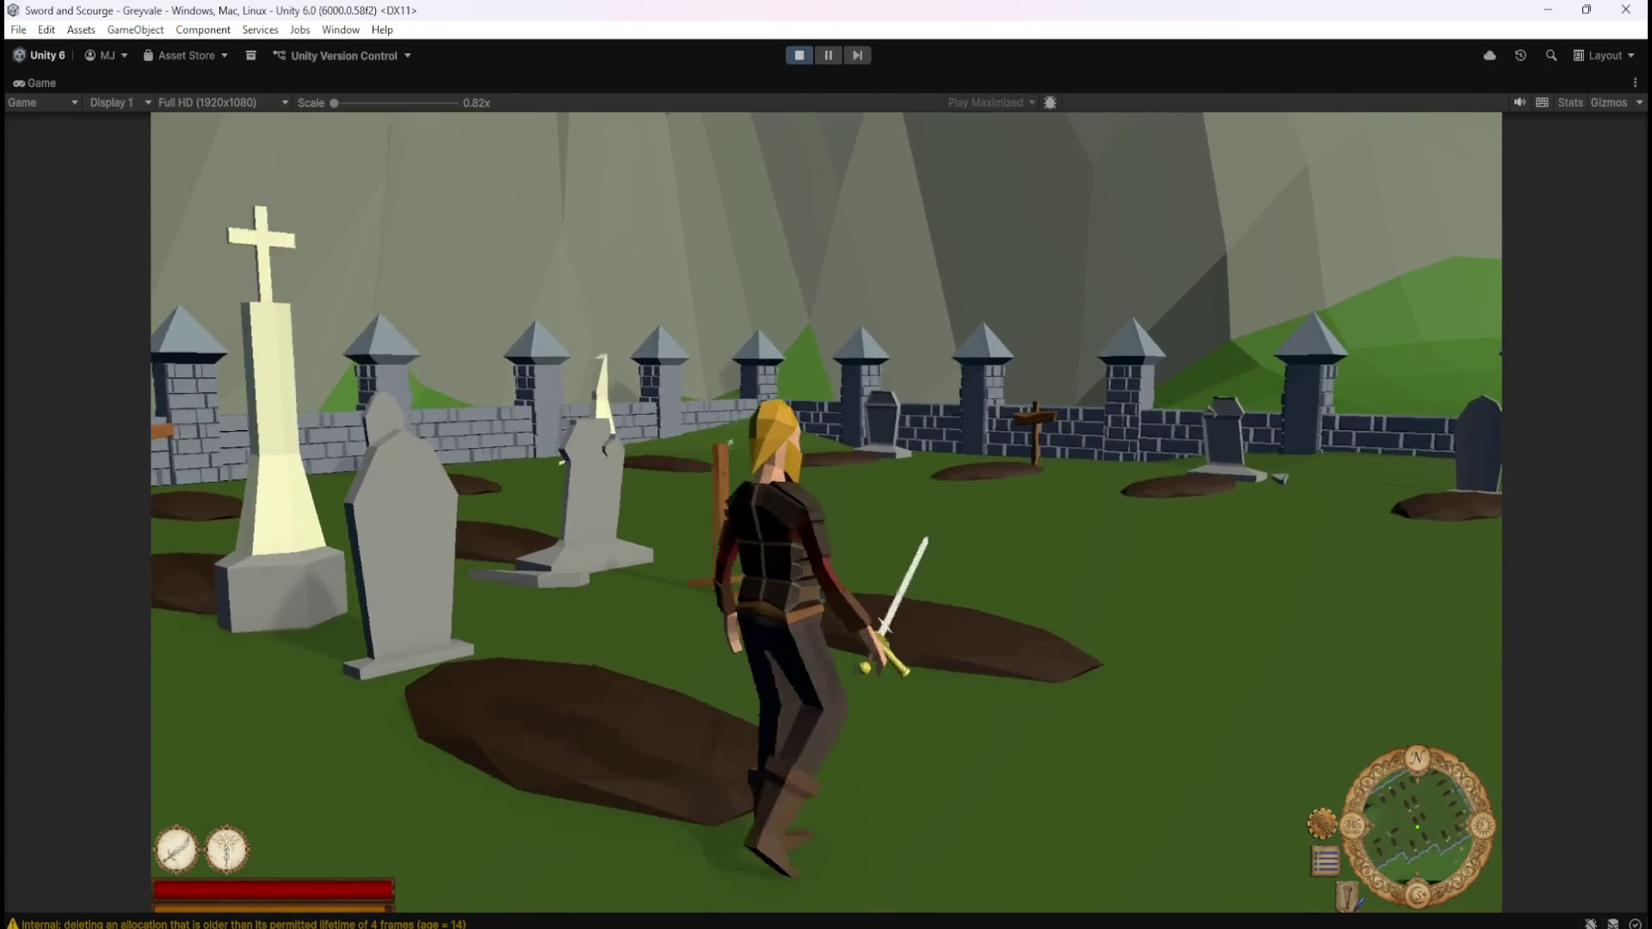
key("w")
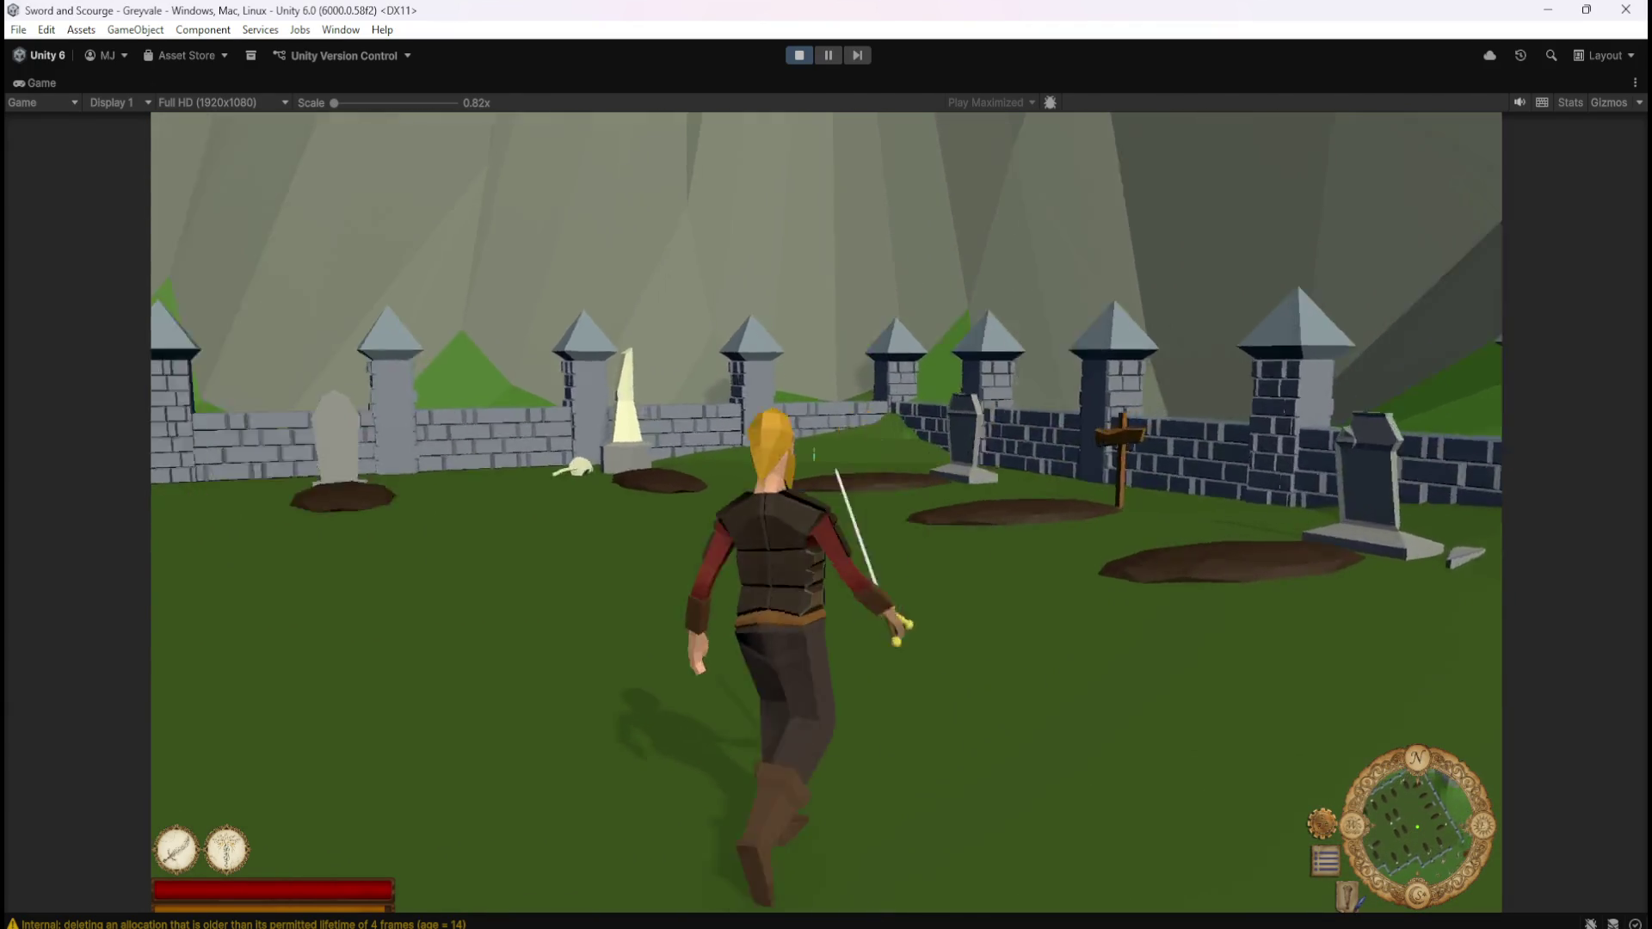
key("w")
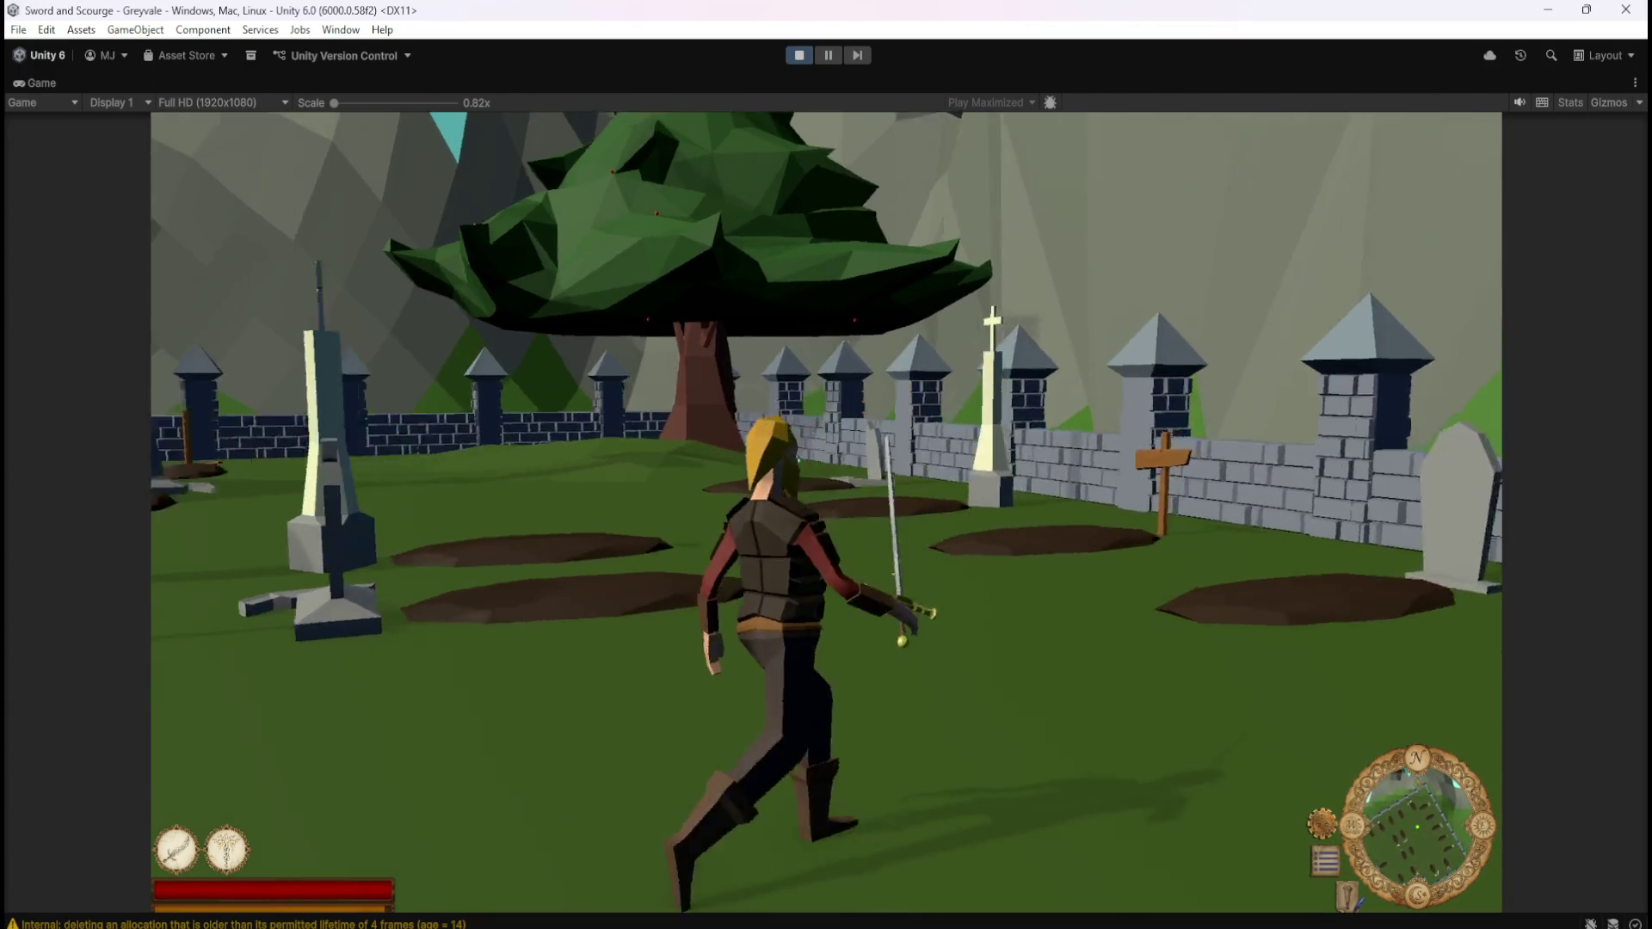
key("w")
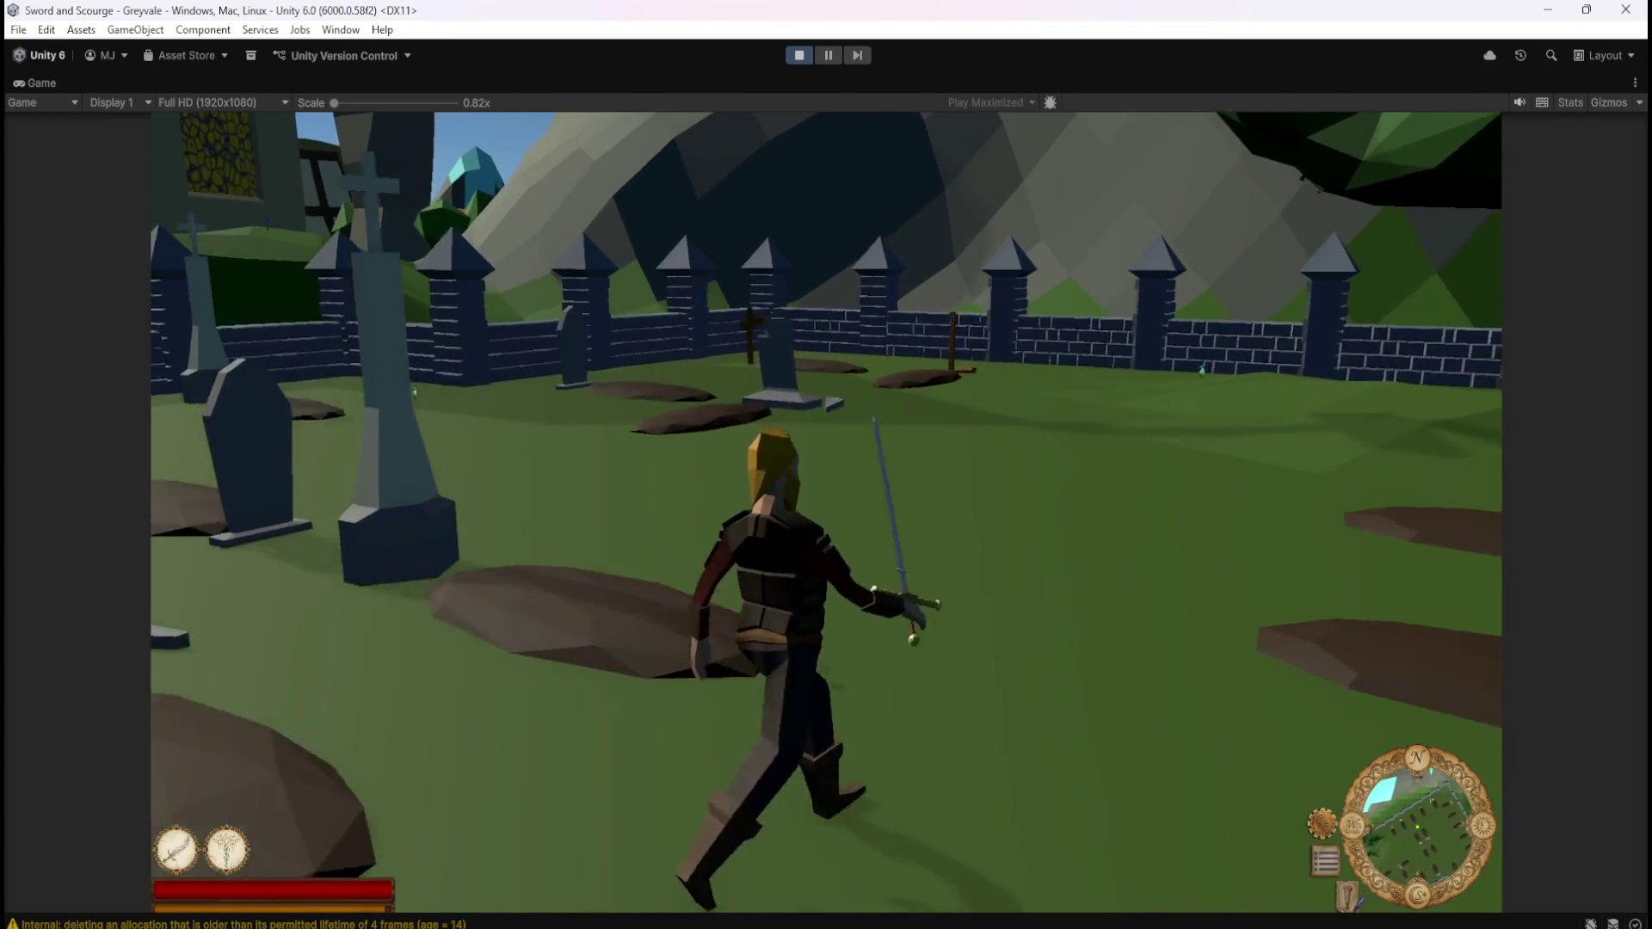
key("w")
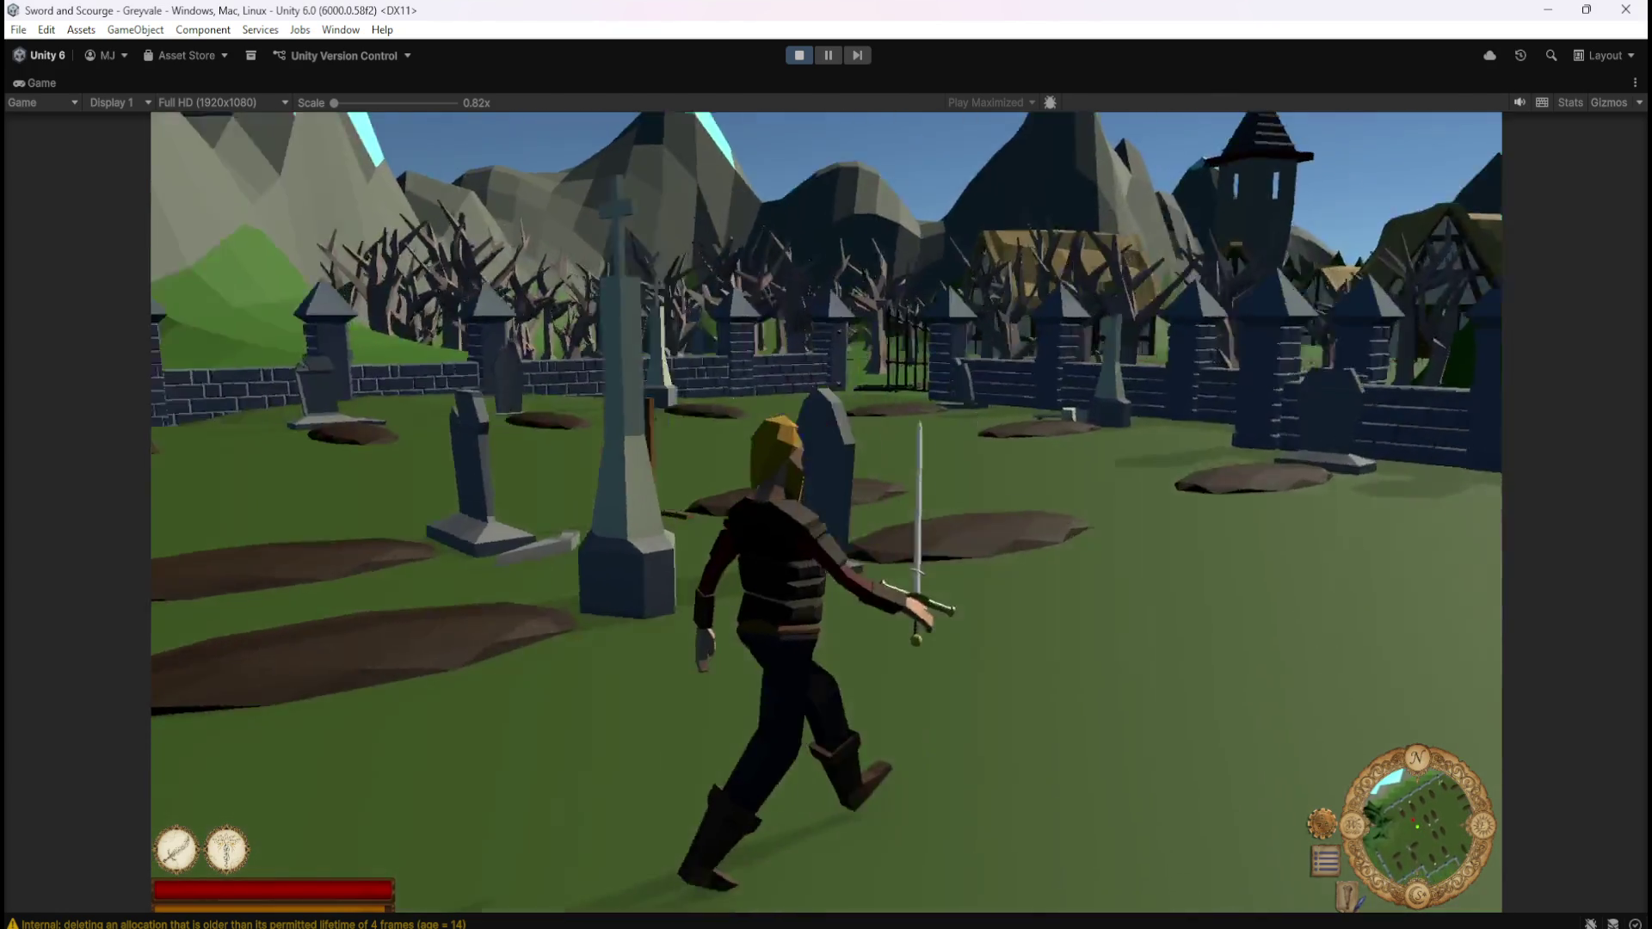
key("w")
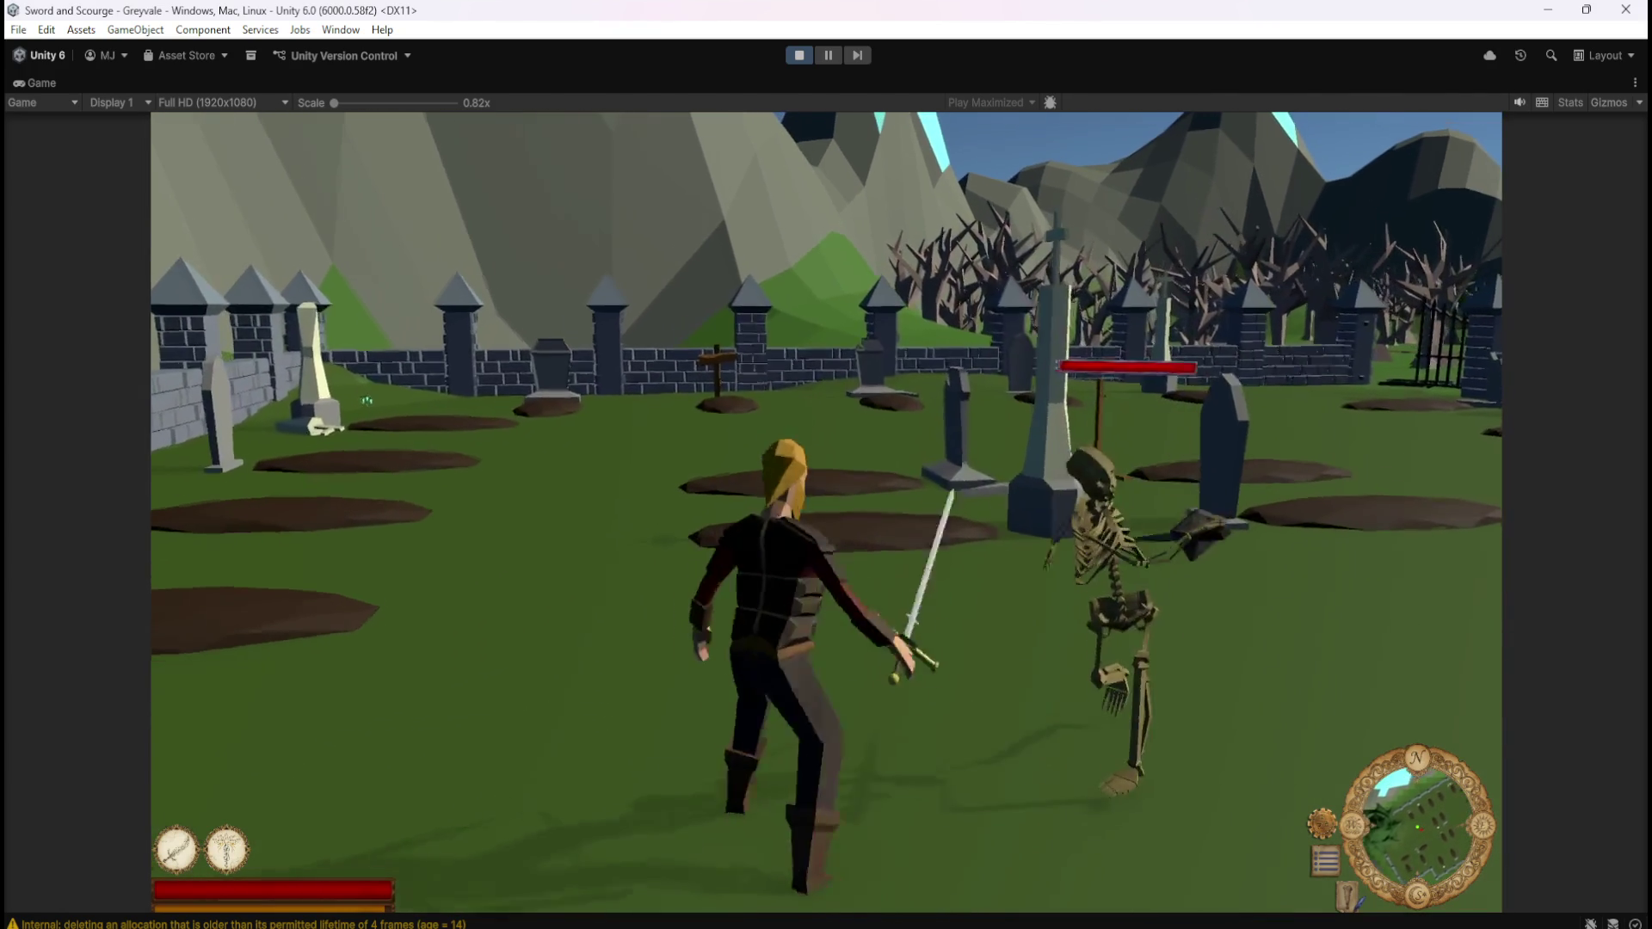
key("w")
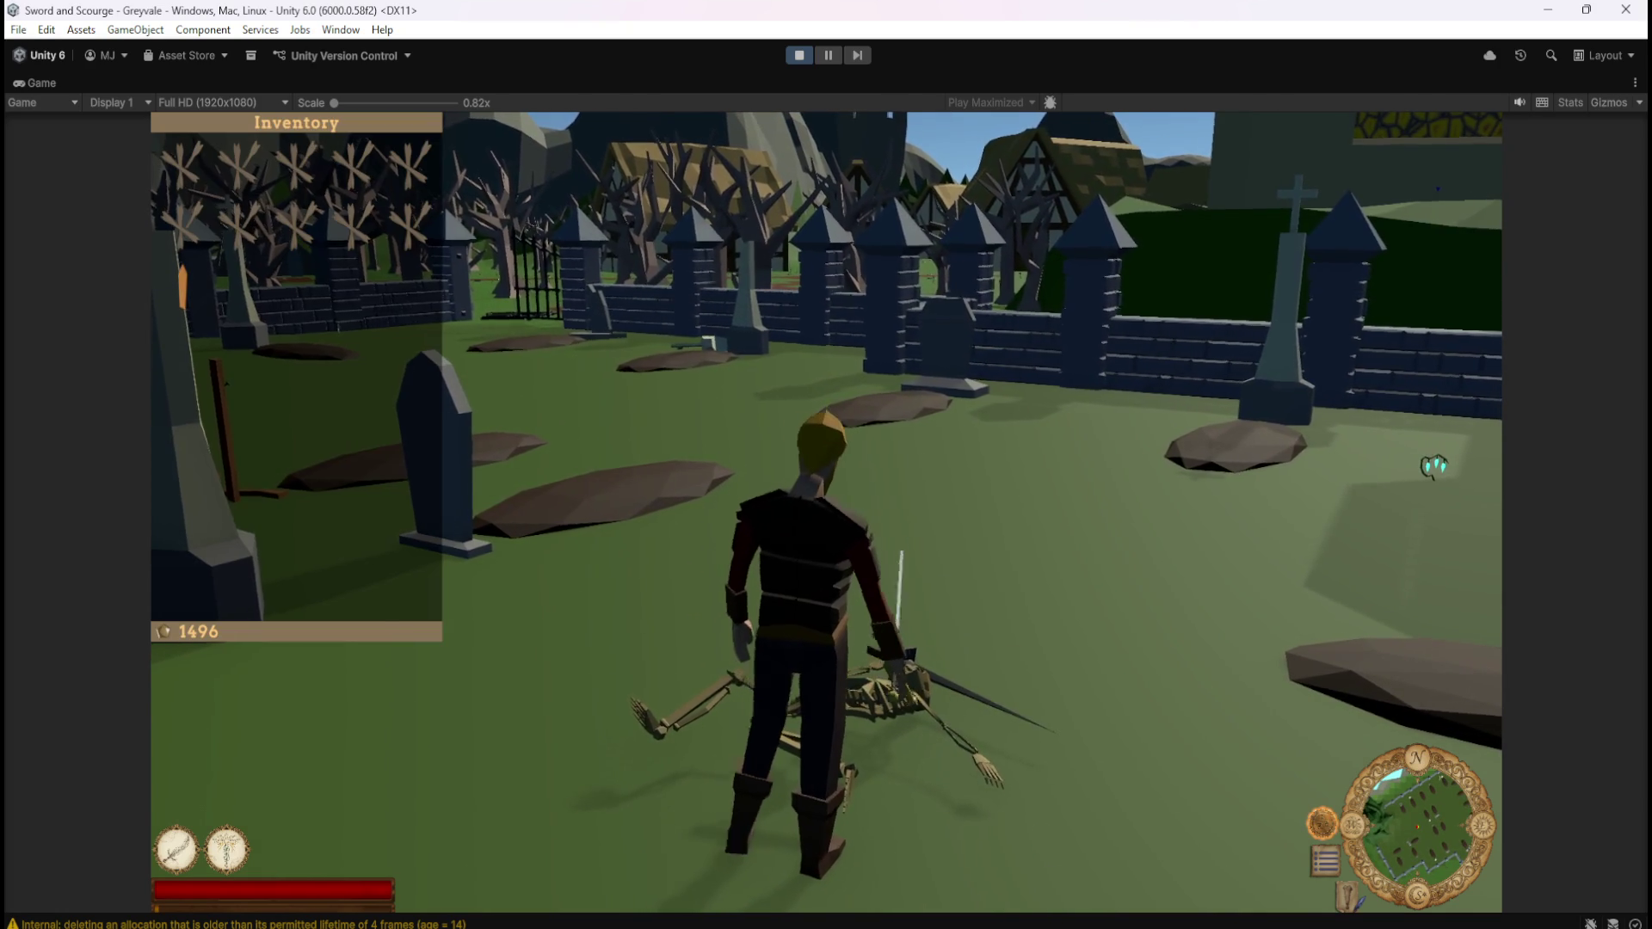
Run through the iron gate and village to the chest, opening its stash with 1496 gold
key("w")
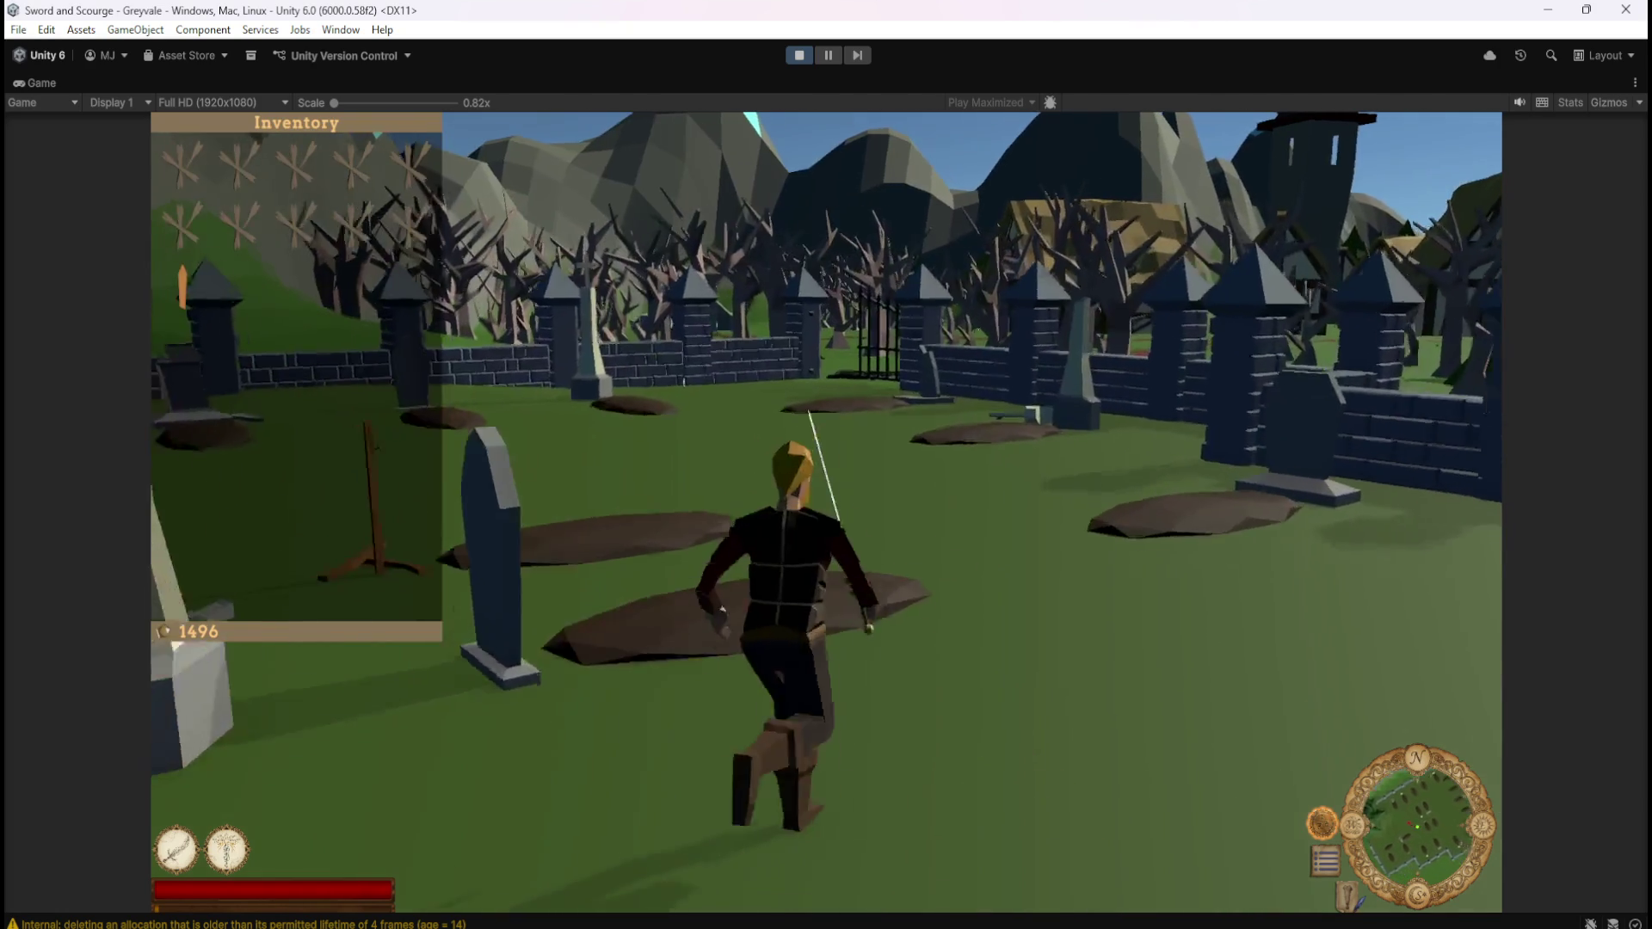
key("w")
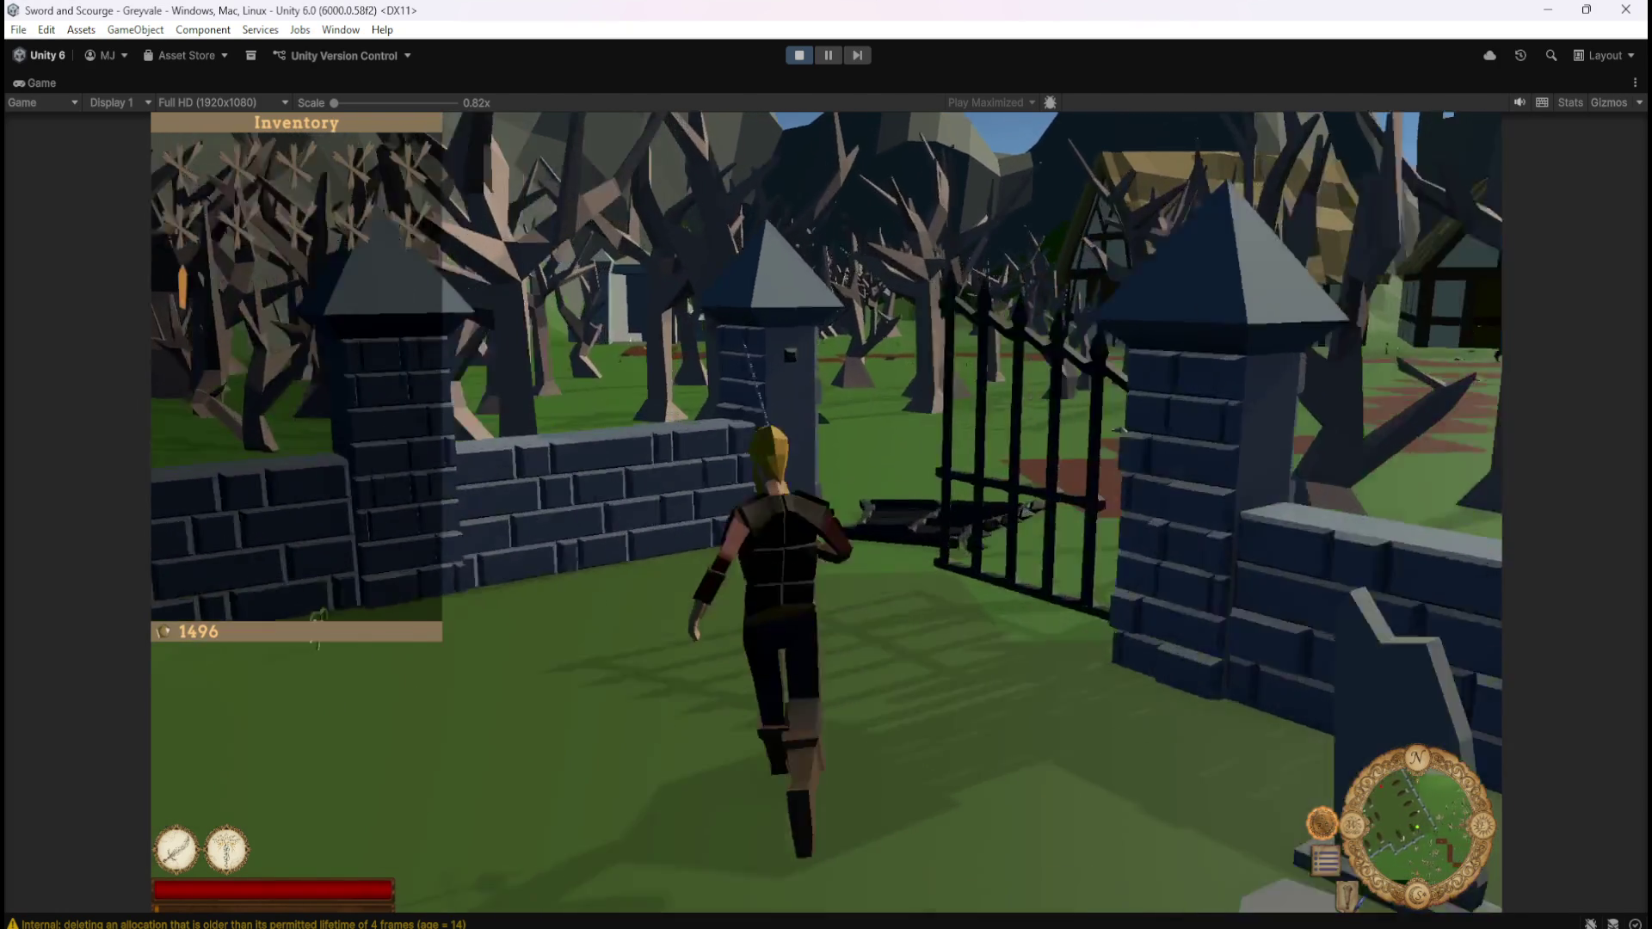
key("w")
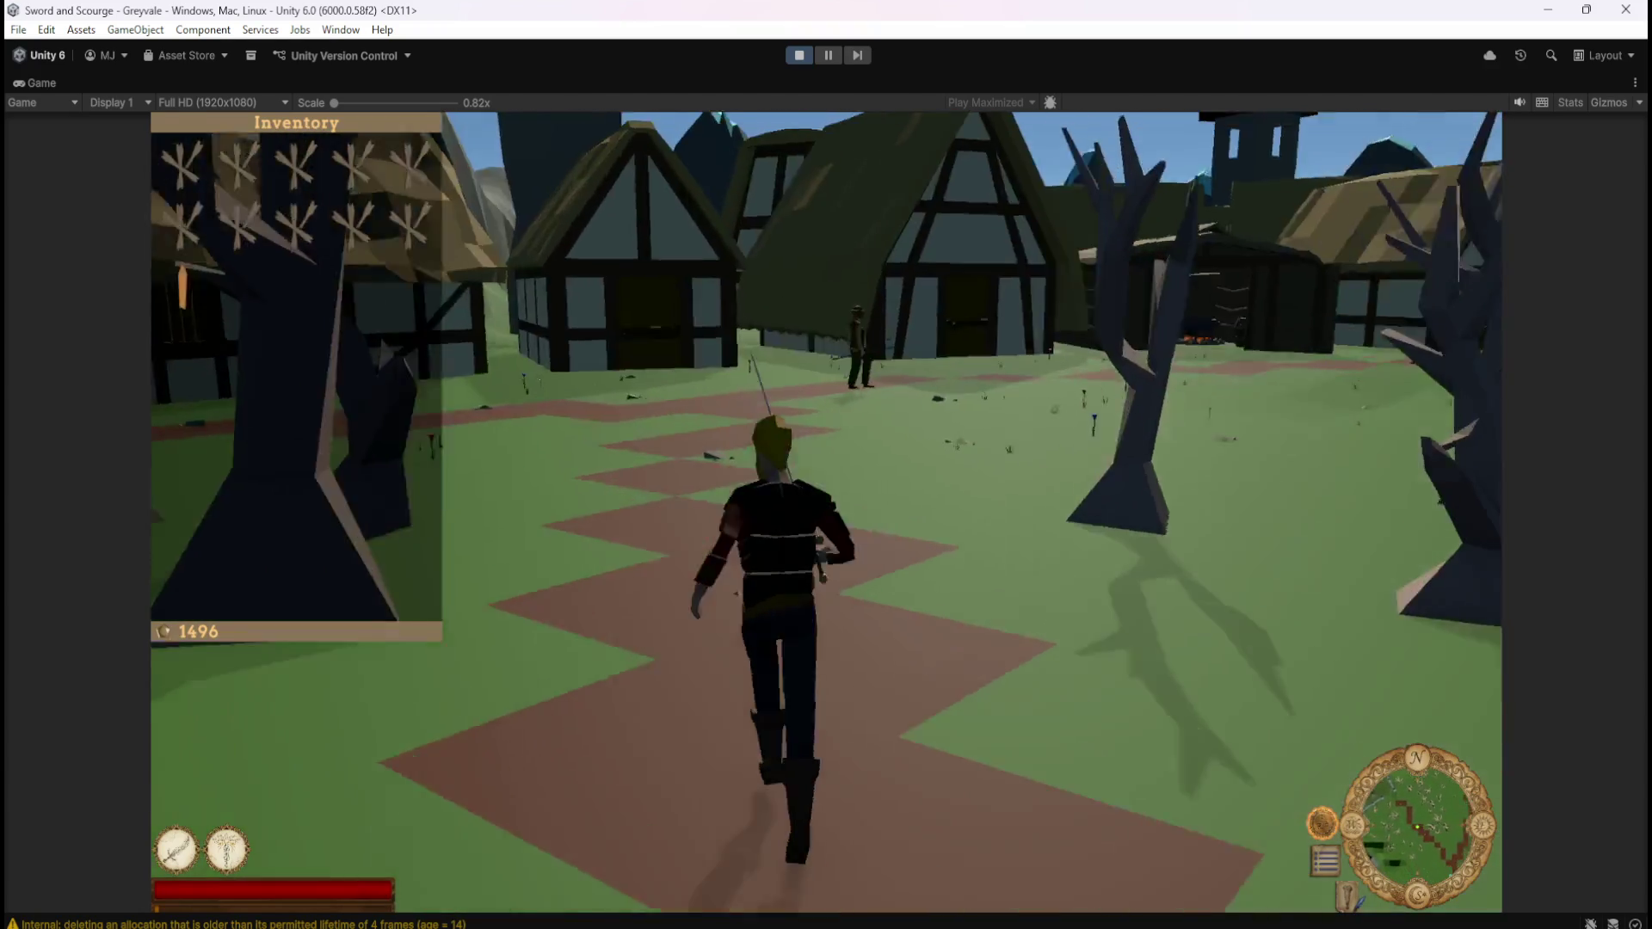
key("w")
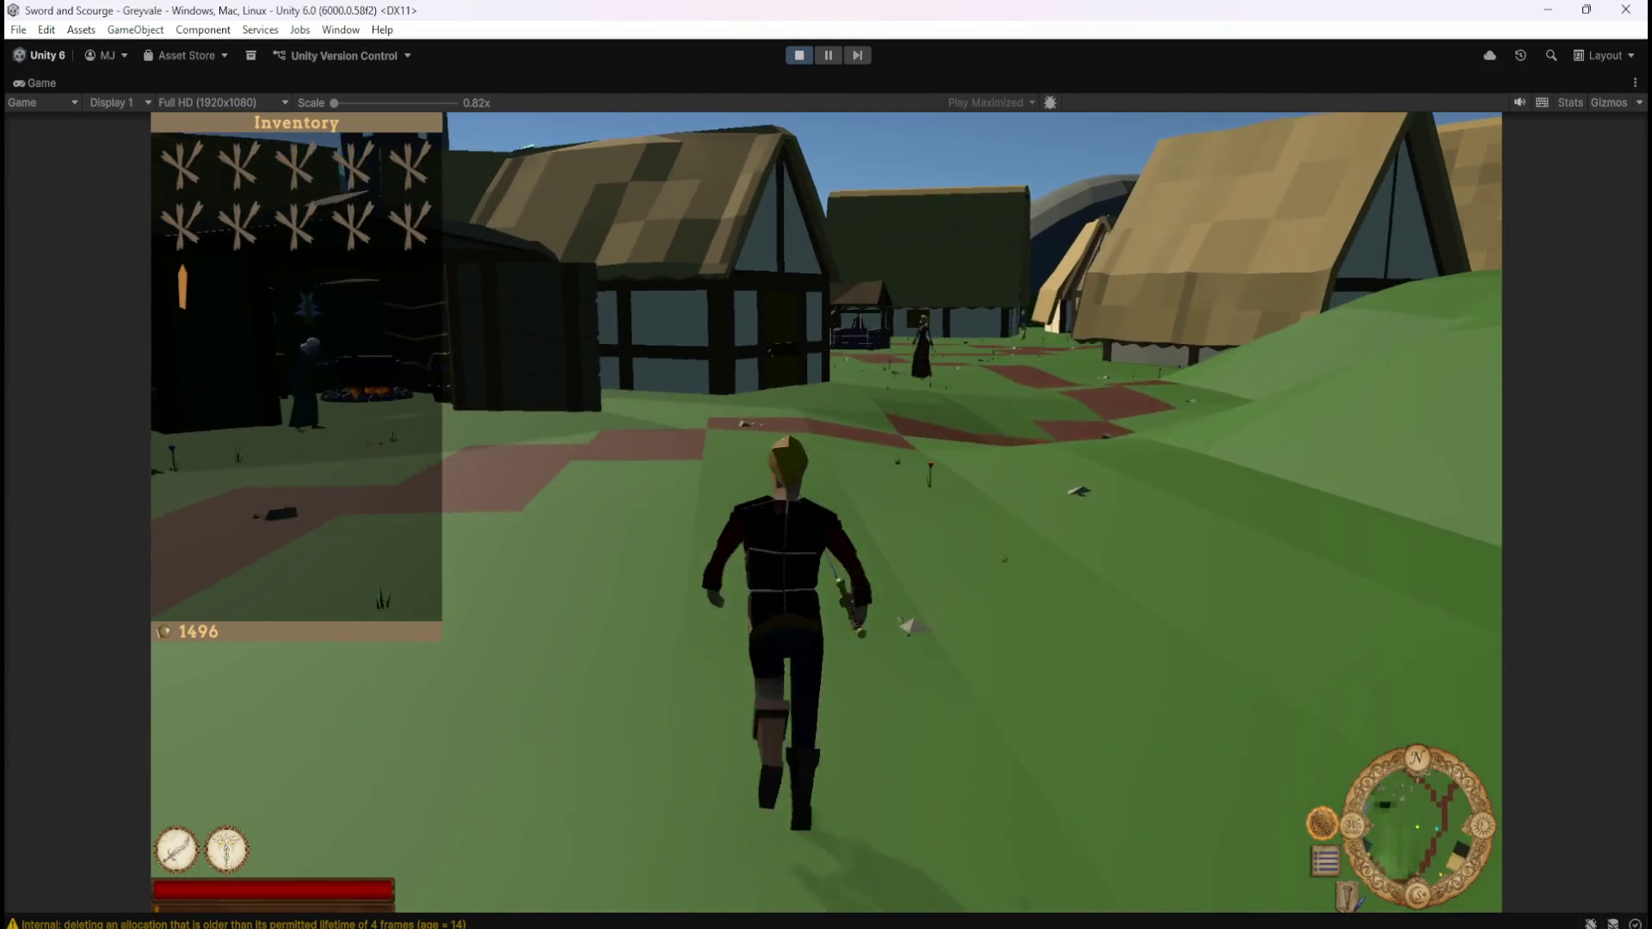
key("w")
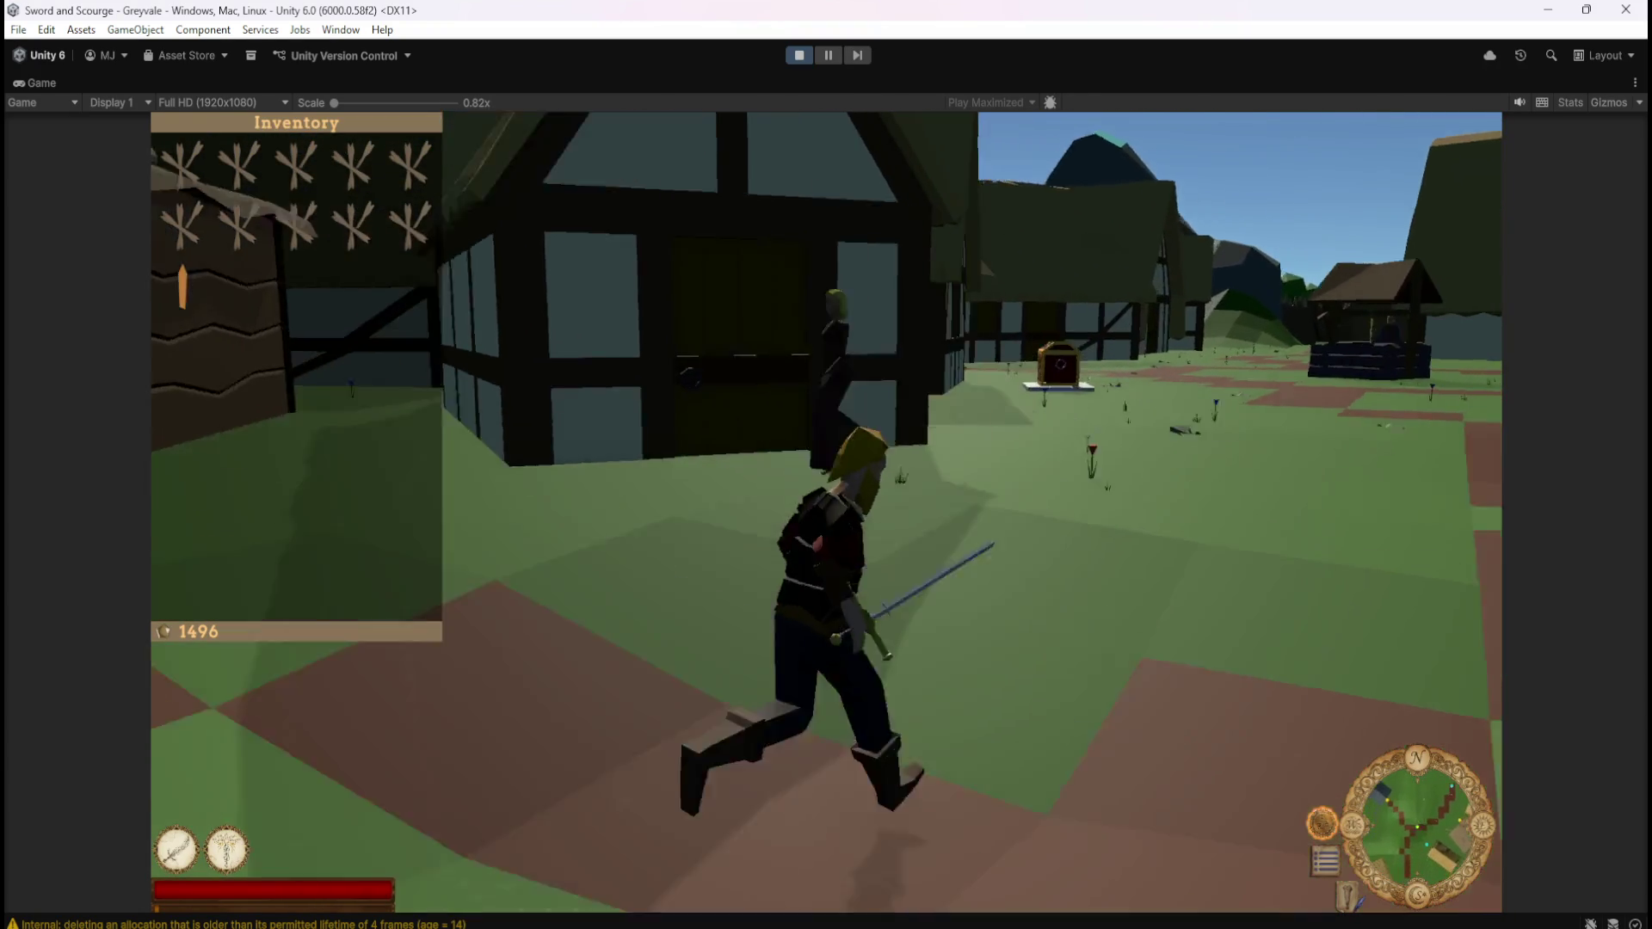
key("w")
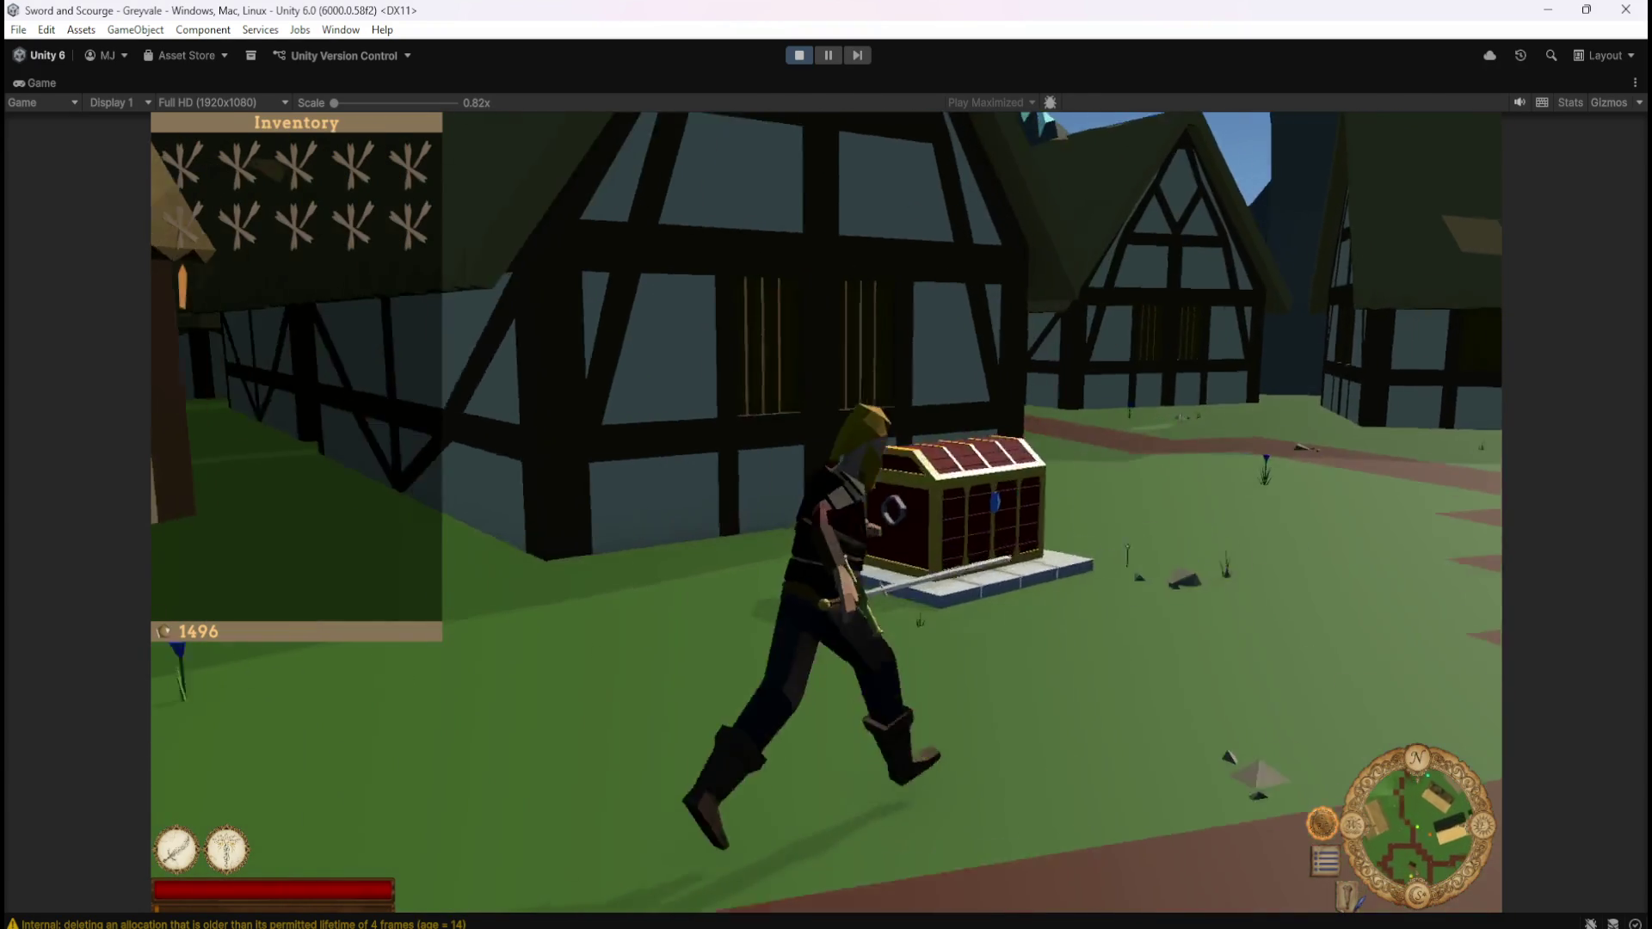
key("e")
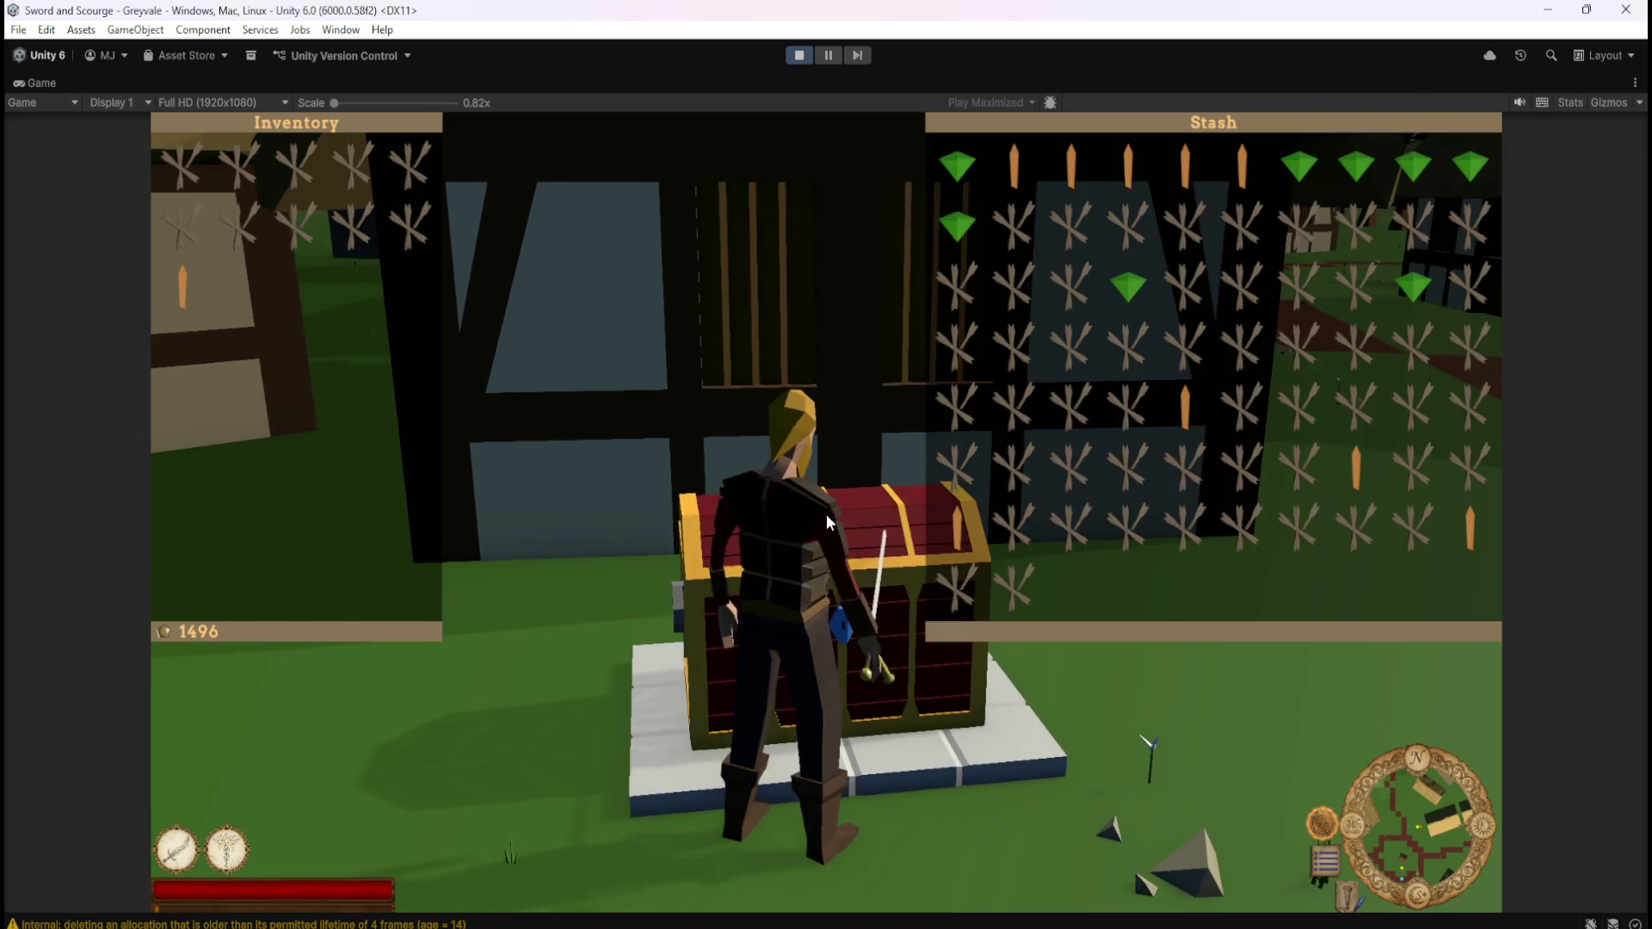
Move seven inventory items into the stash, then try one more once it reports Stash Full
left_click(348, 227)
left_click(262, 172)
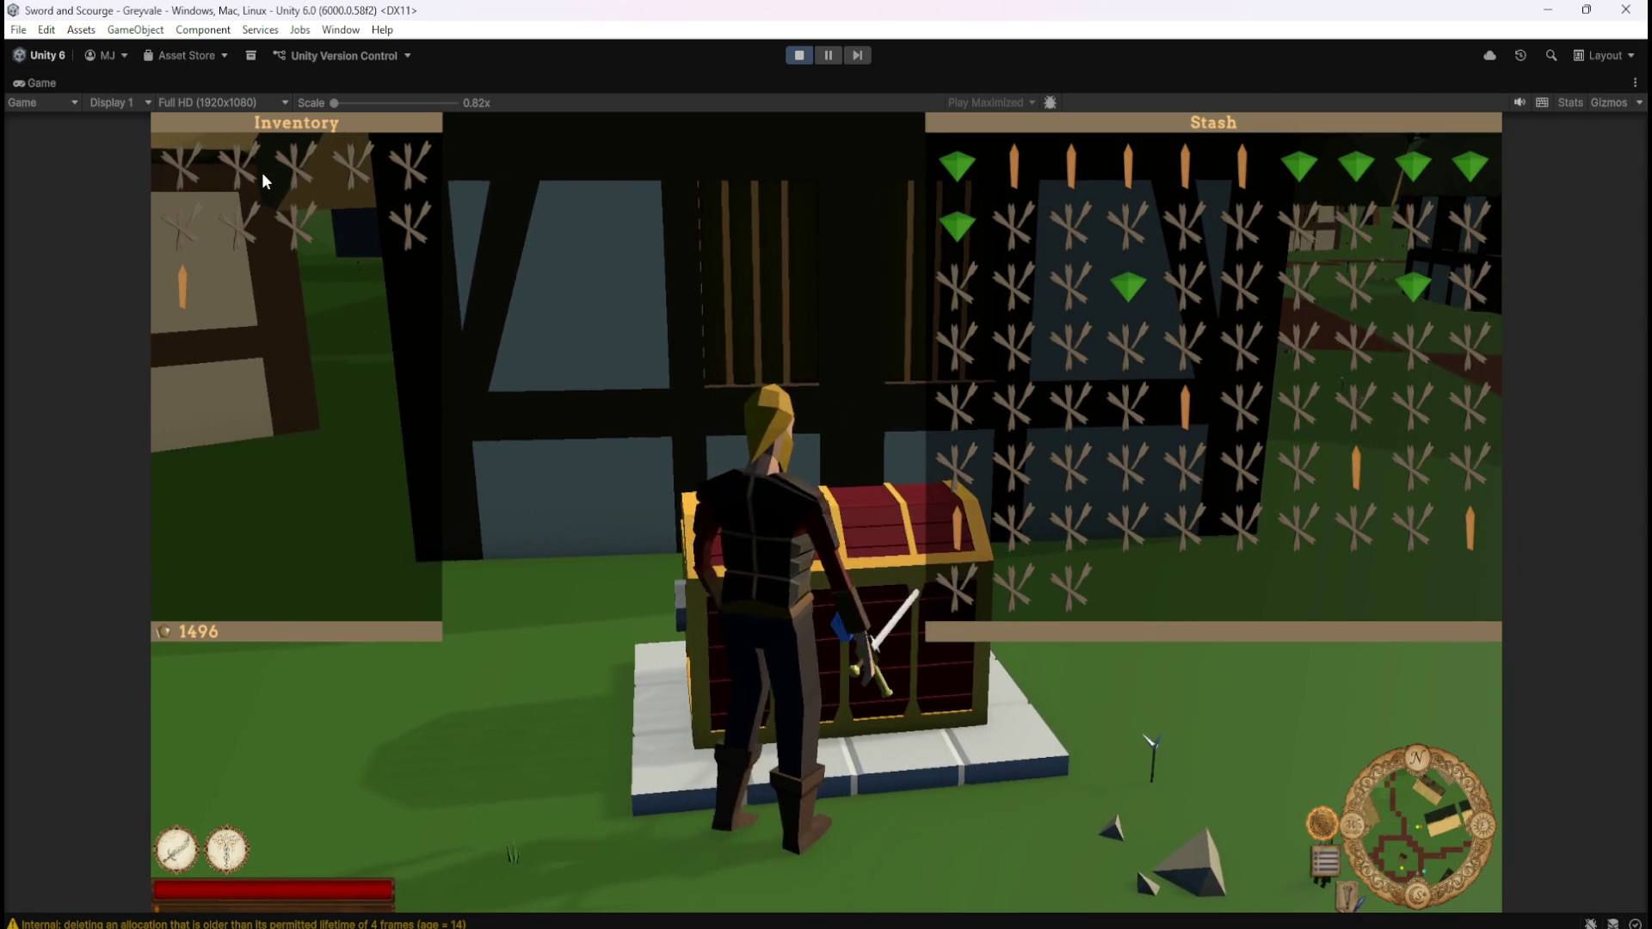
left_click(292, 176)
left_click(351, 170)
left_click(412, 172)
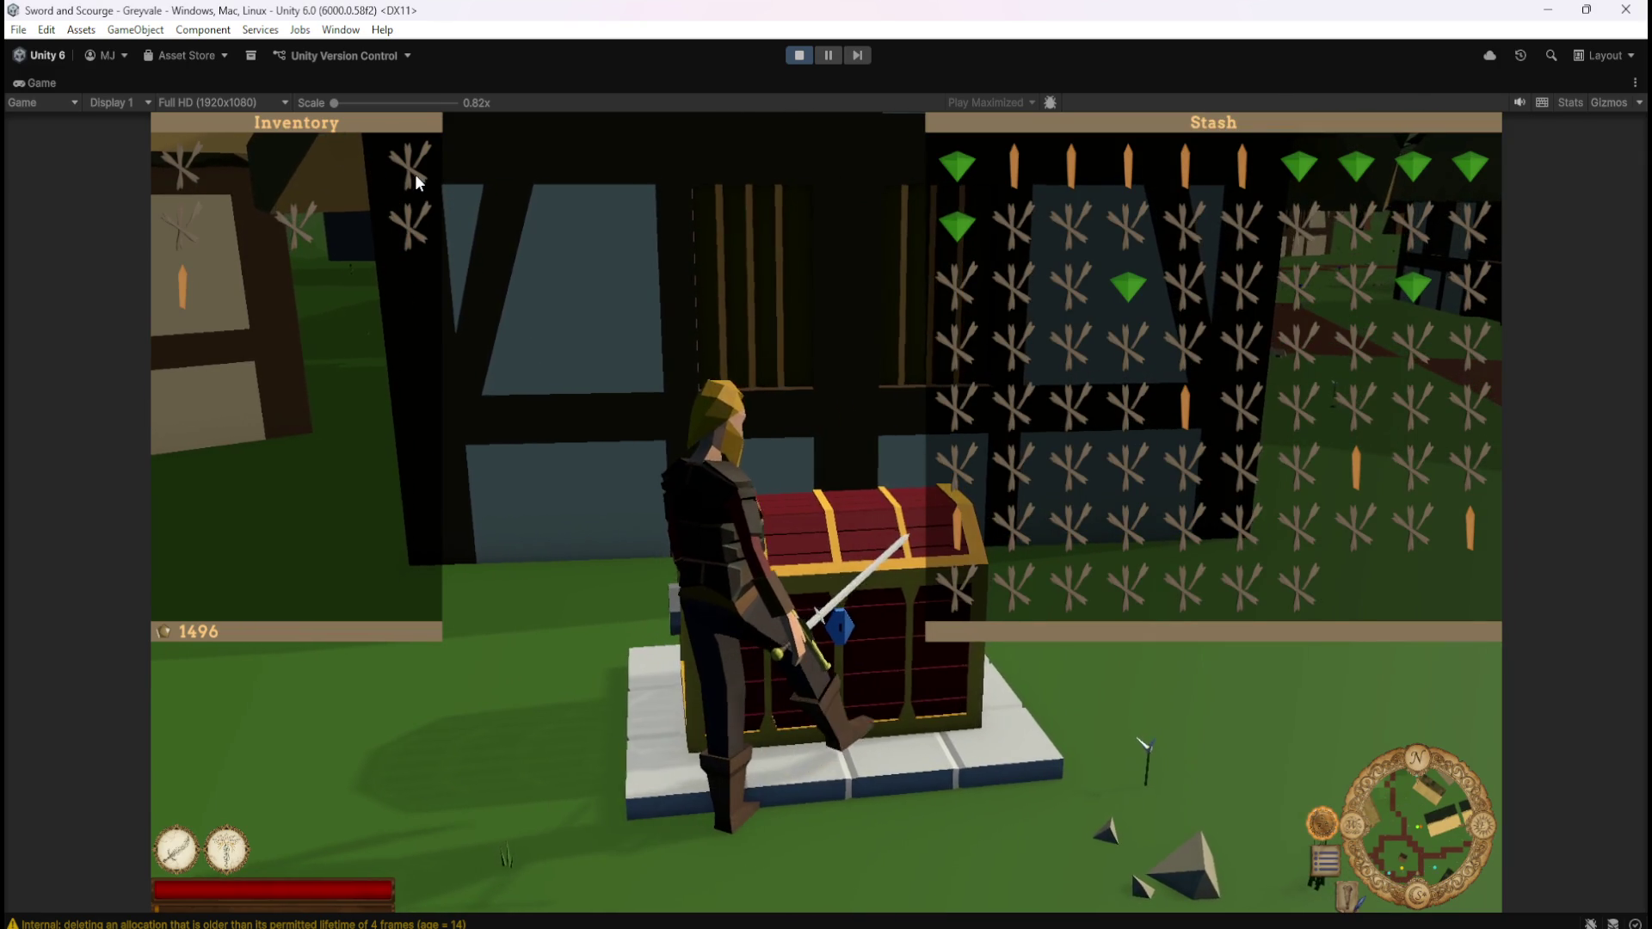
left_click(315, 225)
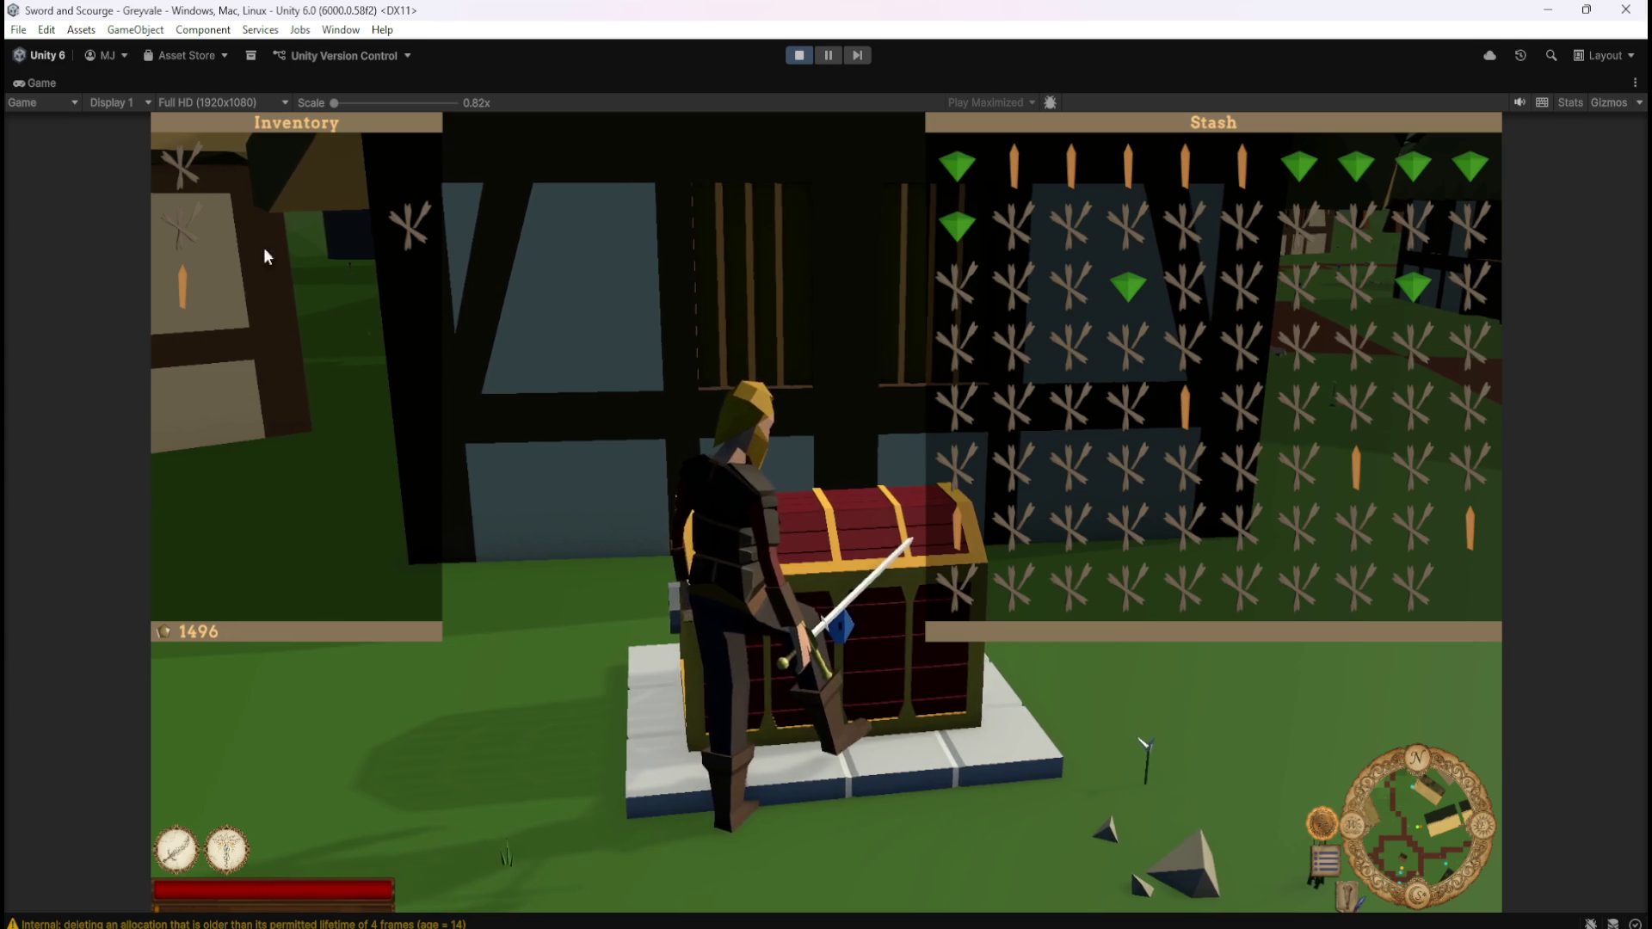
left_click(186, 288)
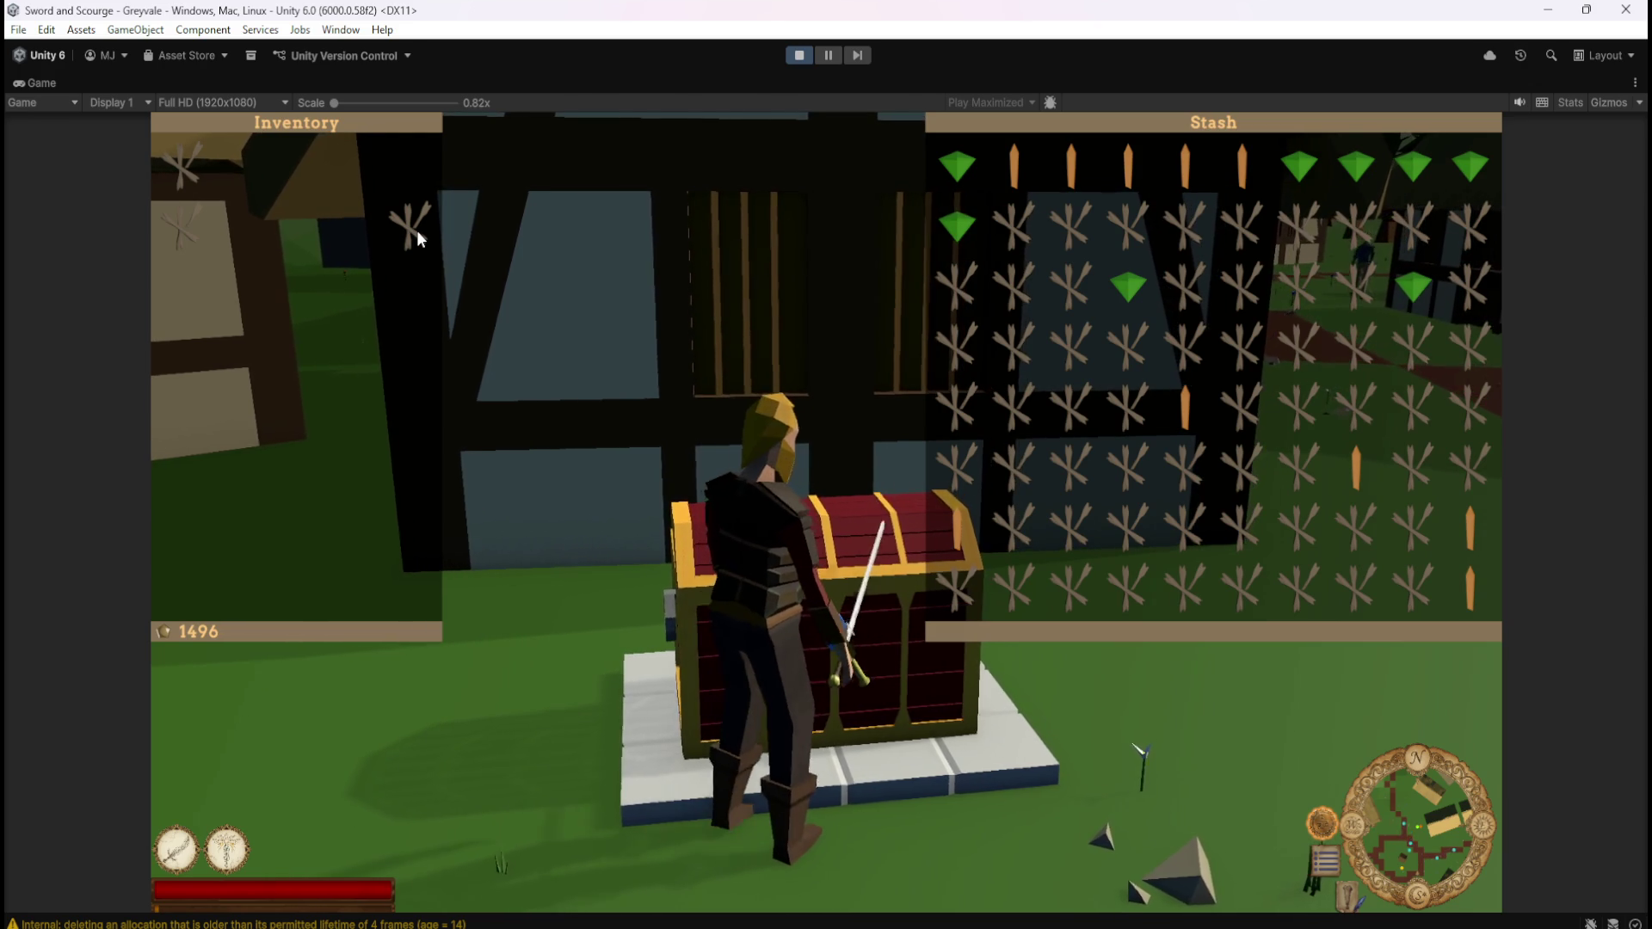
left_click(411, 232)
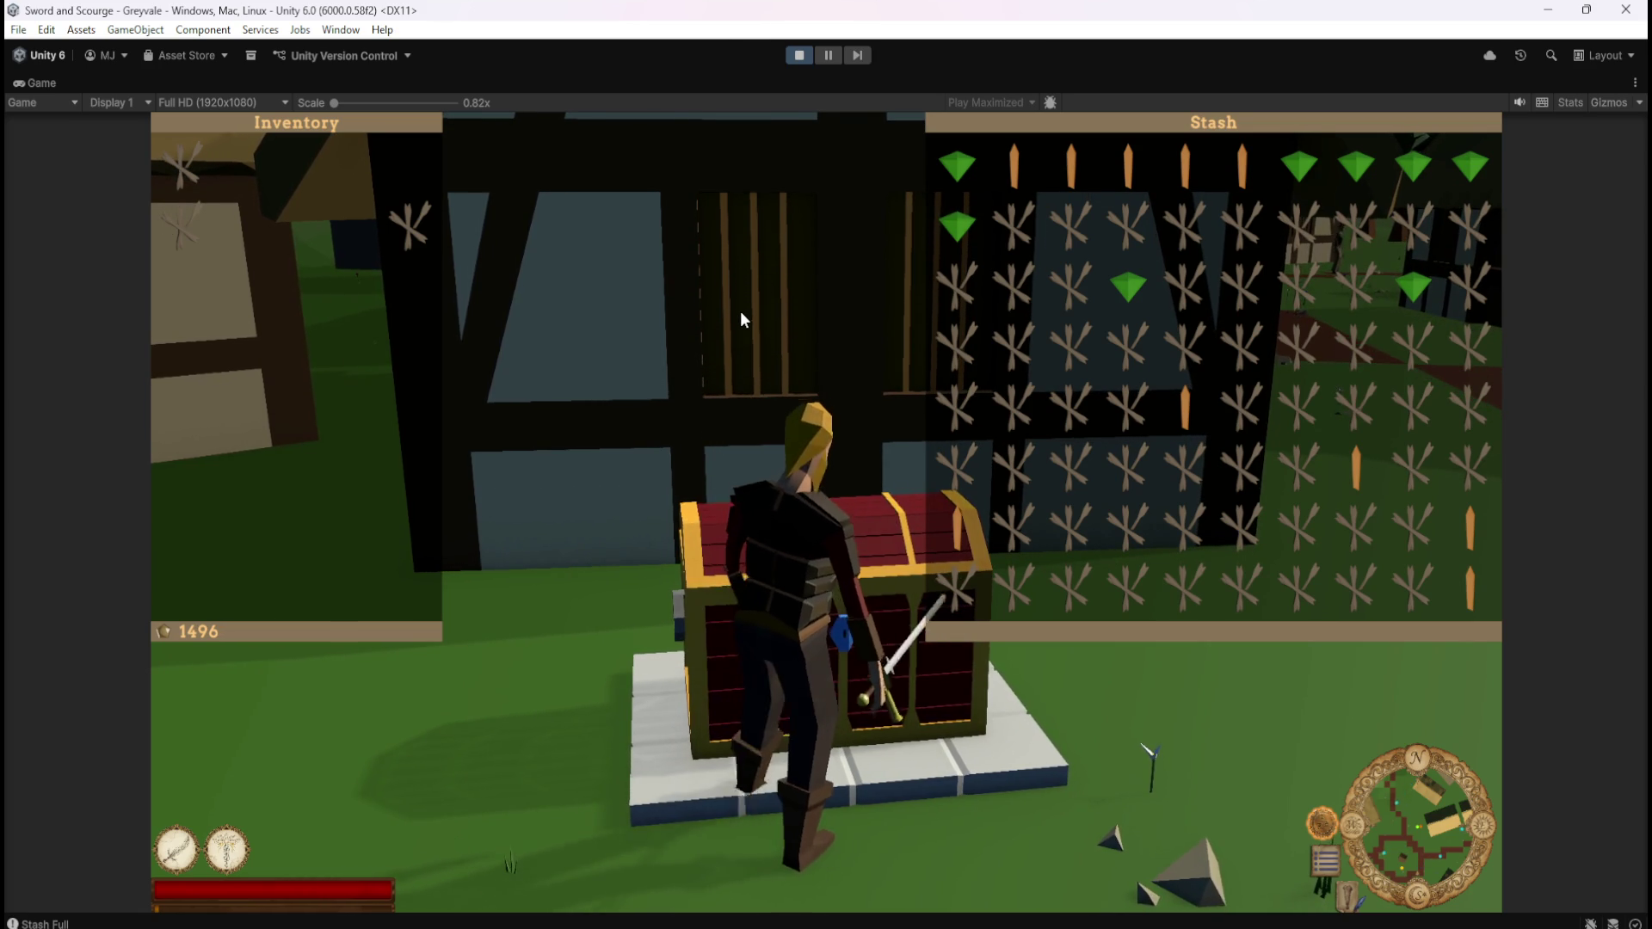
Capture a screenshot with Snipping Tool, then close the inventory and stash
key("super+shift+s")
left_click(807, 286)
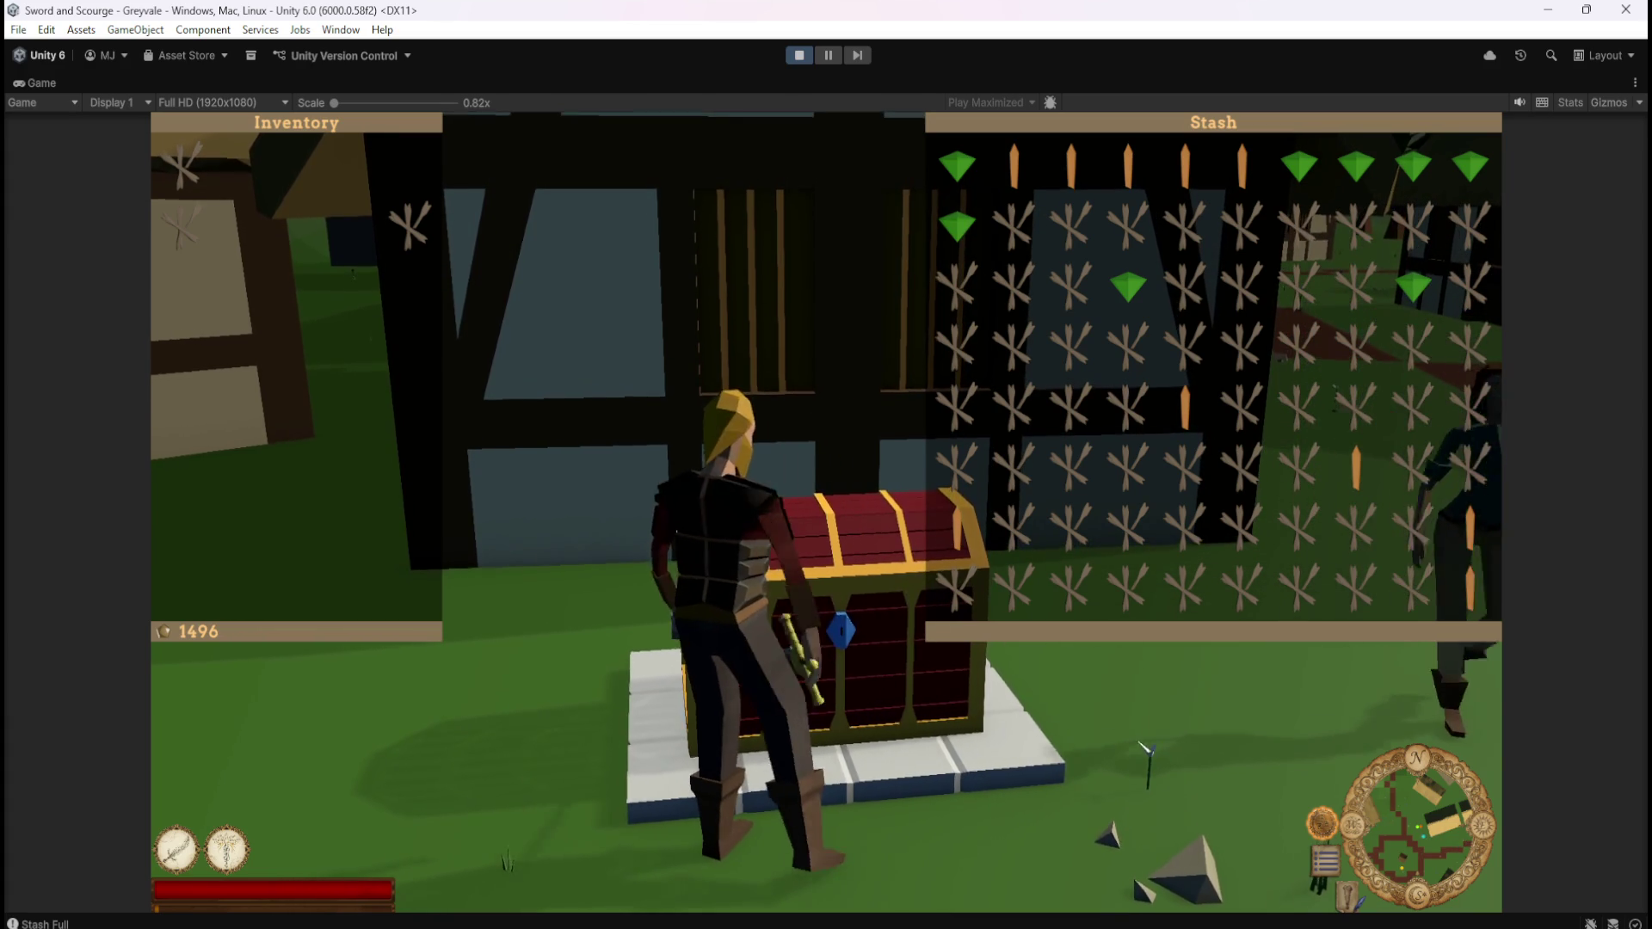
key("Escape")
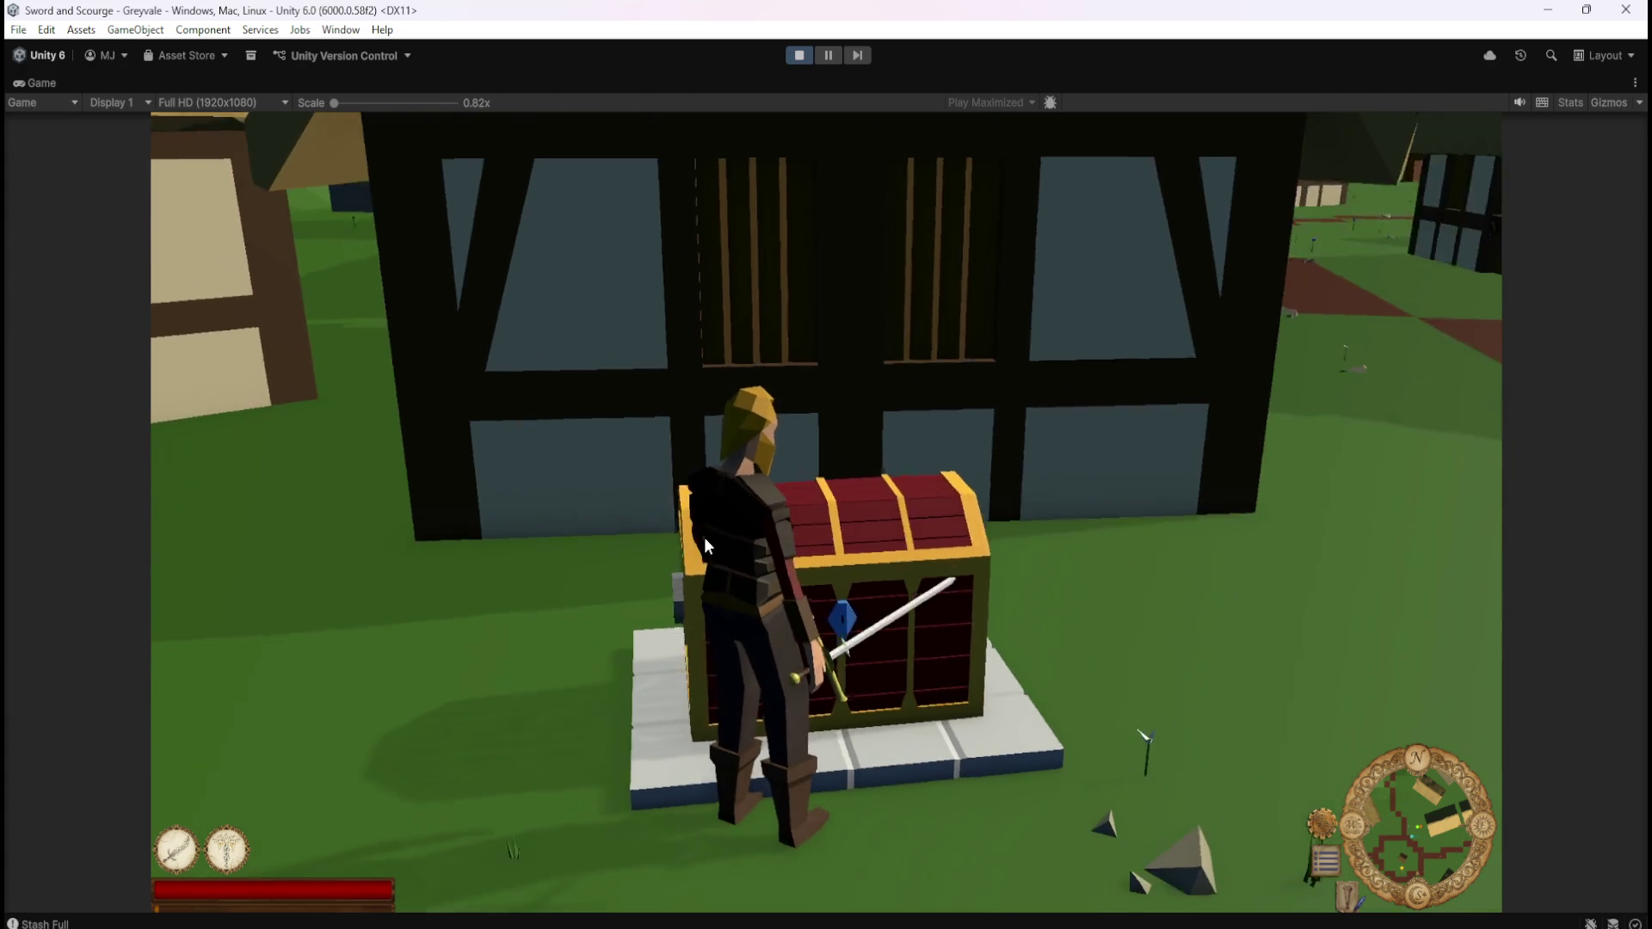
Reopen the village chest's stash so the full Stash shows beside the Inventory
key("e")
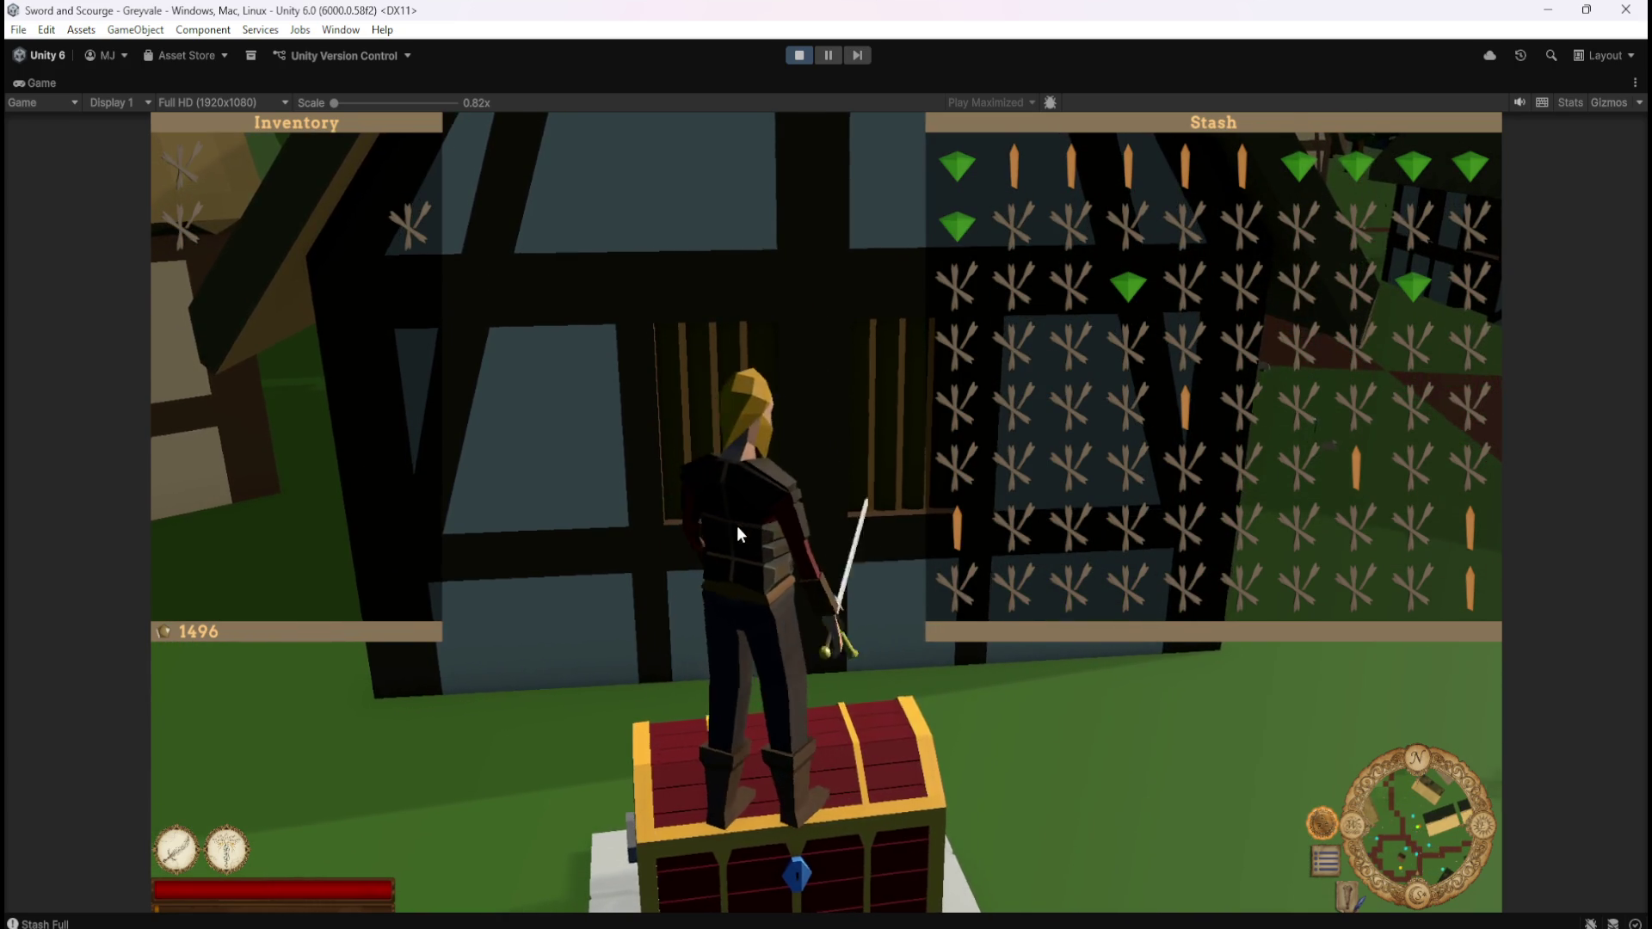
Close the stash, walk the hero around to face the chest, then reopen the stash
key("Escape")
key("w")
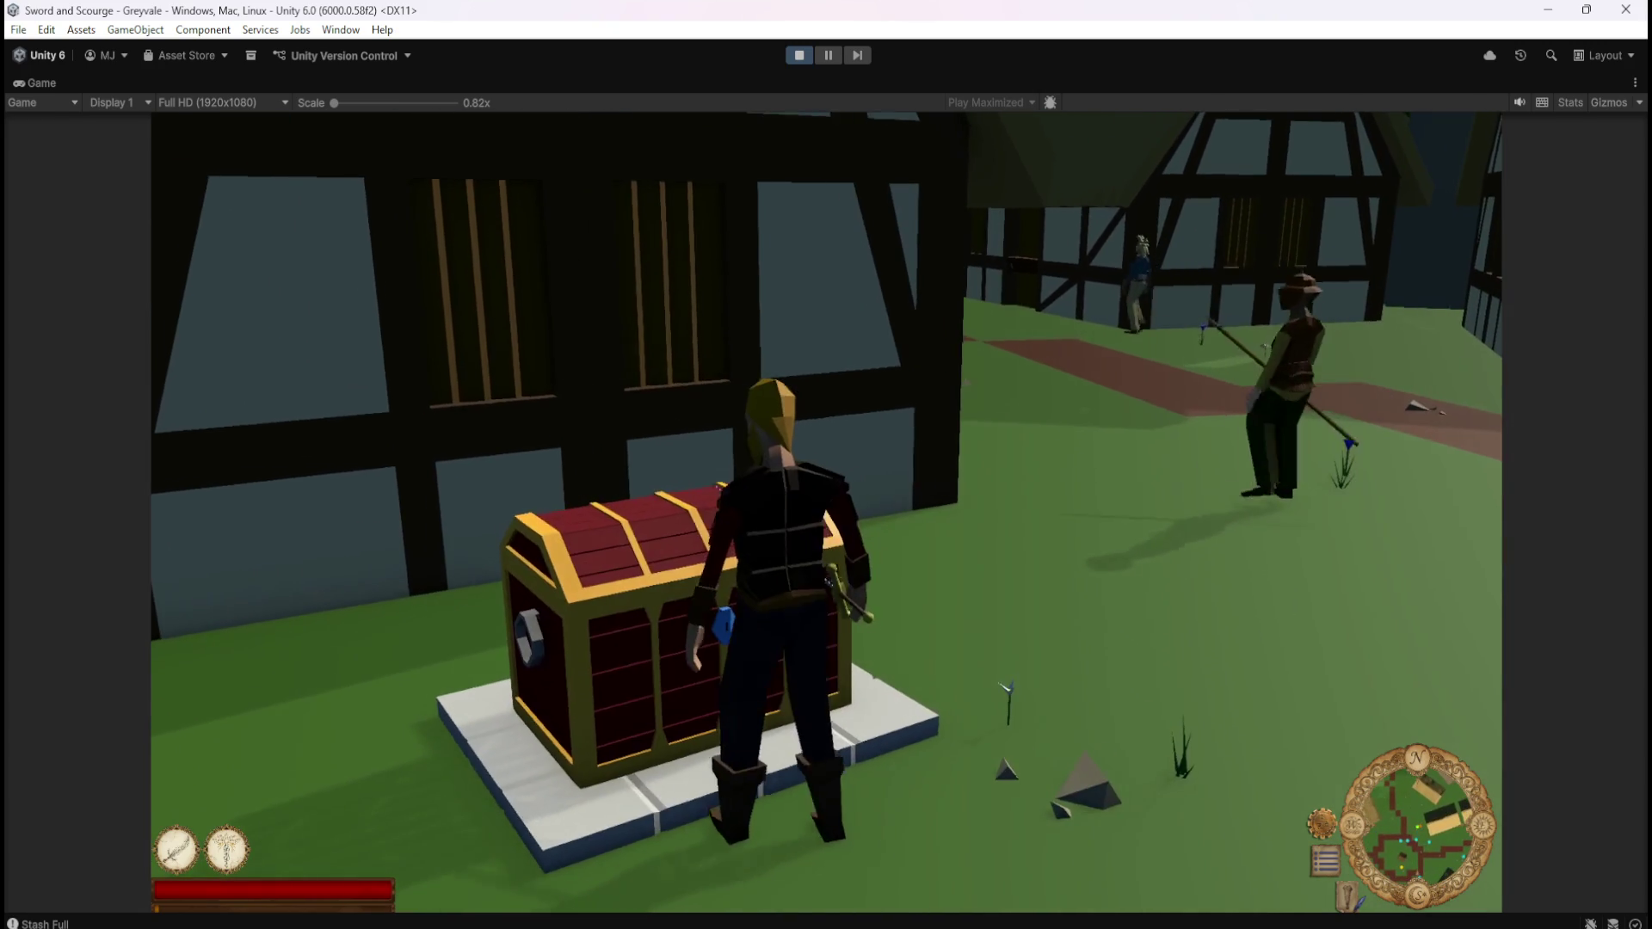
key("d")
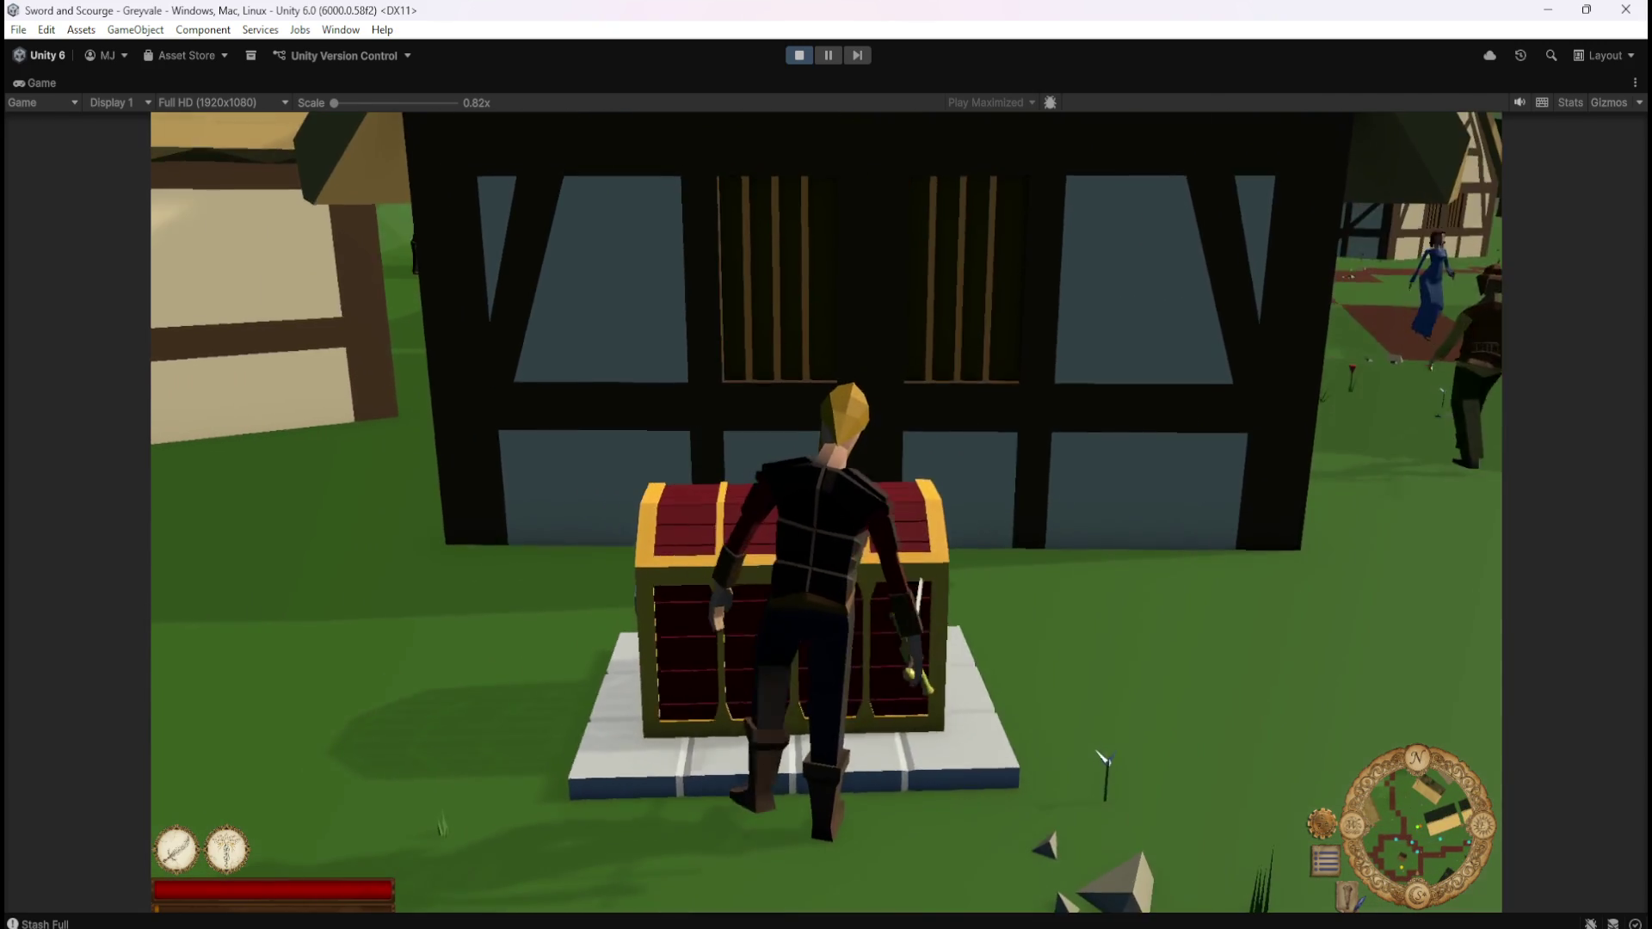
key("e")
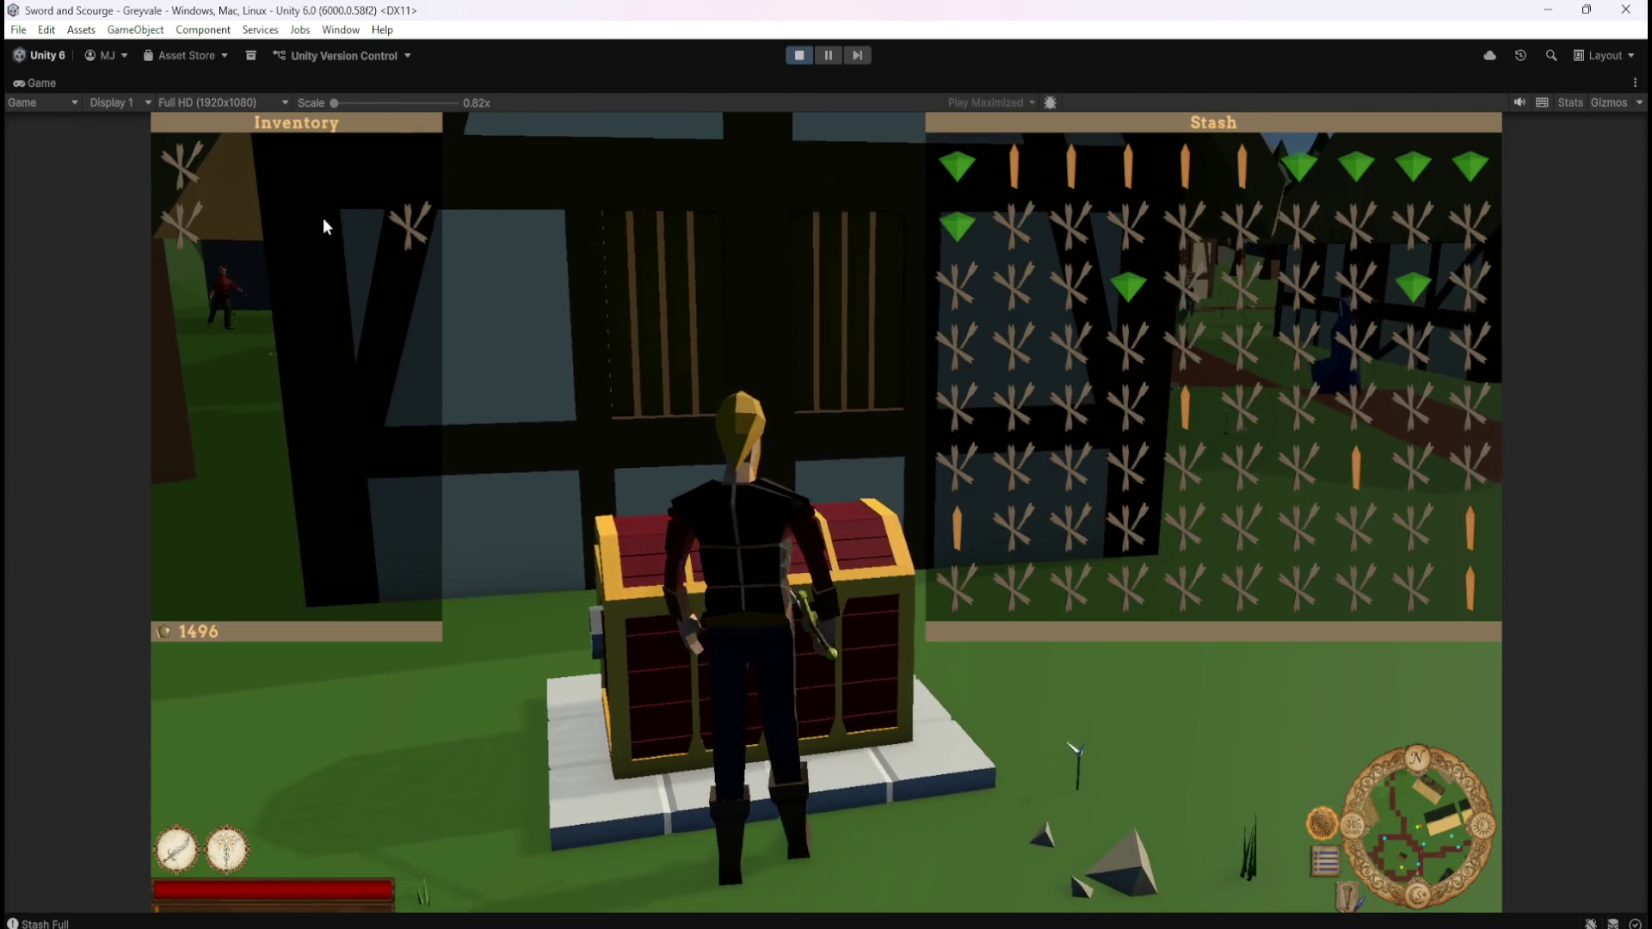
key("e")
key("a")
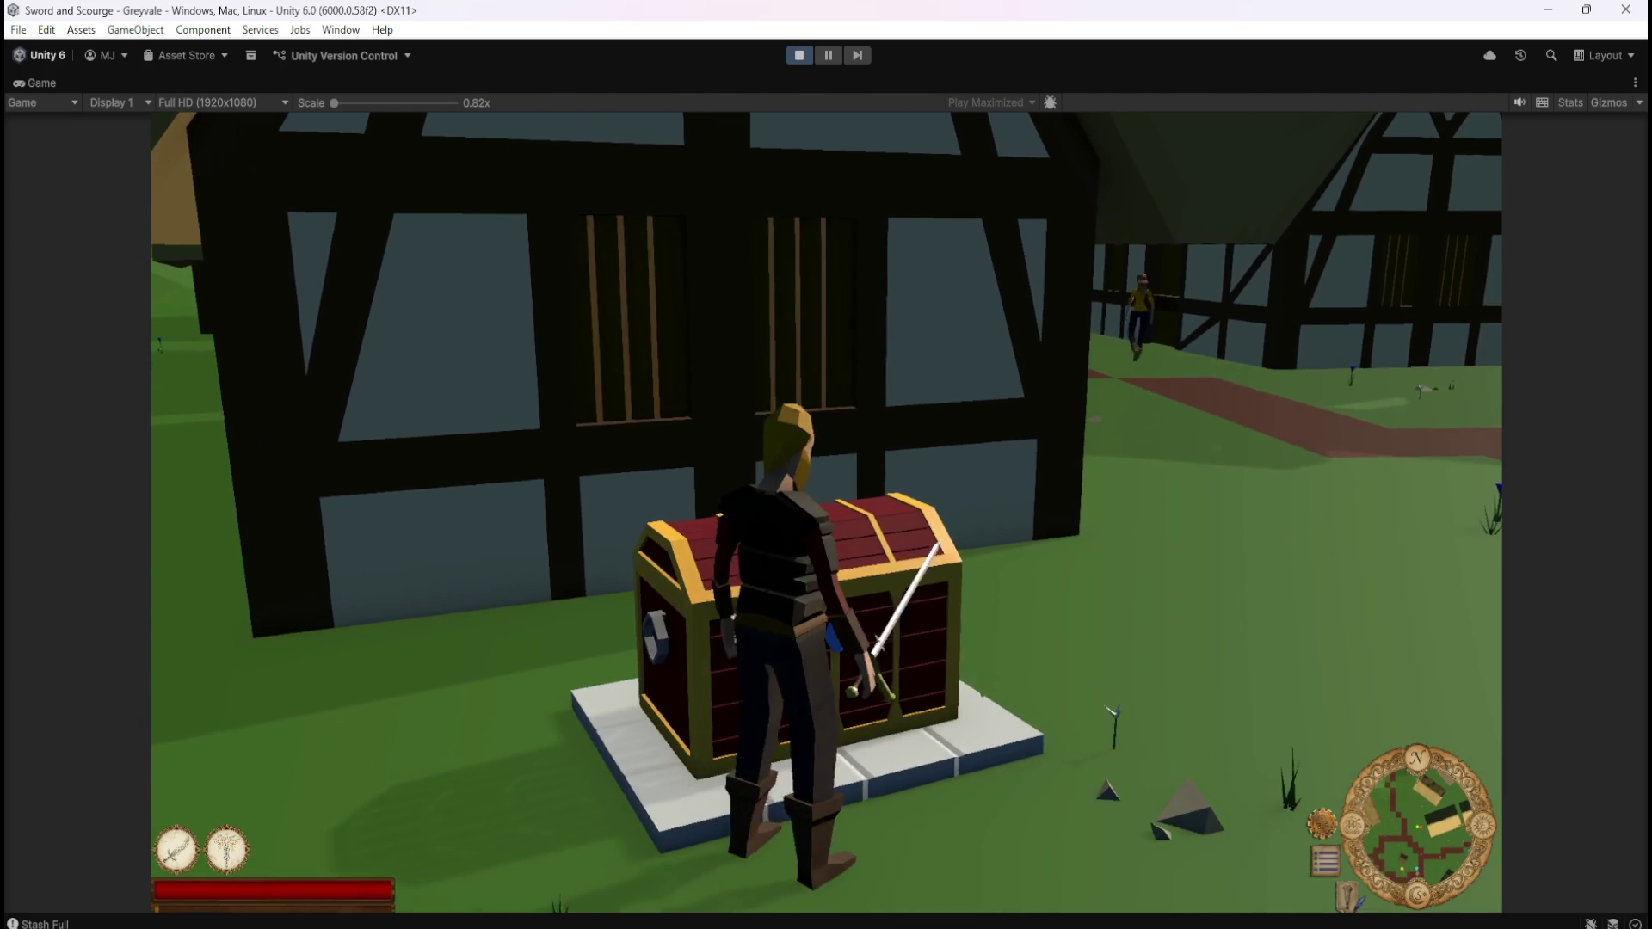
left_click(827, 521)
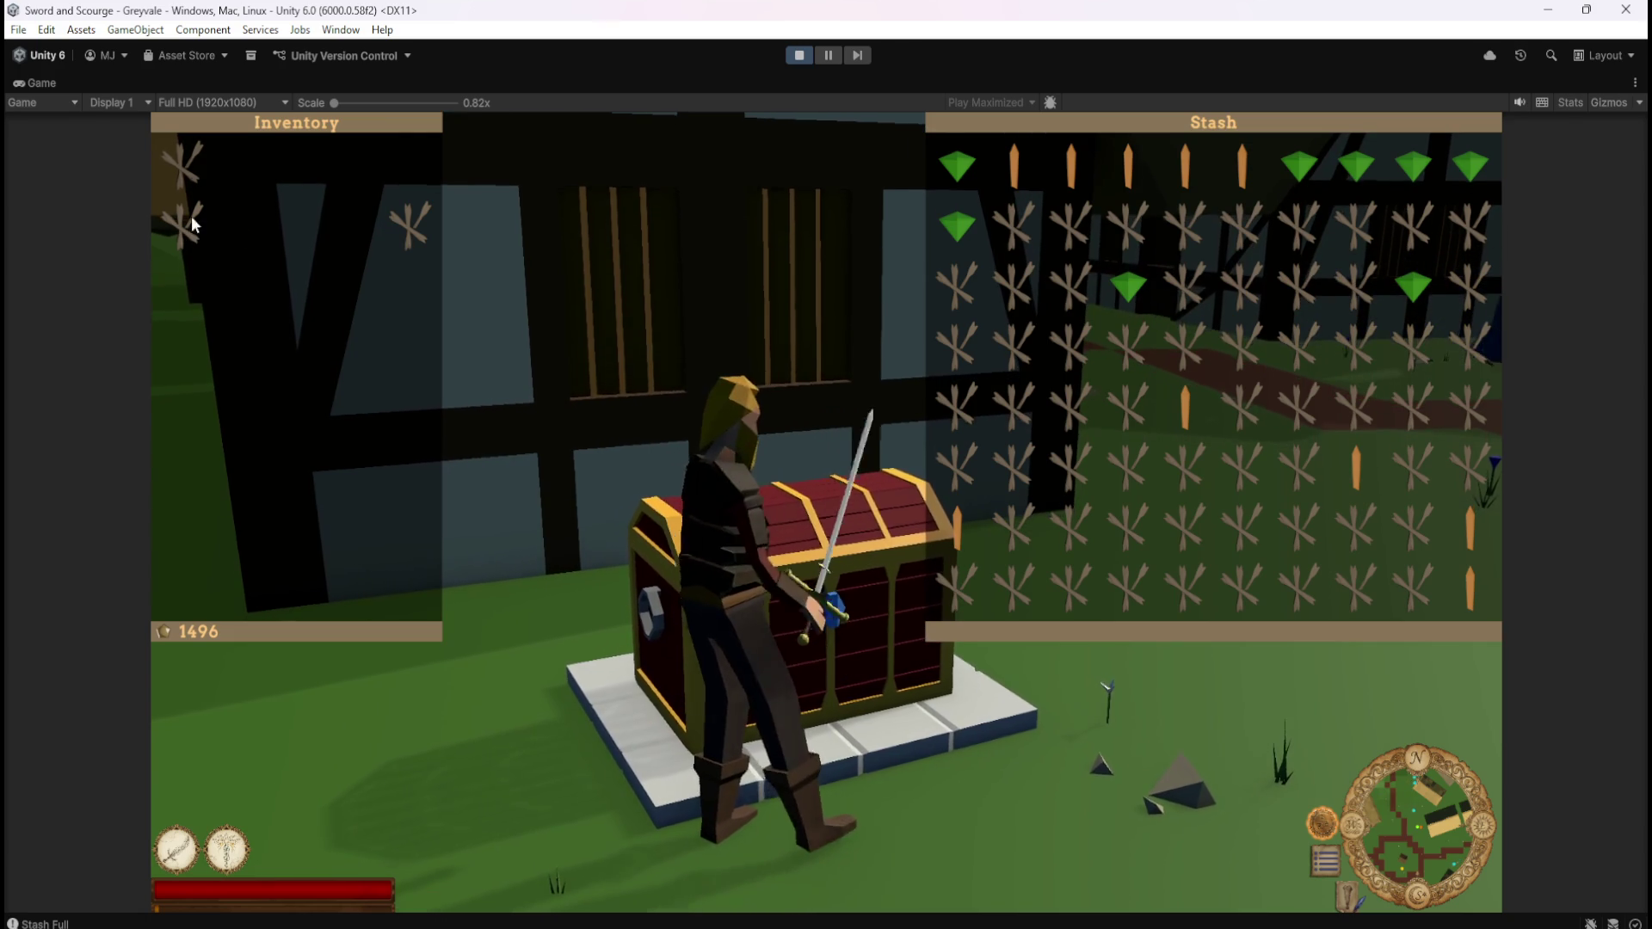
Close the stash, toggle the inventory open and shut while walking away, then pause the game
key("Escape")
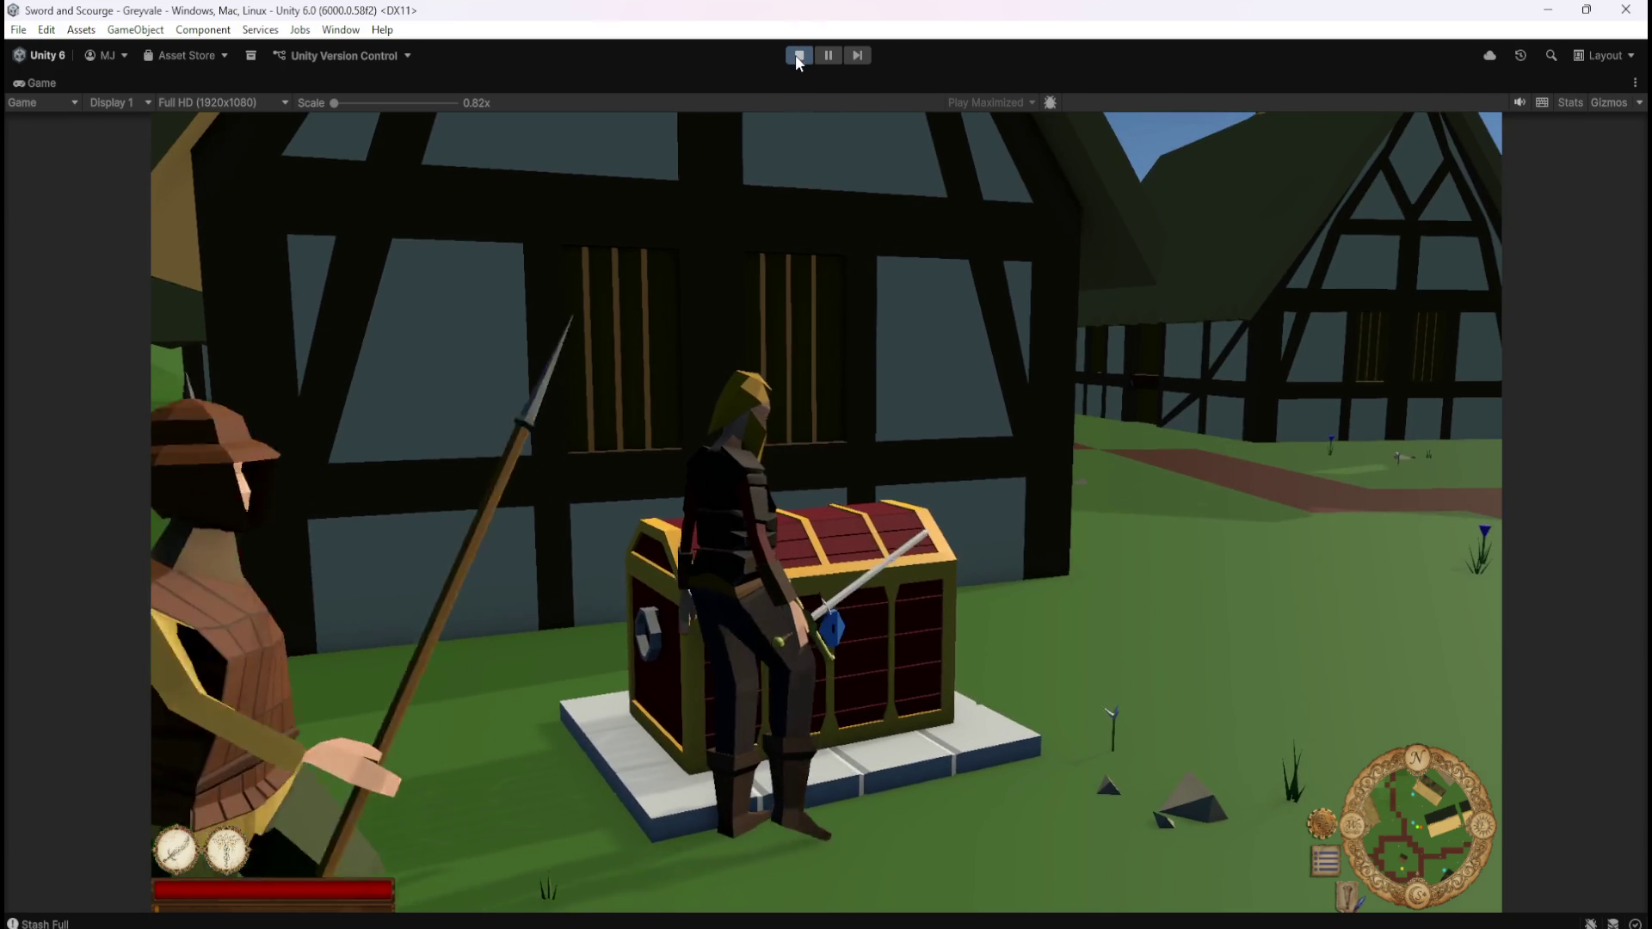
key("i")
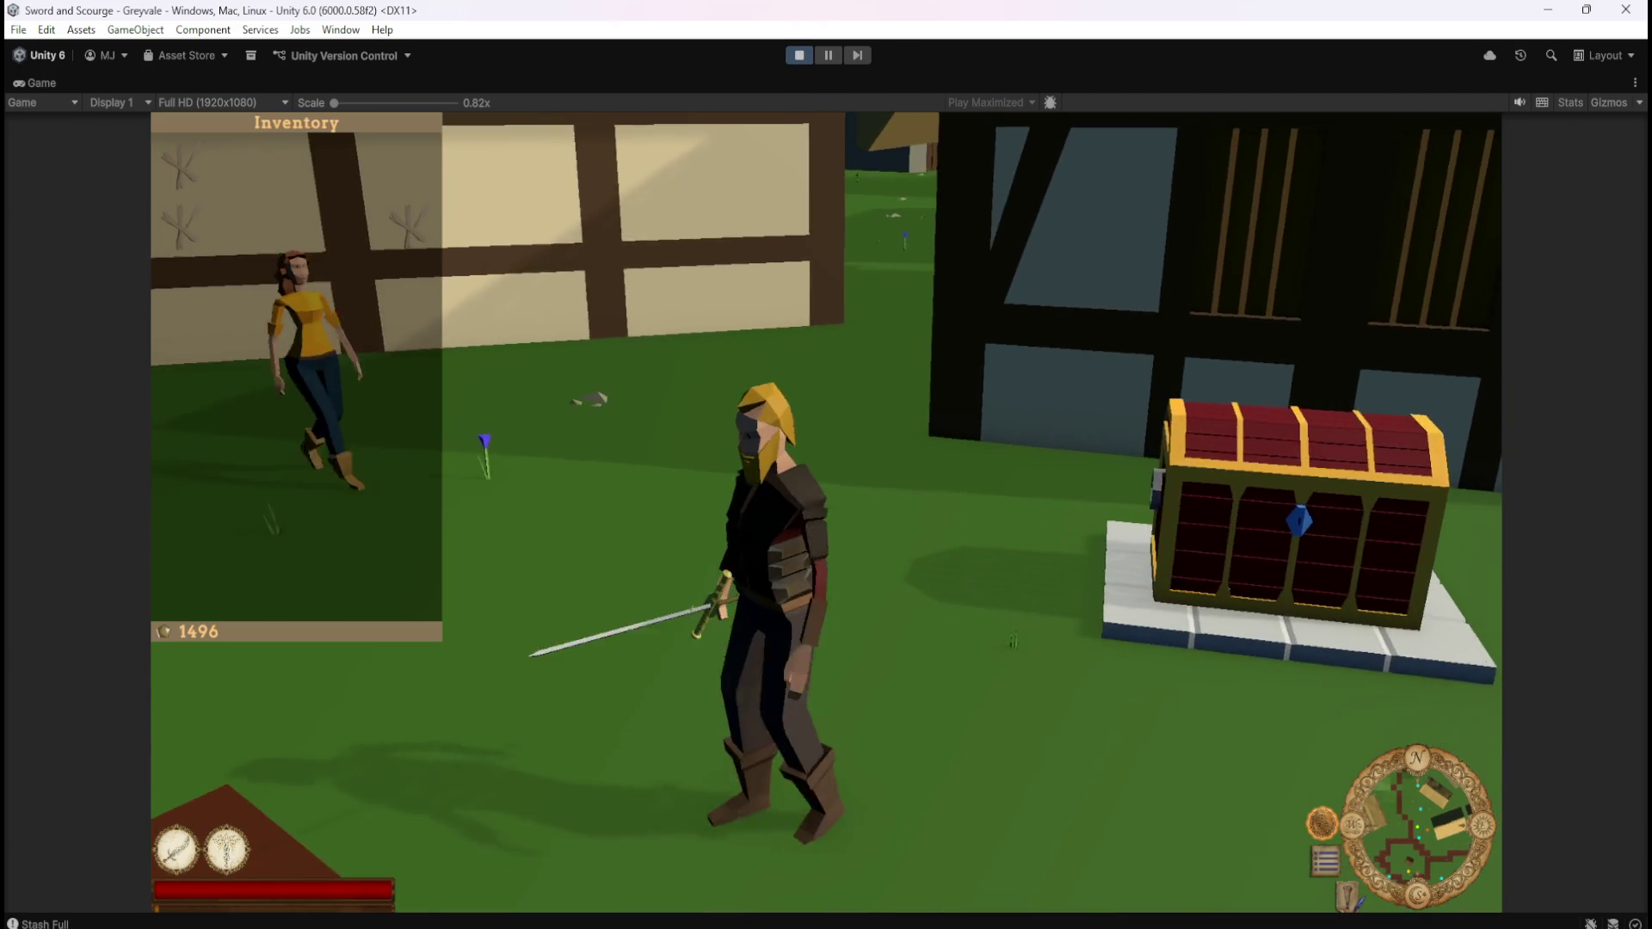
key("i")
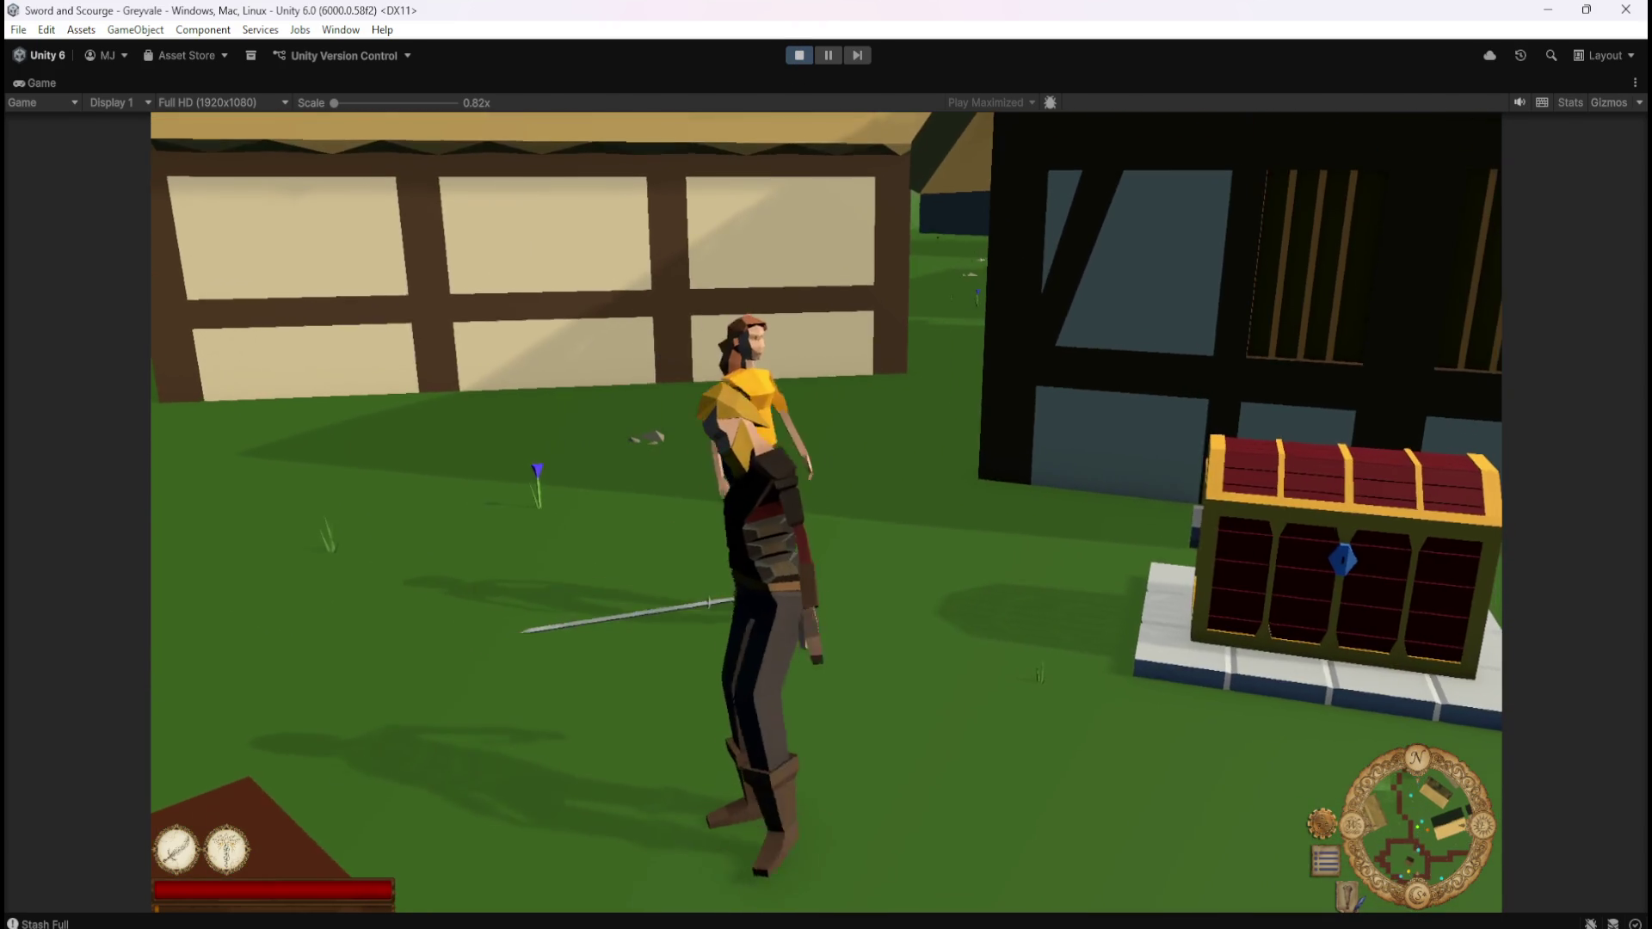
key("Escape")
Stop play mode, maximize the script graph, and delete the Get Sibling Index and Remove Item At Index nodes
left_click(801, 55)
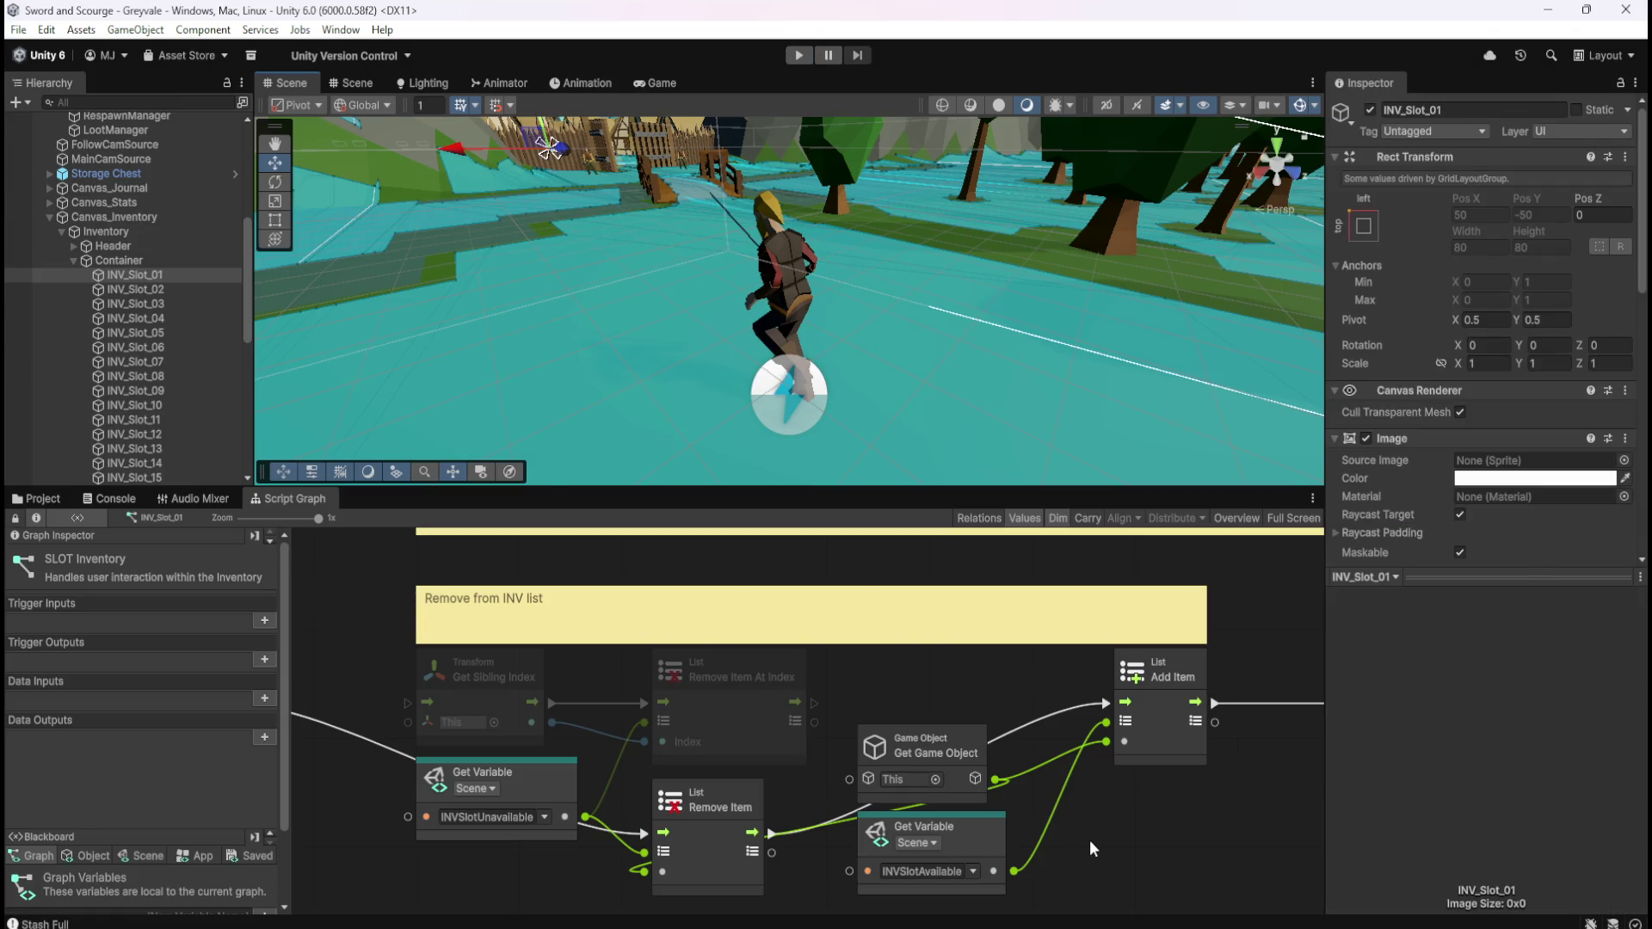
key("shift+space")
left_click_drag(551, 454, 856, 465)
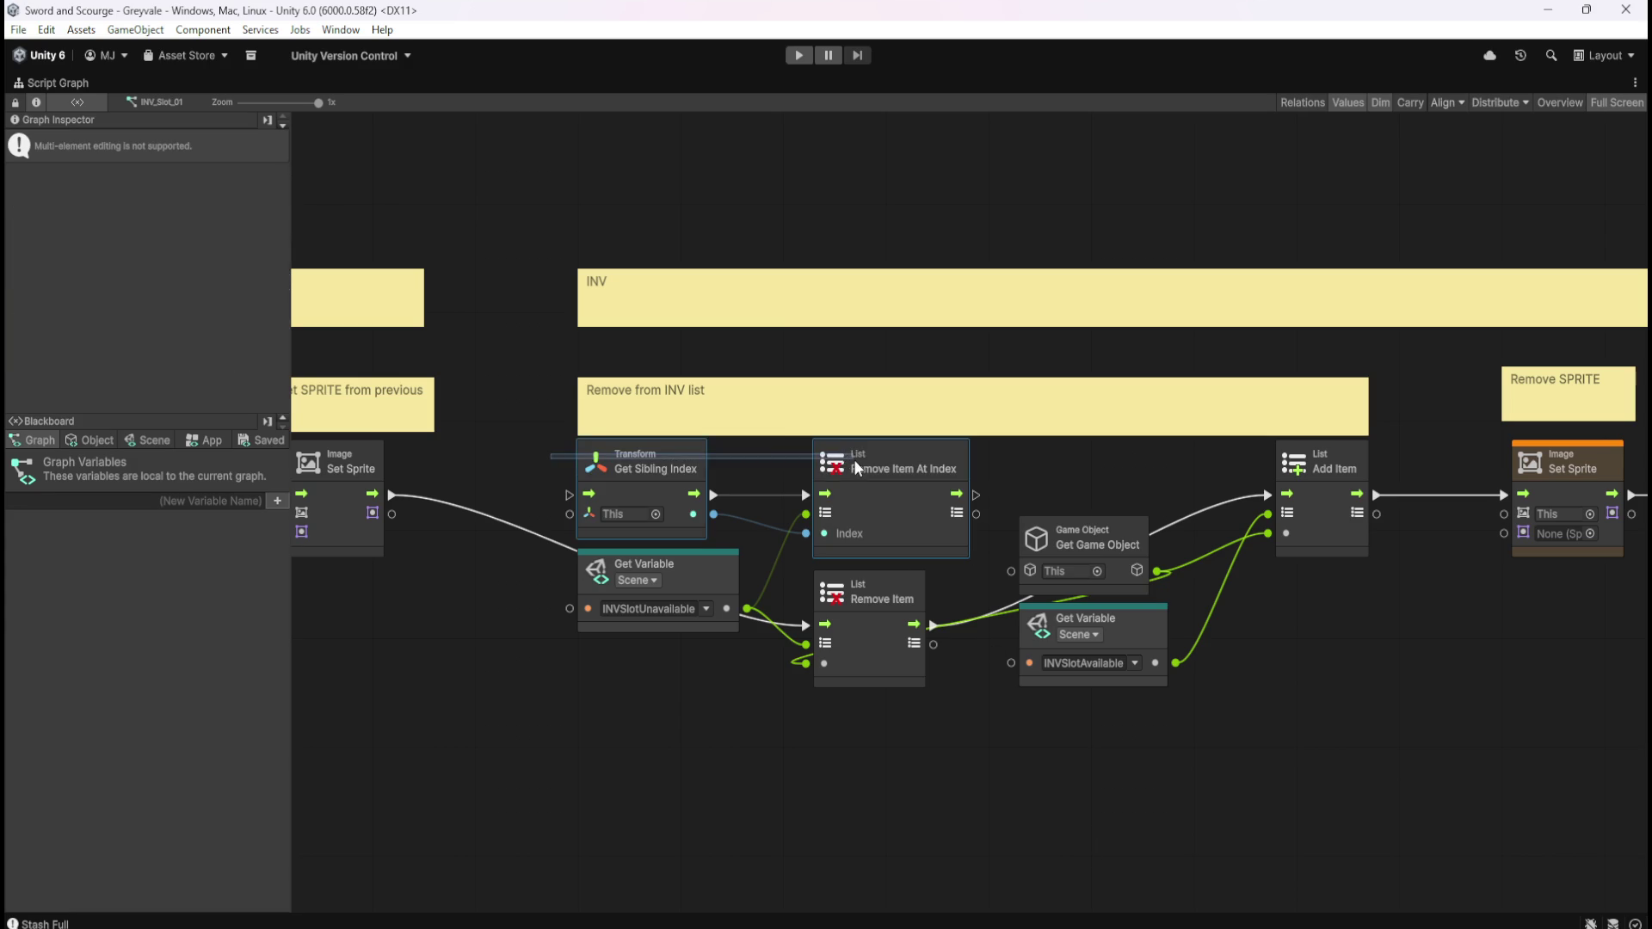
left_click(580, 456)
left_click_drag(536, 452, 858, 482)
left_click(538, 468)
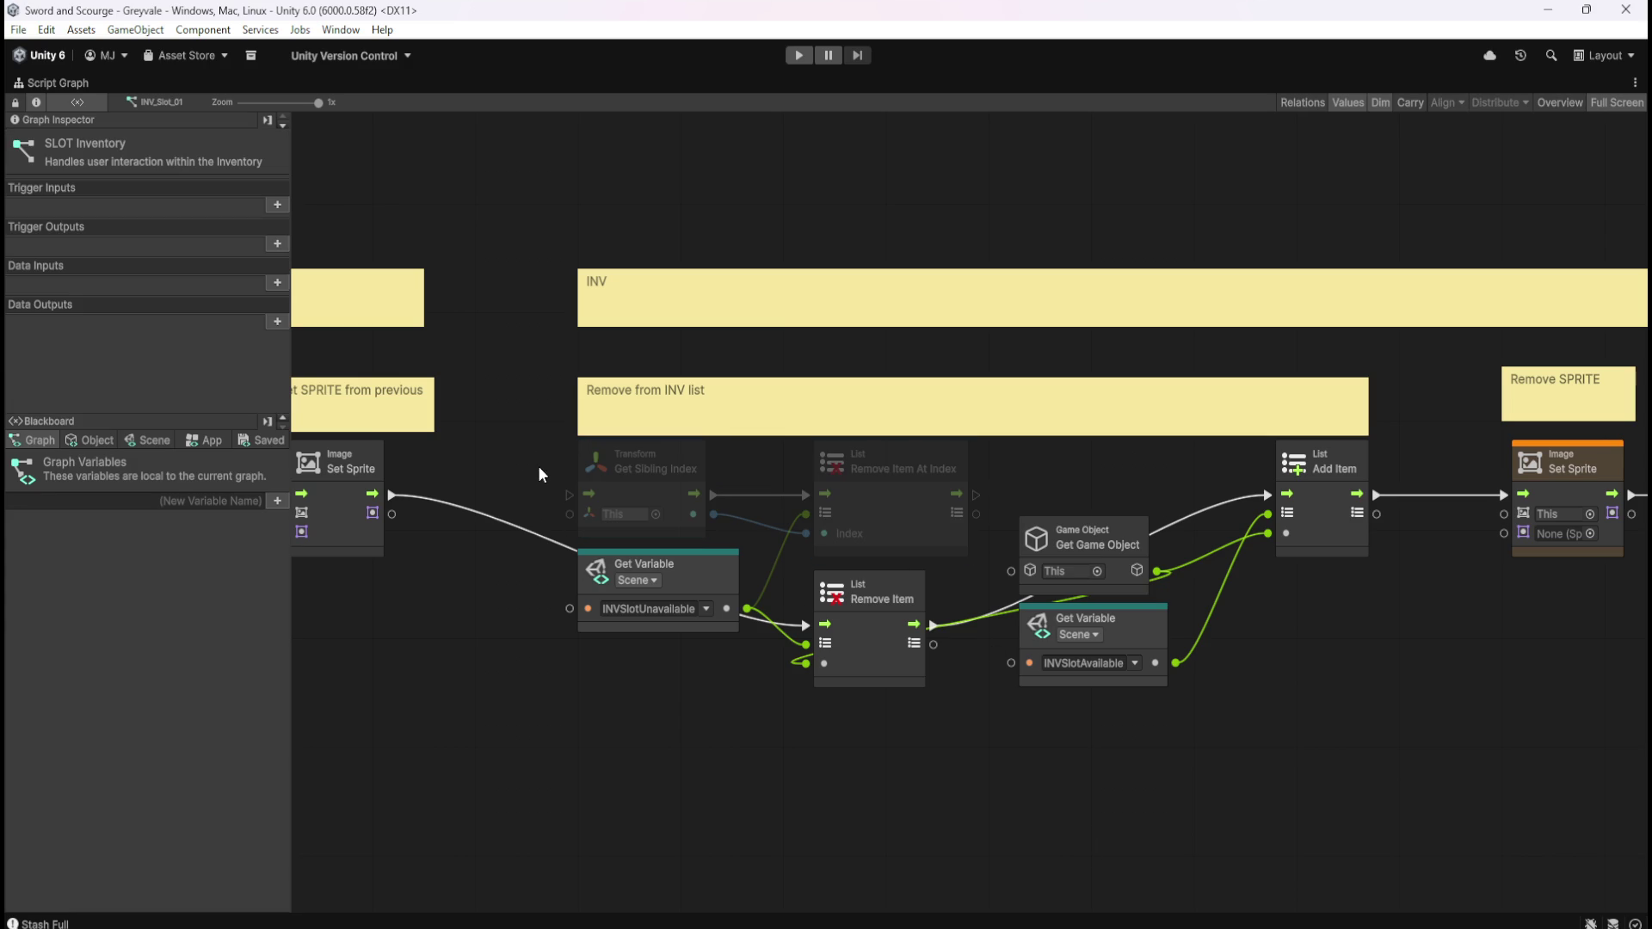
mouse_move(541, 460)
left_mouse_down()
mouse_move(883, 481)
mouse_move(555, 456)
mouse_move(848, 472)
left_mouse_up()
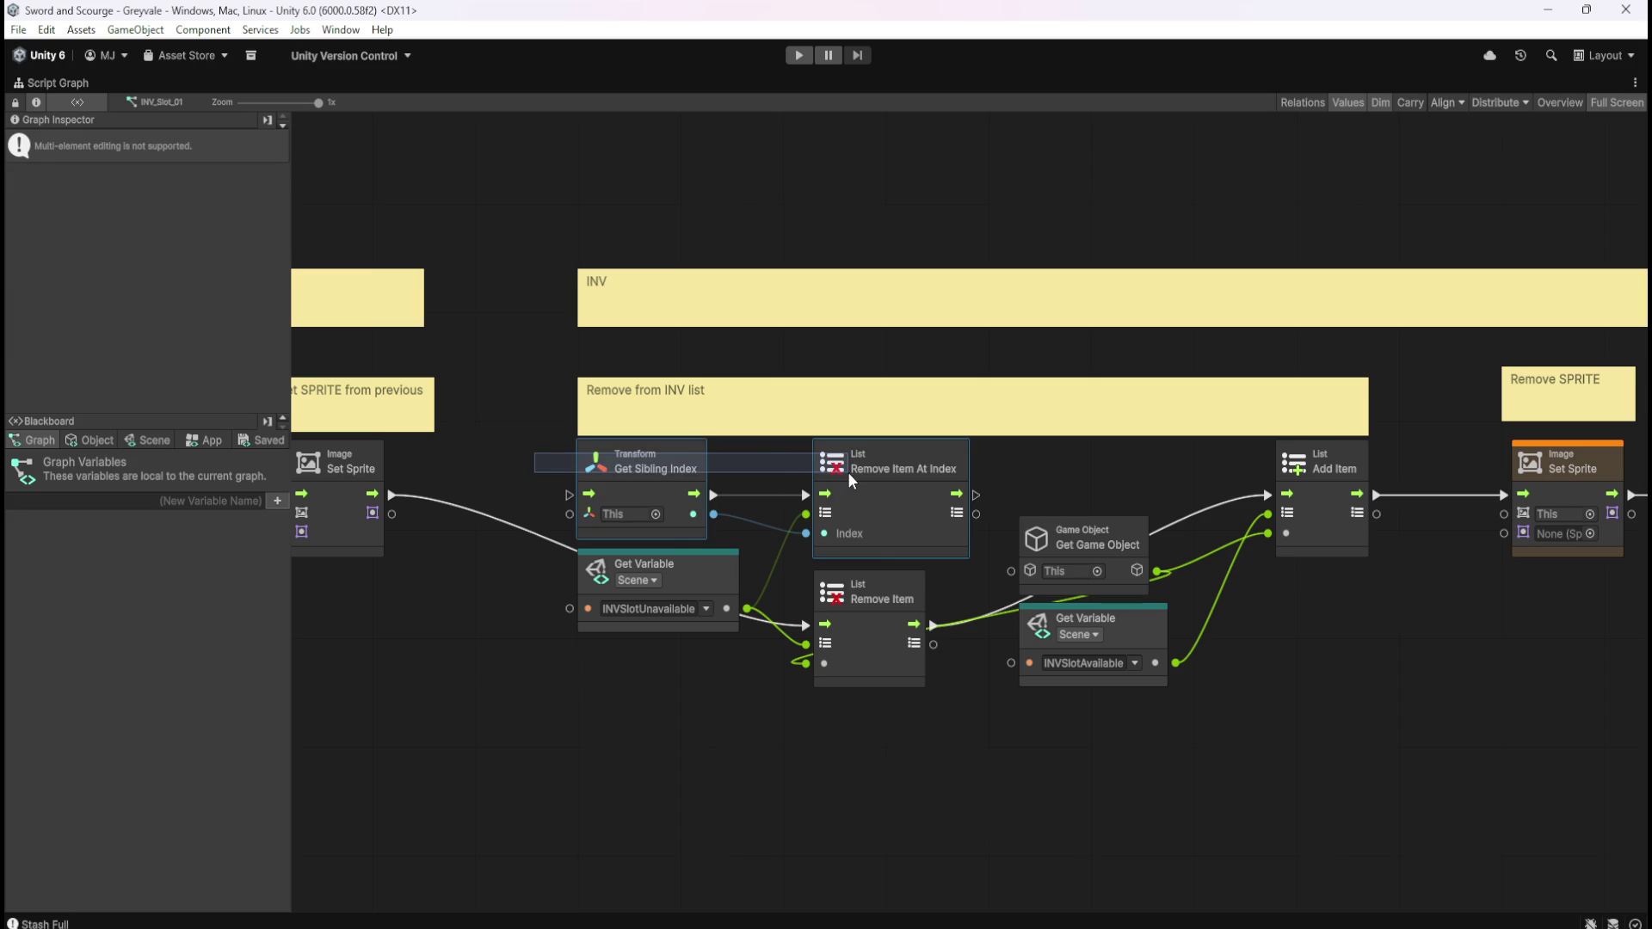
key("Delete")
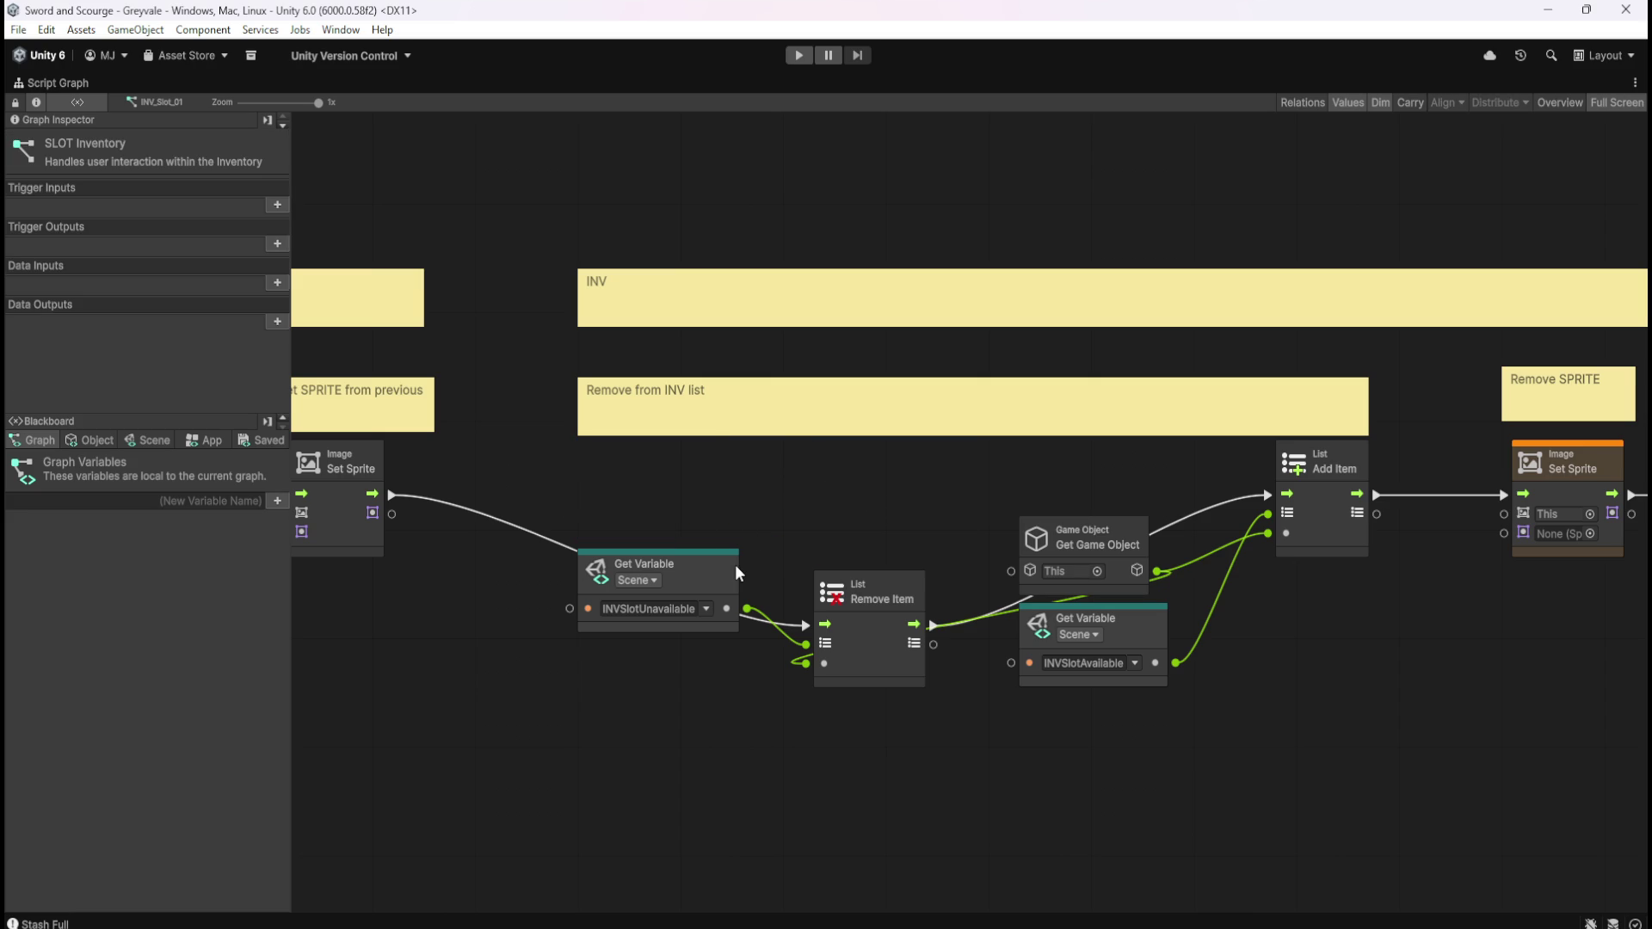
Move Remove Item into the main flow with INVSlotUnavailable and Get Game Object tucked beneath it
left_click_drag(730, 566, 726, 635)
left_click_drag(874, 647, 876, 523)
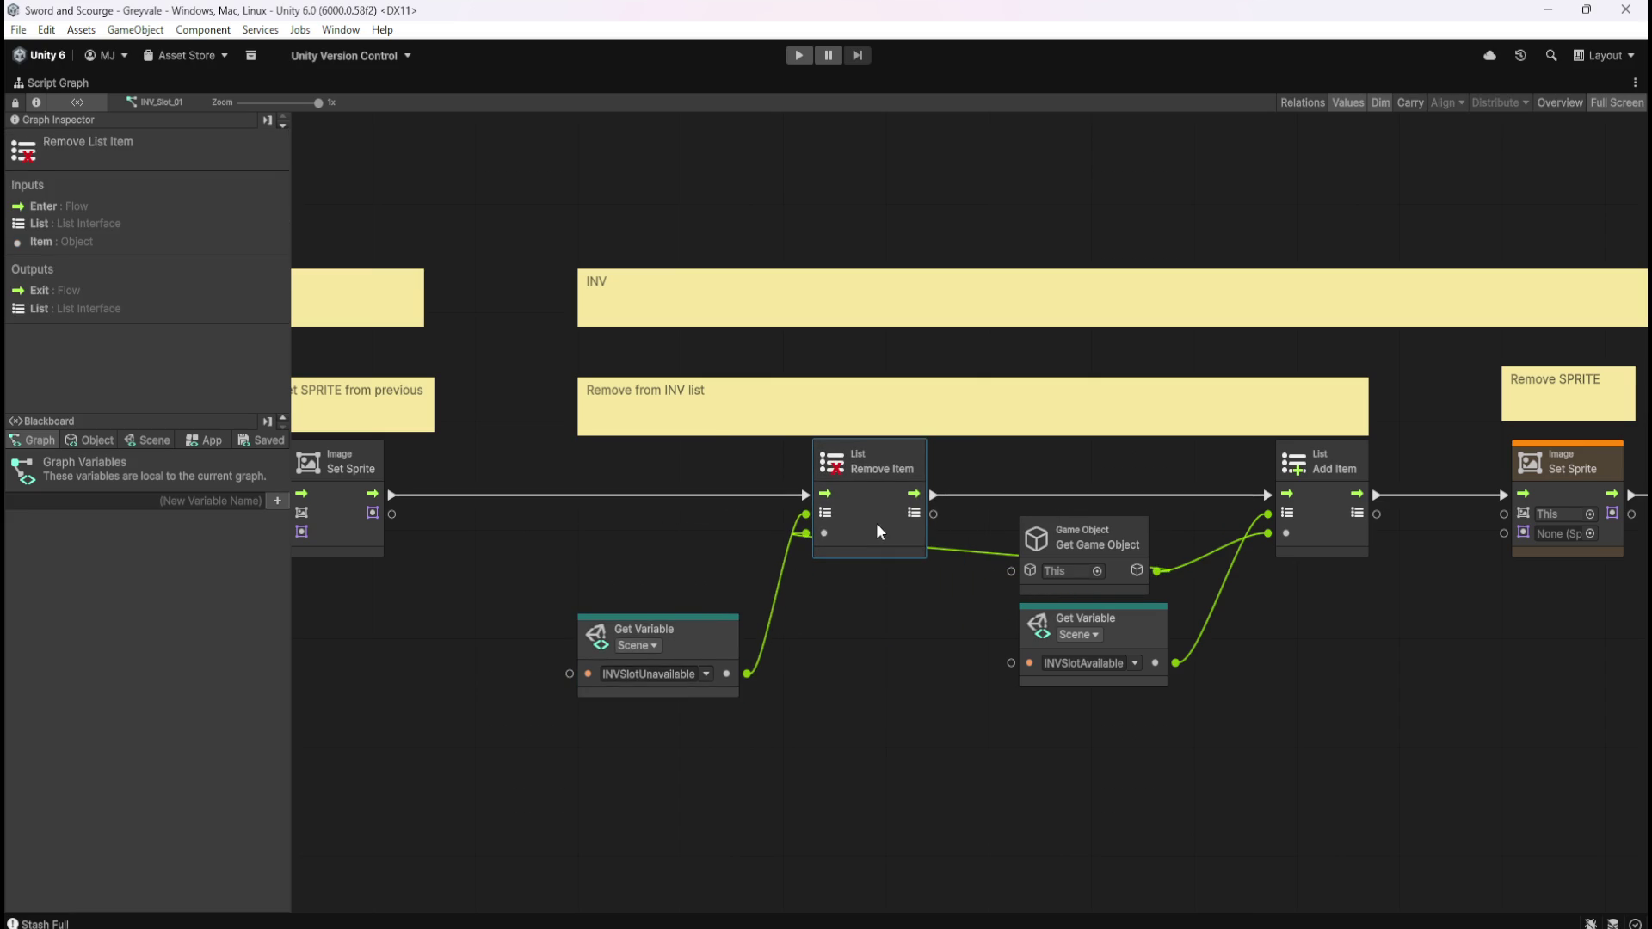
left_click(961, 538)
mouse_move(1122, 528)
left_mouse_down()
mouse_move(688, 518)
mouse_move(676, 534)
mouse_move(727, 551)
mouse_move(671, 722)
mouse_move(691, 727)
mouse_move(680, 716)
left_mouse_up()
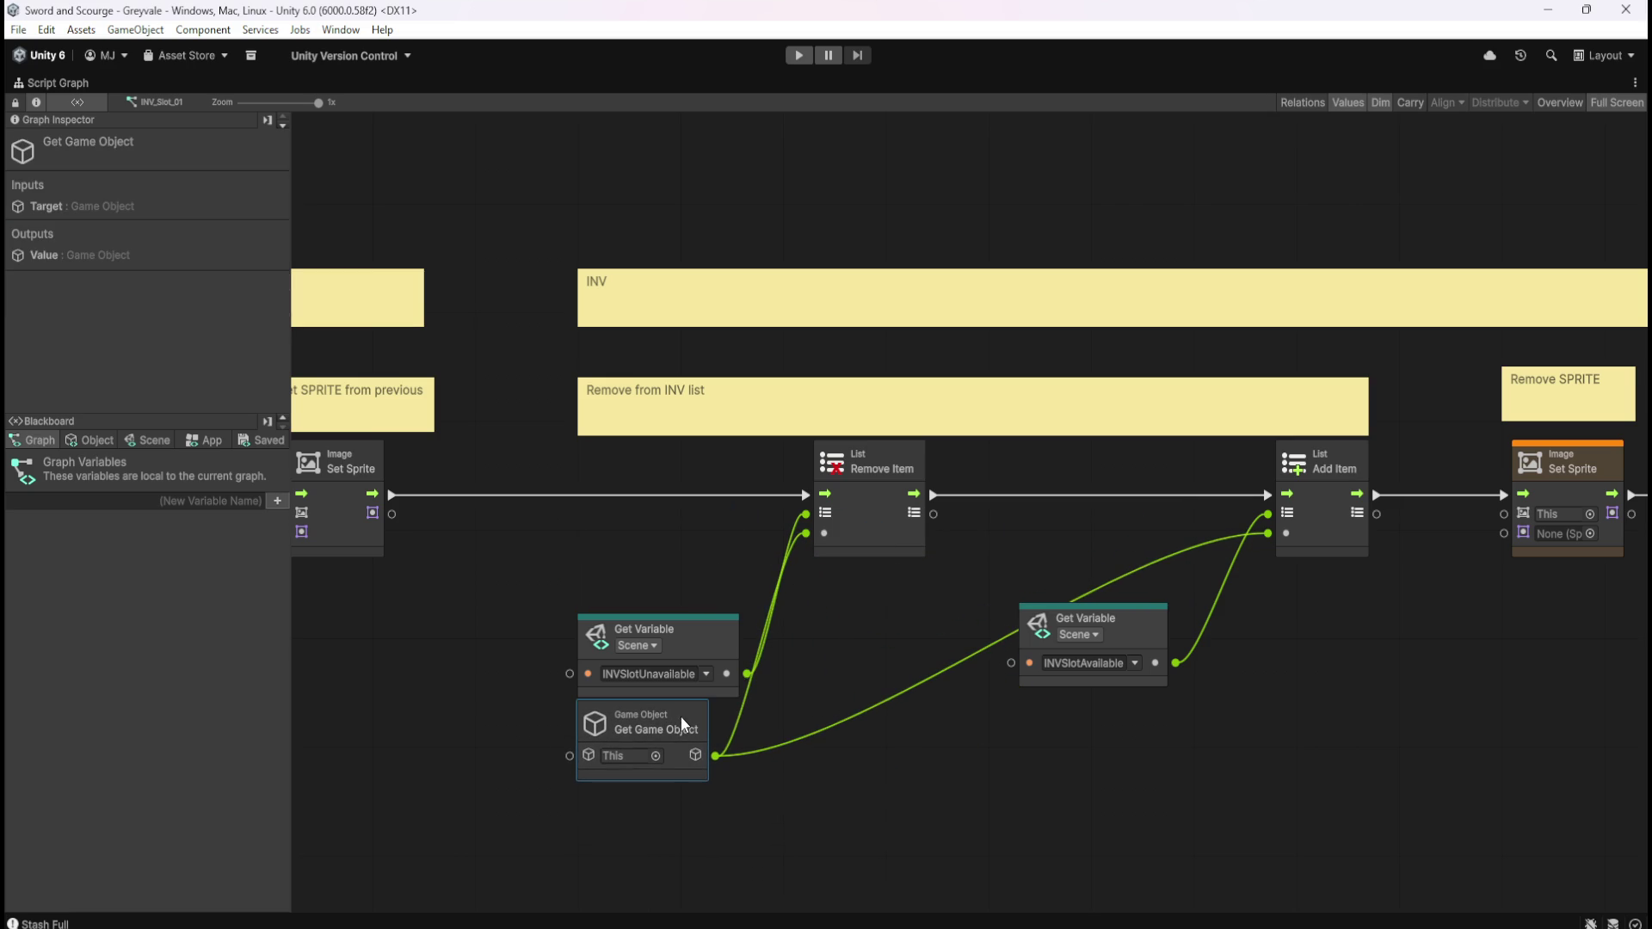
left_click_drag(612, 557, 708, 711)
left_click_drag(680, 613, 679, 521)
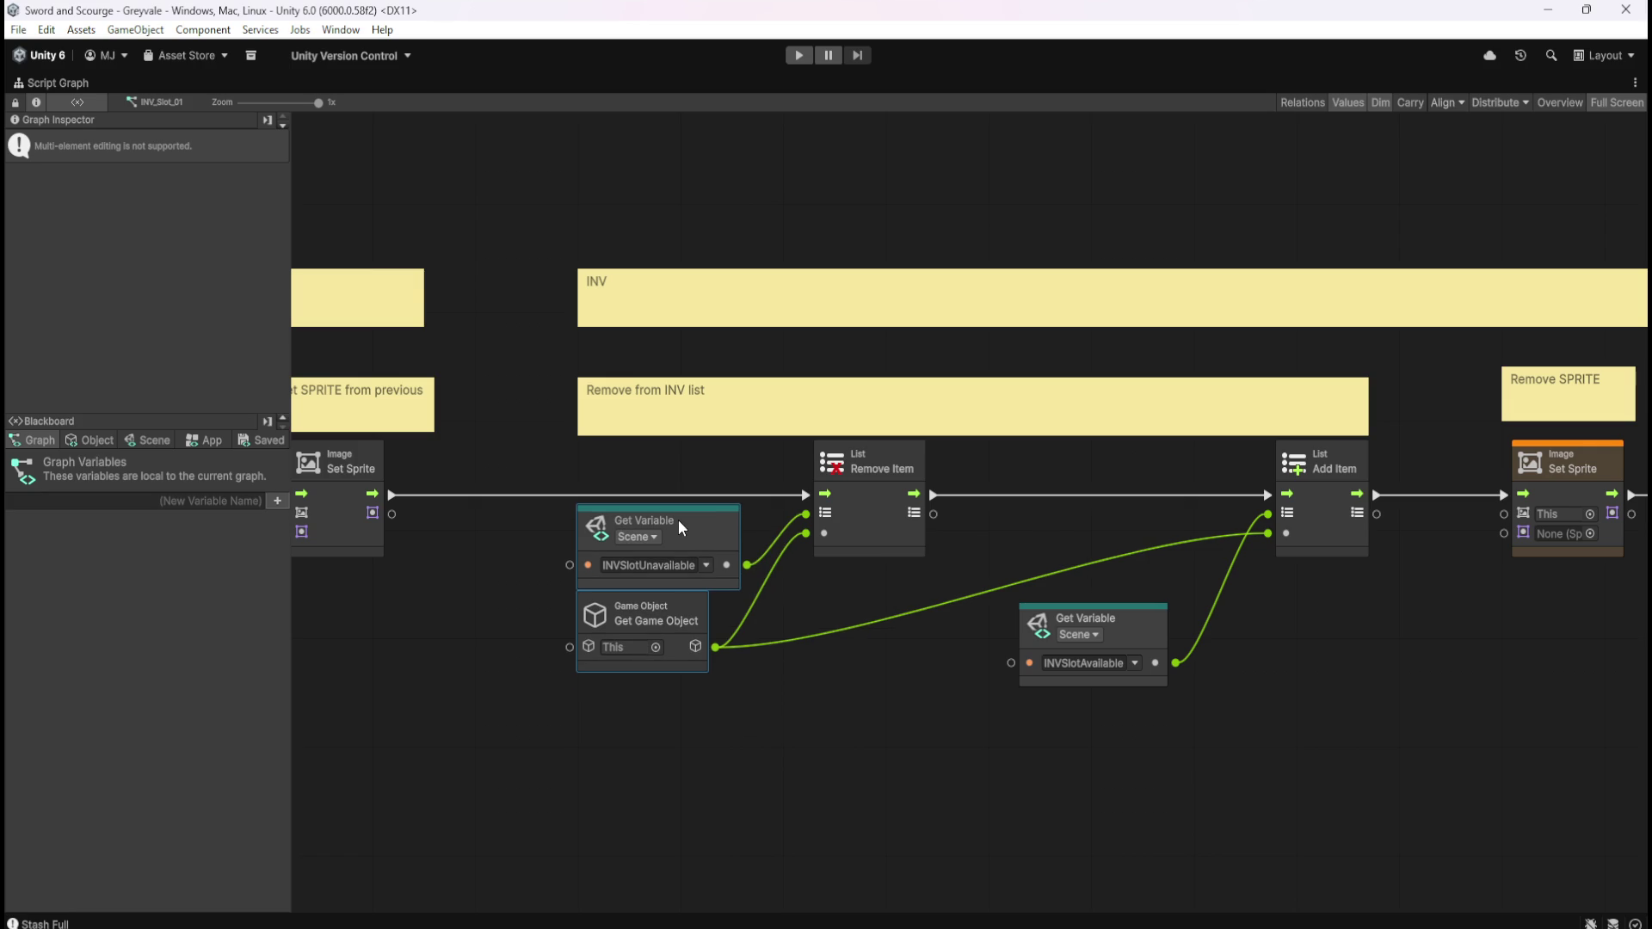
Shift INVSlotAvailable and Add Item left and narrow the Remove from INV list comment
left_click(1122, 638)
left_click_drag(1132, 633, 1198, 532)
mouse_move(1428, 693)
left_mouse_down()
mouse_move(1066, 685)
mouse_move(1269, 684)
mouse_move(1152, 684)
mouse_move(1221, 707)
mouse_move(1385, 694)
left_mouse_up()
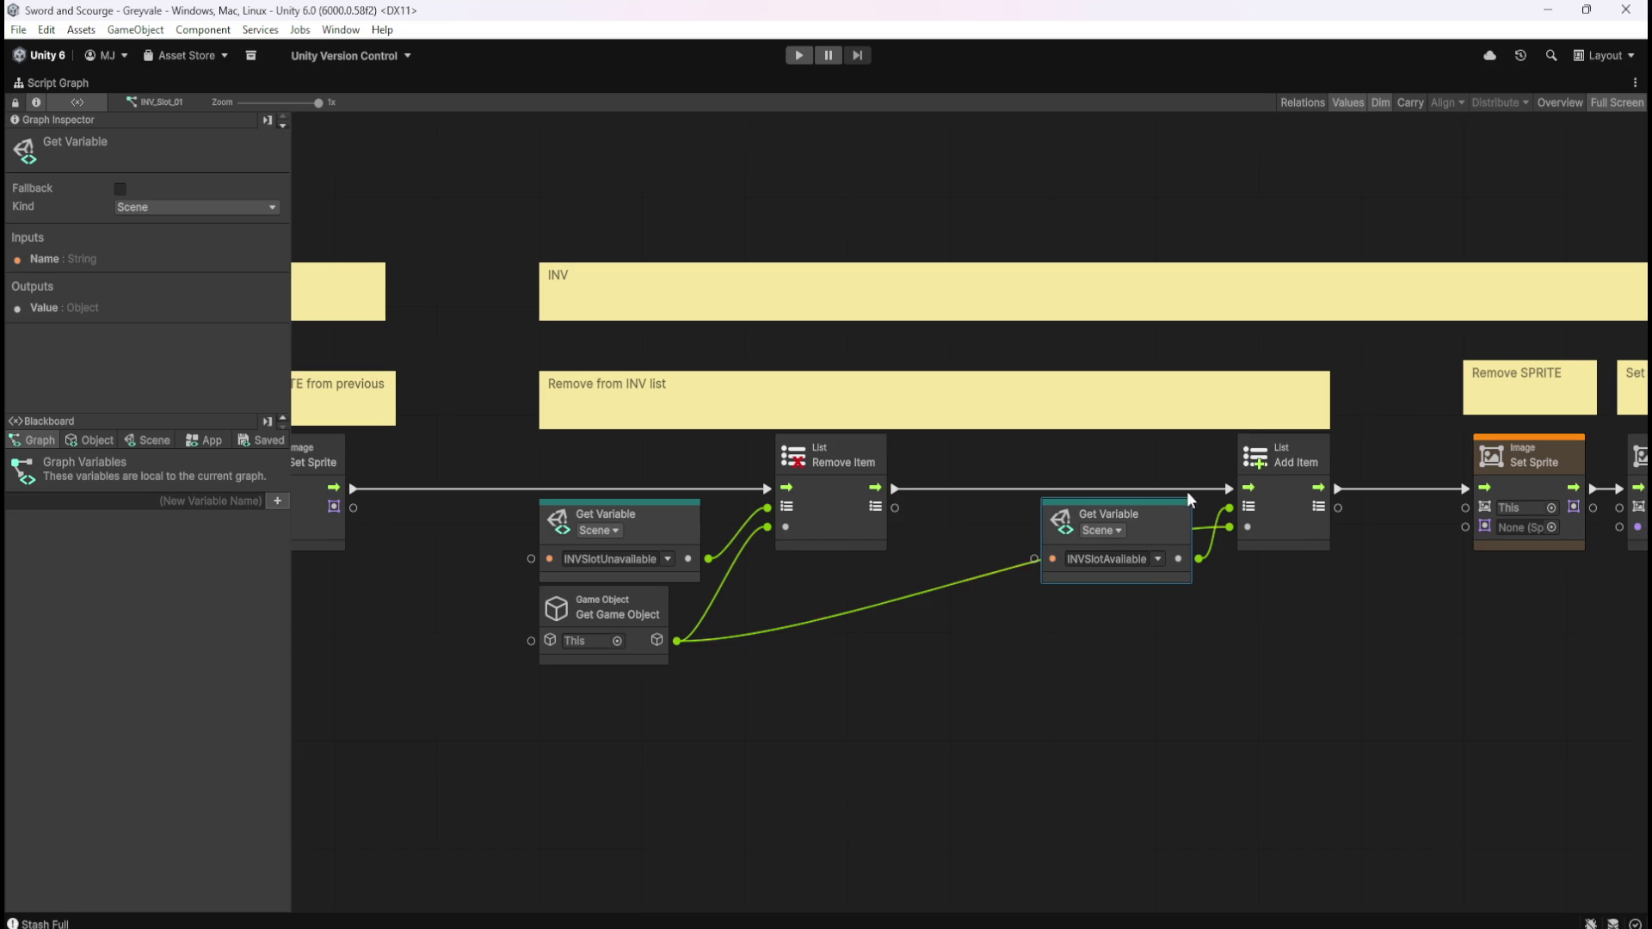
left_click(1278, 542, "ctrl")
left_click_drag(1279, 538, 1155, 540)
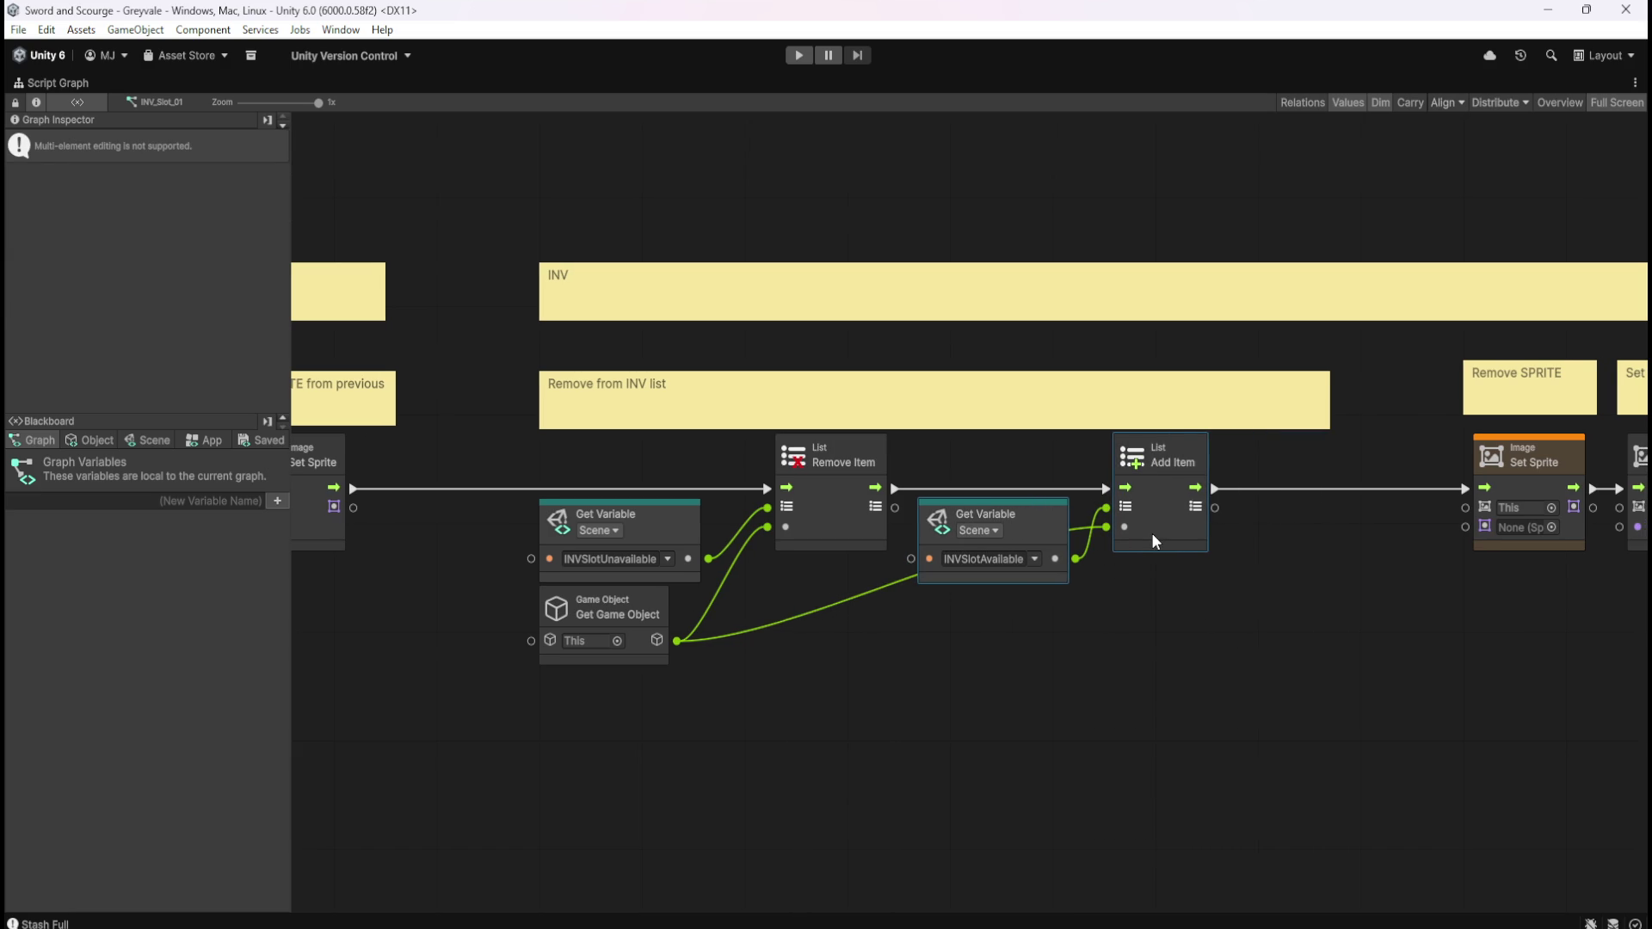
left_click(1148, 628)
left_click_drag(1331, 406, 1201, 407)
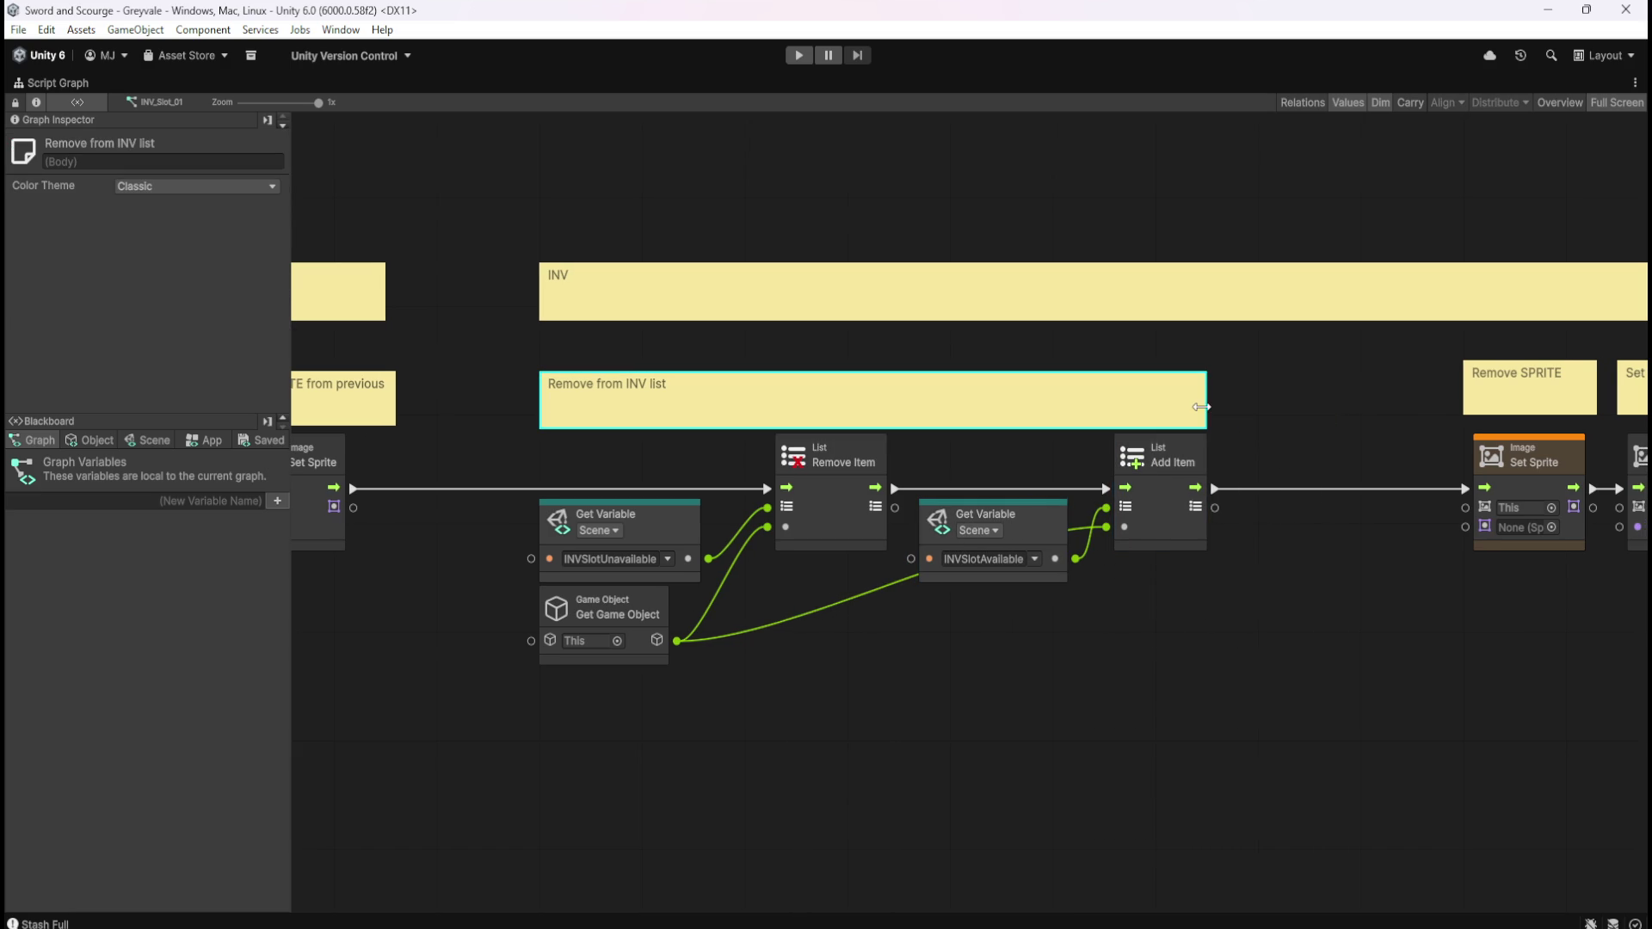
left_click(1376, 668)
Move the Remove SPRITE and Set IMAGE inactive nodes left and narrow the INV comment
scroll(1376, 602, "right", 5)
left_click_drag(1506, 370, 1158, 573)
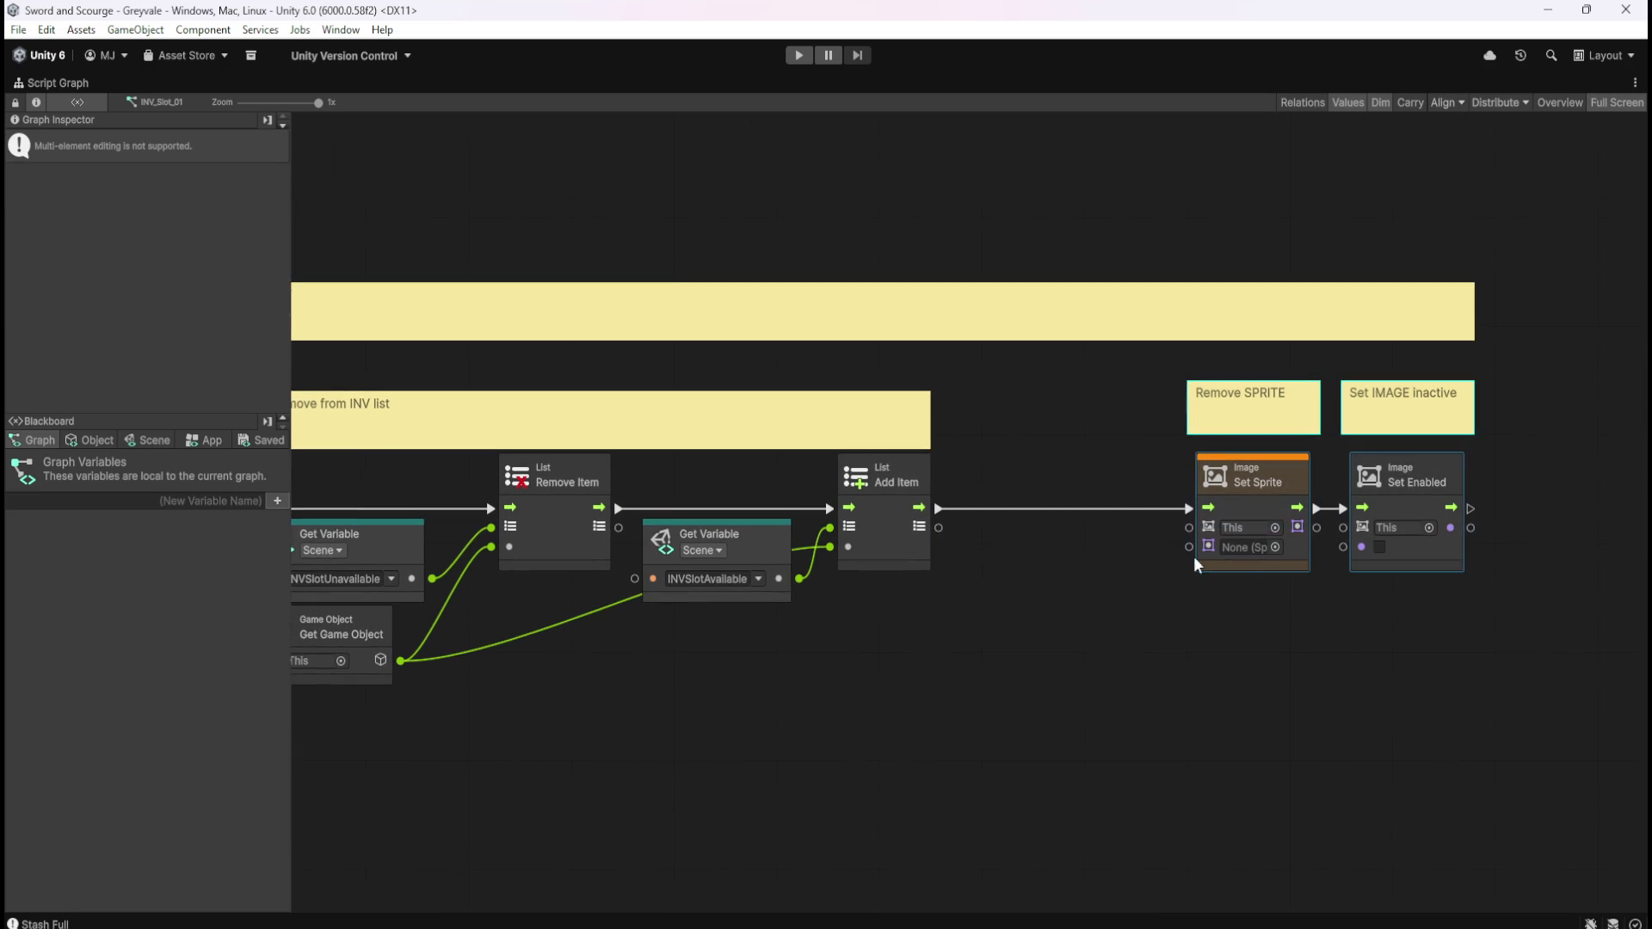
left_click_drag(1278, 489, 1082, 499)
left_click(1434, 428)
left_click_drag(1474, 313, 1269, 312)
left_click(1412, 457)
Pan back to the Get Child and Set Enabled nodes and check the Set SPRITE from previous comment
left_click_drag(749, 762, 1125, 711)
left_click_drag(602, 745, 1296, 709)
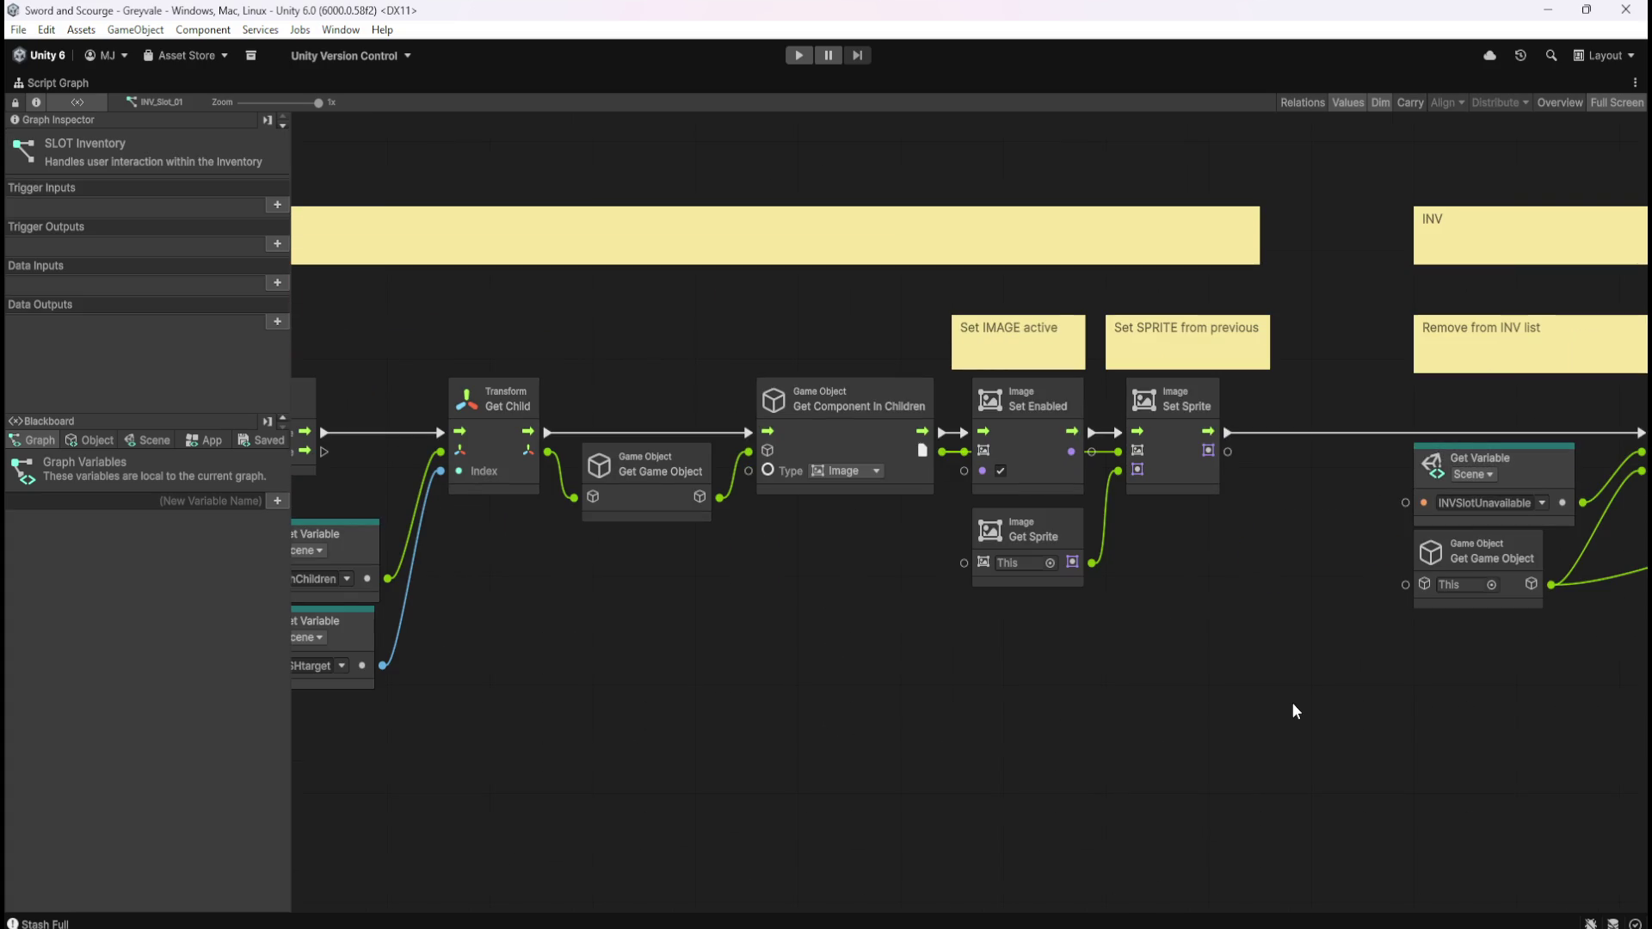
left_click(1265, 377)
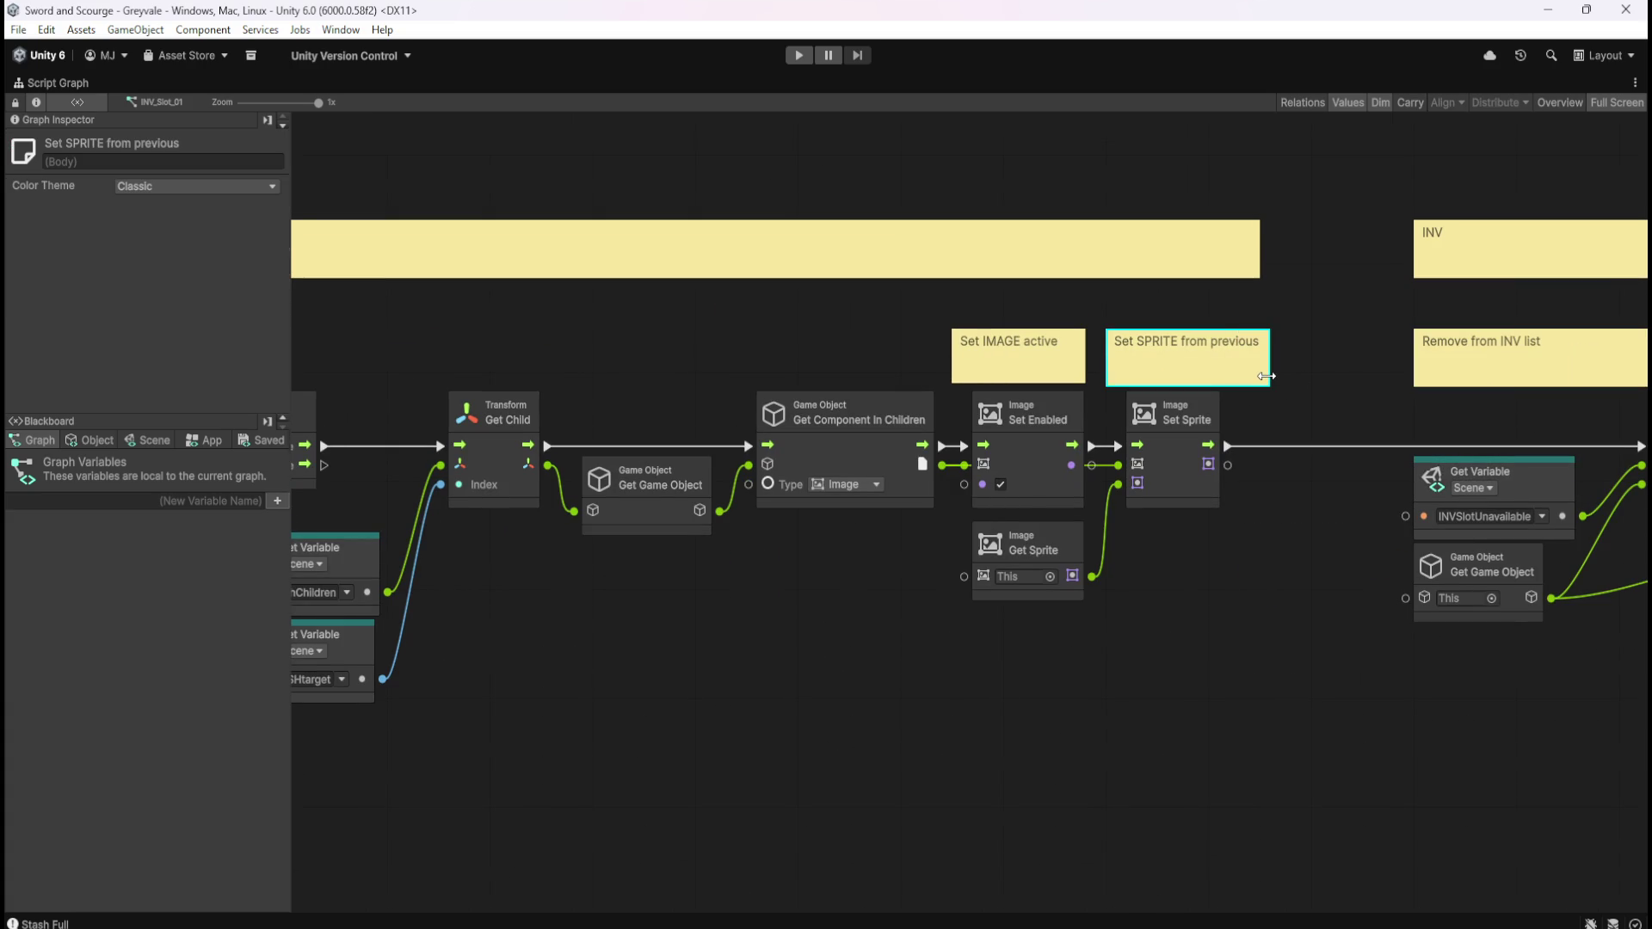
left_click(1280, 642)
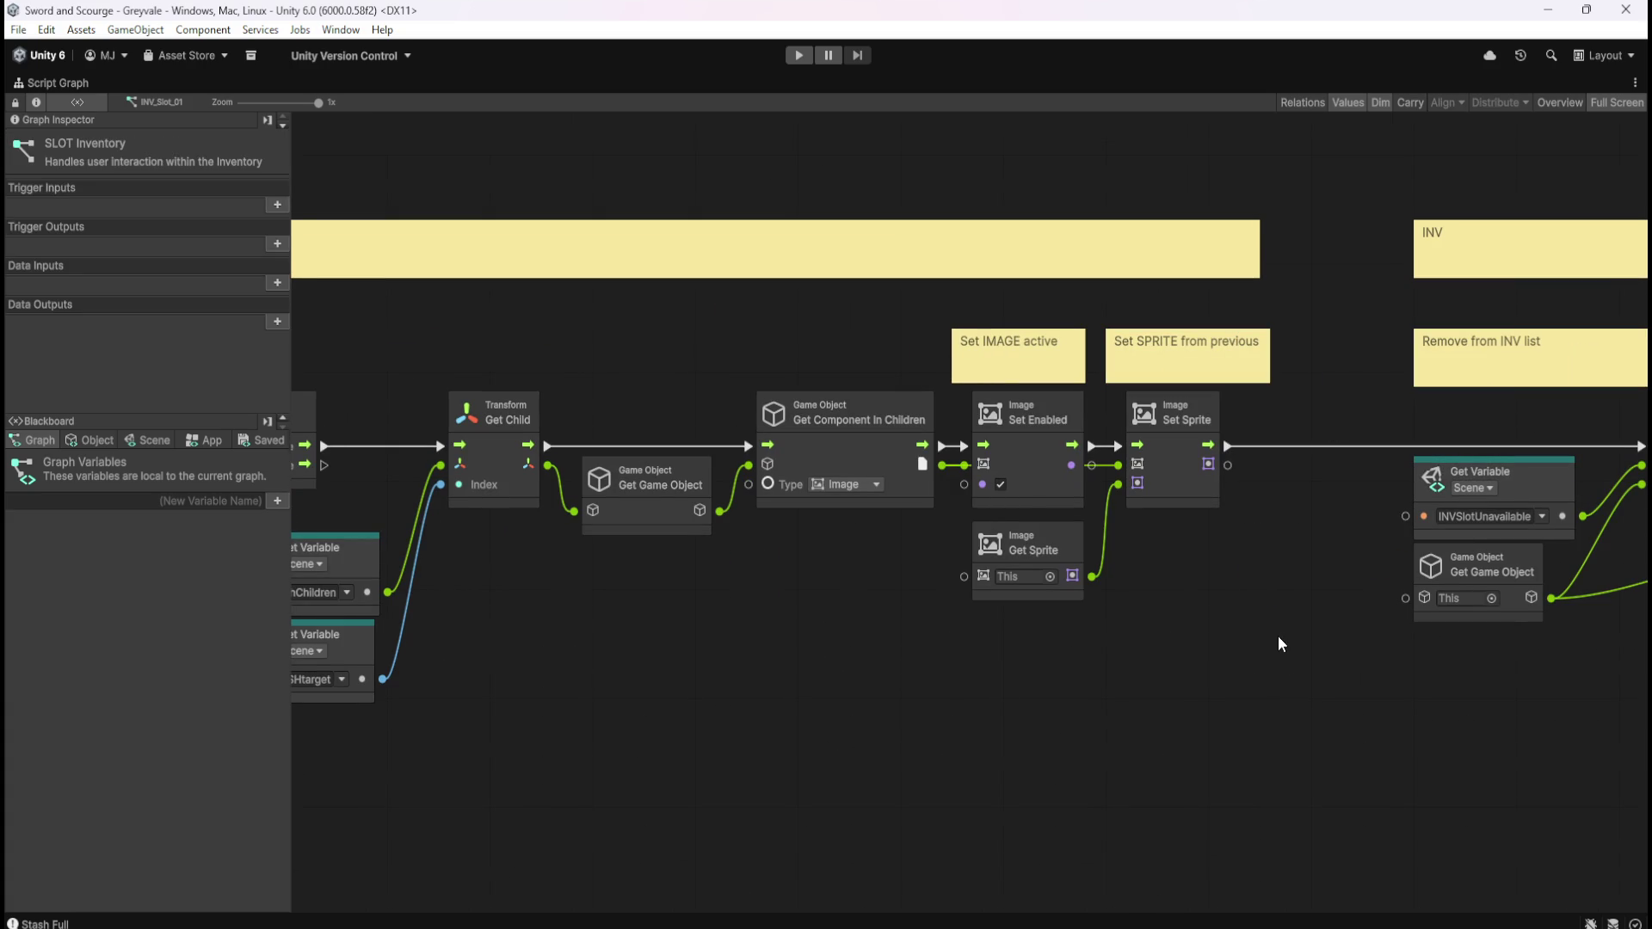
scroll(1004, 740, "left", 10)
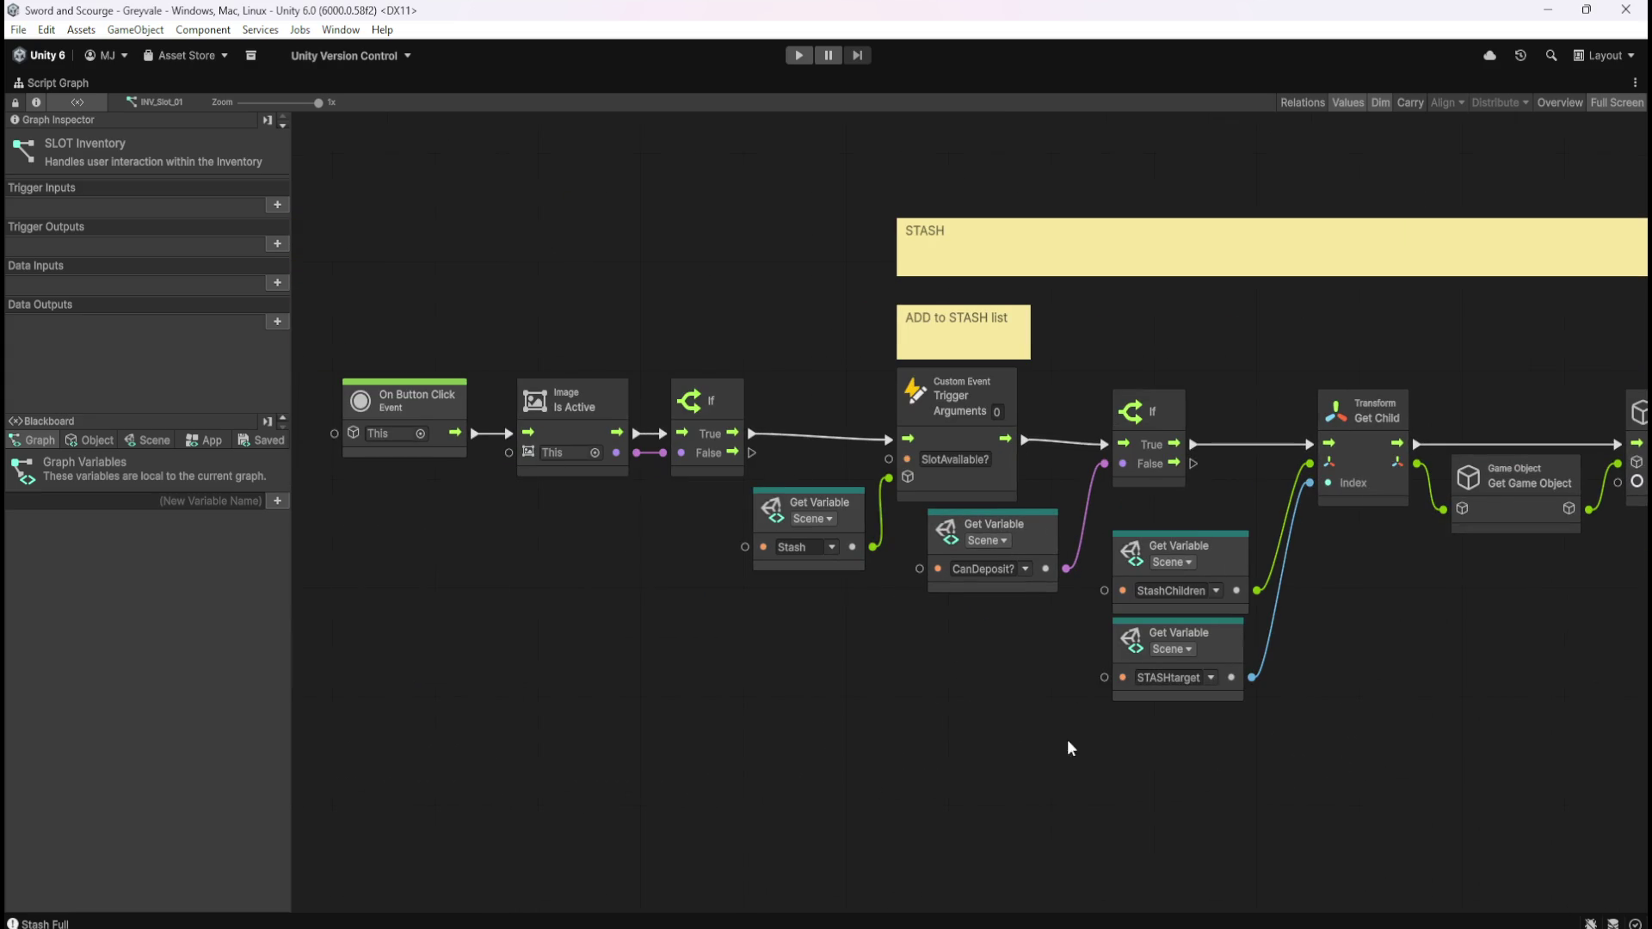
scroll(826, 674, "down", 2)
scroll(1005, 689, "right", 5)
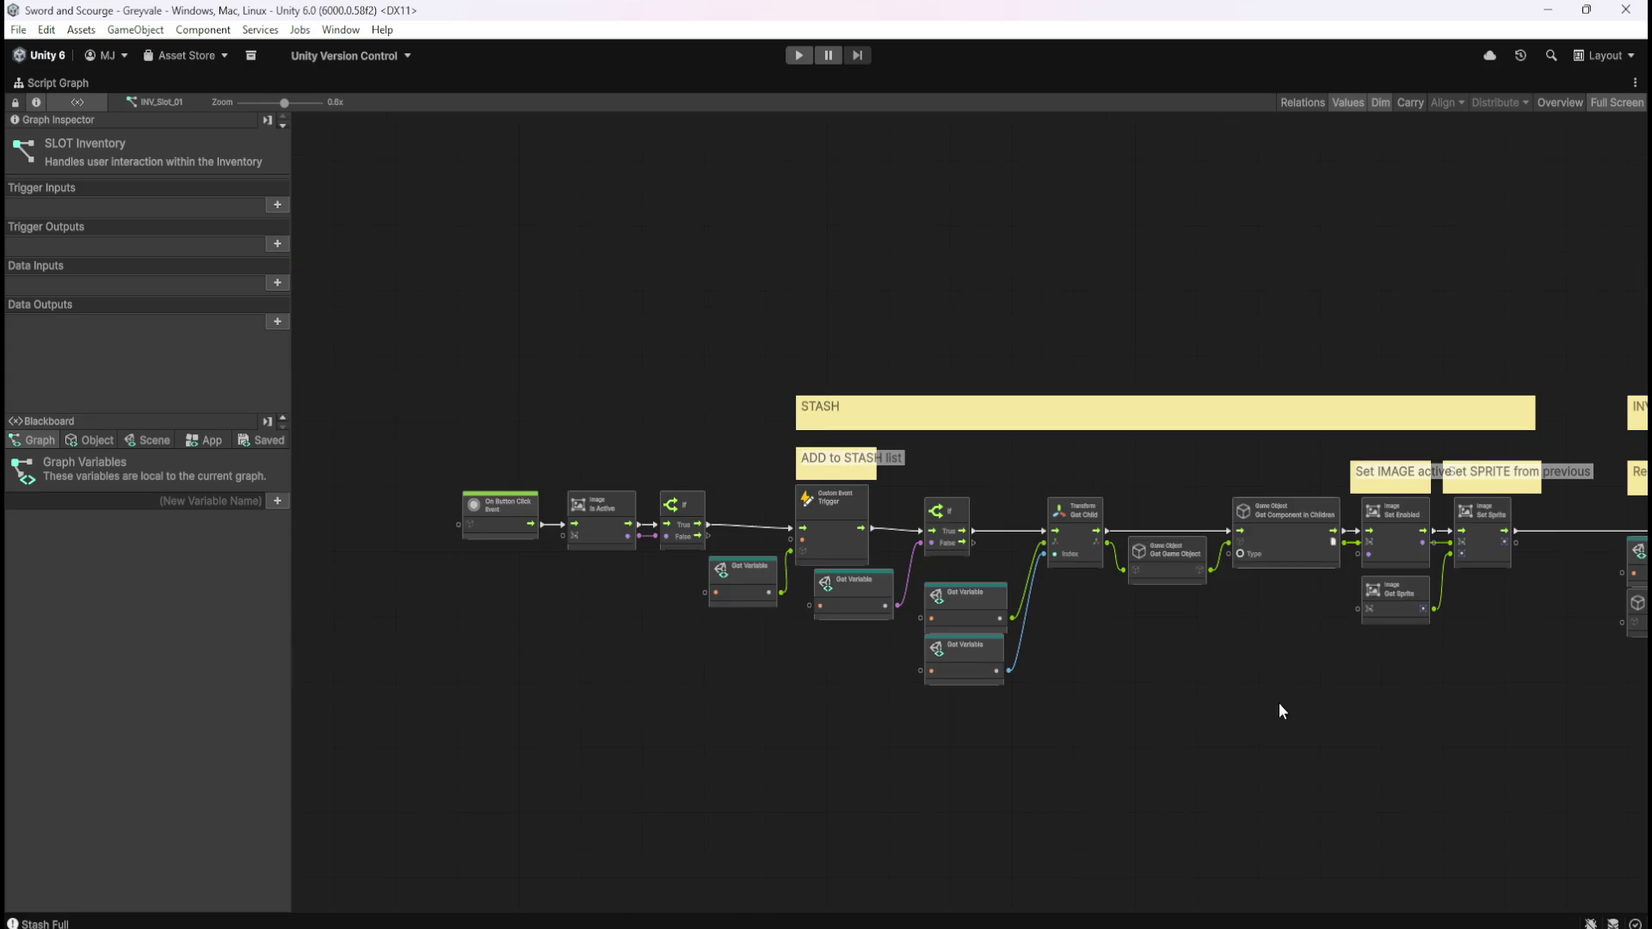
scroll(979, 692, "right", 7)
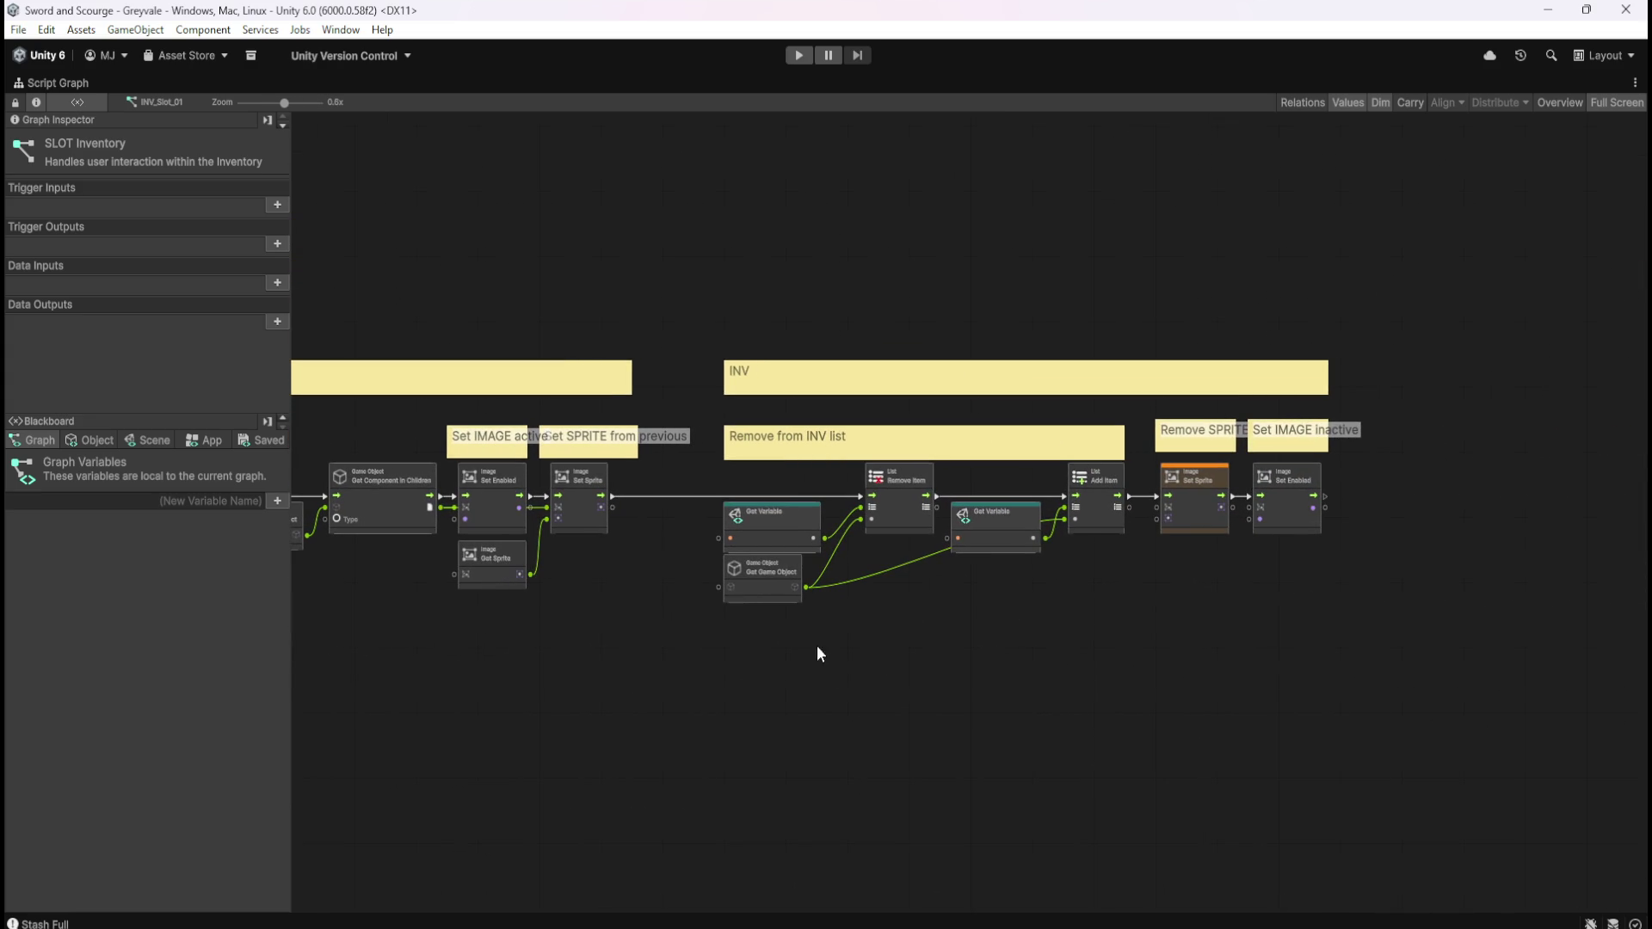
scroll(1092, 580, "left", 6)
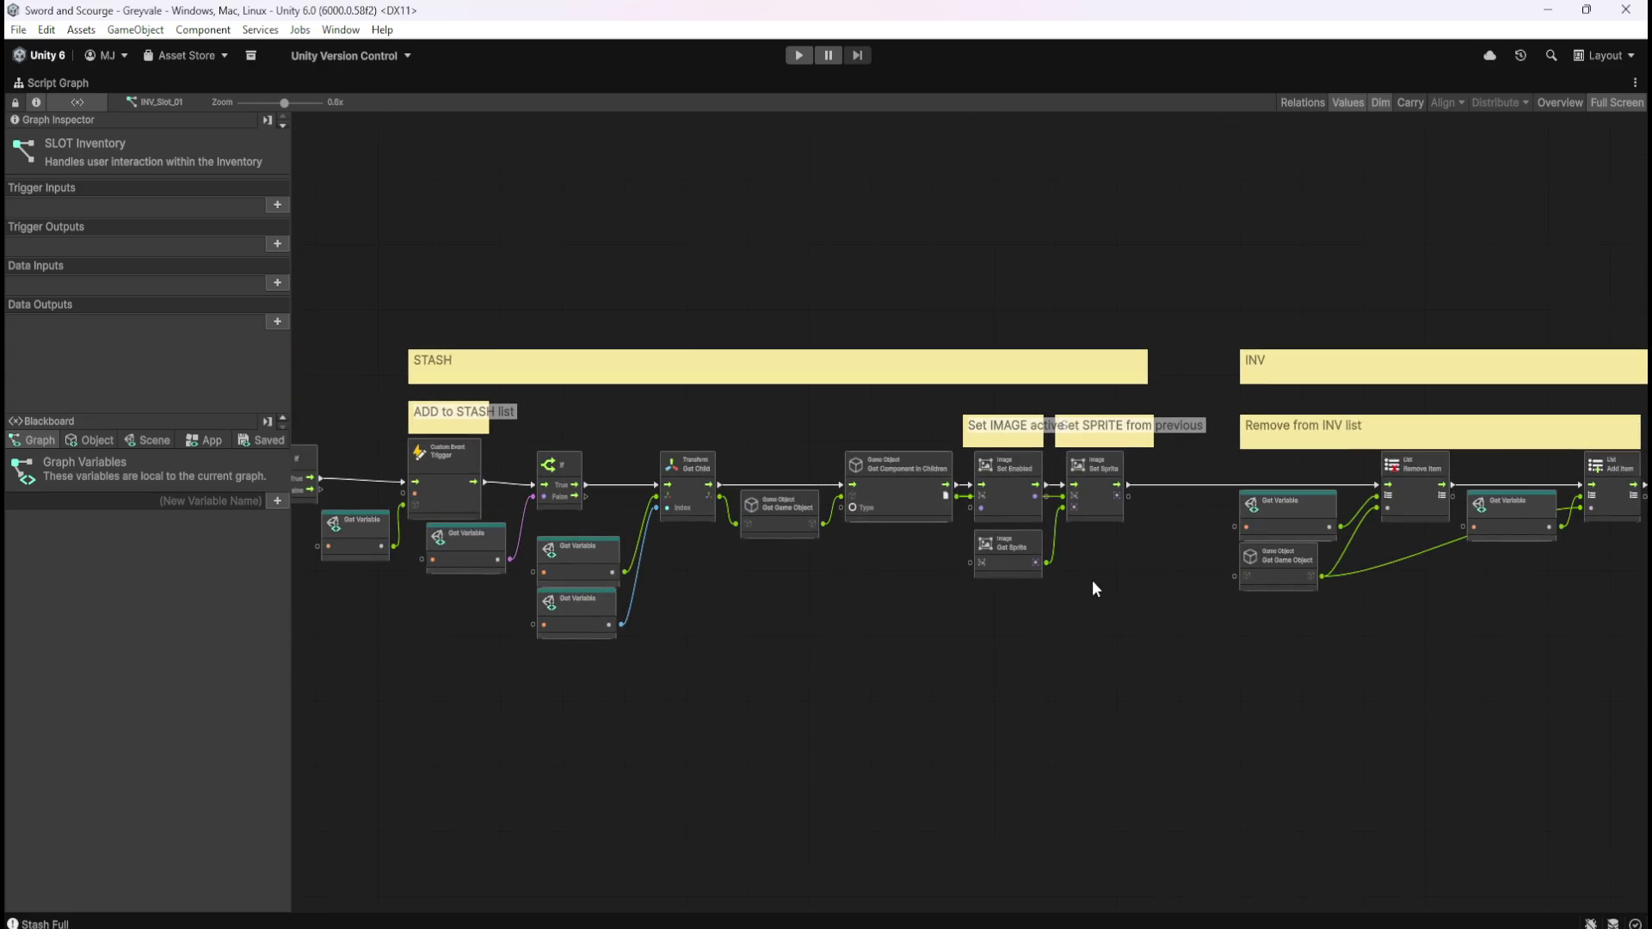
scroll(751, 603, "right", 7)
scroll(805, 593, "up", 2)
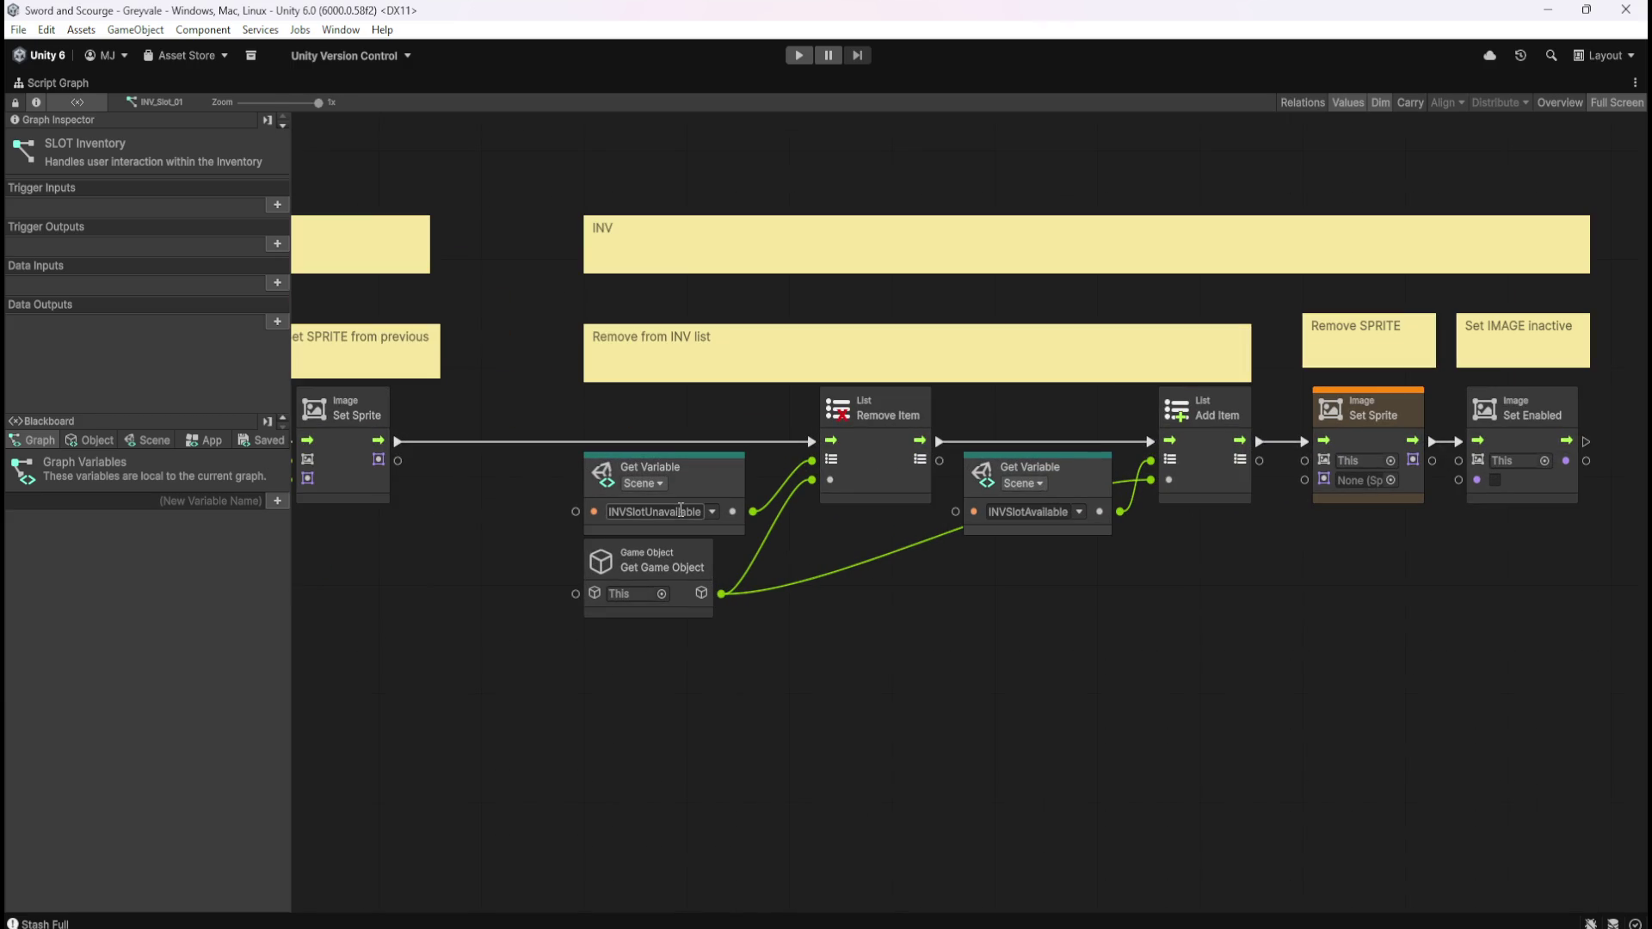
scroll(747, 711, "left", 15)
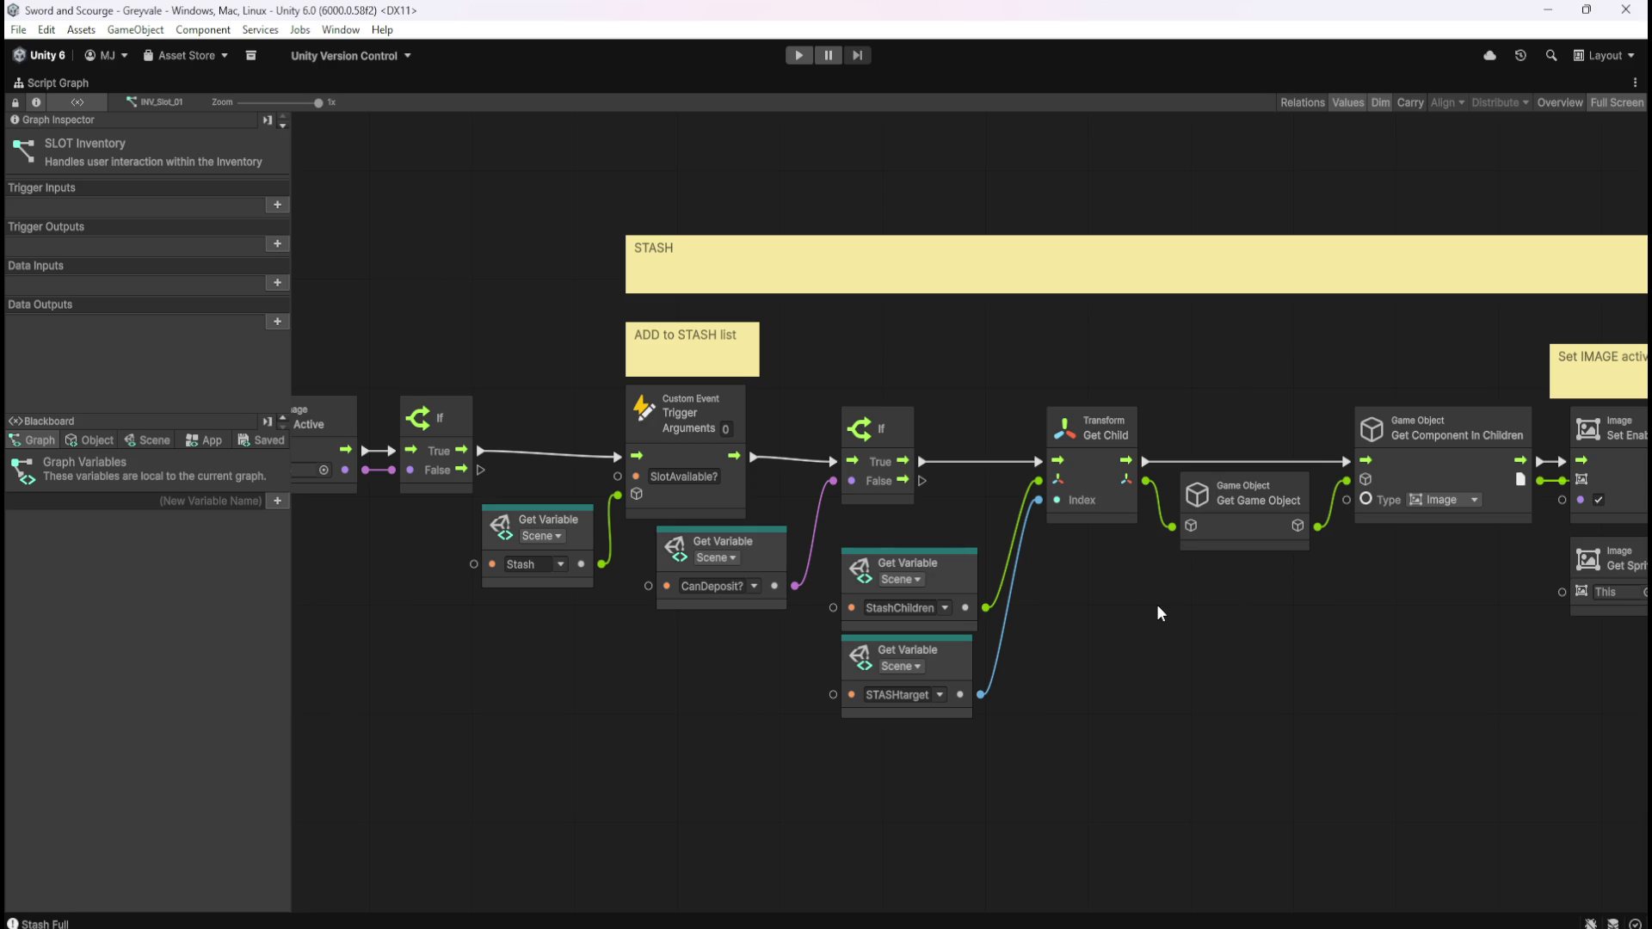
scroll(1155, 601, "right", 15)
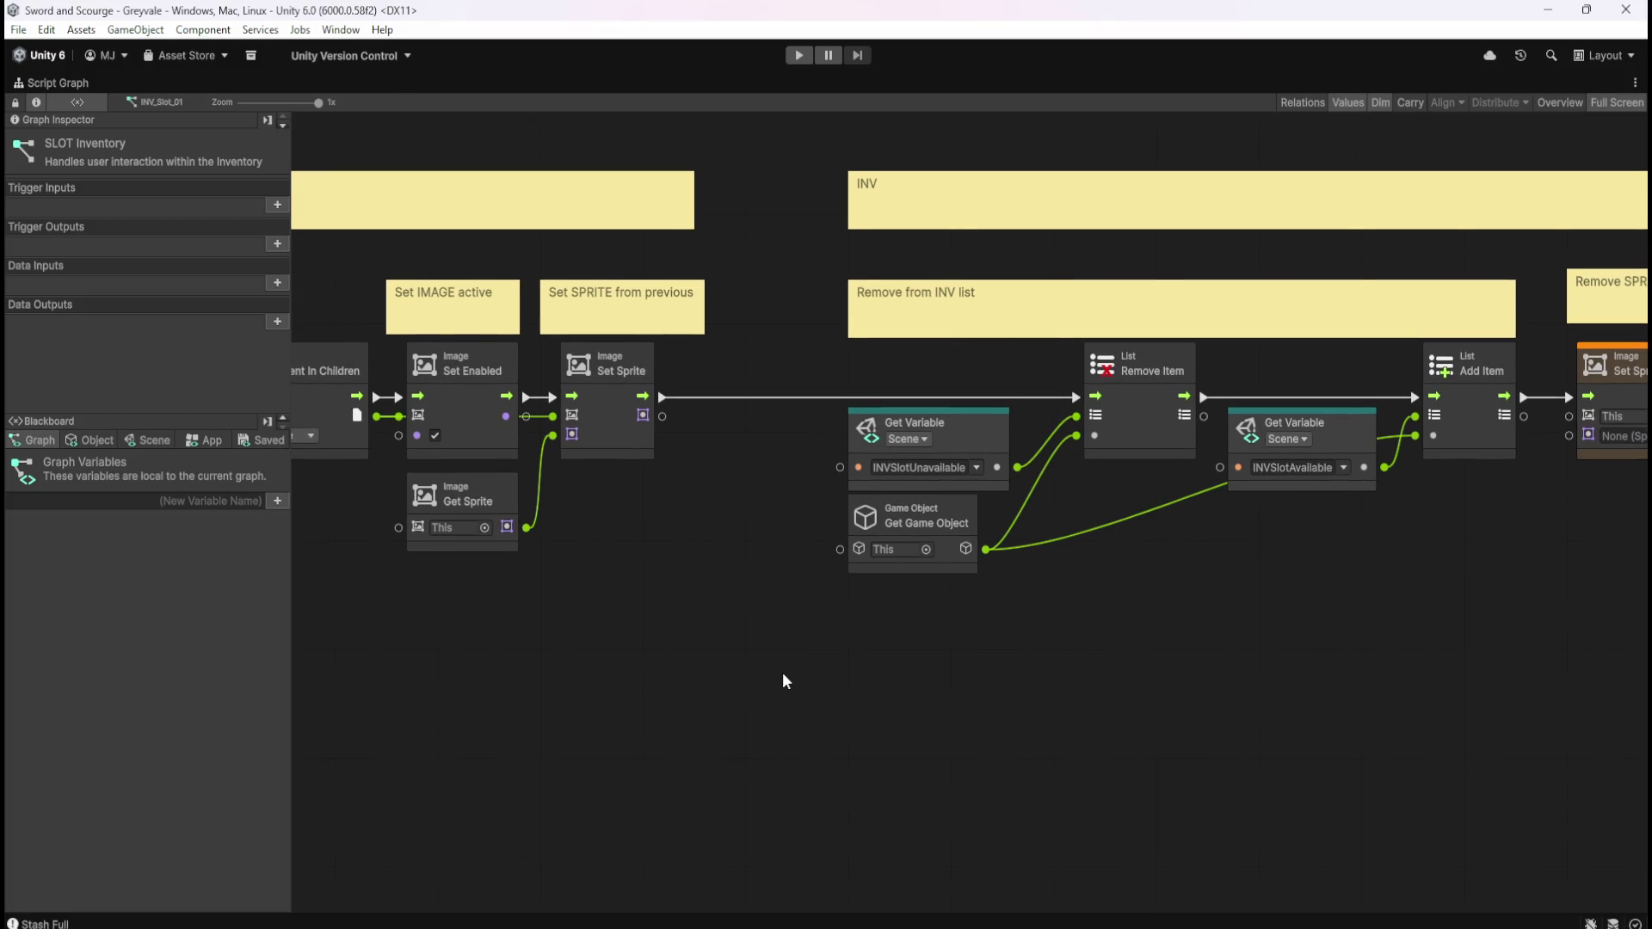
scroll(782, 673, "right", 2)
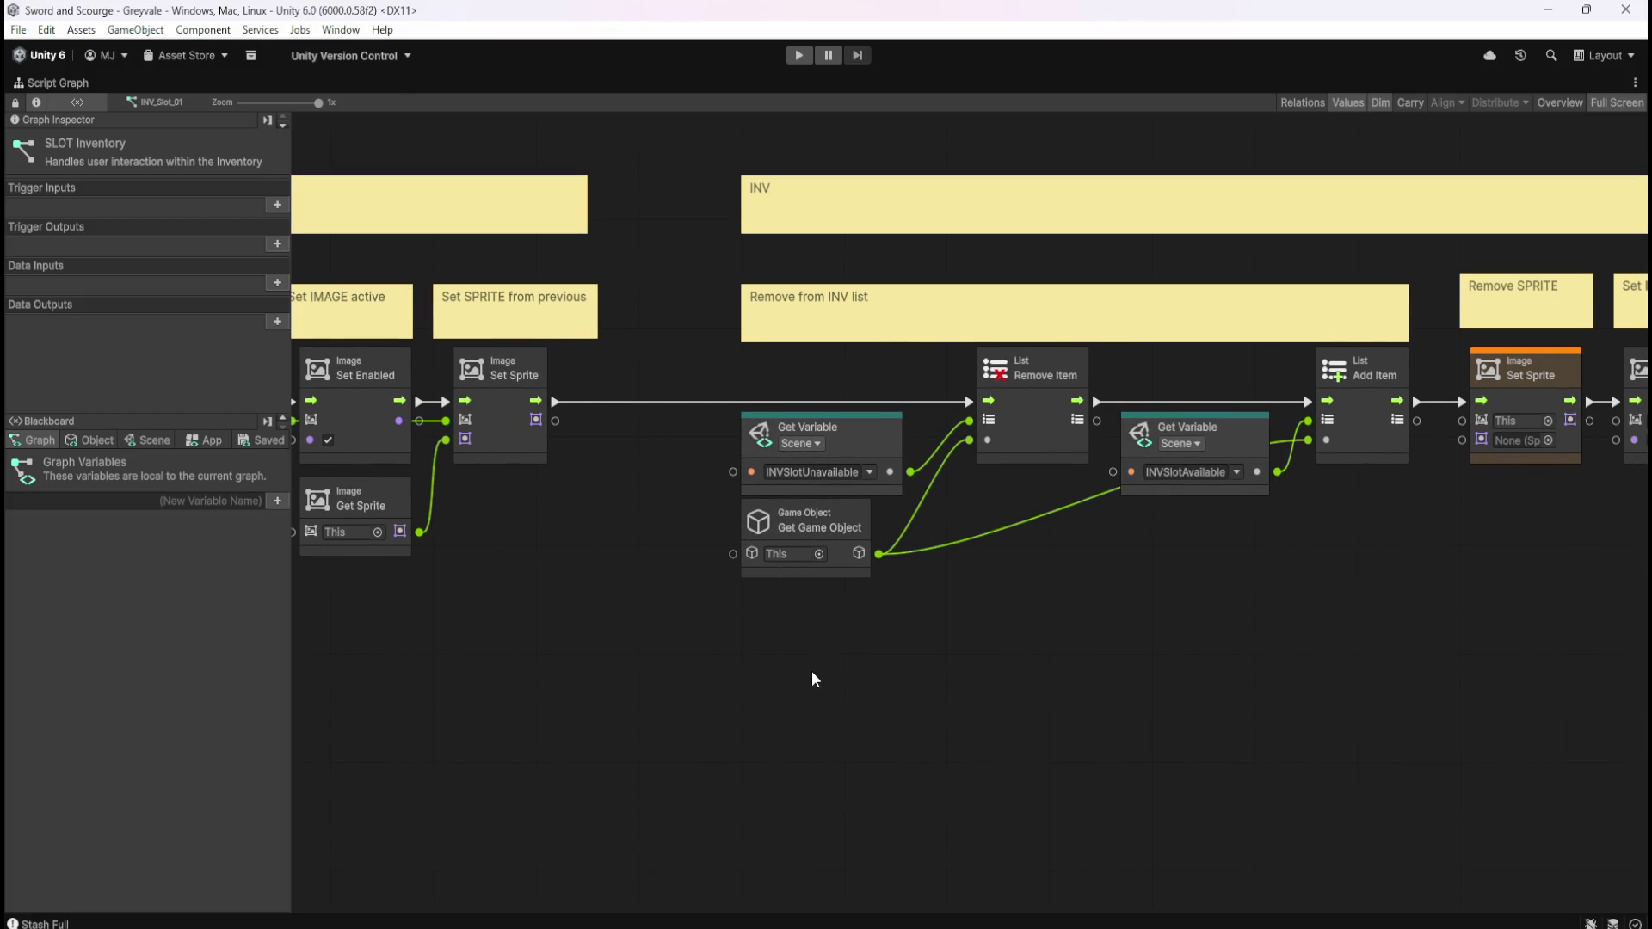
scroll(489, 647, "left", 15)
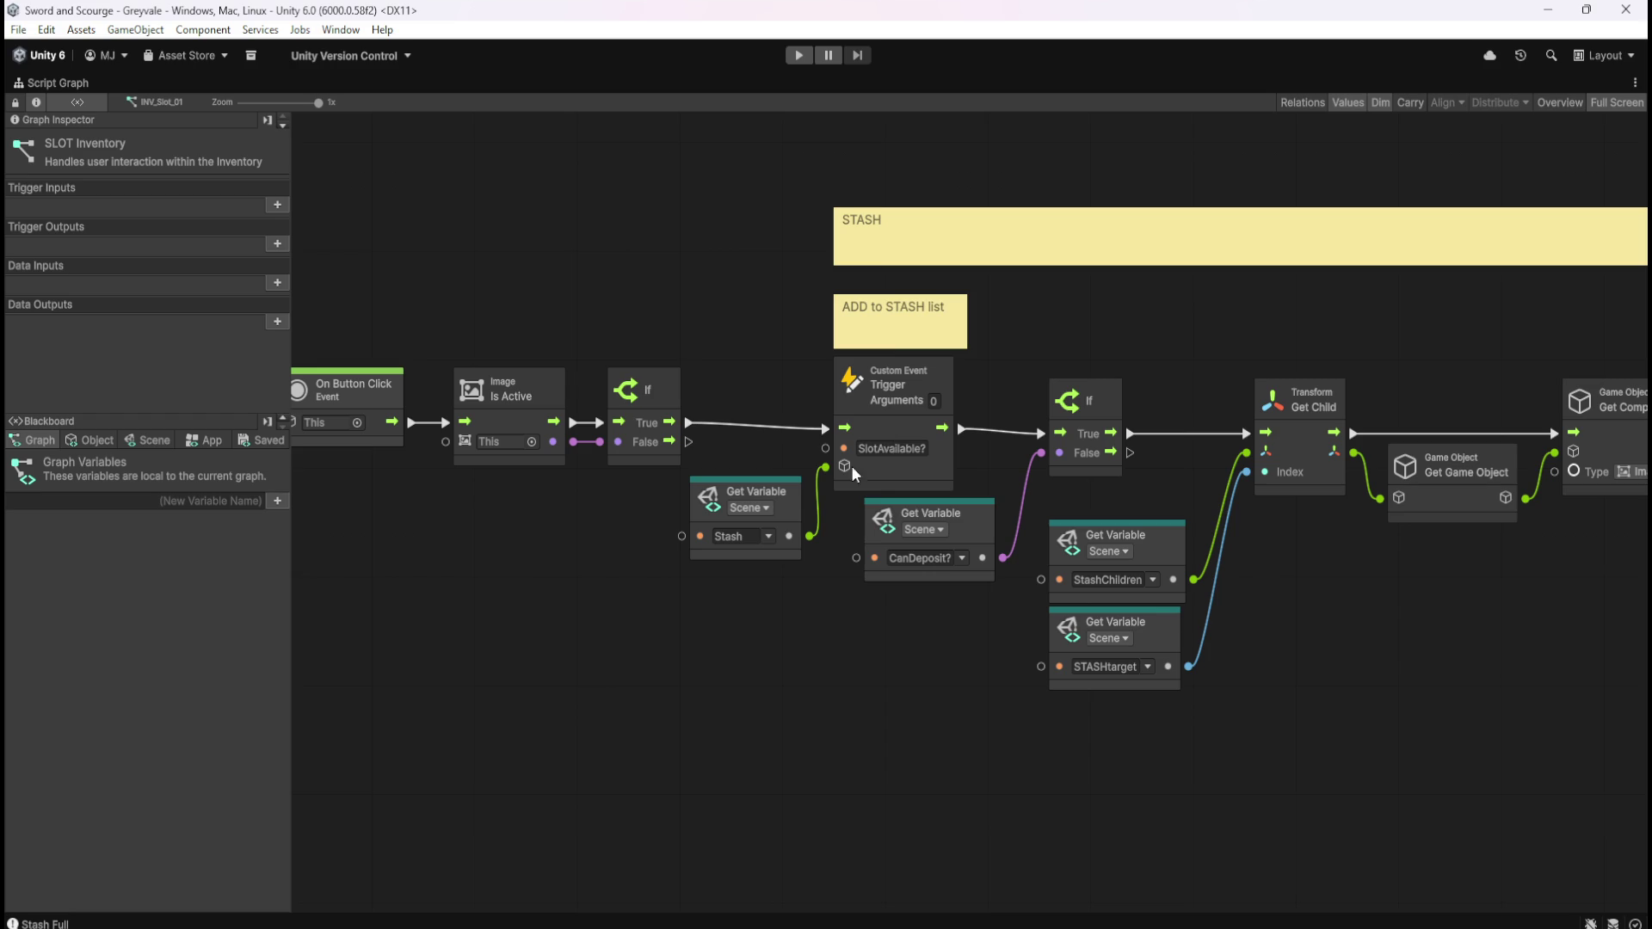
scroll(1297, 617, "right", 15)
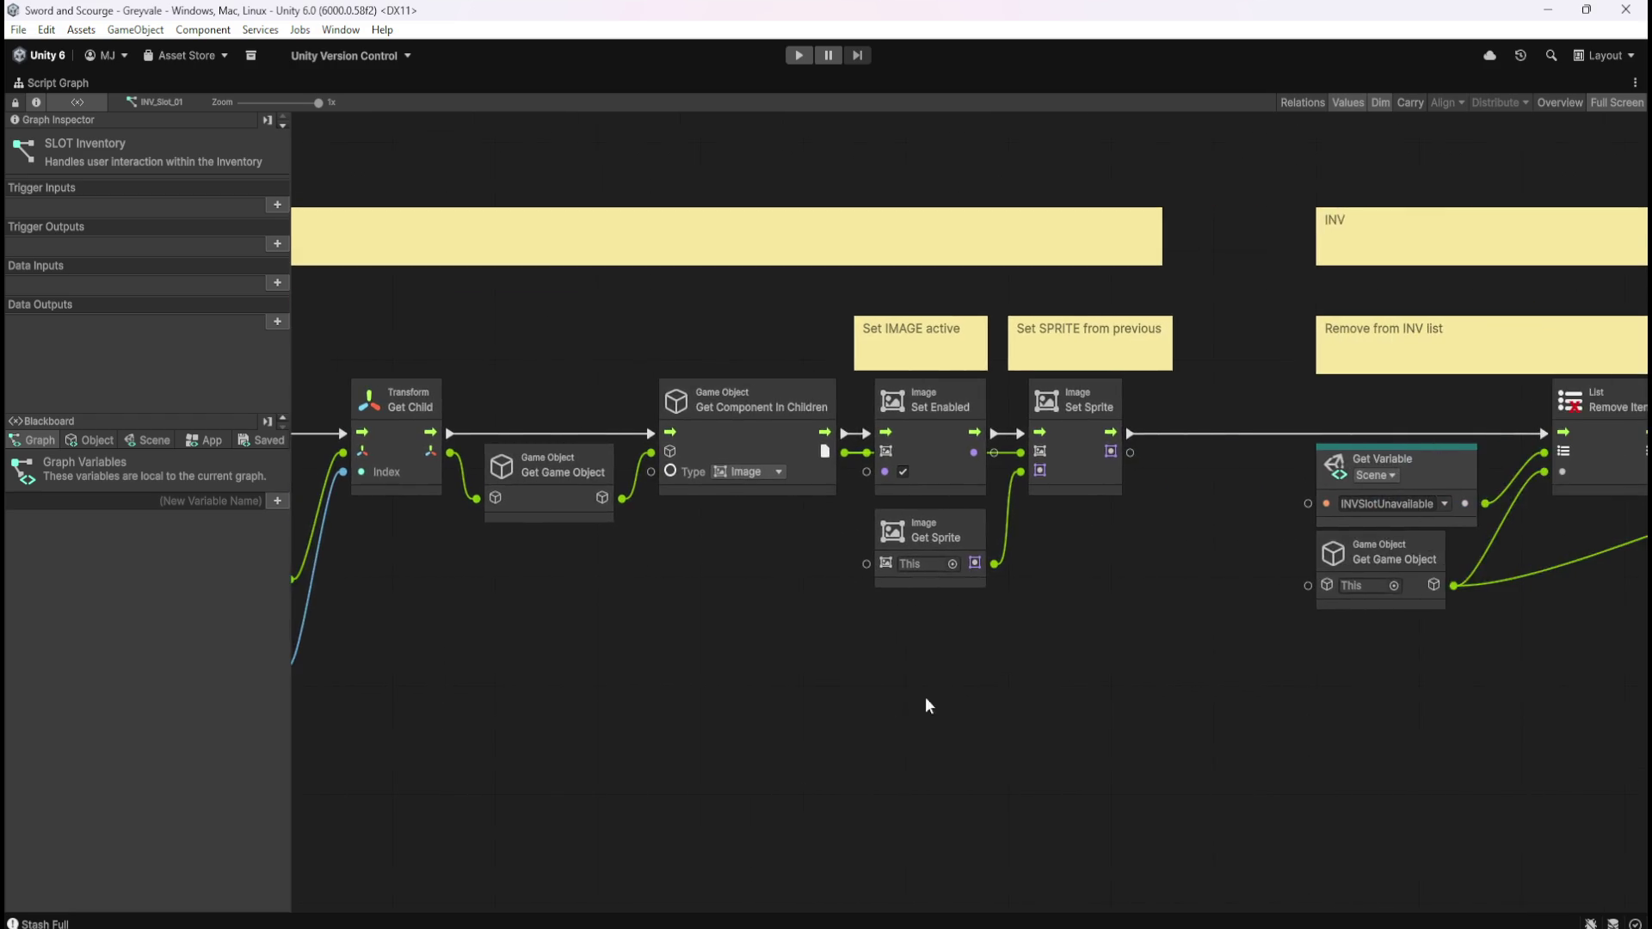
scroll(841, 551, "right", 8)
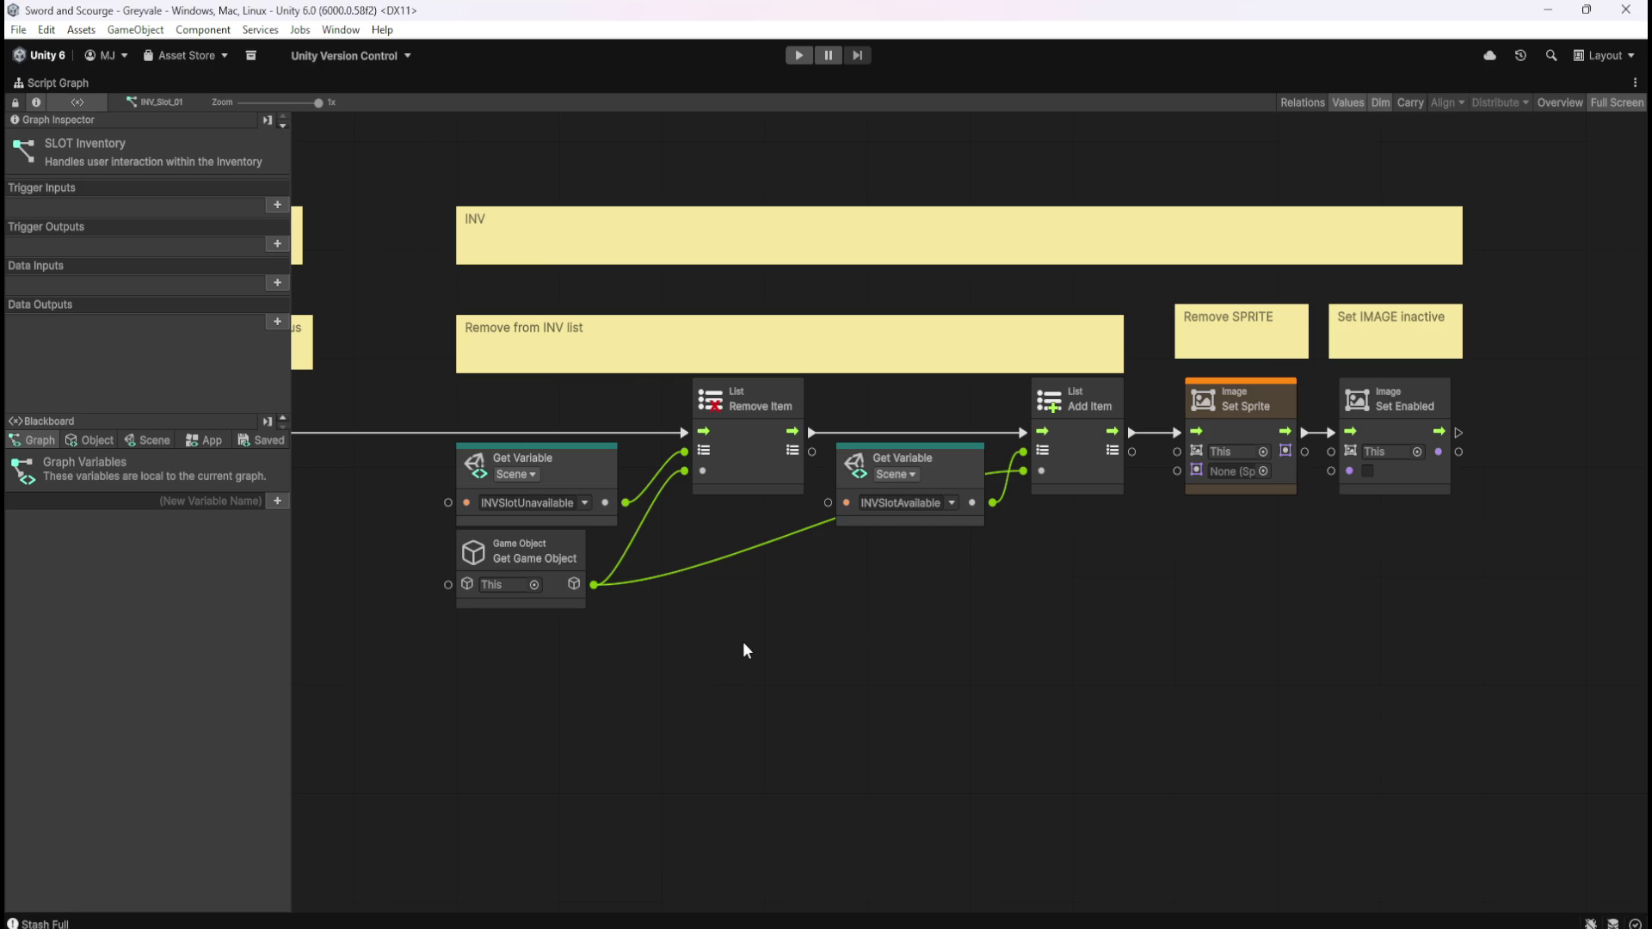
scroll(839, 628, "left", 10)
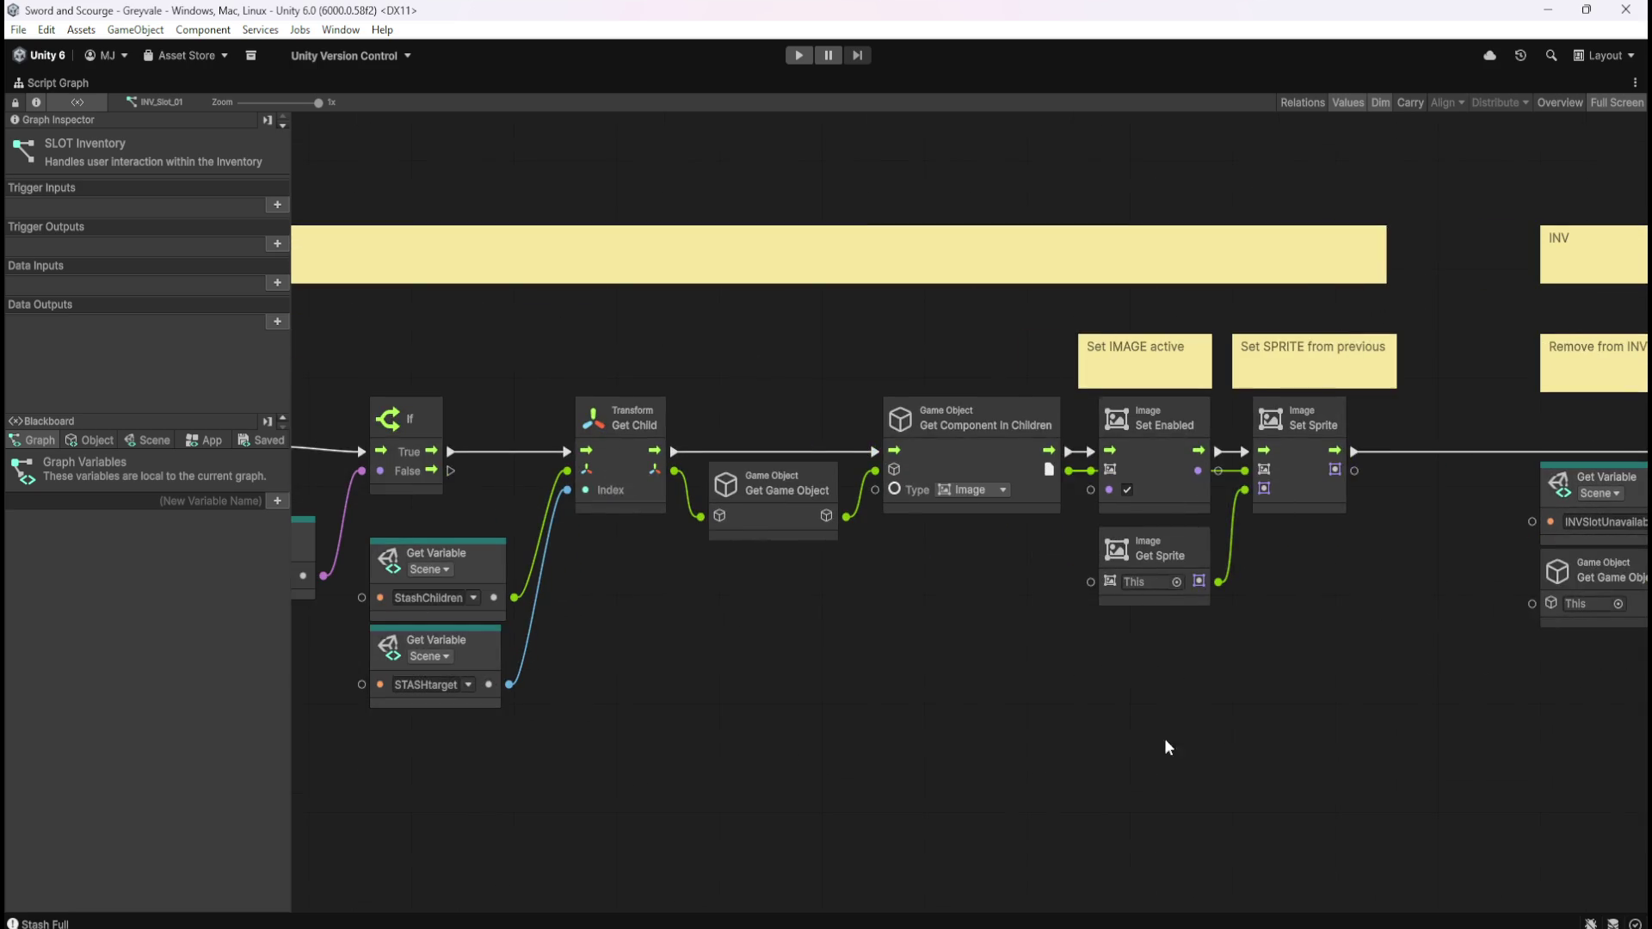
scroll(960, 608, "down", 5)
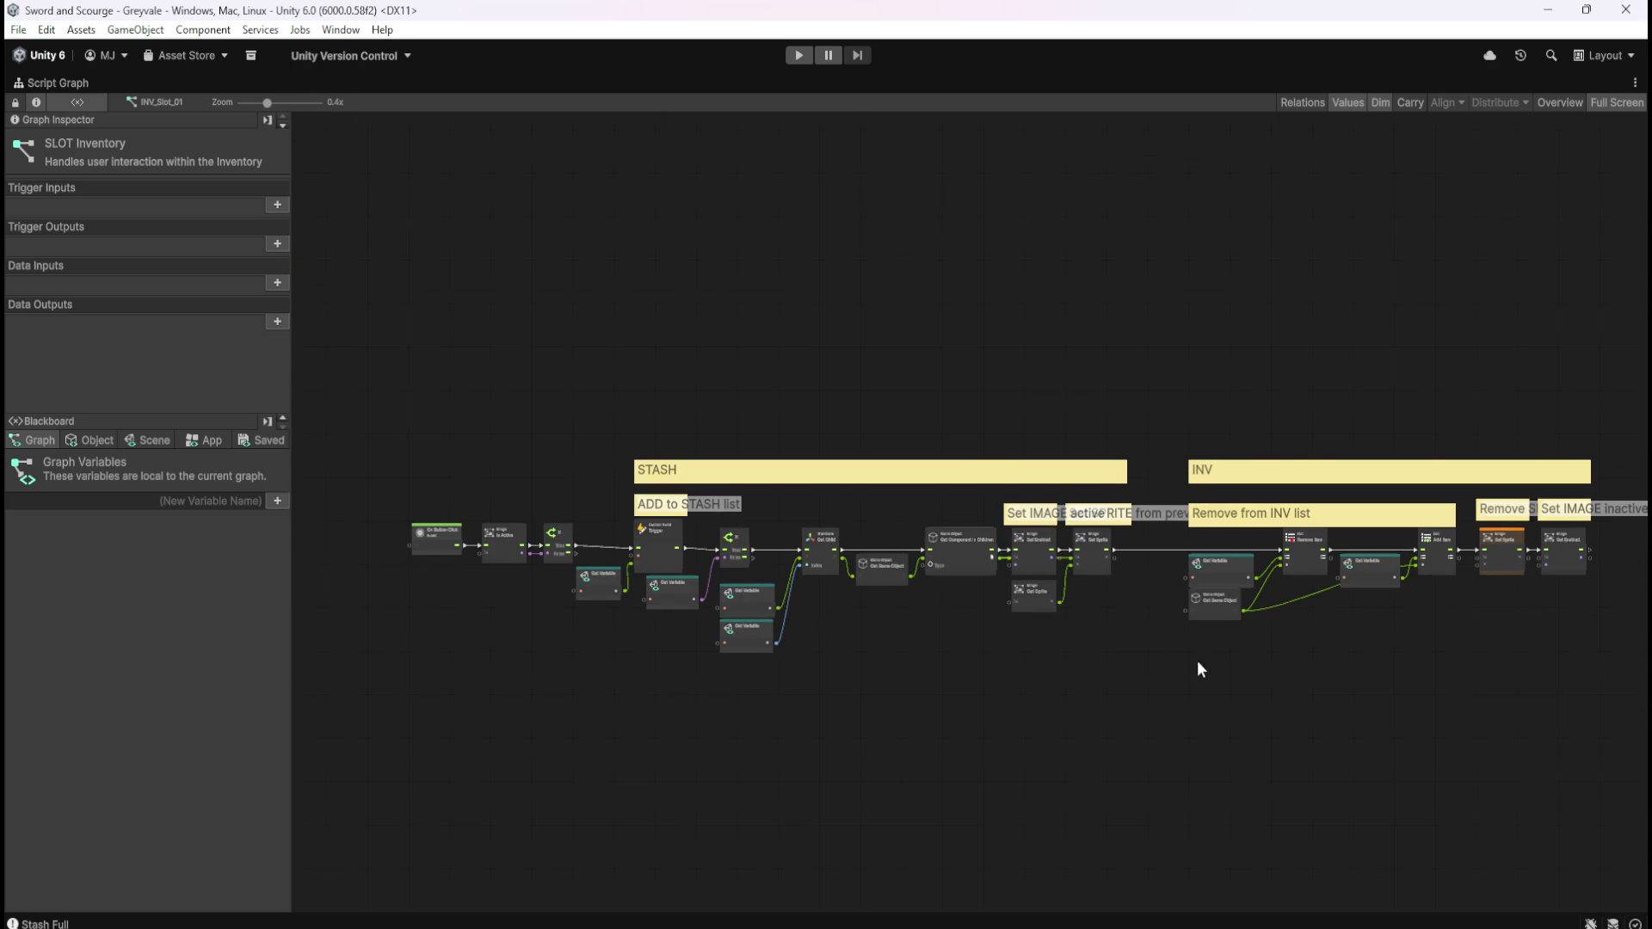
scroll(1156, 651, "up", 1)
scroll(1149, 663, "right", 4)
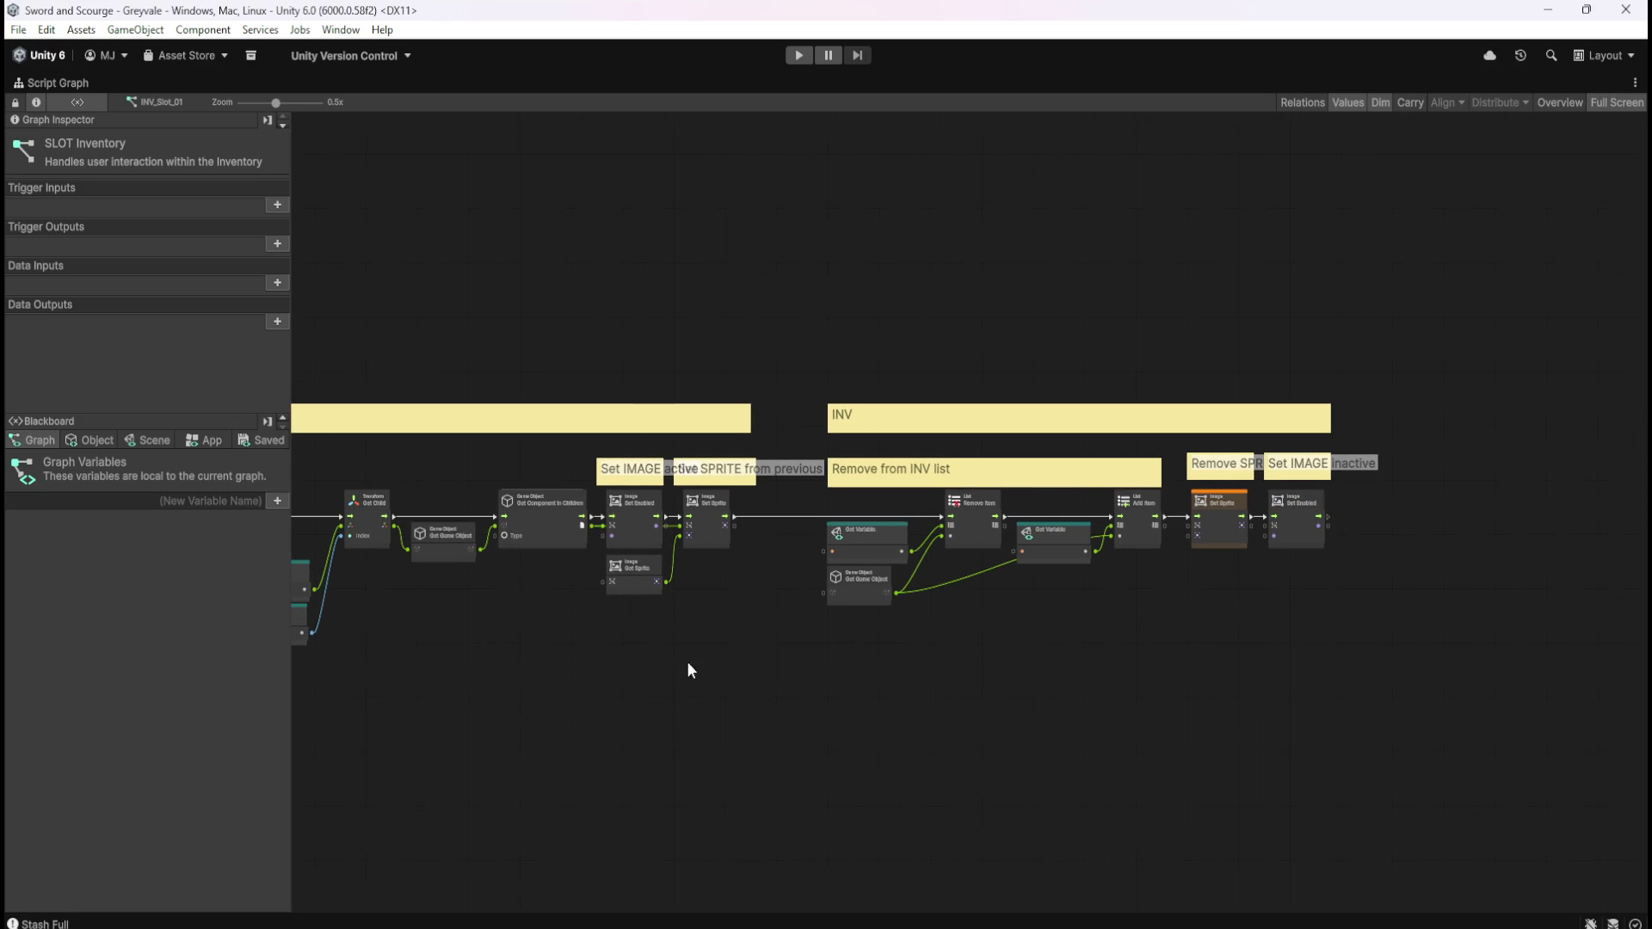
scroll(685, 634, "up", 3)
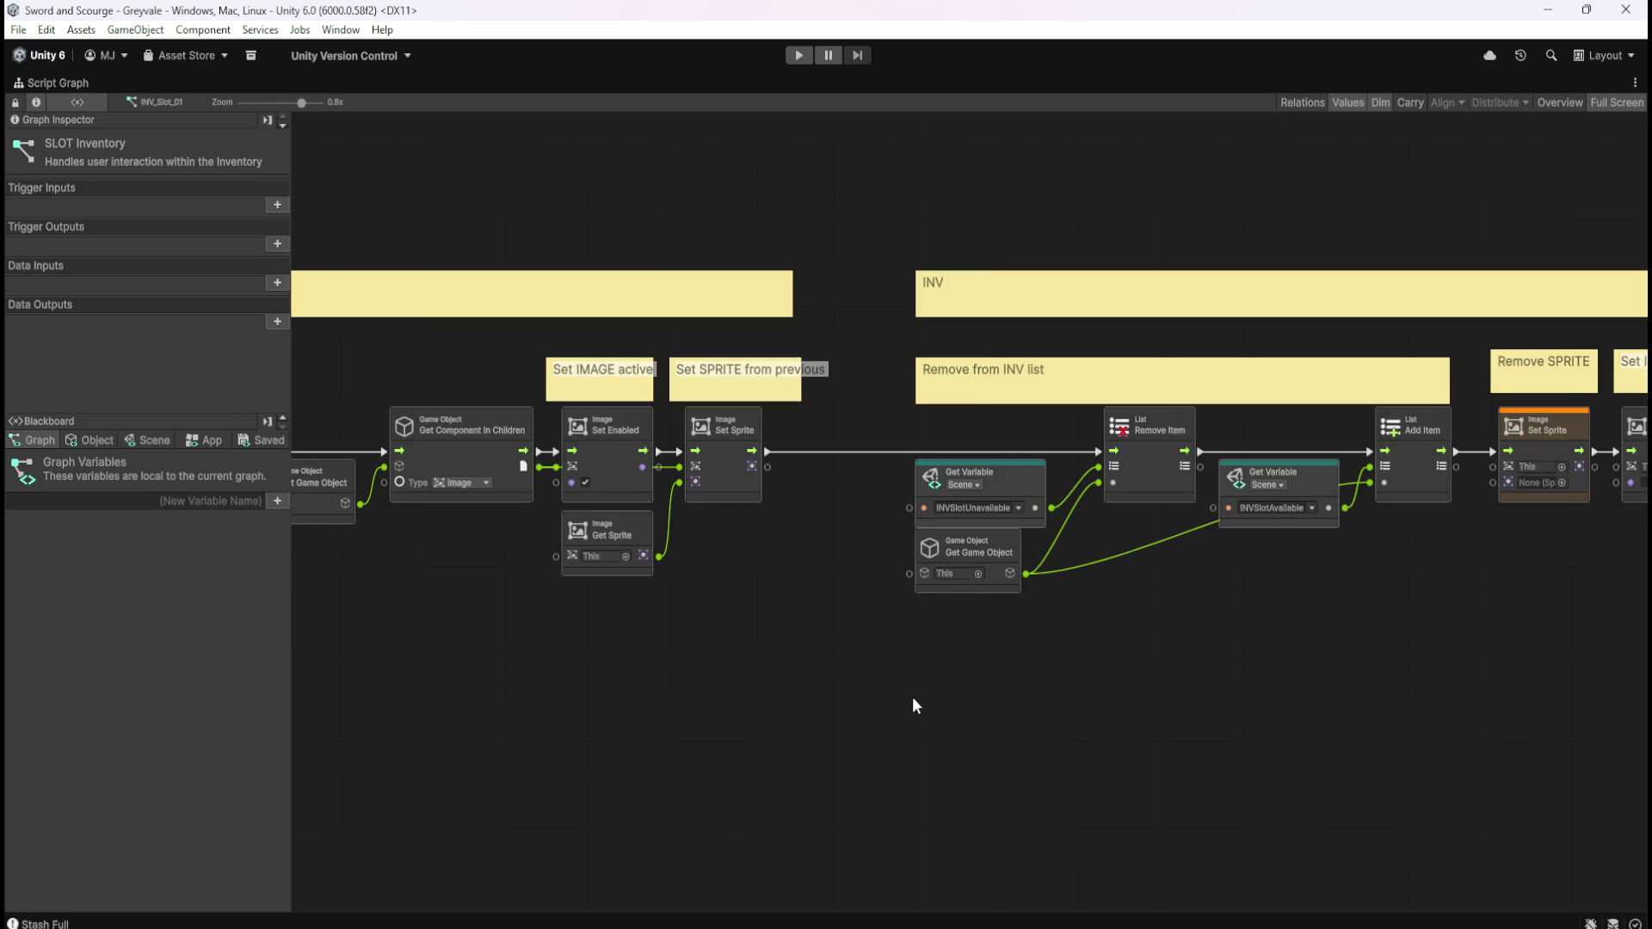
scroll(1291, 634, "down", 3)
scroll(492, 617, "up", 2)
scroll(491, 611, "up", 1)
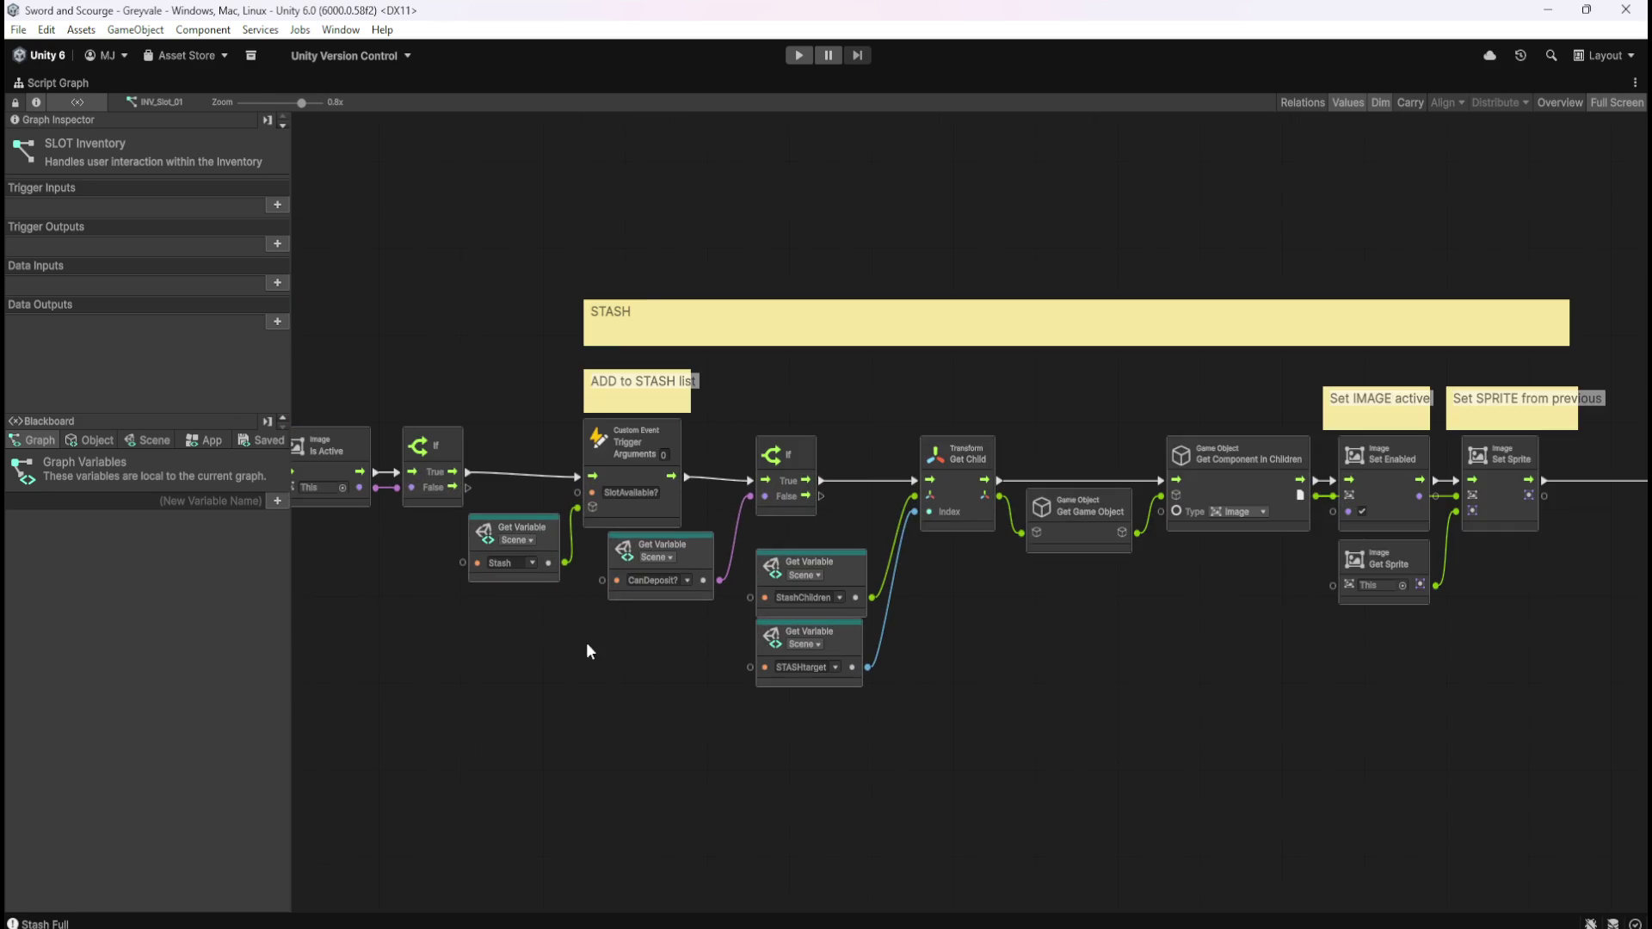
scroll(1308, 631, "down", 2)
scroll(601, 560, "up", 3)
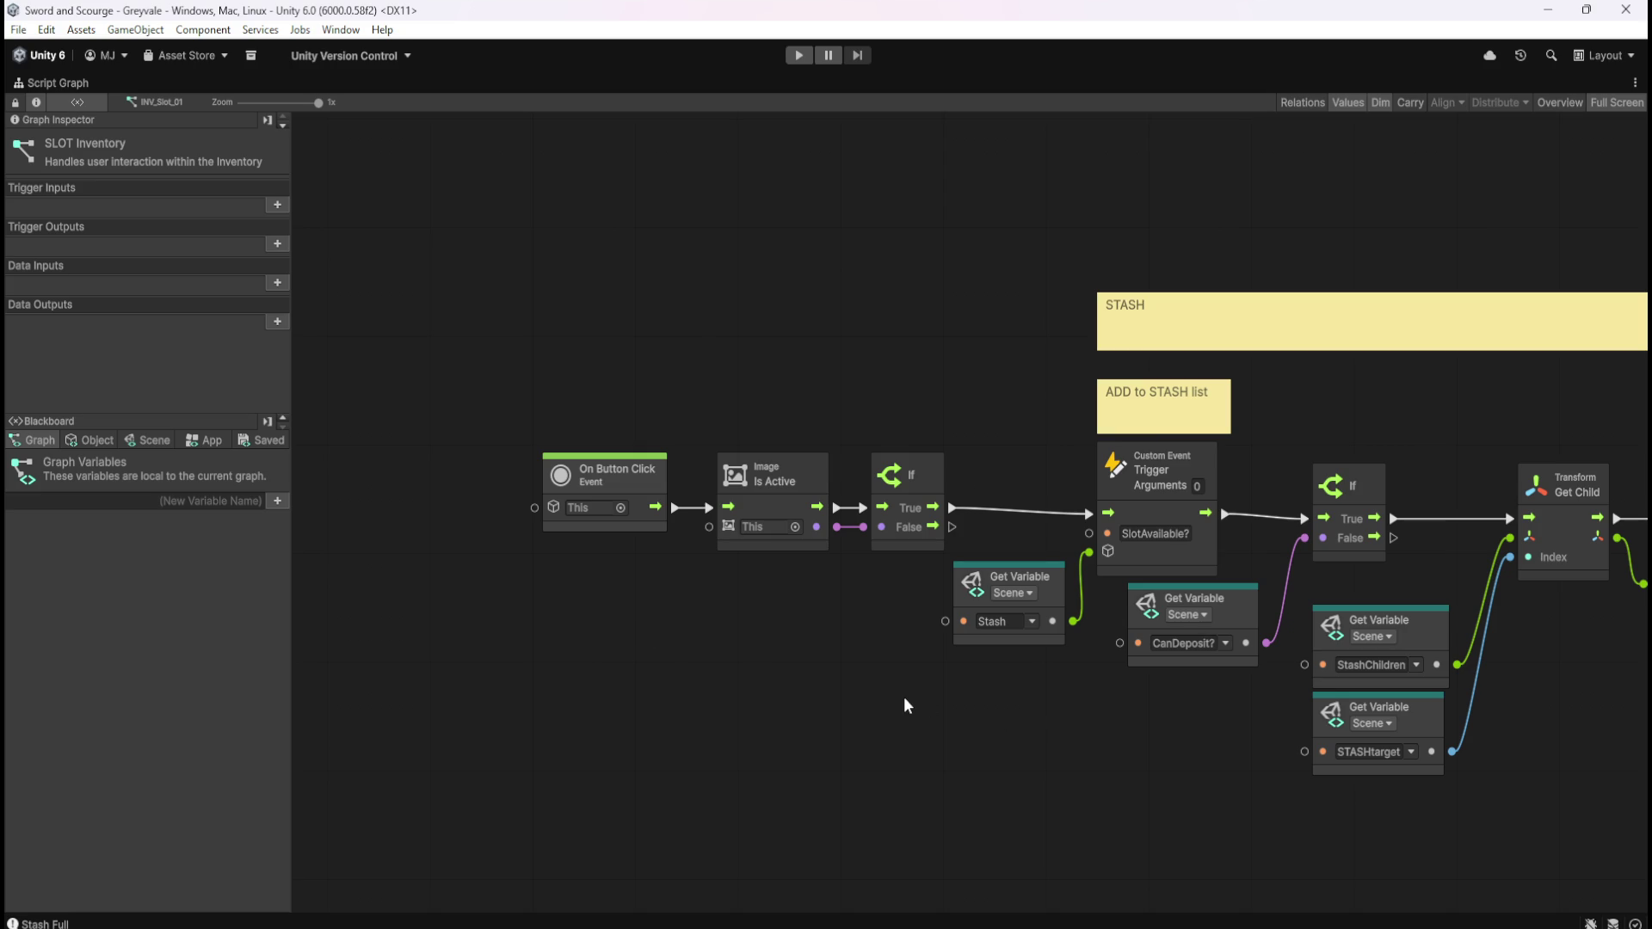
Return to the full editor layout and inspect the INV_Slot_08 inventory slot
key("shift+space")
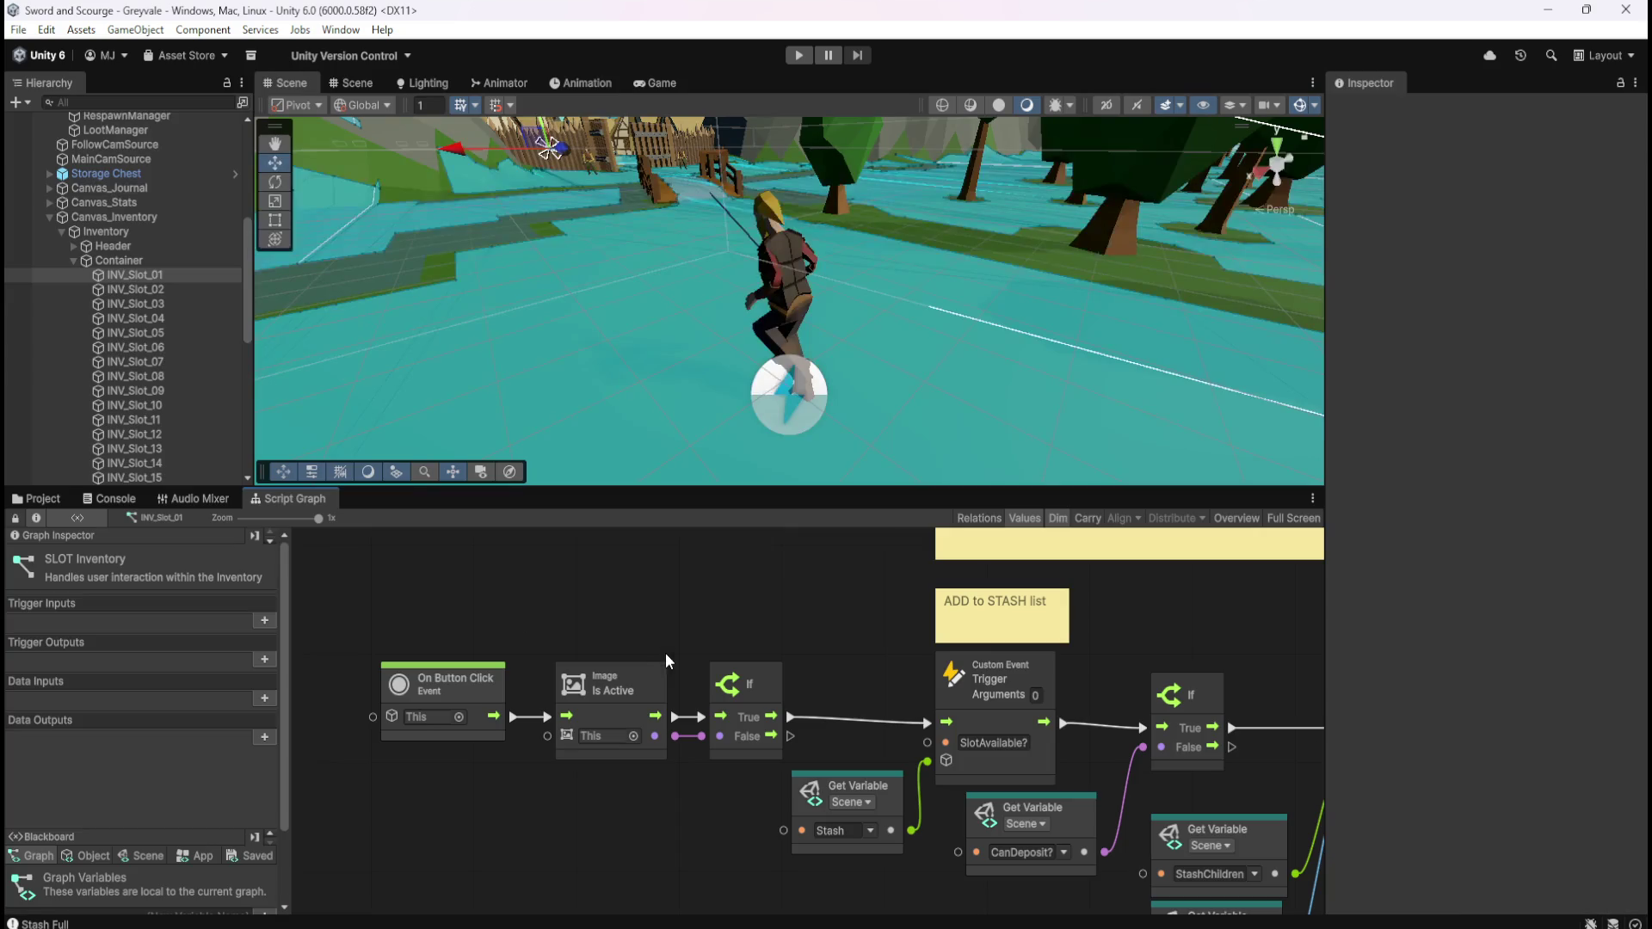
left_click(156, 379)
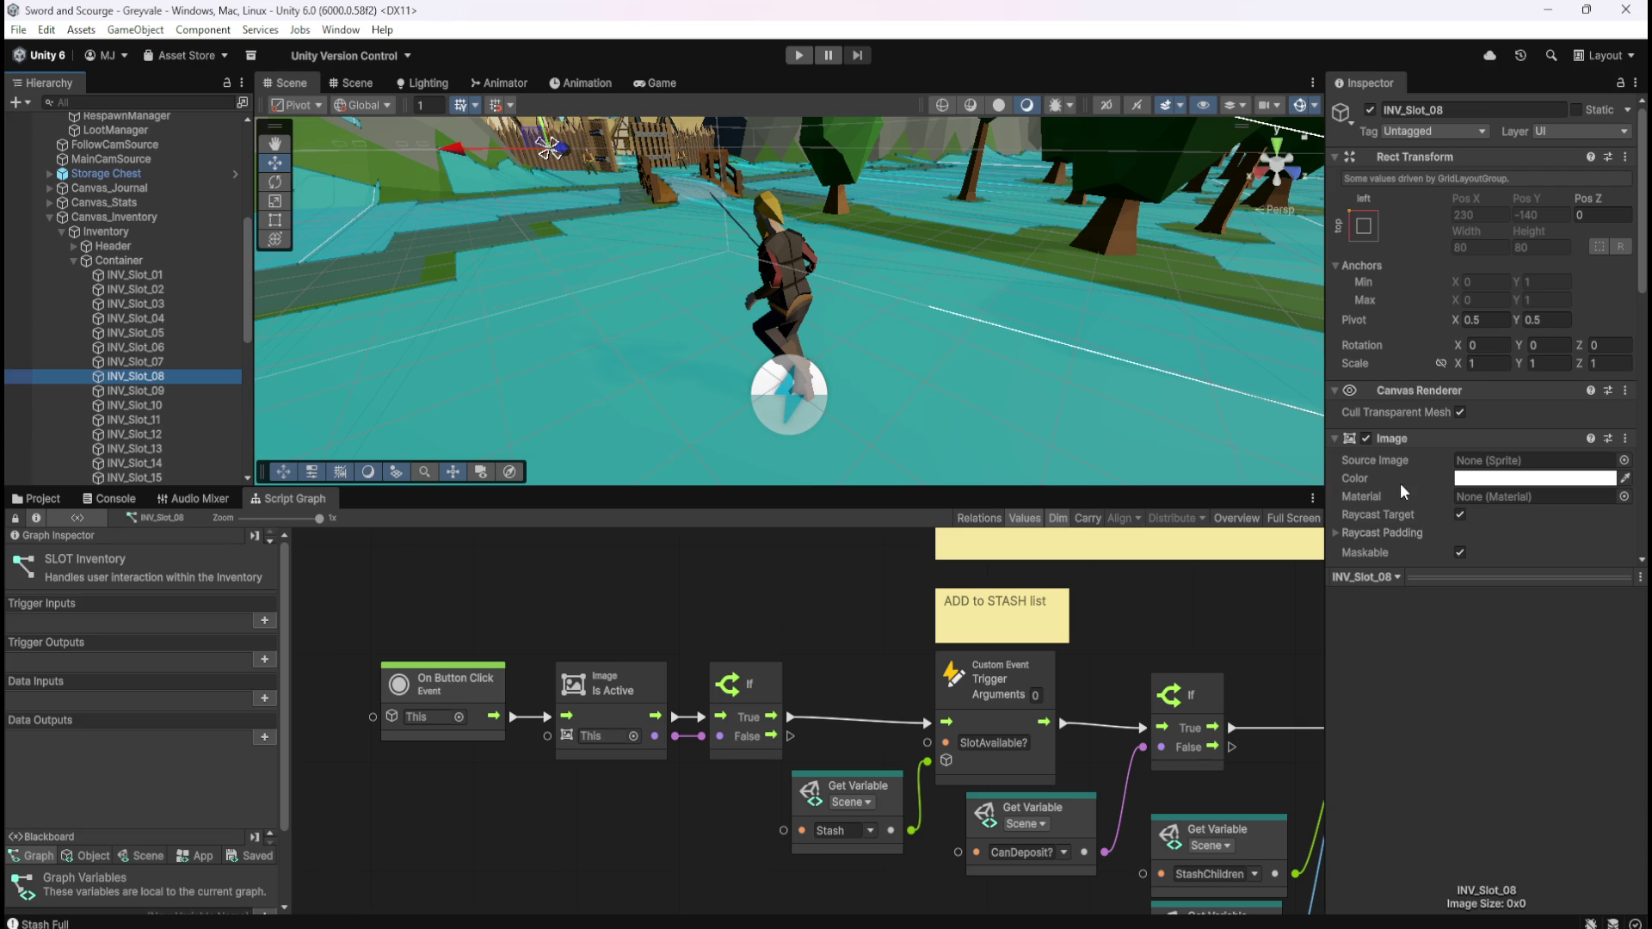
scroll(1402, 491, "down", 5)
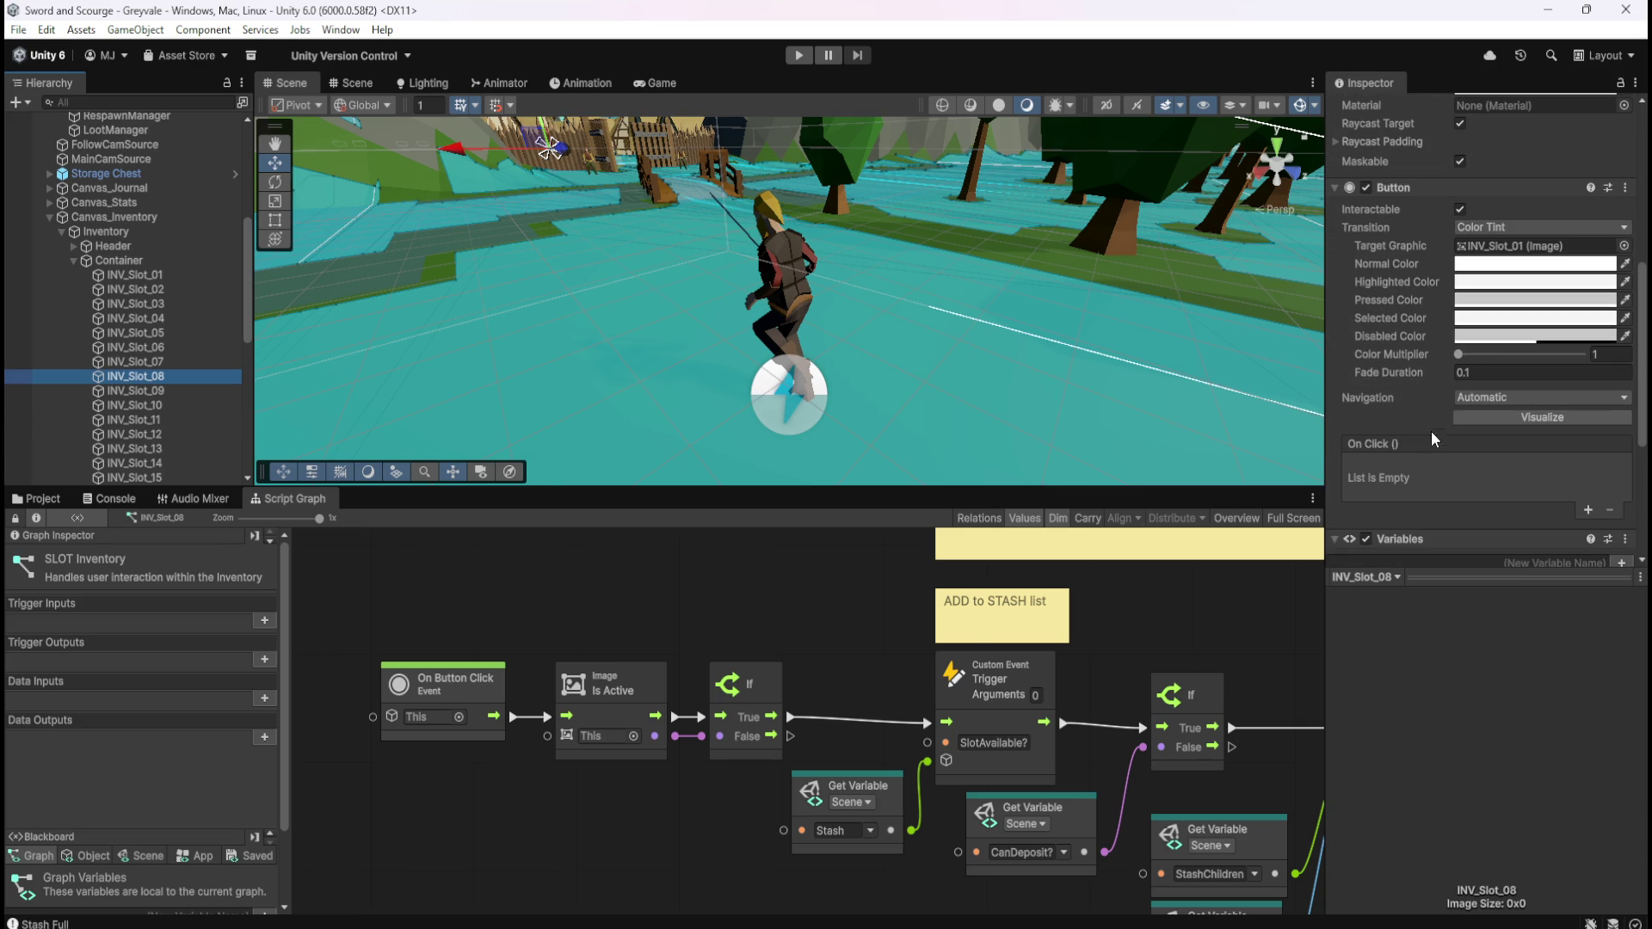
scroll(1430, 417, "down", 2)
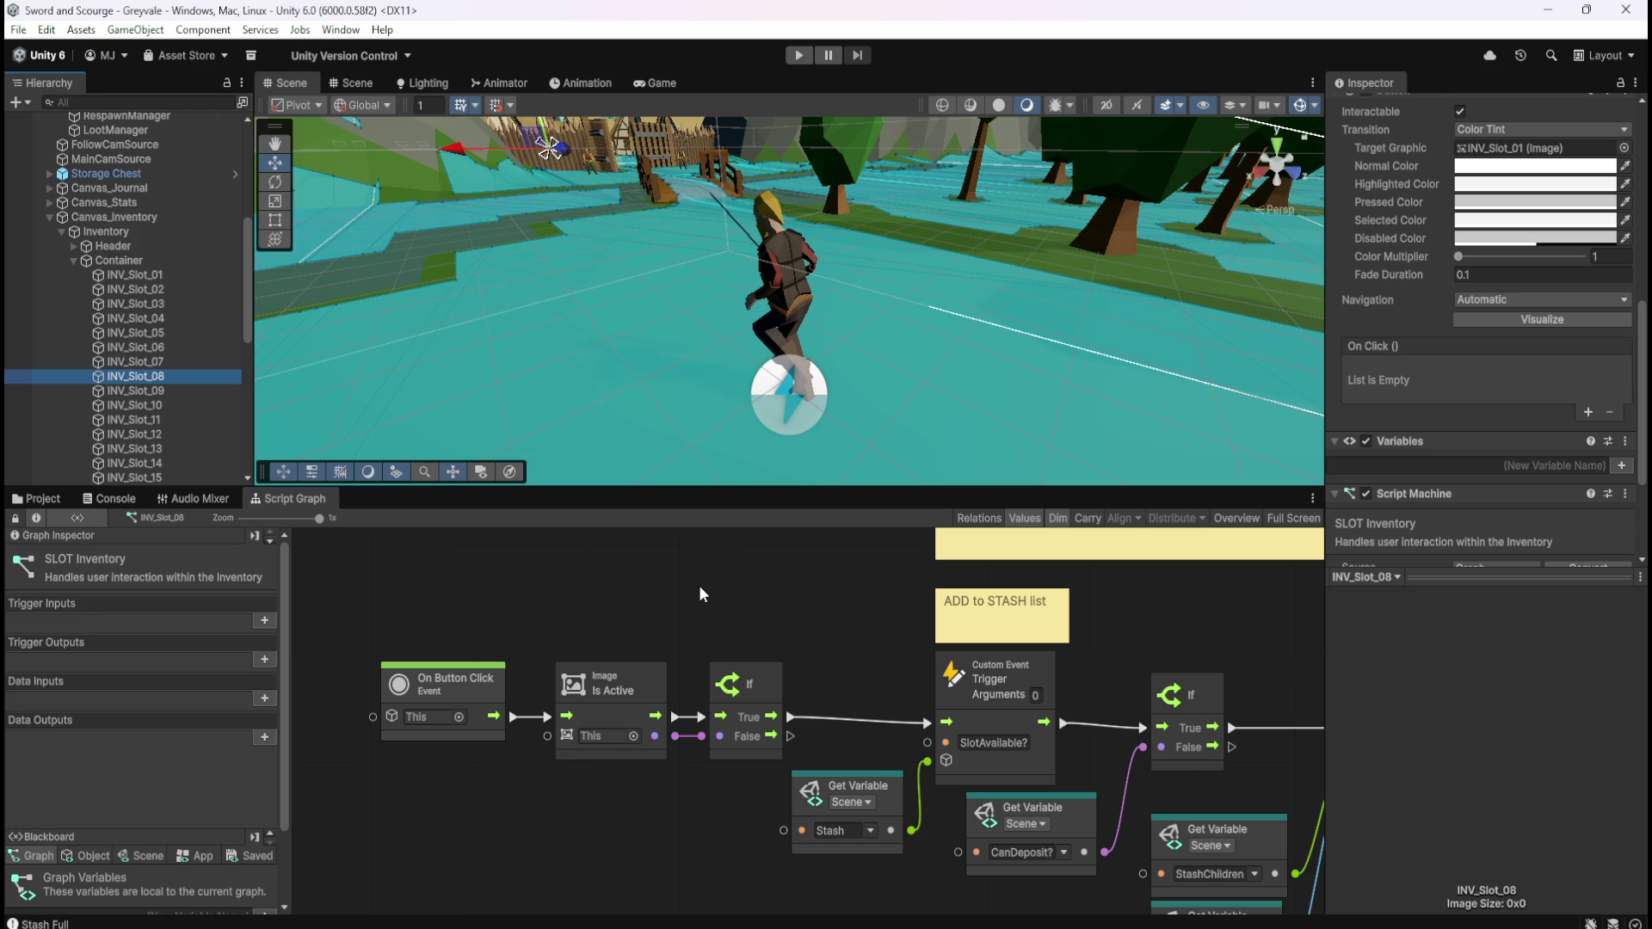
Maximize the script graph and pan right to the INV section notes
key("shift+space")
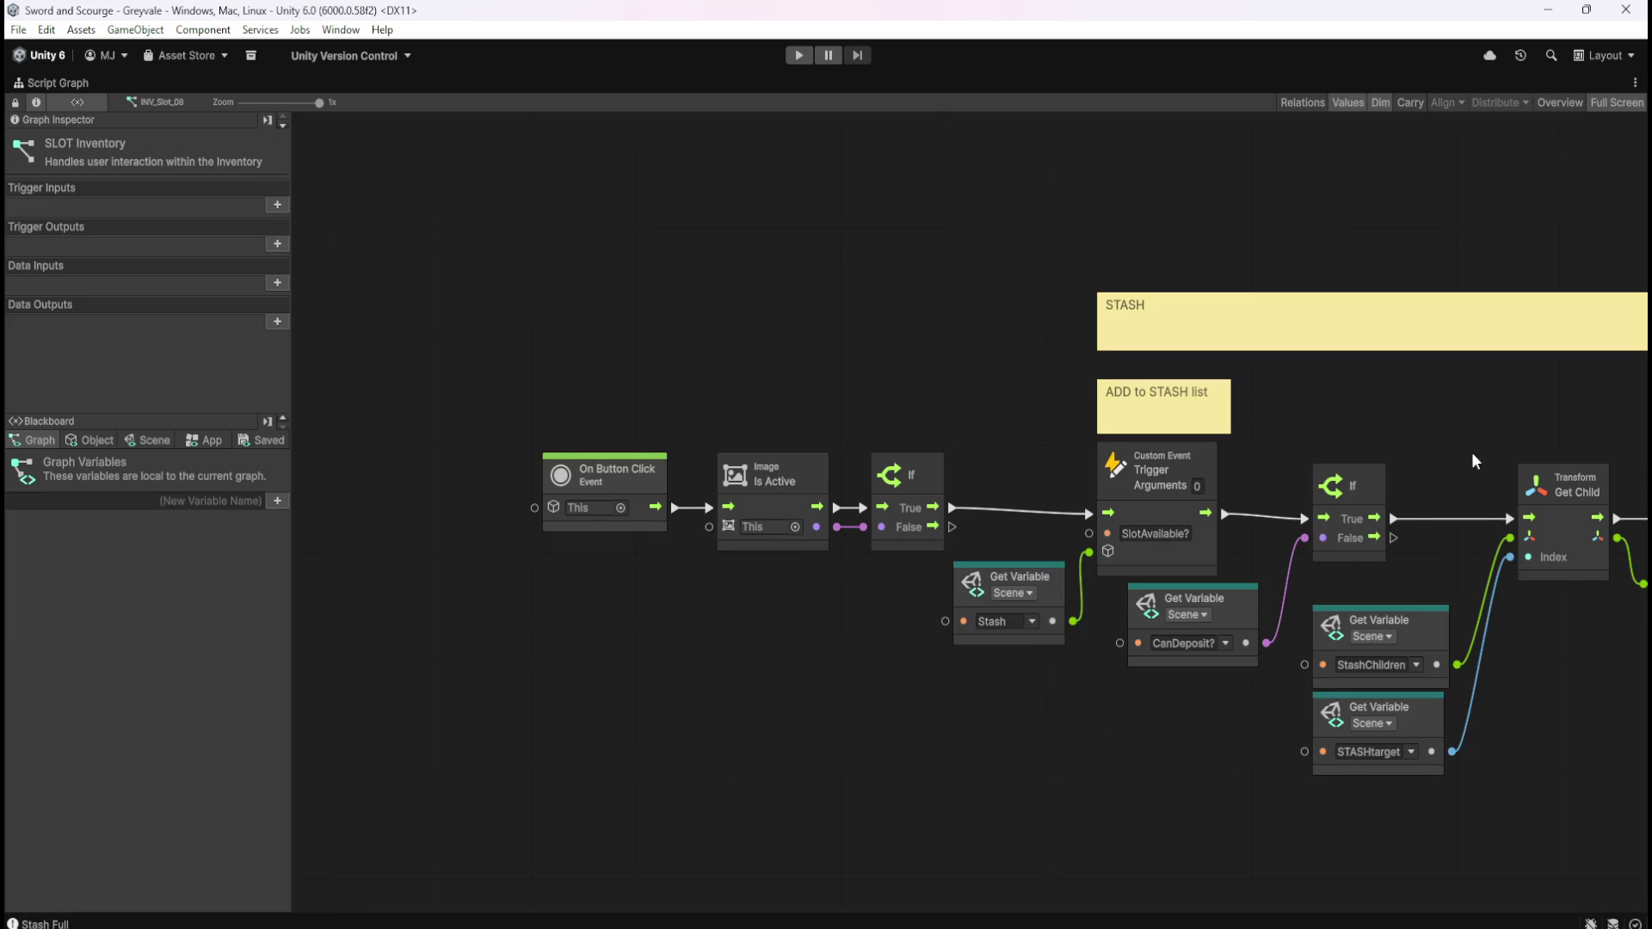
scroll(807, 465, "right", 10)
scroll(807, 473, "right", 5)
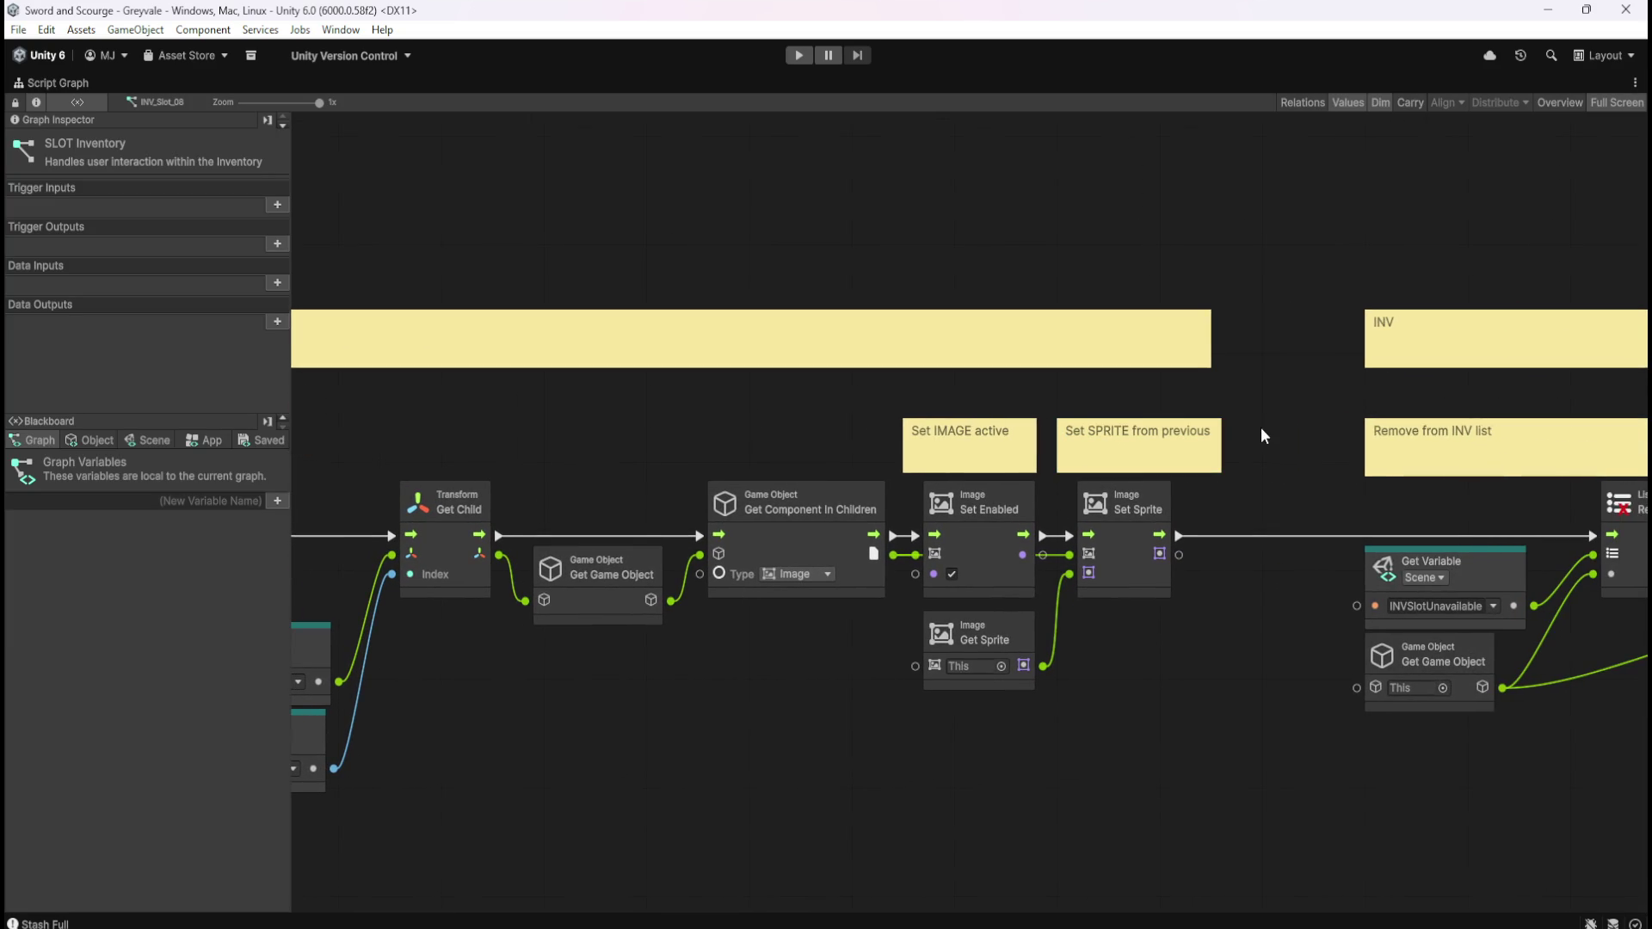
scroll(922, 432, "right", 7)
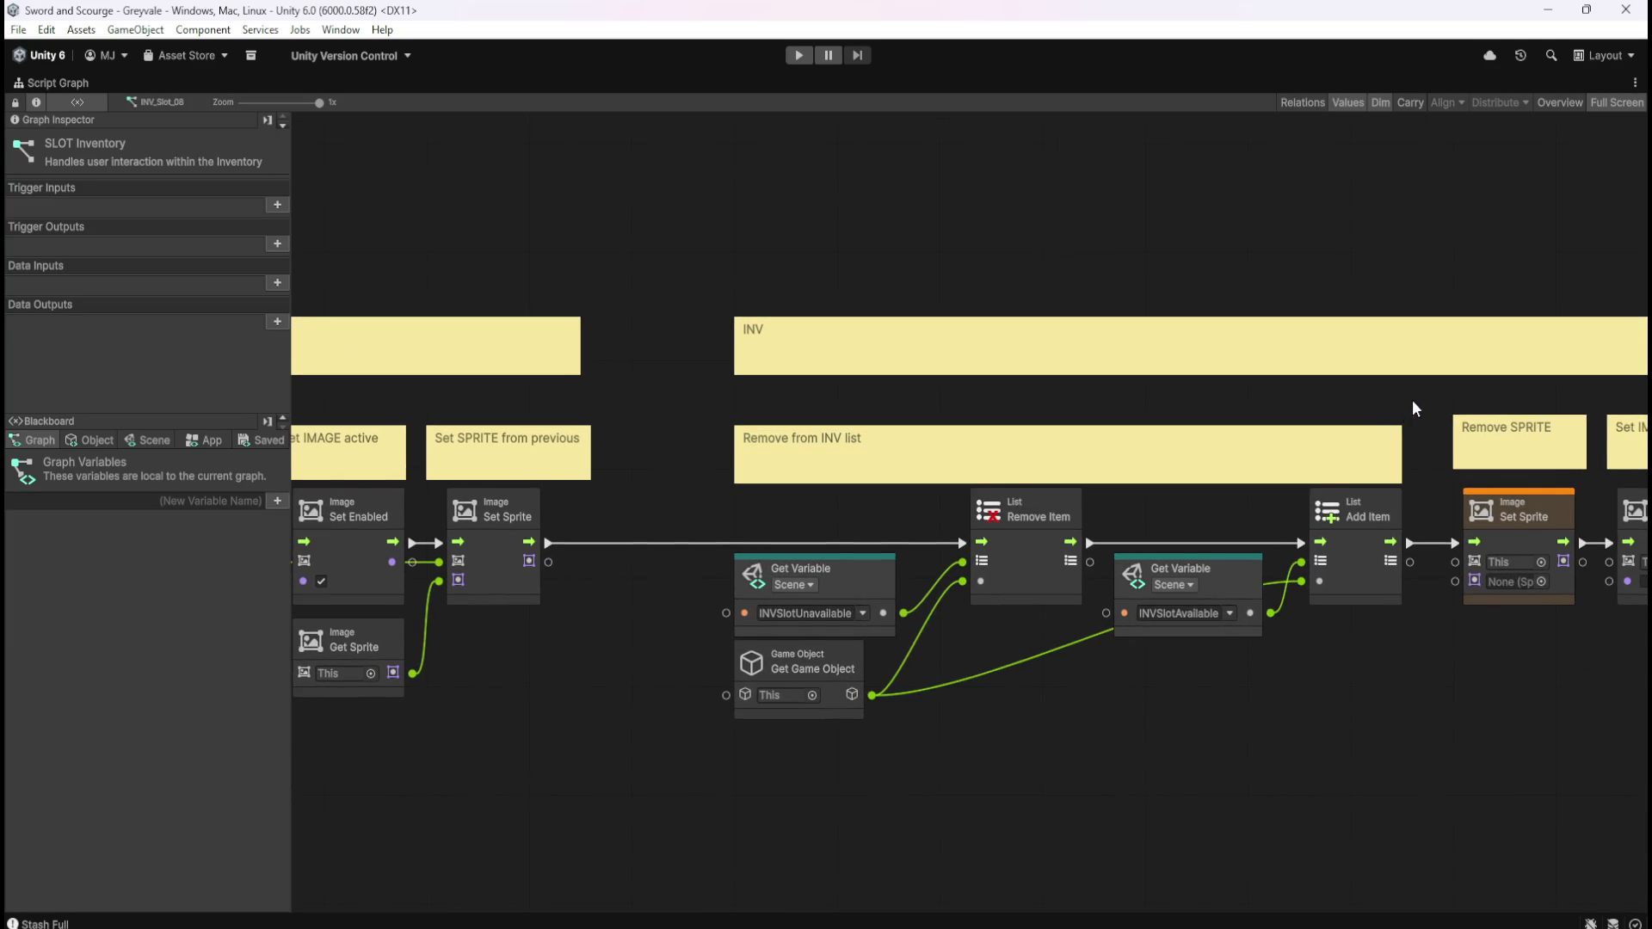
scroll(916, 404, "right", 5)
left_click_drag(915, 402, 1180, 397)
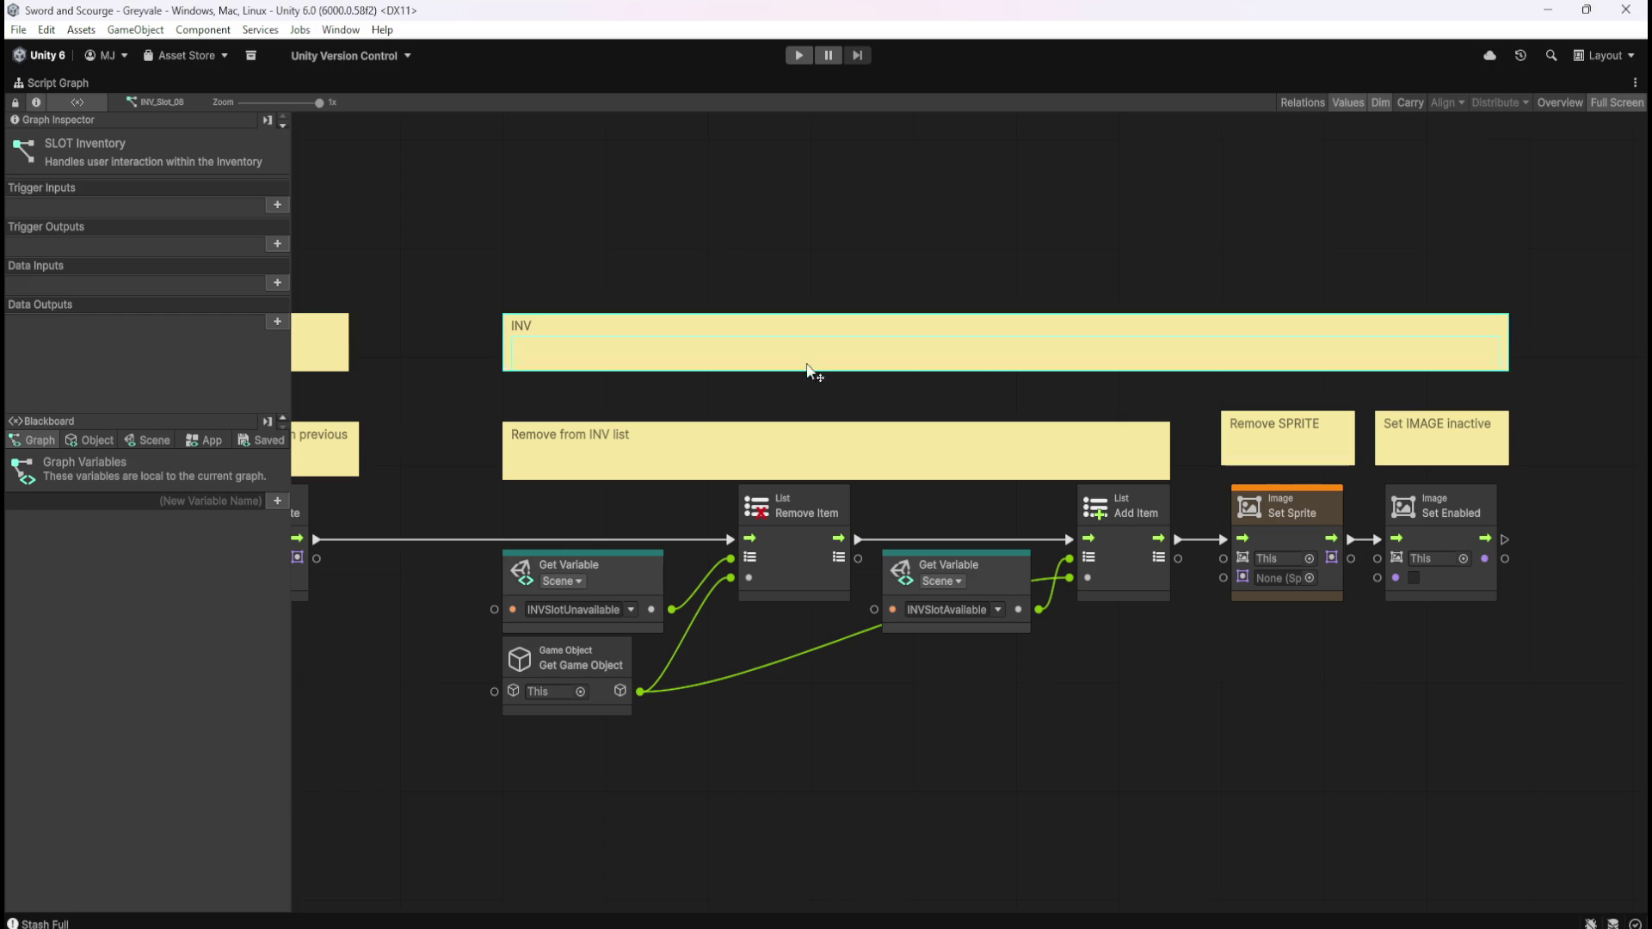
Pan through the STASH section, On Button Click, Set Enabled/Set Sprite and Remove/Add Item nodes
left_click_drag(546, 460, 1385, 456)
left_click_drag(688, 453, 1346, 442)
mouse_move(632, 415)
left_mouse_down()
mouse_move(1055, 400)
mouse_move(773, 354)
mouse_move(705, 371)
left_mouse_up()
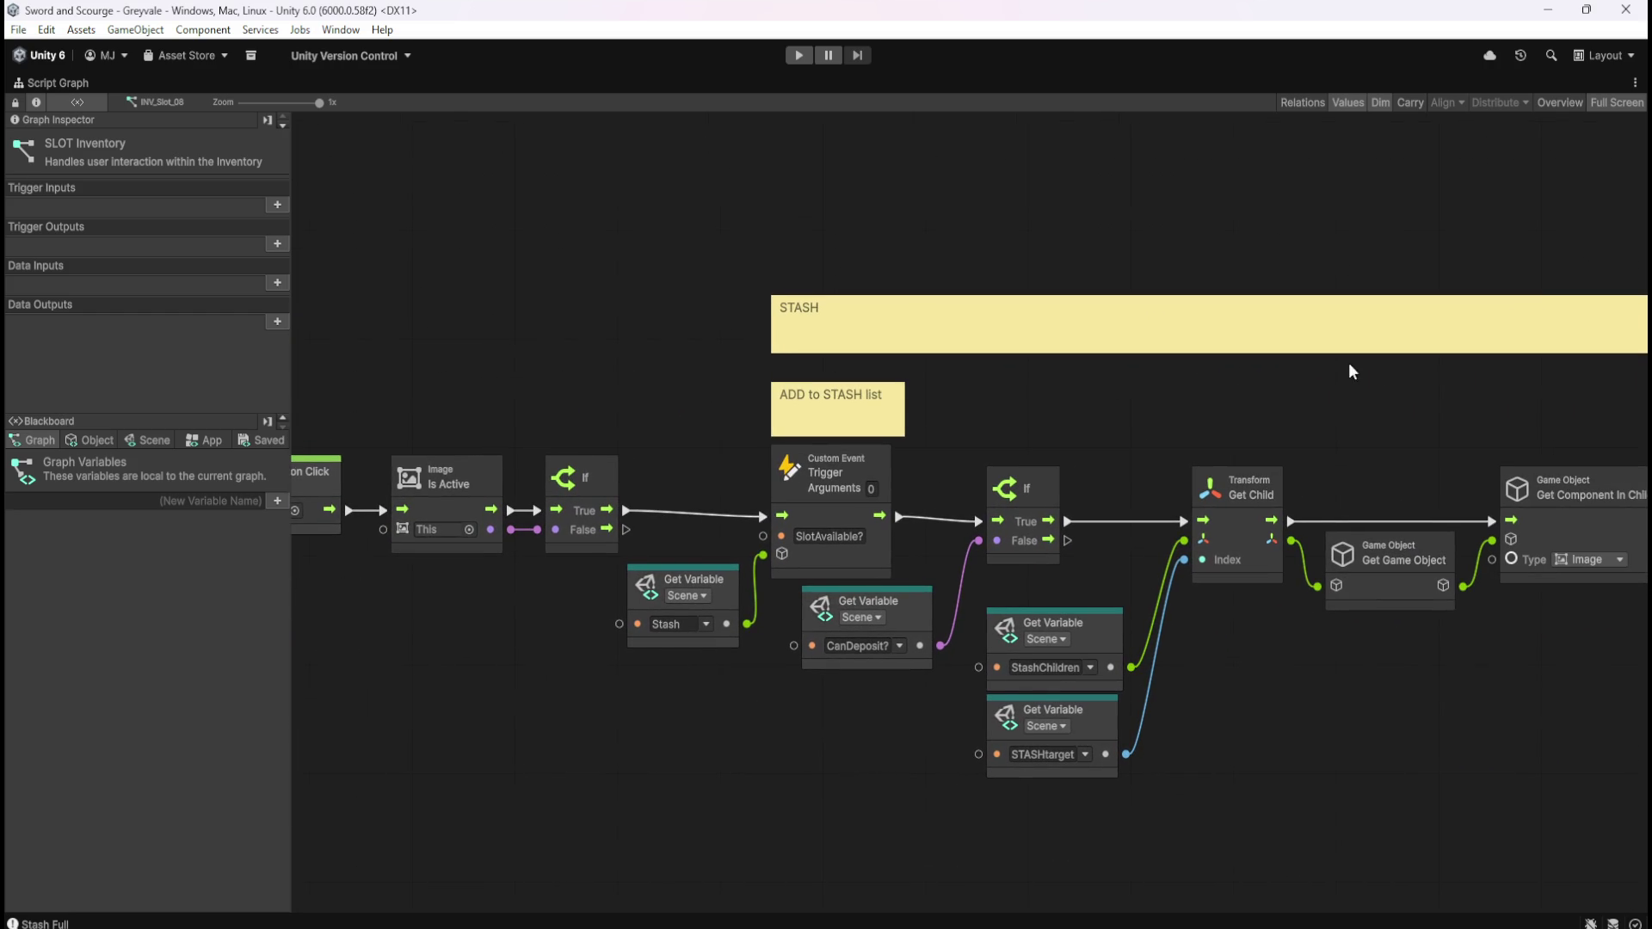
left_click_drag(1456, 399, 756, 418)
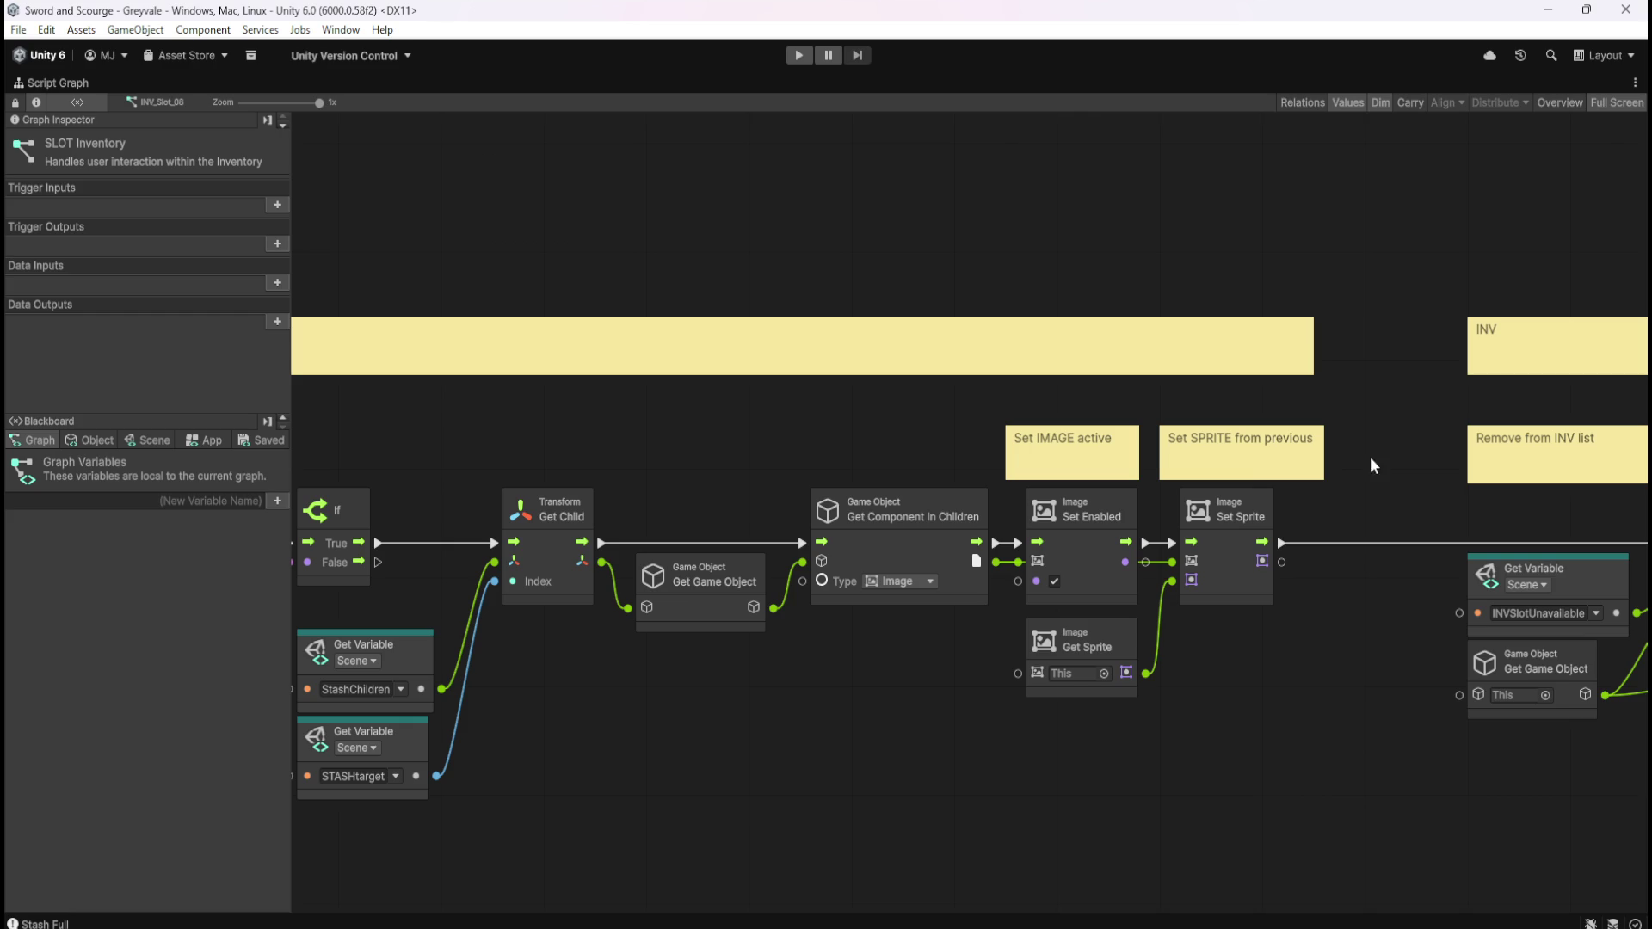
left_click_drag(1536, 401, 790, 370)
left_click_drag(1095, 381, 734, 402)
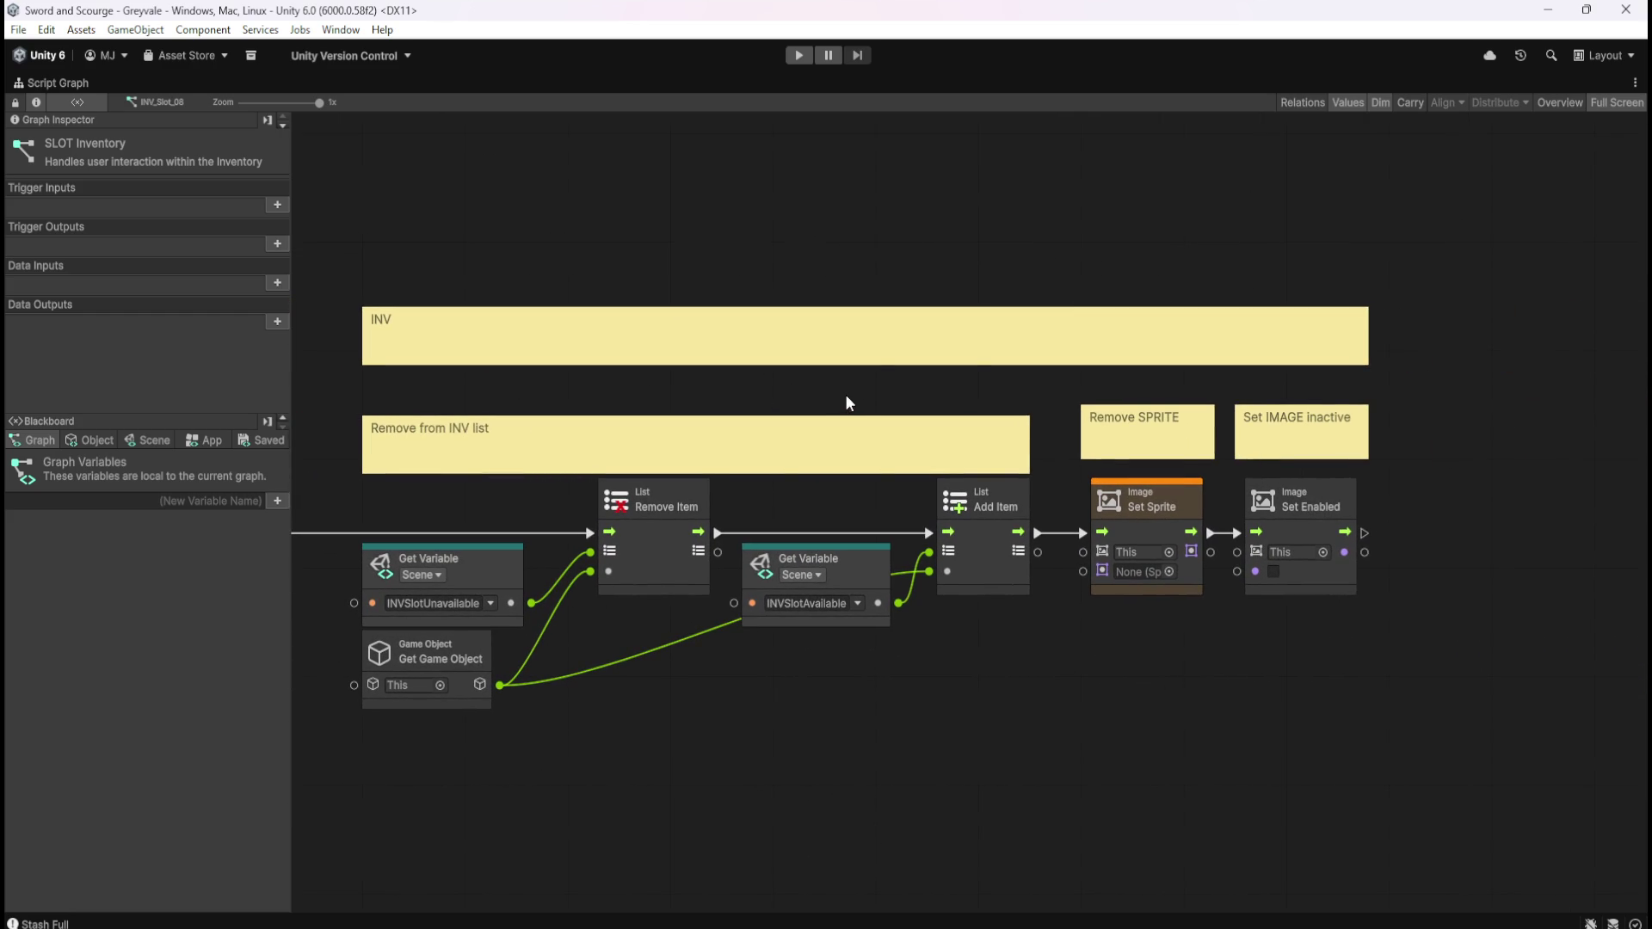
Review the Remove SPRITE and Set IMAGE inactive notes, then restore the full editor layout
mouse_move(1086, 380)
left_mouse_down()
mouse_move(1314, 430)
mouse_move(1308, 450)
left_mouse_up()
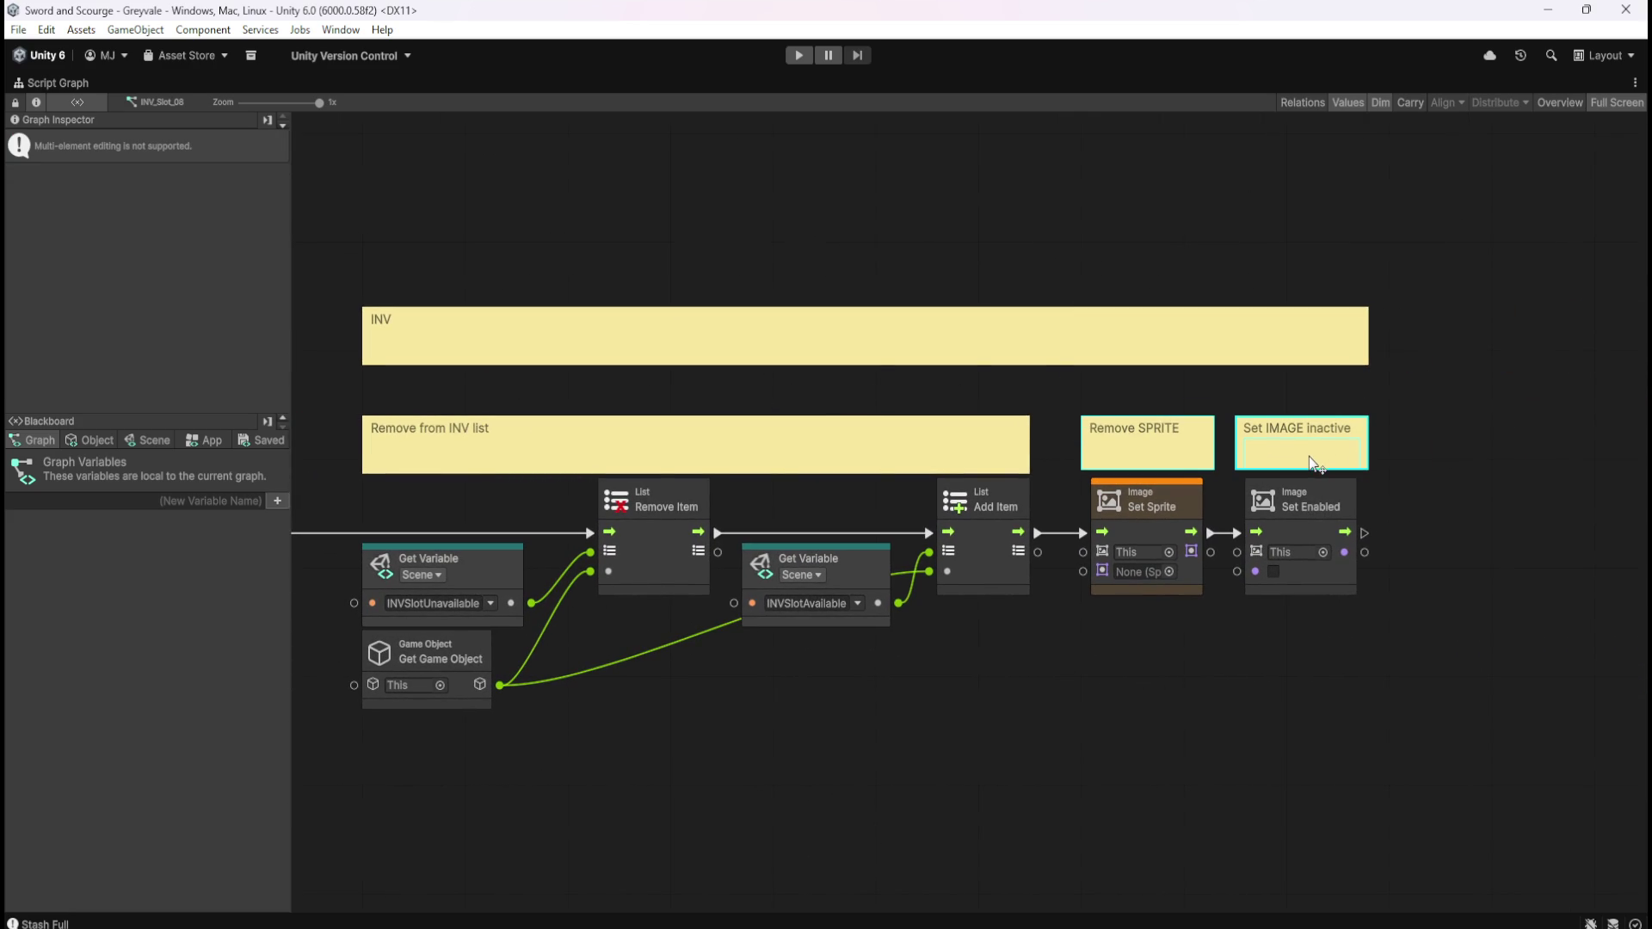
left_click(1422, 467)
scroll(797, 702, "left", 5)
scroll(616, 667, "right", 3)
scroll(1061, 666, "right", 2)
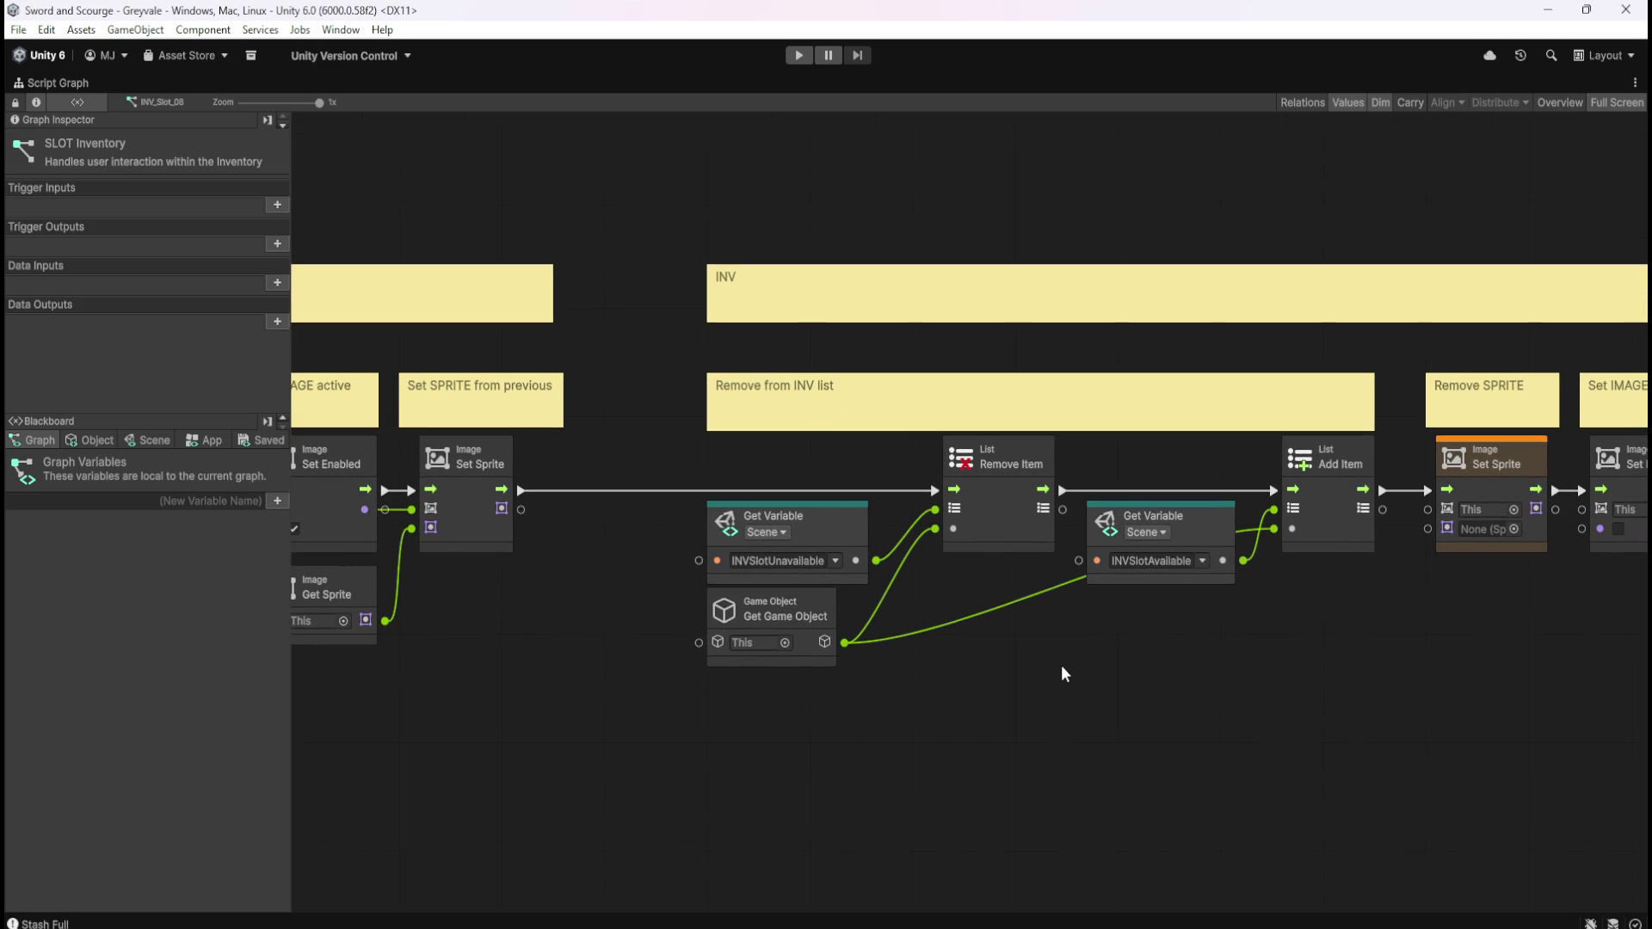
scroll(508, 694, "left", 10)
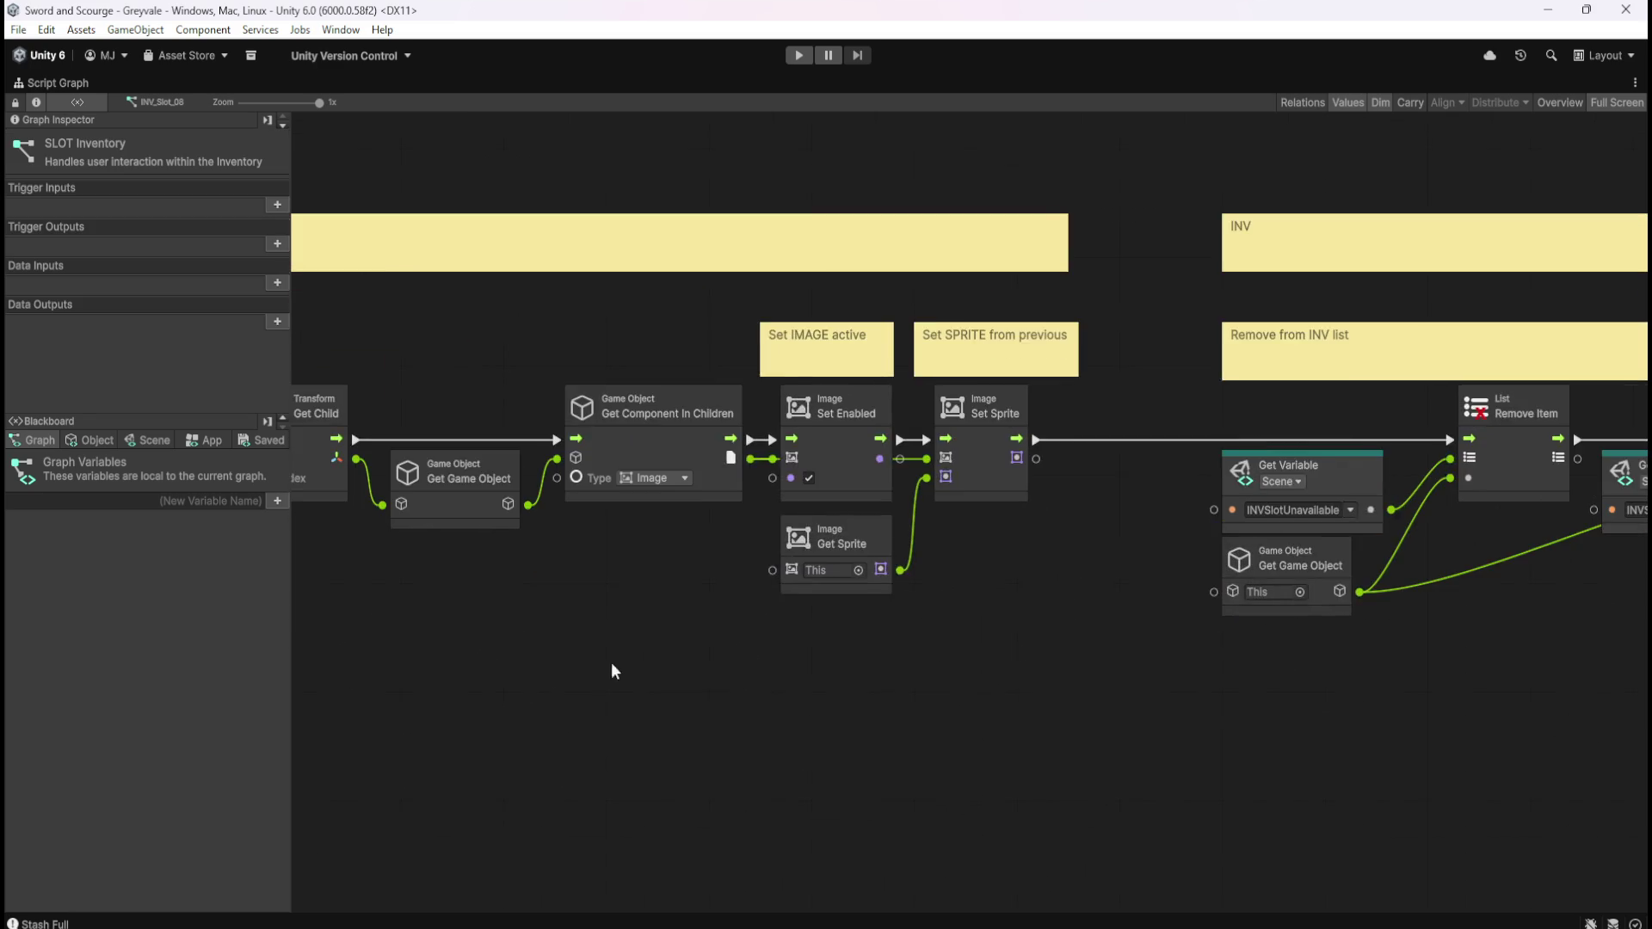
scroll(408, 730, "left", 10)
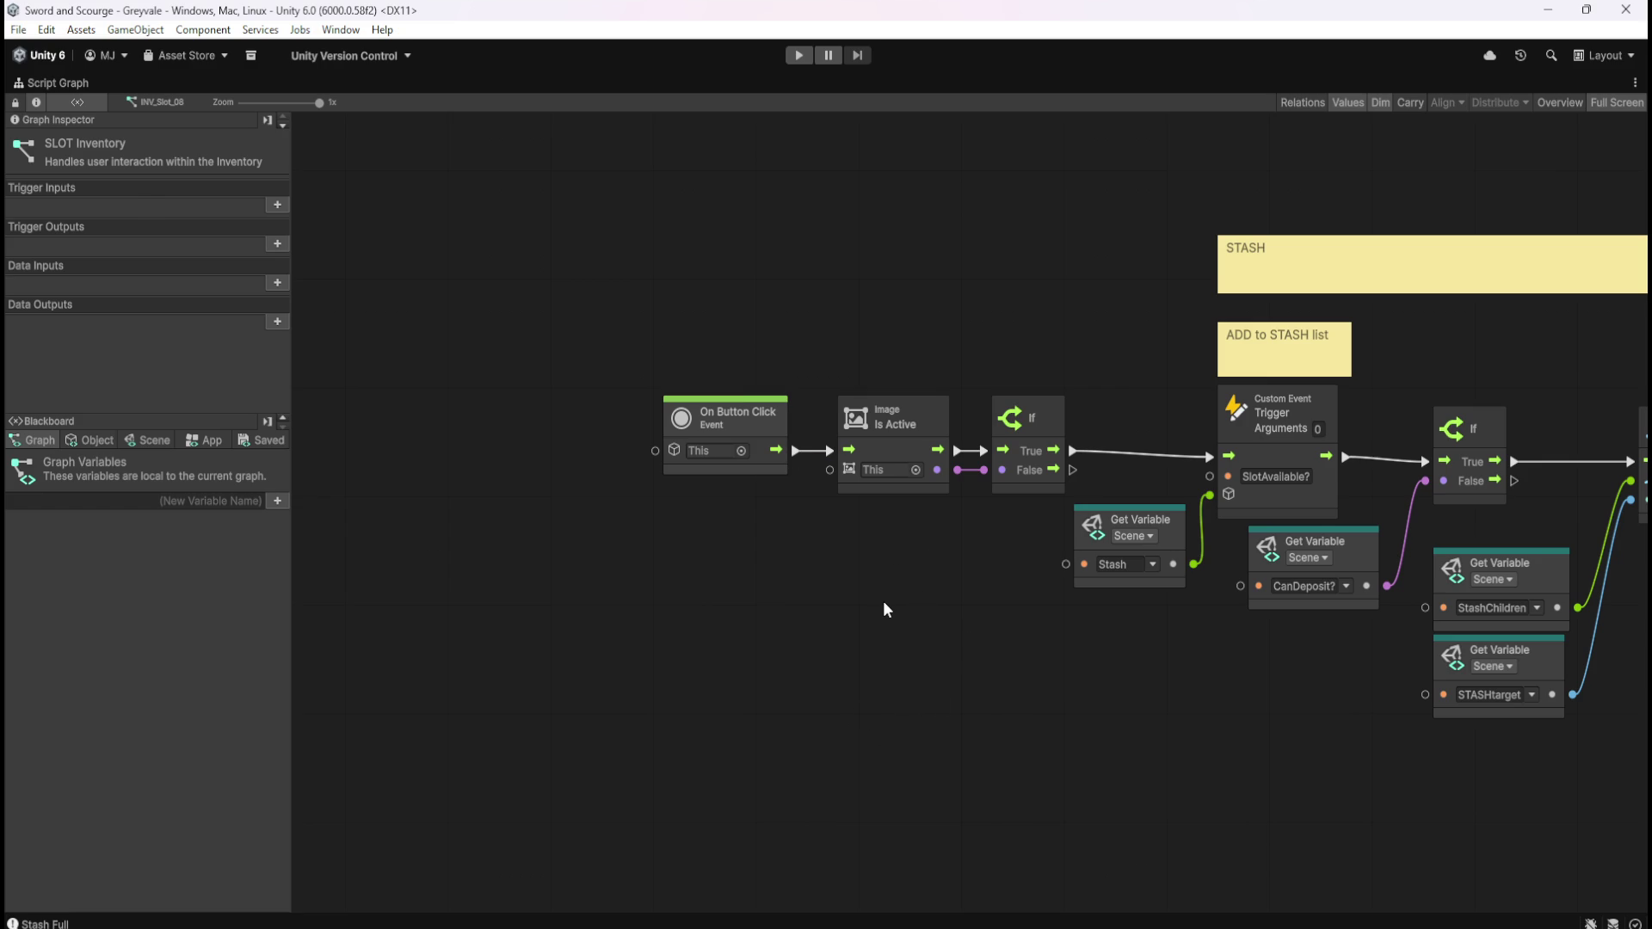
key("shift+space")
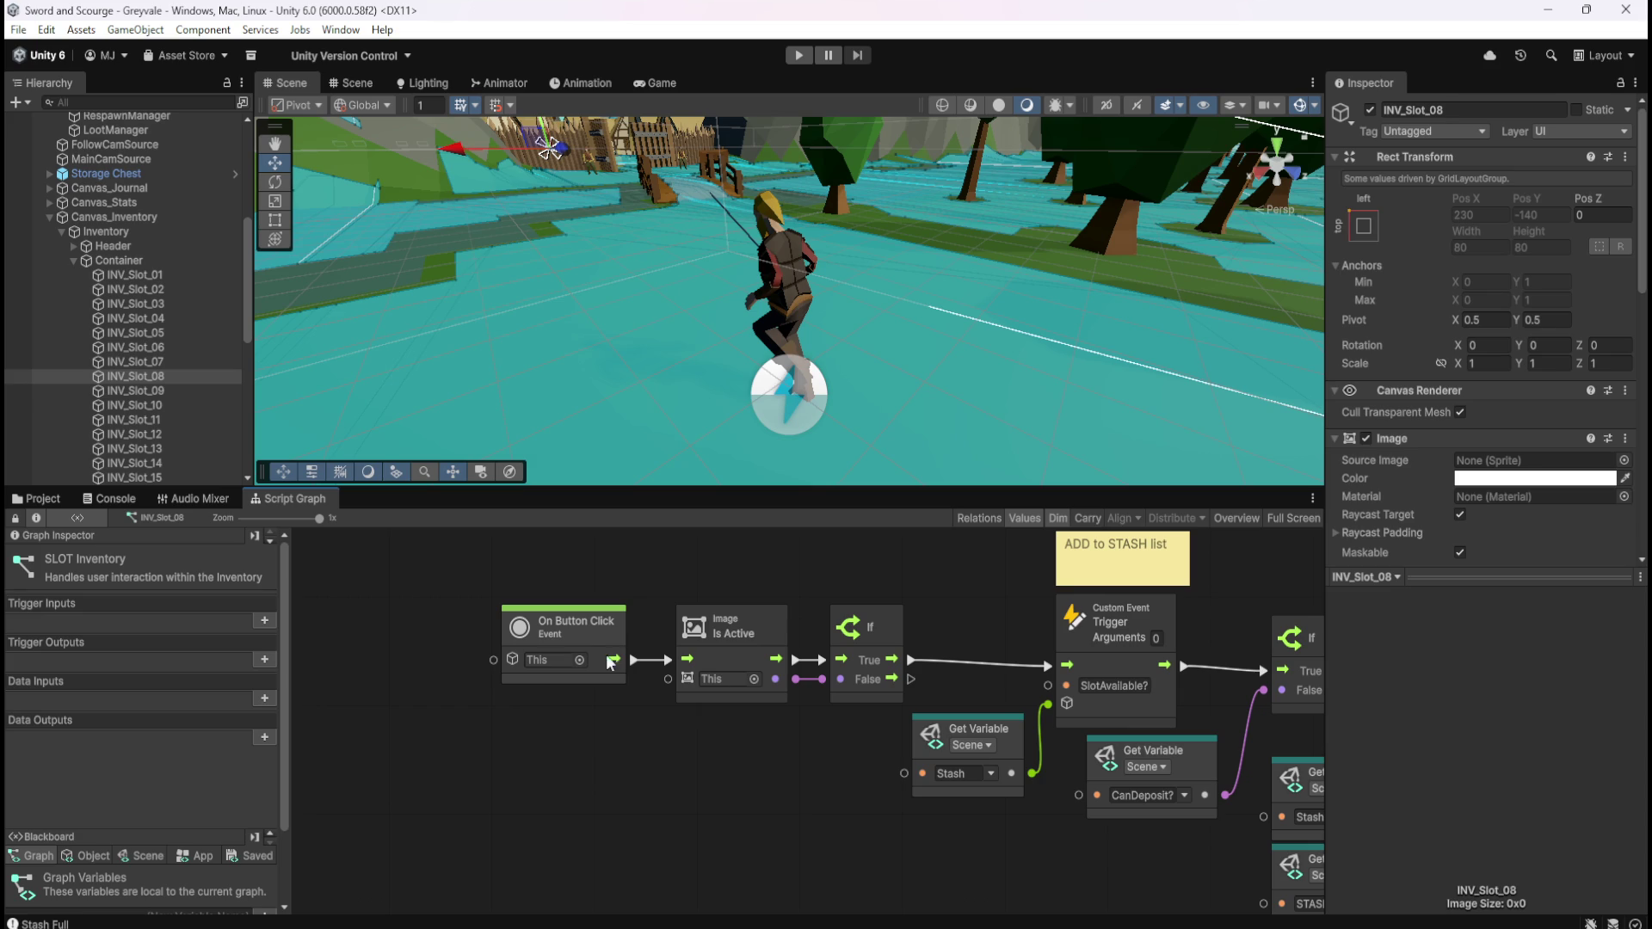
Select the On Button Click node and compare the graph across slots INV_Slot_11 to INV_Slot_01
left_click_drag(465, 575, 638, 730)
left_click(160, 420)
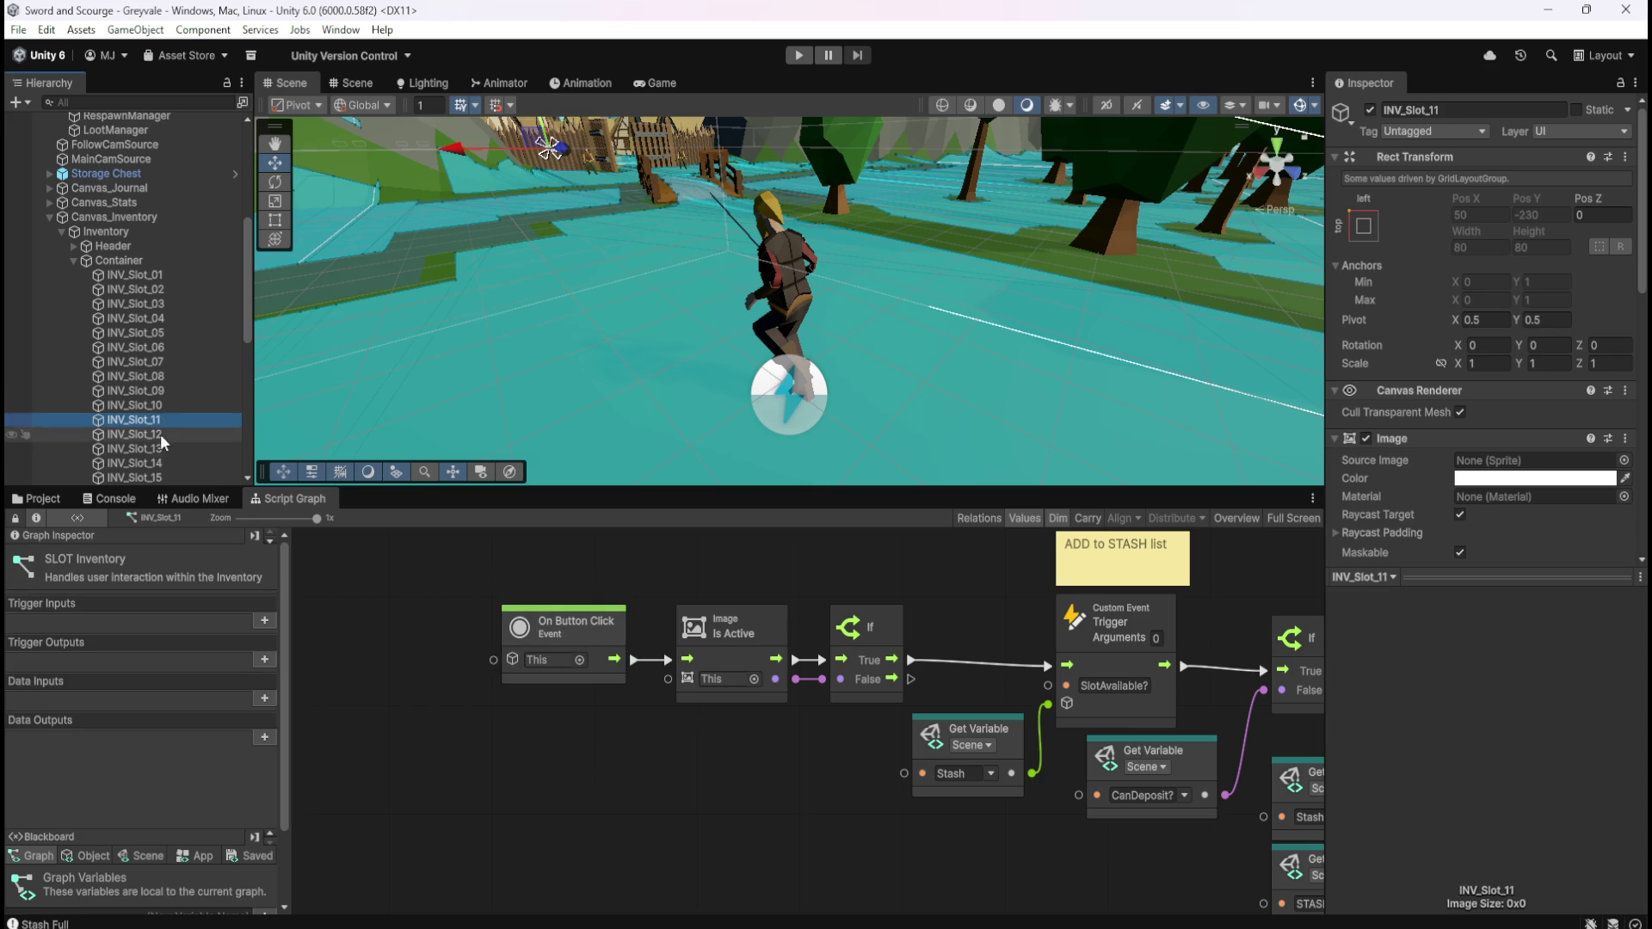
left_click(170, 392)
left_click(165, 362)
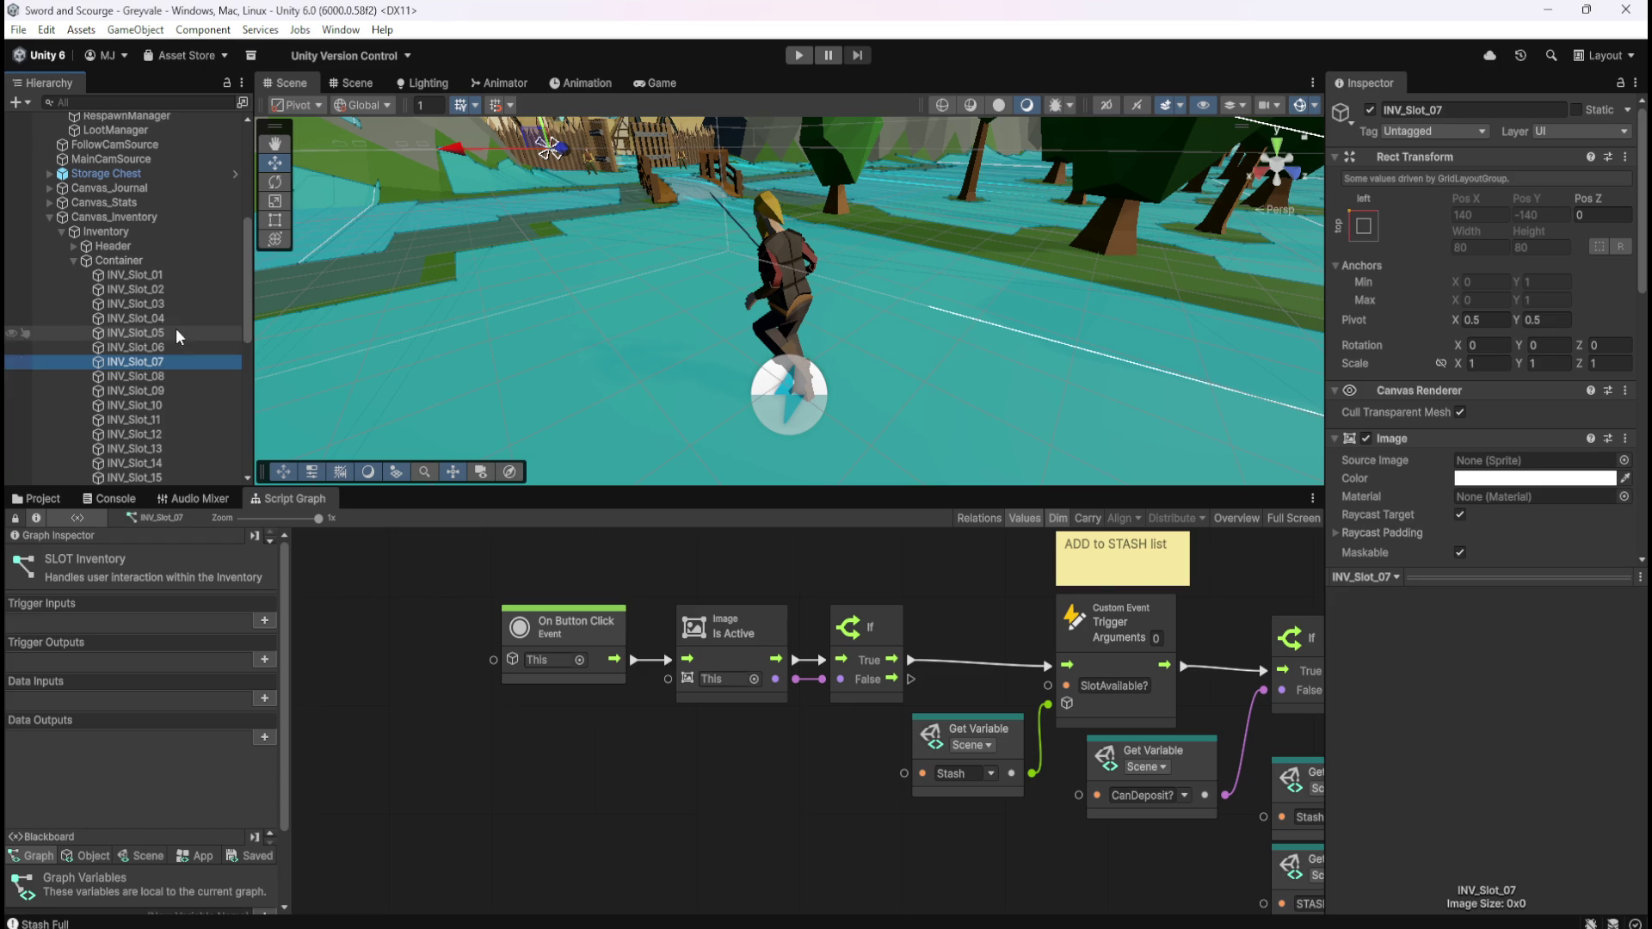
left_click(176, 330)
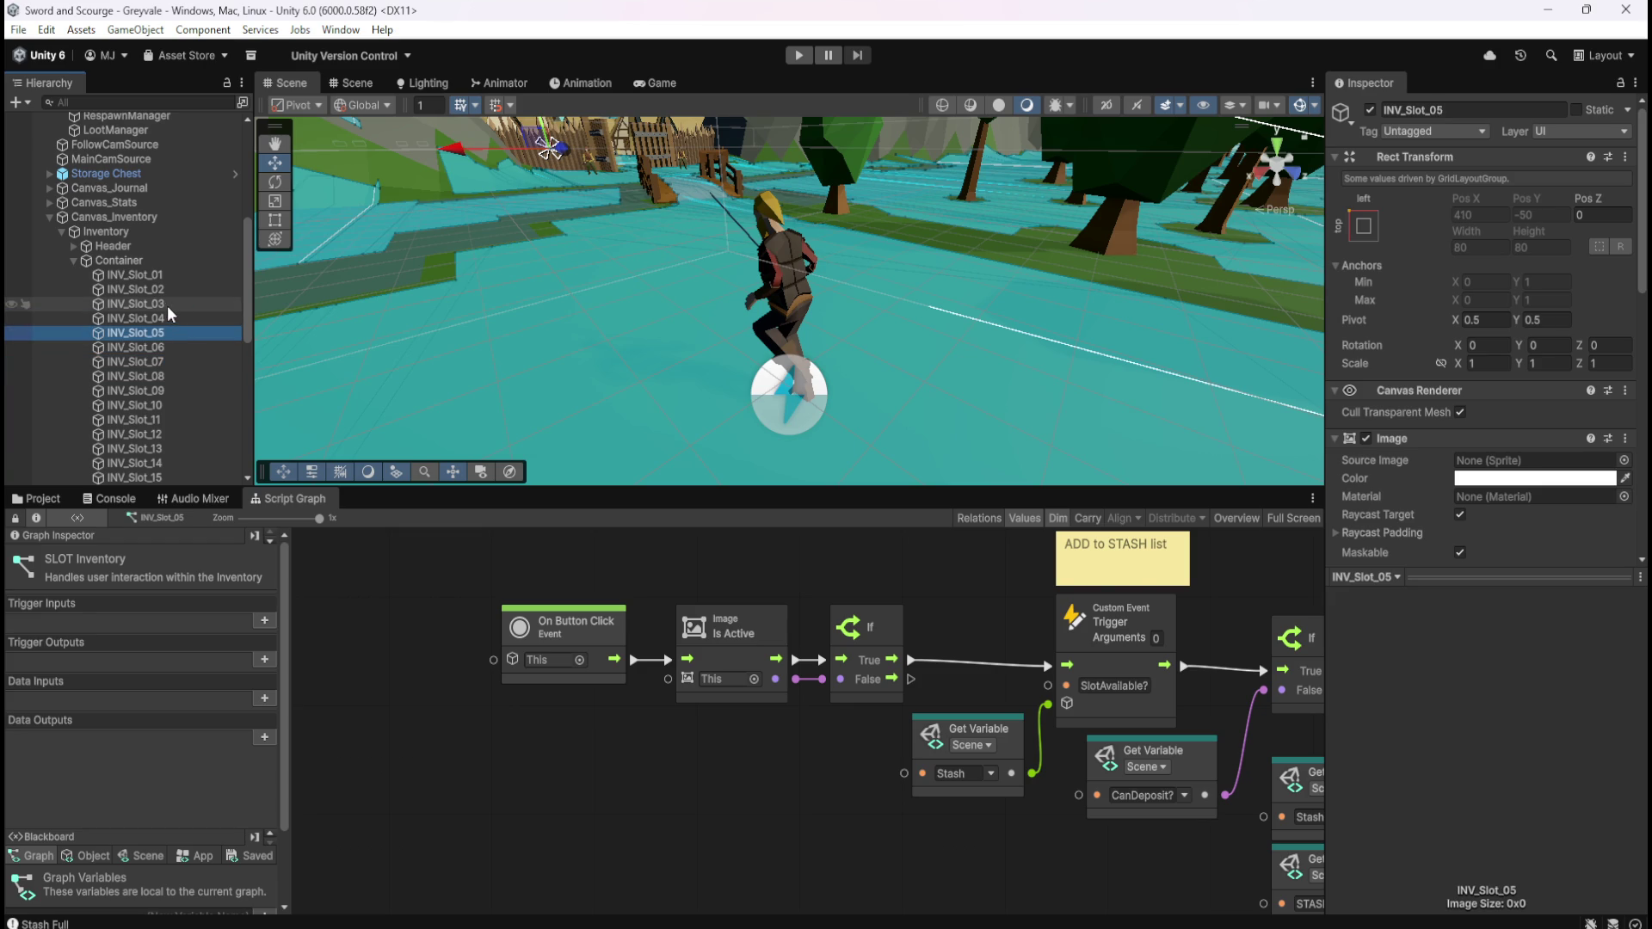
left_click(151, 362)
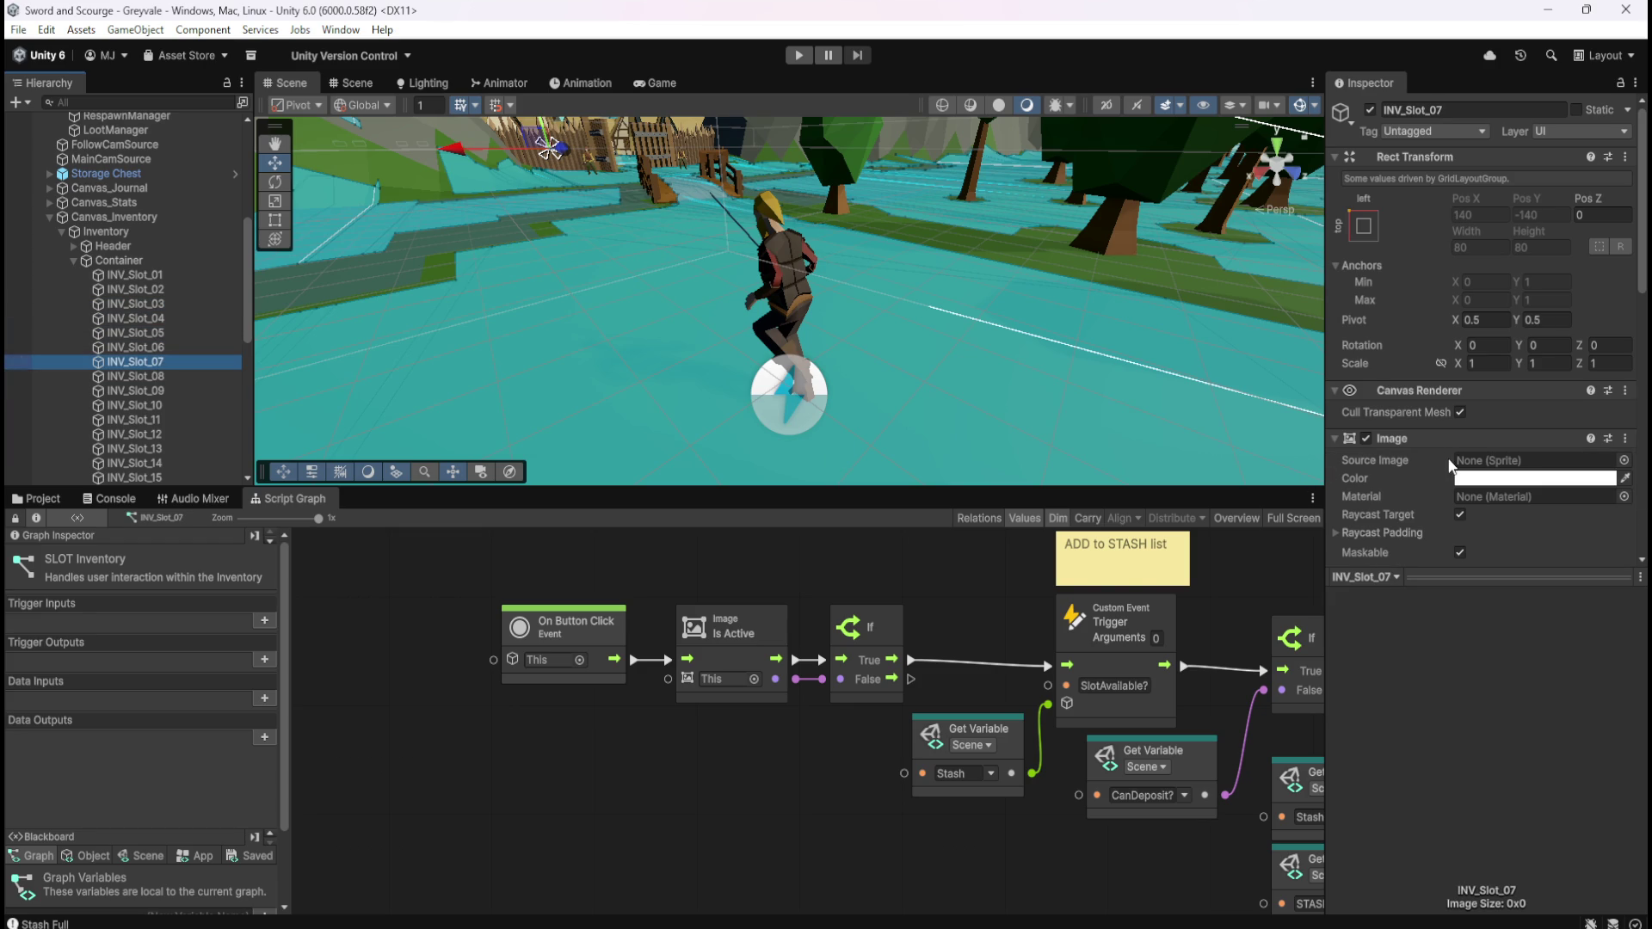
scroll(1449, 466, "down", 2)
left_click(174, 393)
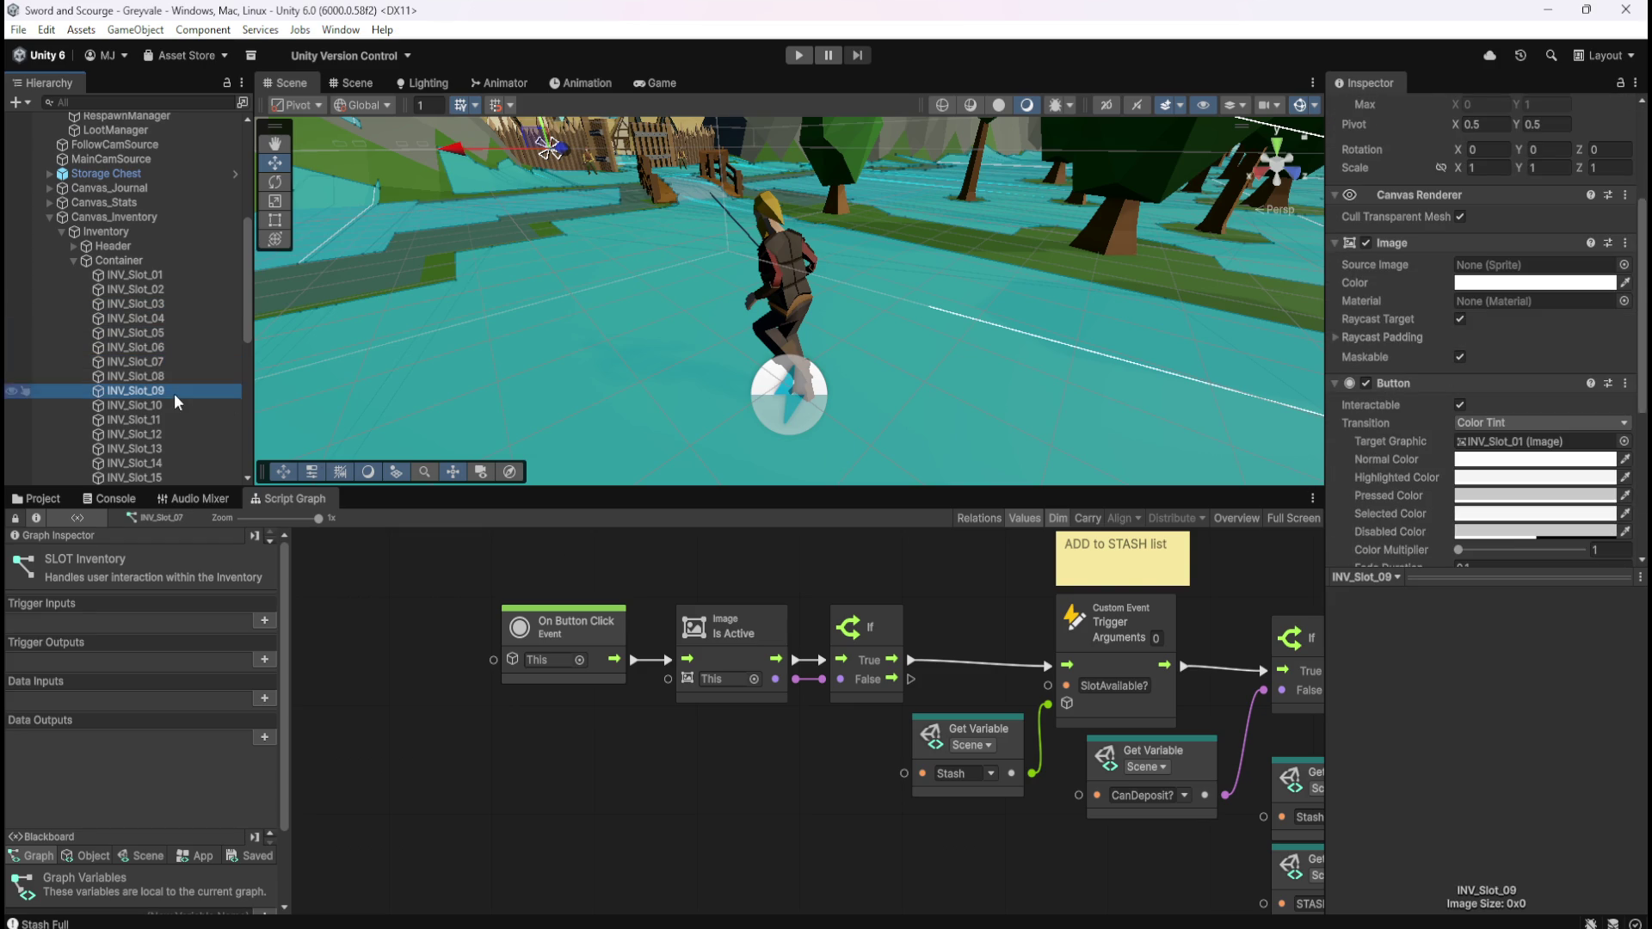
left_click(178, 346)
left_click(189, 276)
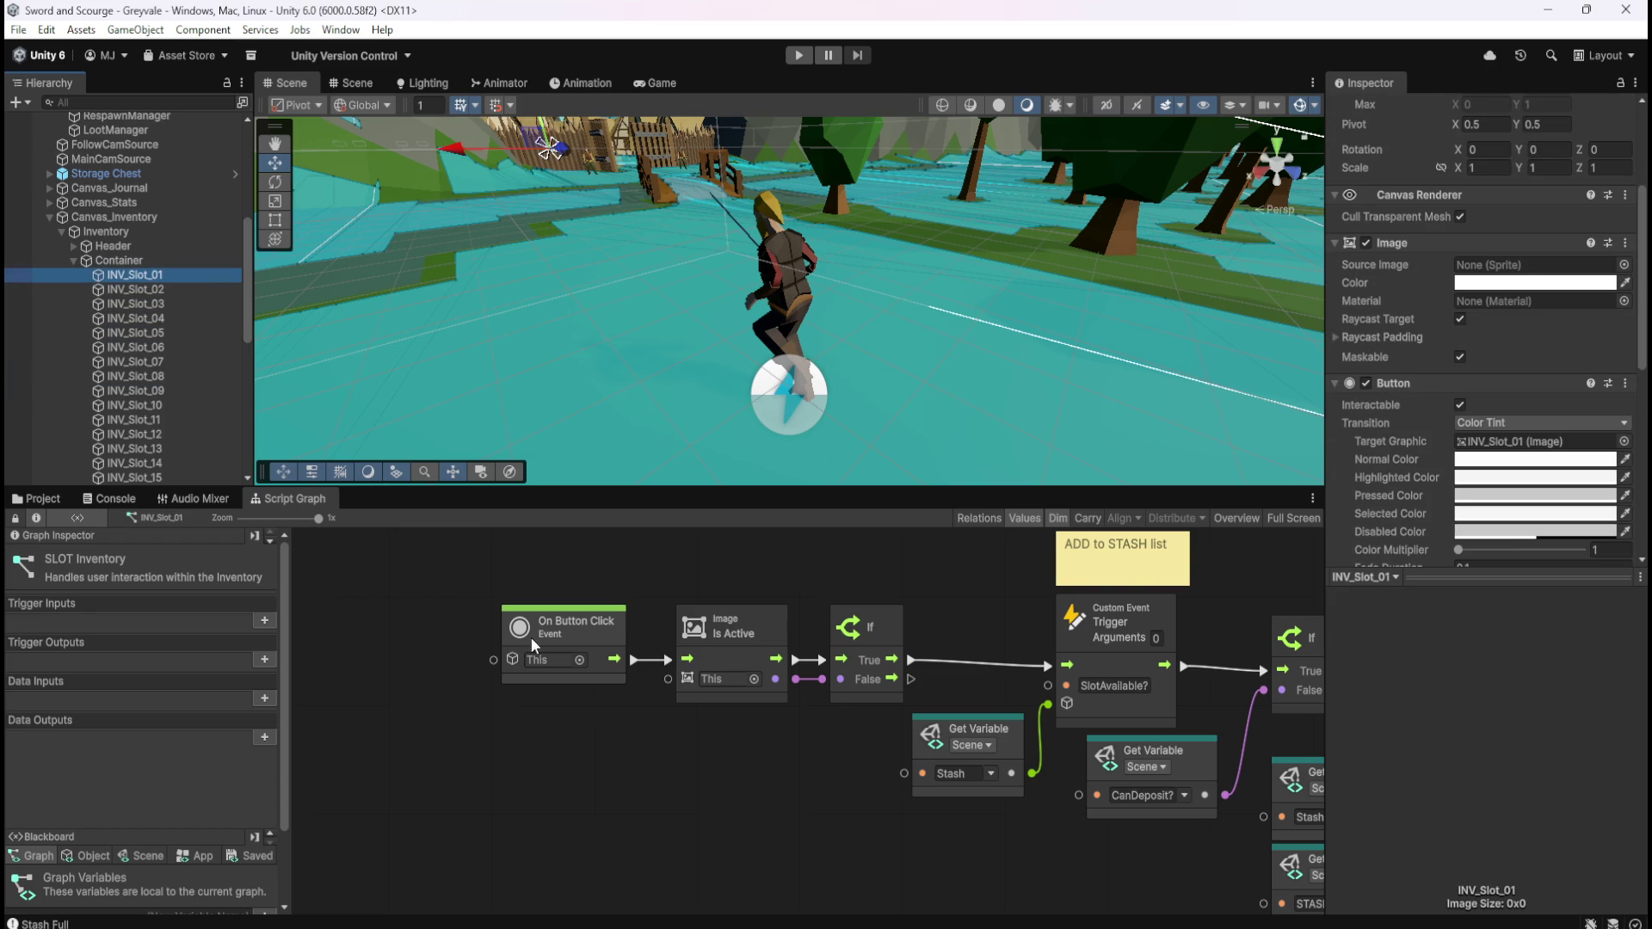
left_click(720, 785)
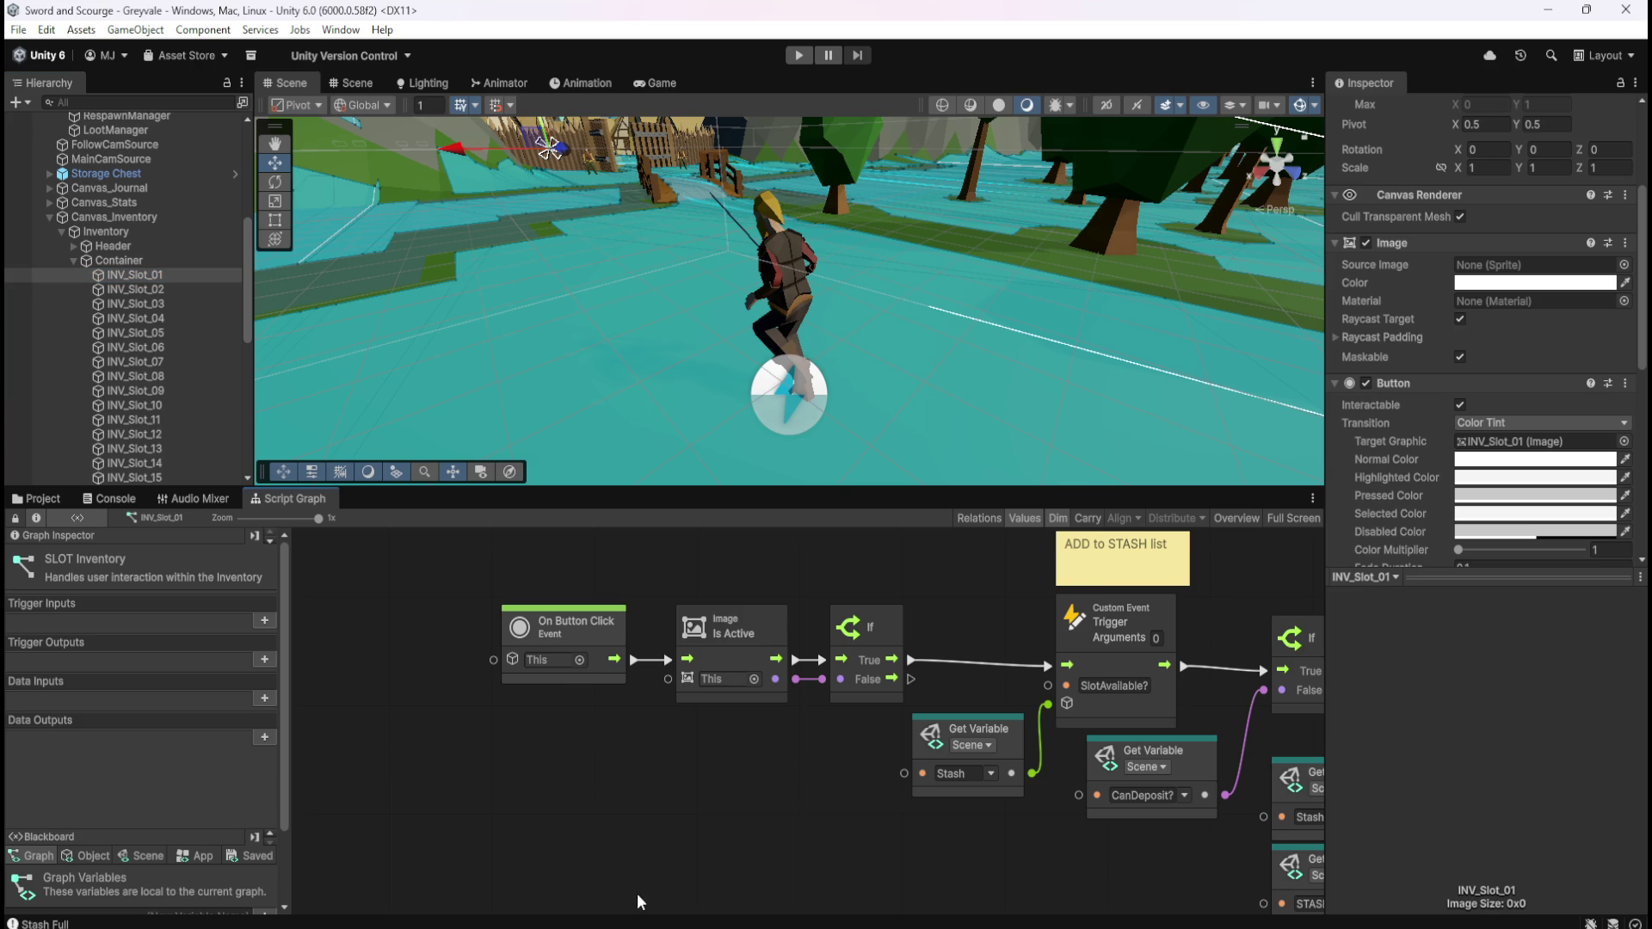
Add a Get Sibling Index node to the graph via the 'get index' node search
key("shift+space")
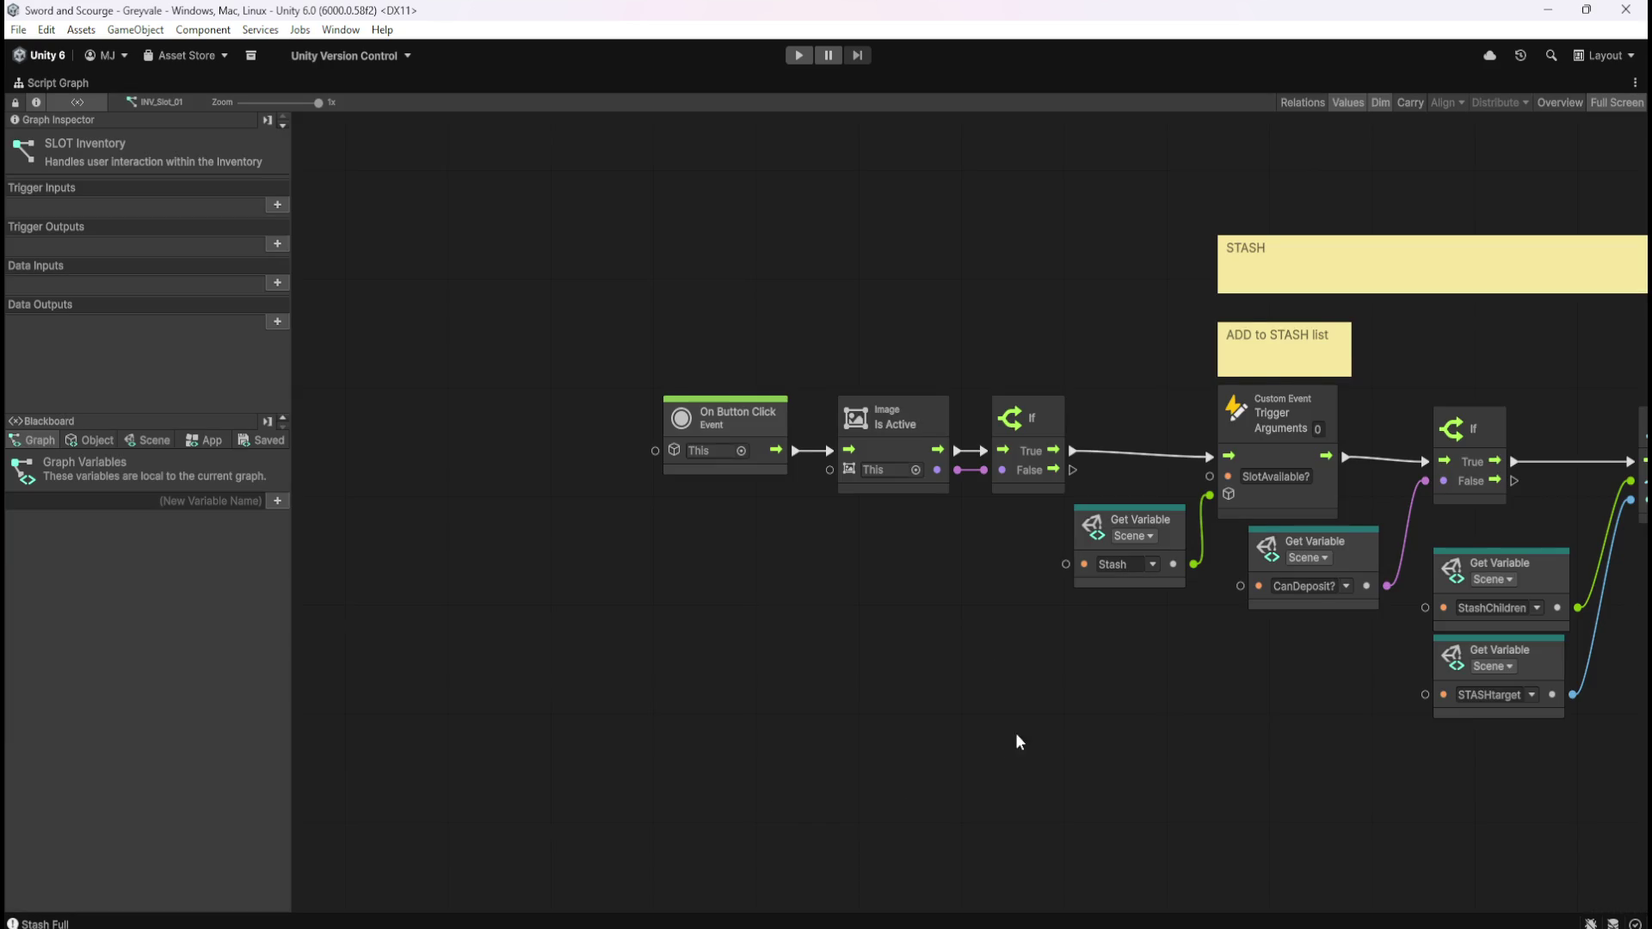
left_click_drag(1015, 731, 586, 693)
key("Home")
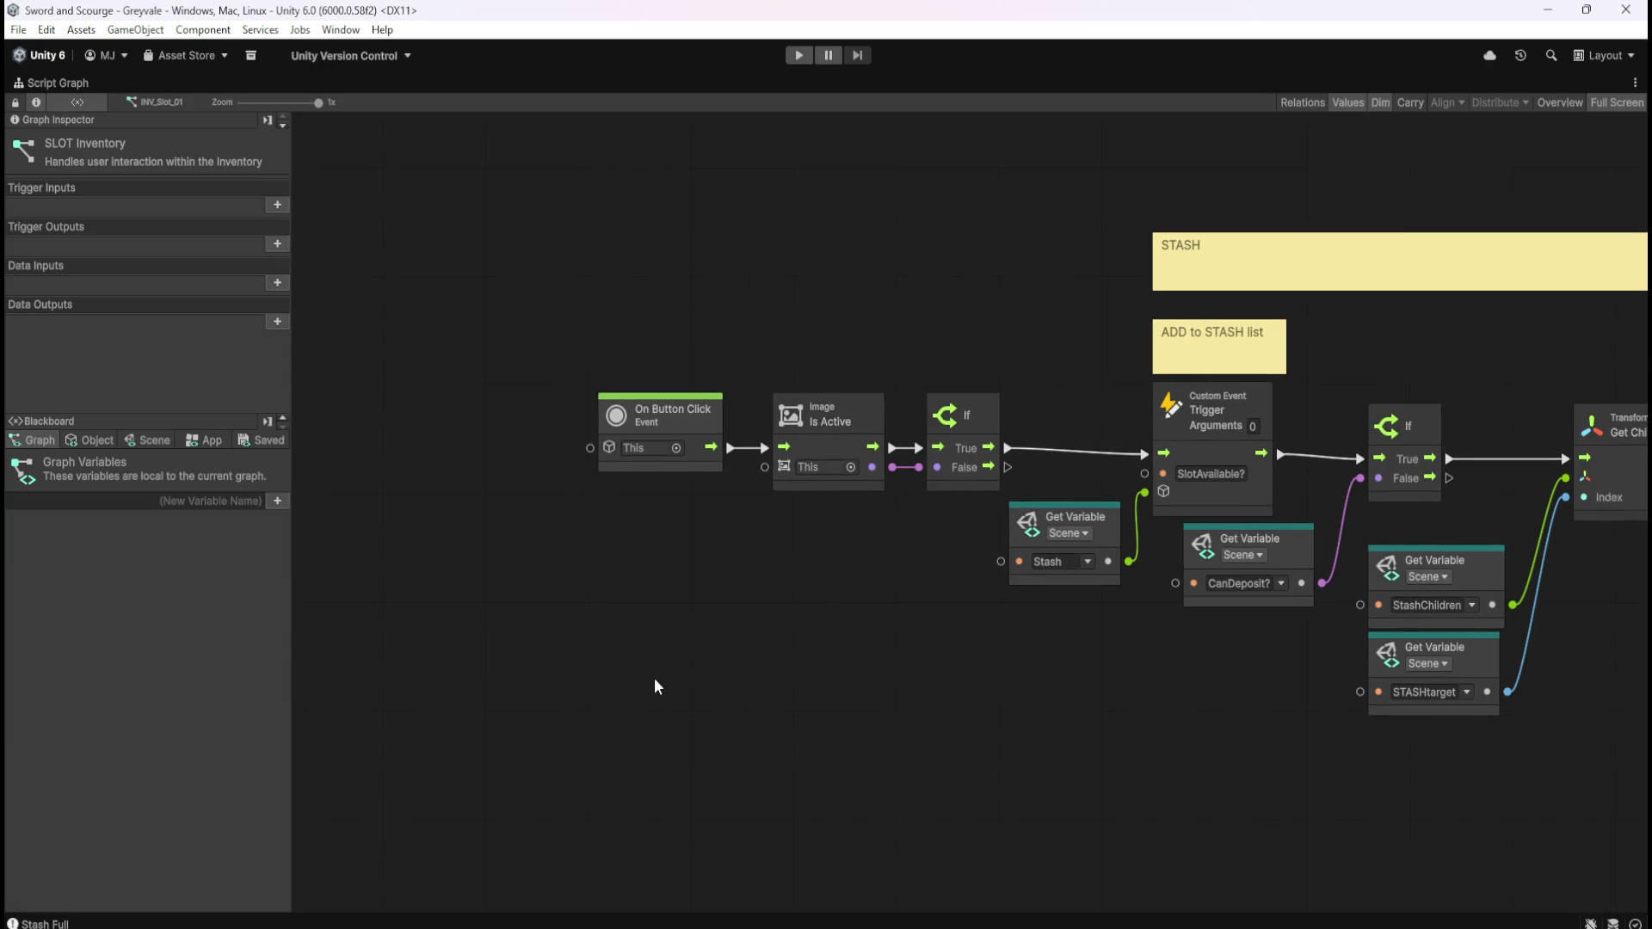
right_click(654, 686)
left_click(683, 731)
right_click(718, 731)
type("get index")
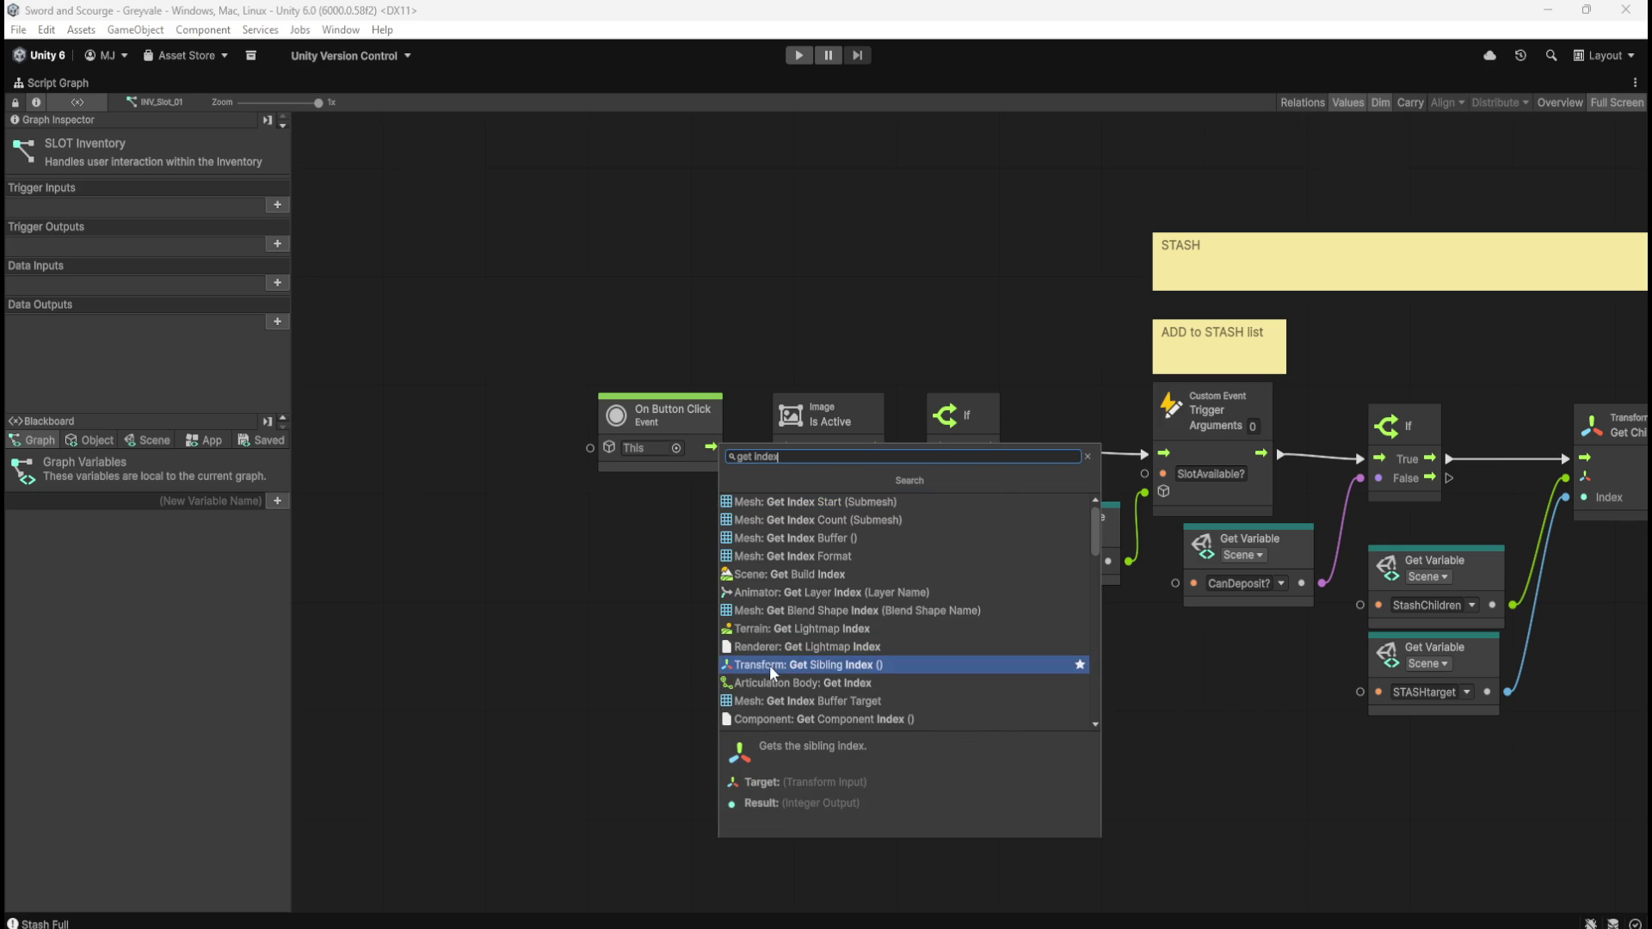
left_click(774, 665)
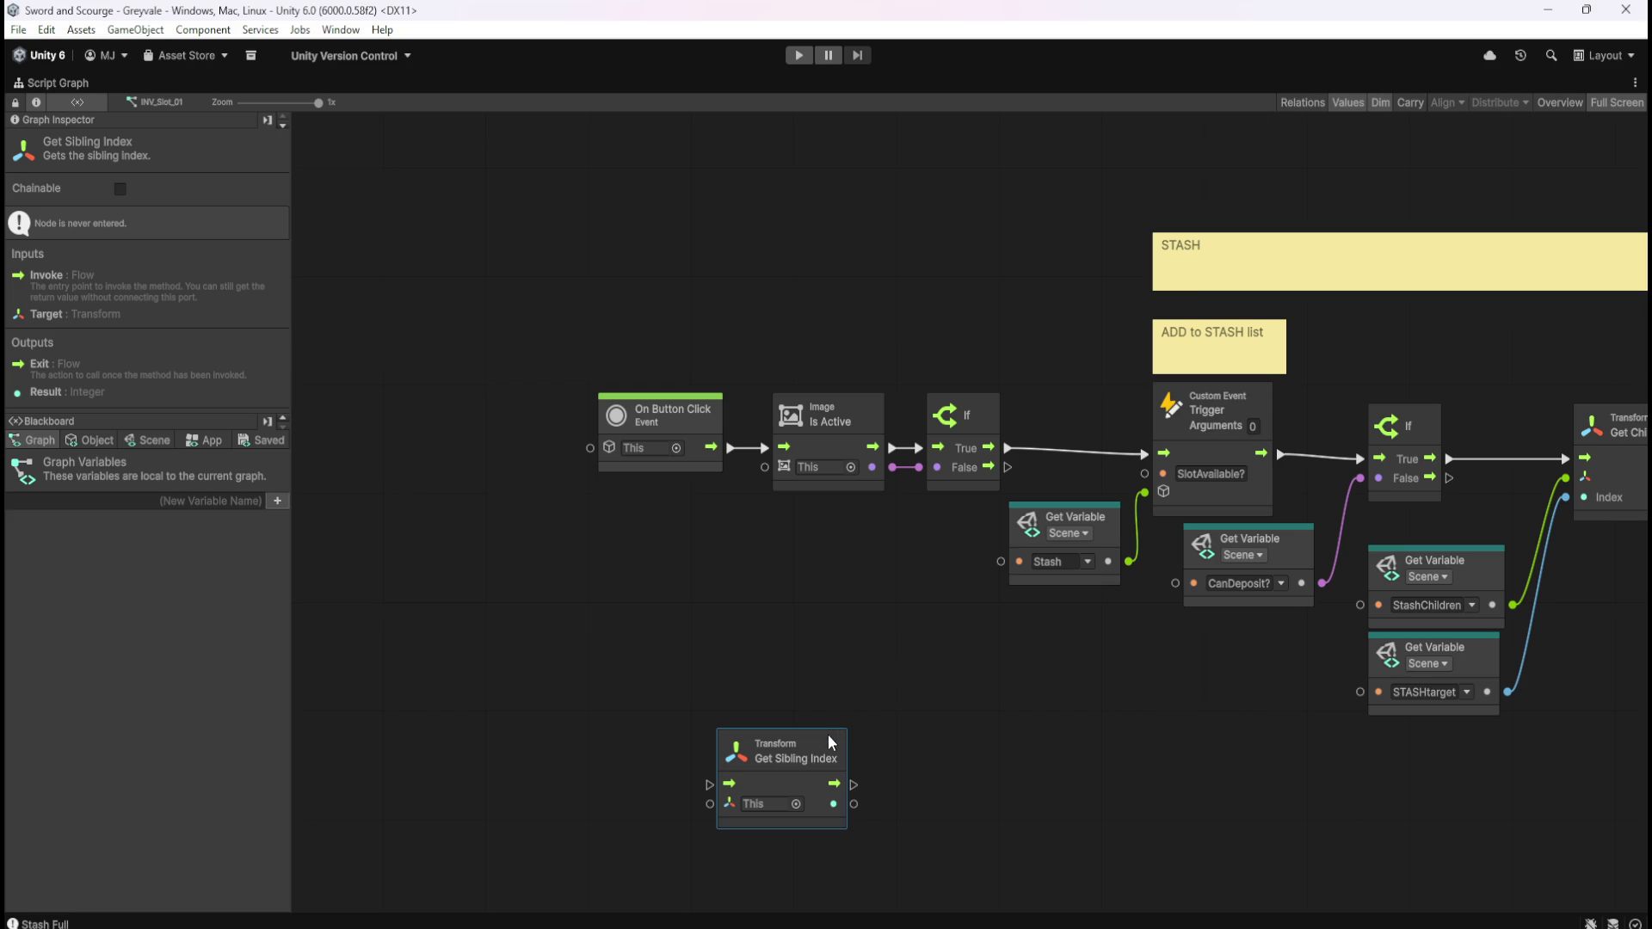
Show the Blackboard's Object variables and move the Get Sibling Index node lower down
scroll(972, 671, "down", 3)
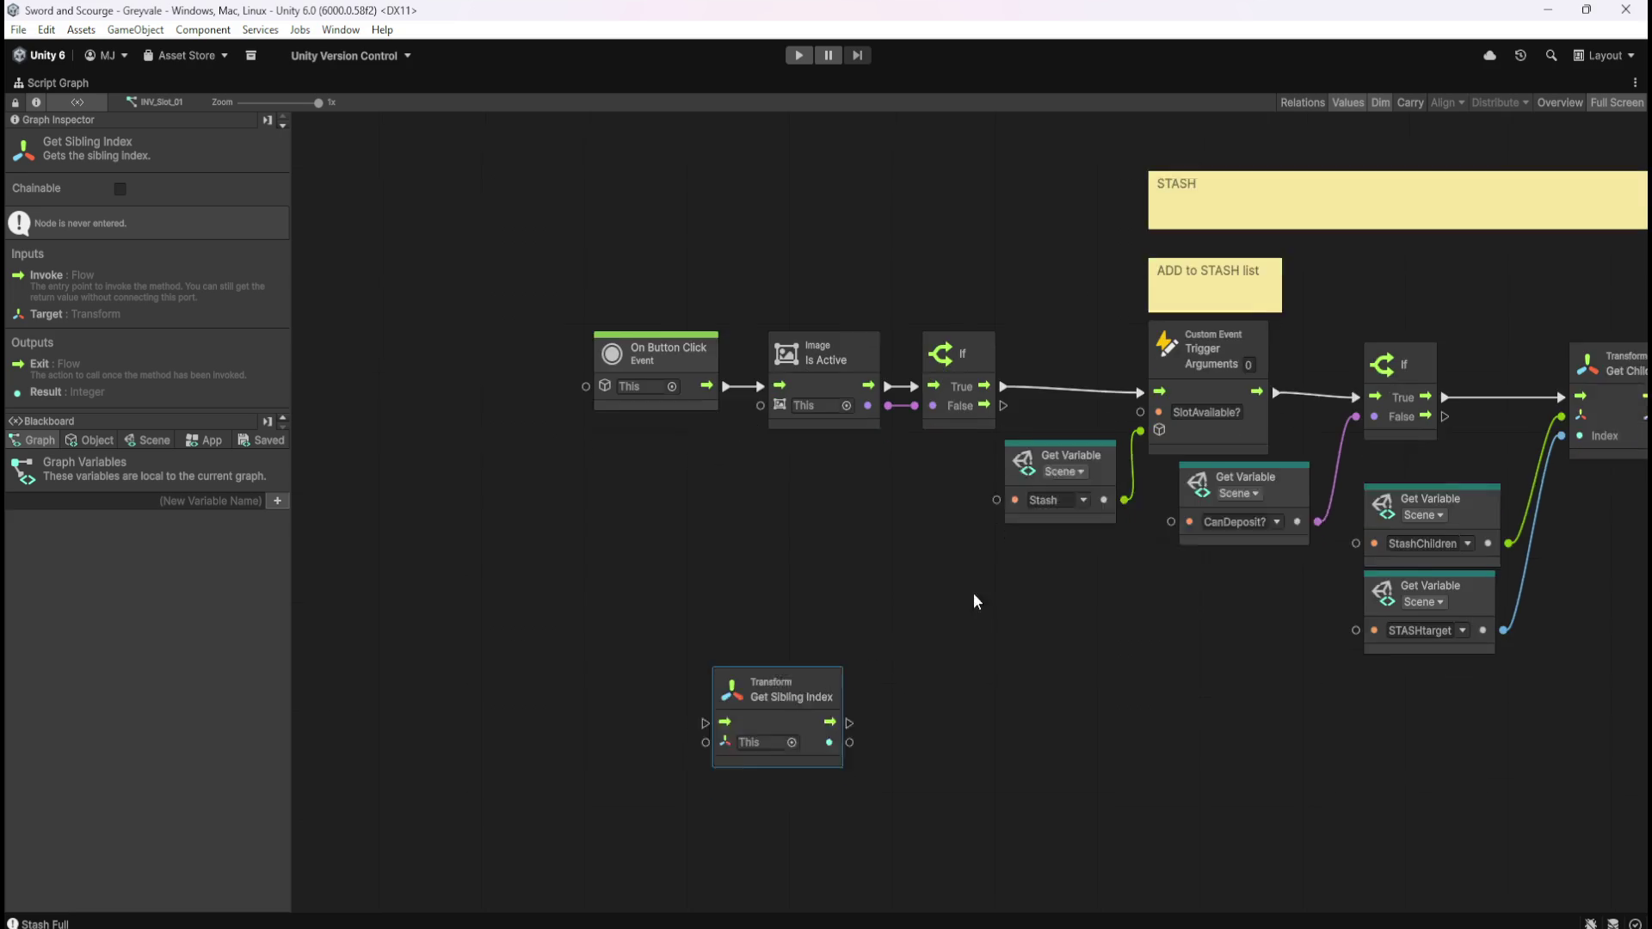
left_click(942, 607)
left_click(848, 616)
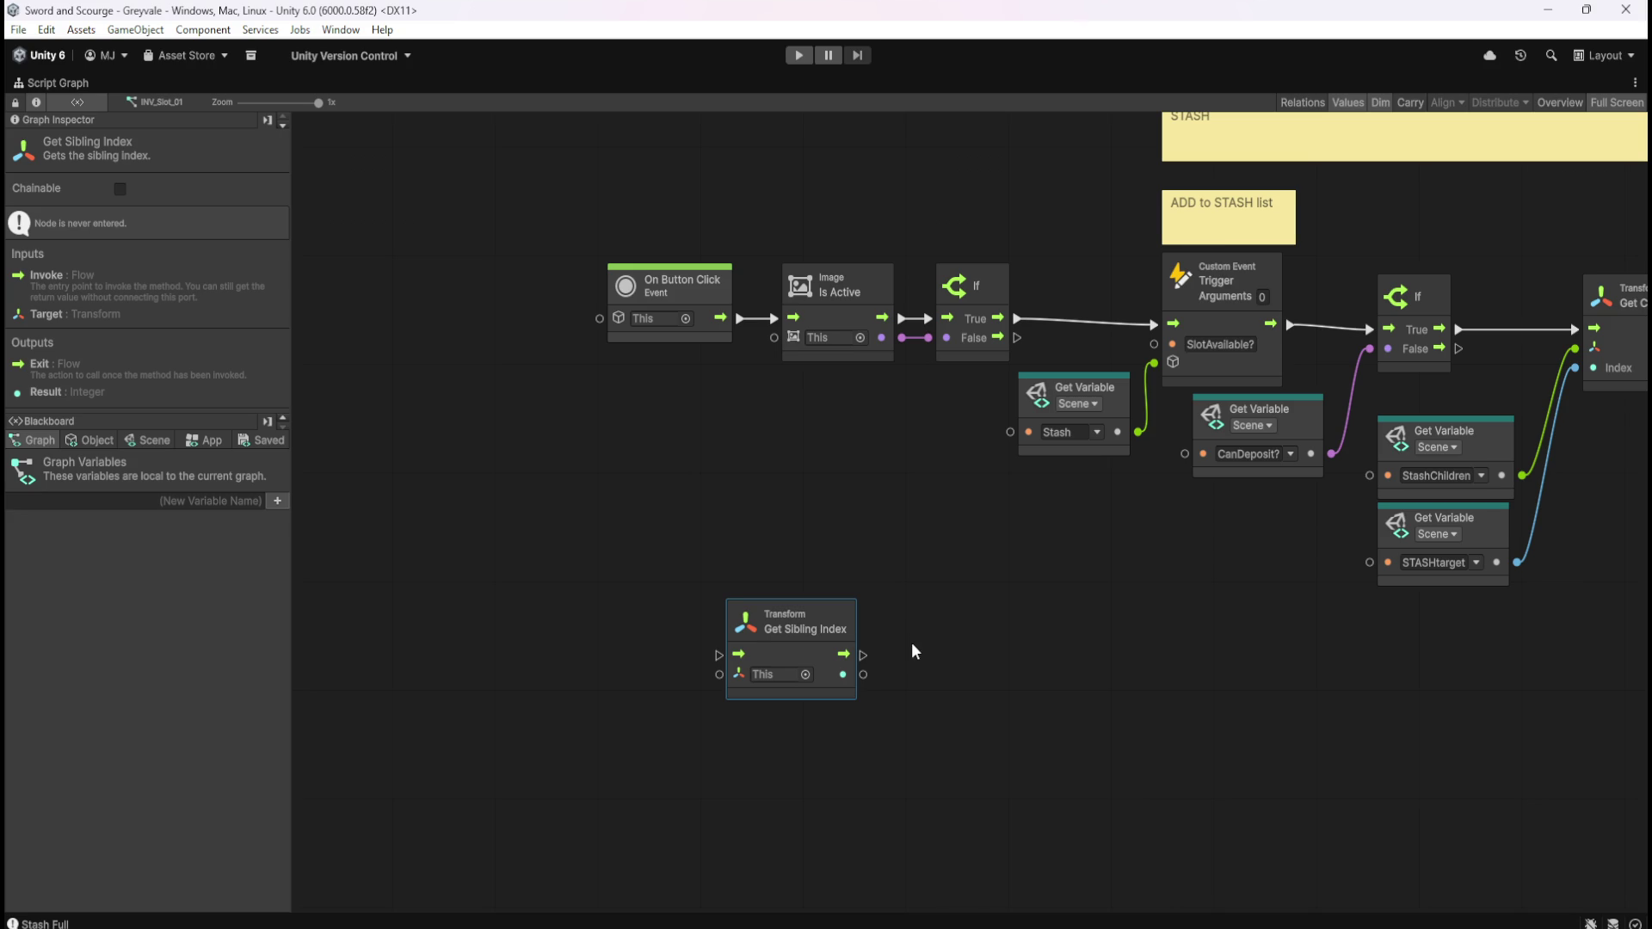
left_click(91, 444)
left_click_drag(812, 615, 782, 705)
Add an On Update event node beside the Get Sibling Index node
right_click(828, 622)
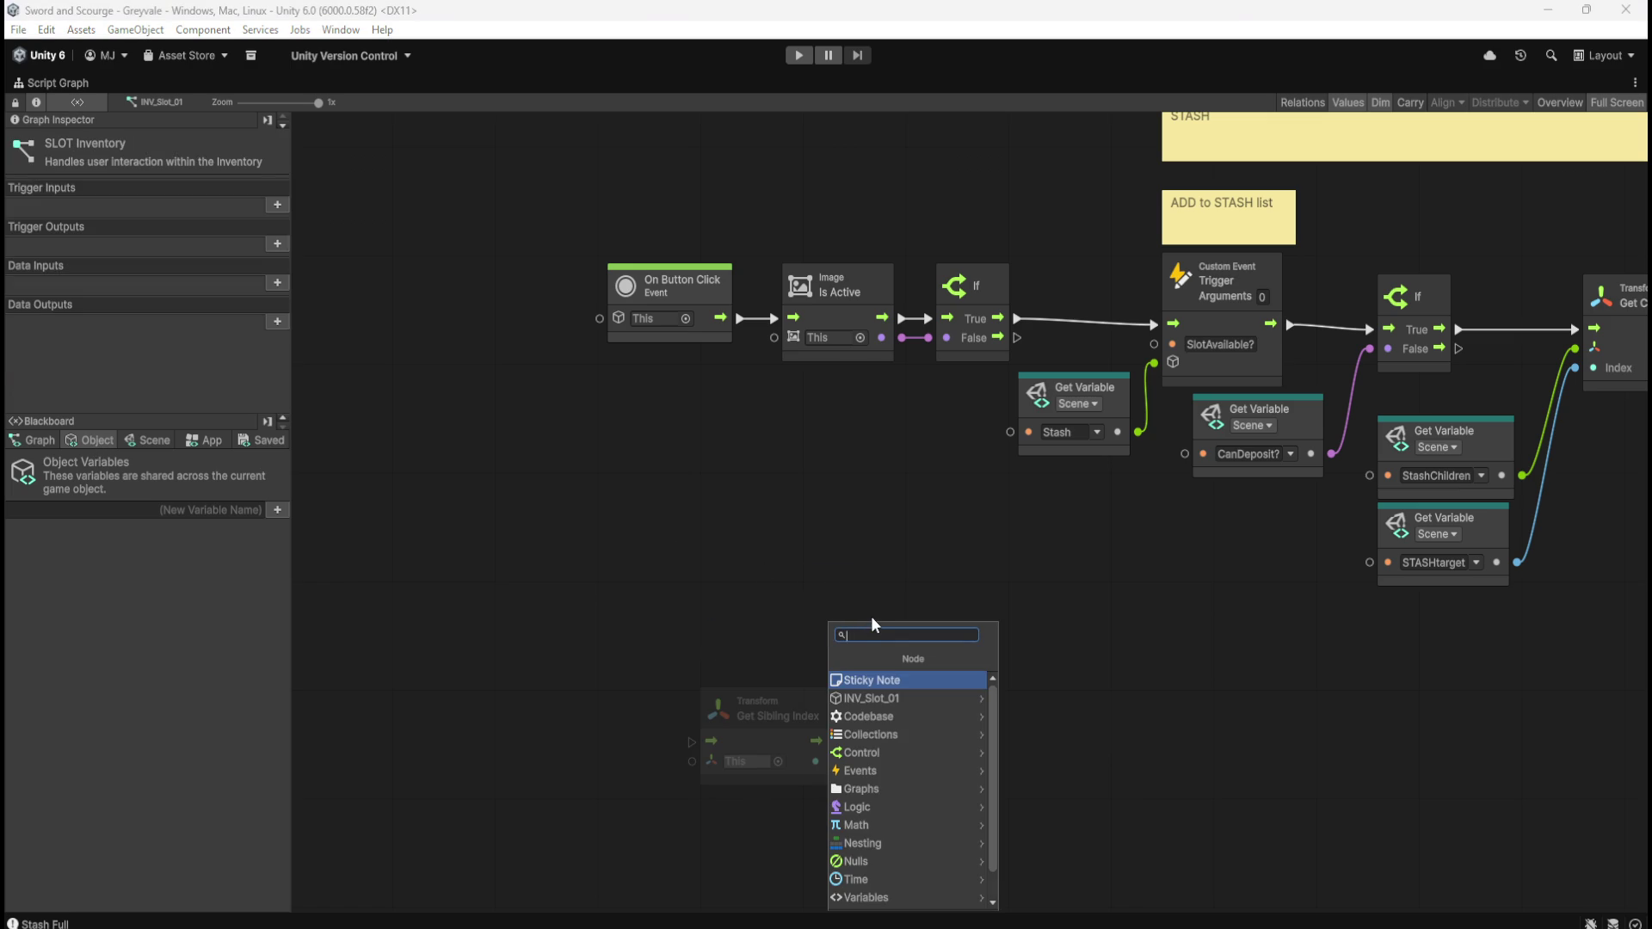
type("update")
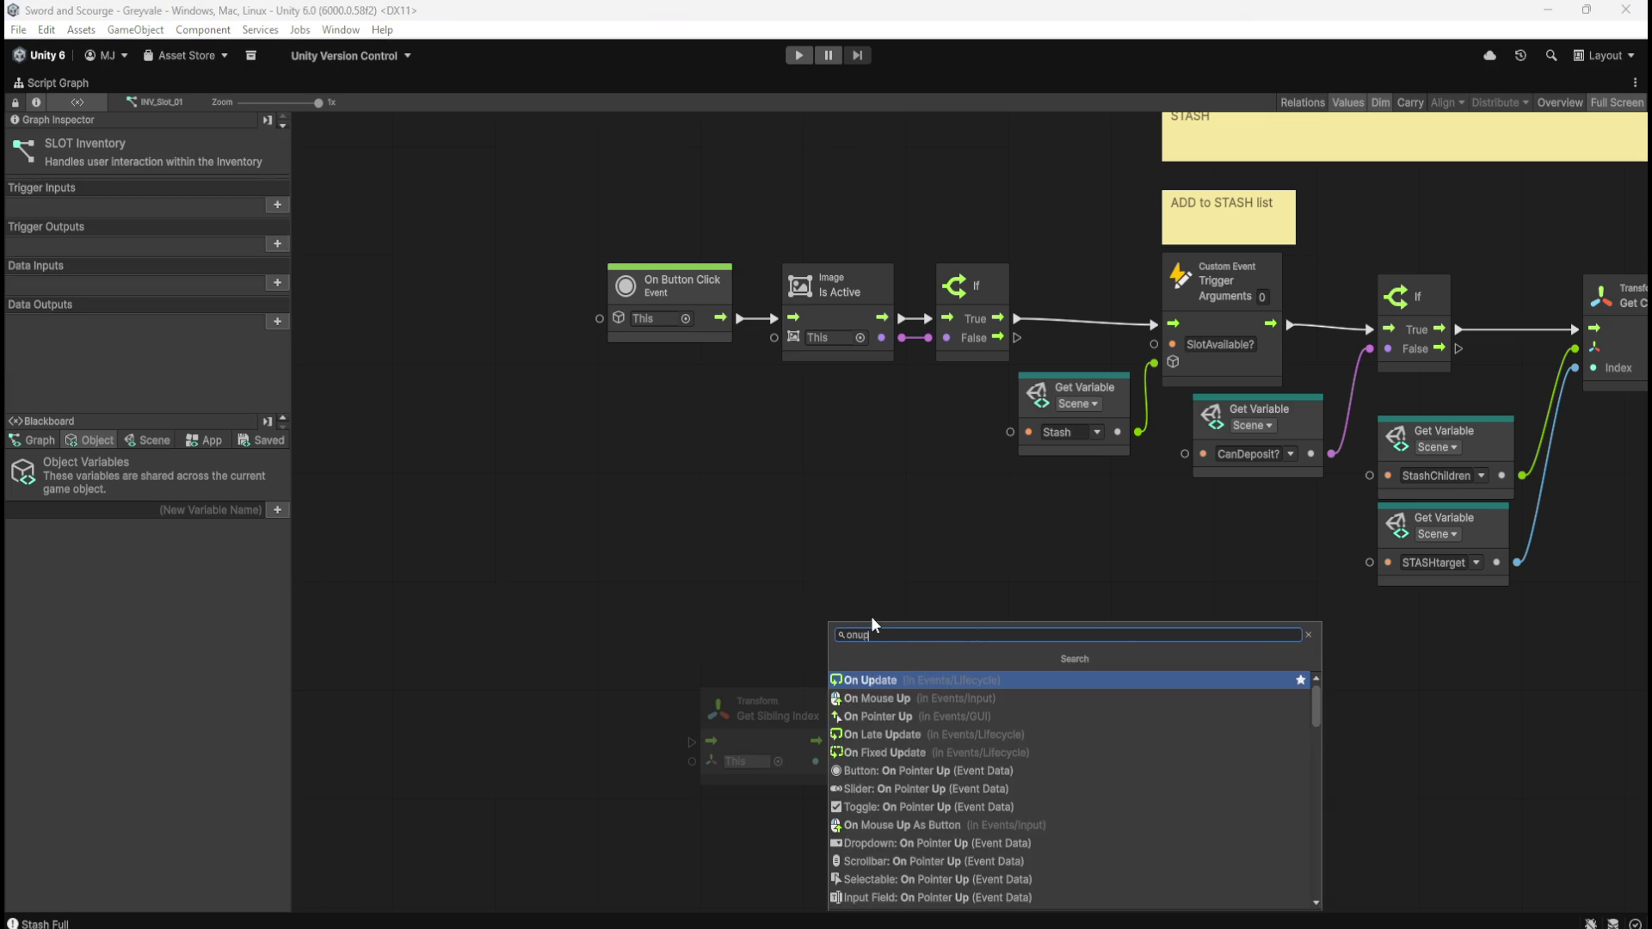
key("Return")
mouse_move(880, 647)
left_mouse_down()
mouse_move(656, 685)
mouse_move(608, 739)
left_mouse_up()
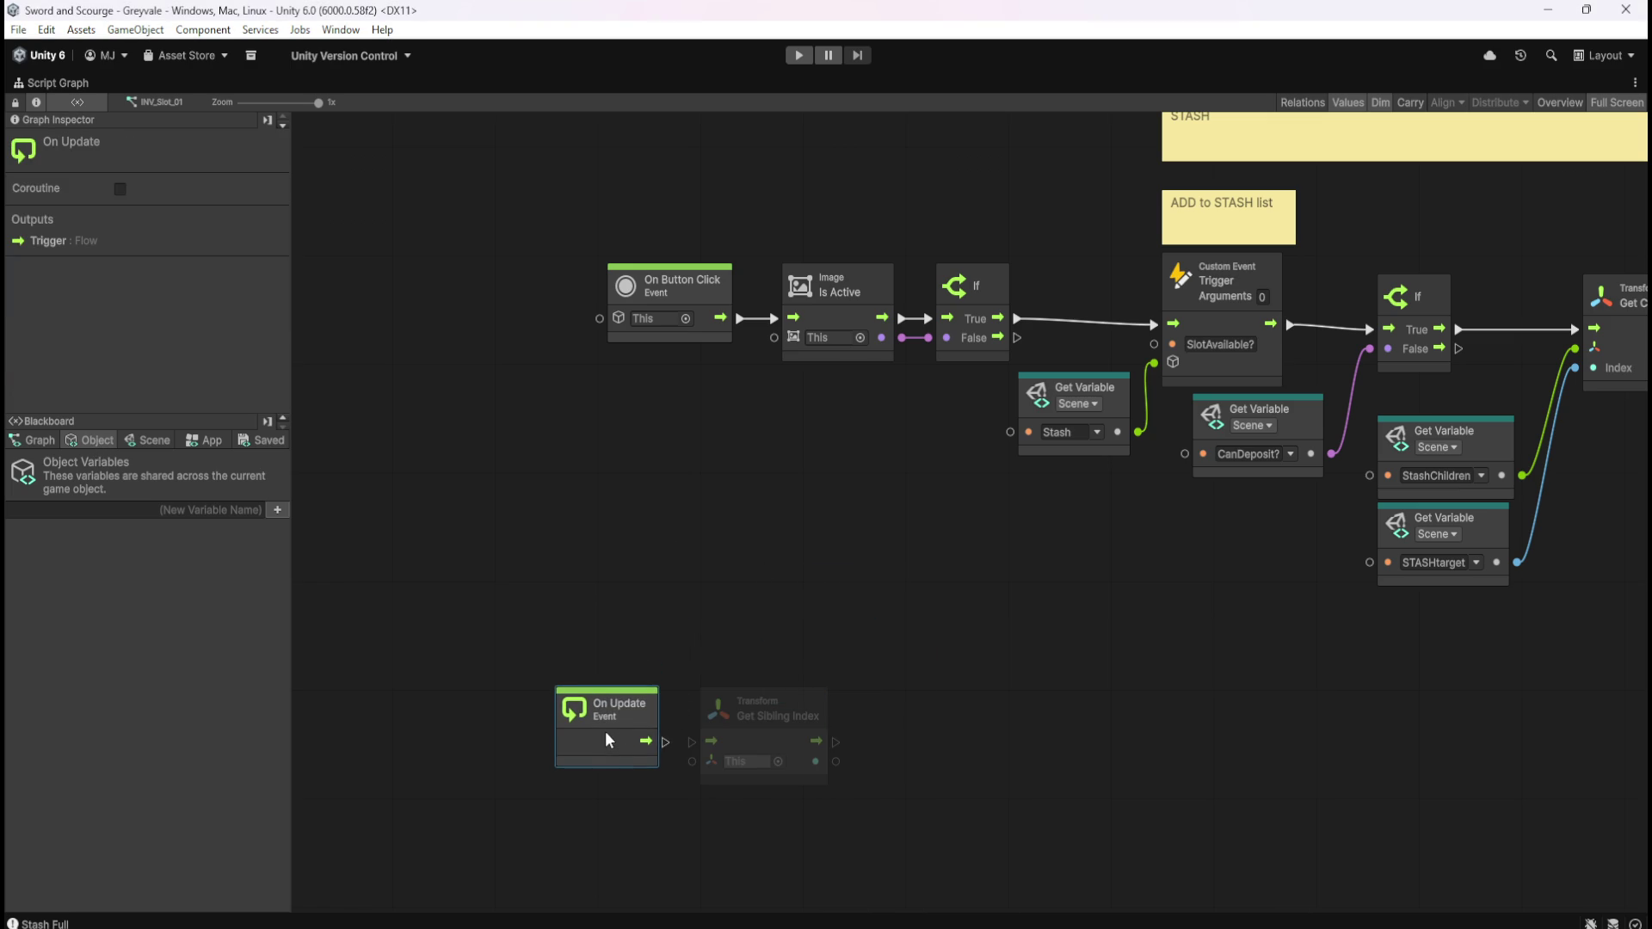
Create an Integer object variable named SiblingIndex
left_click(132, 509)
type("Sib")
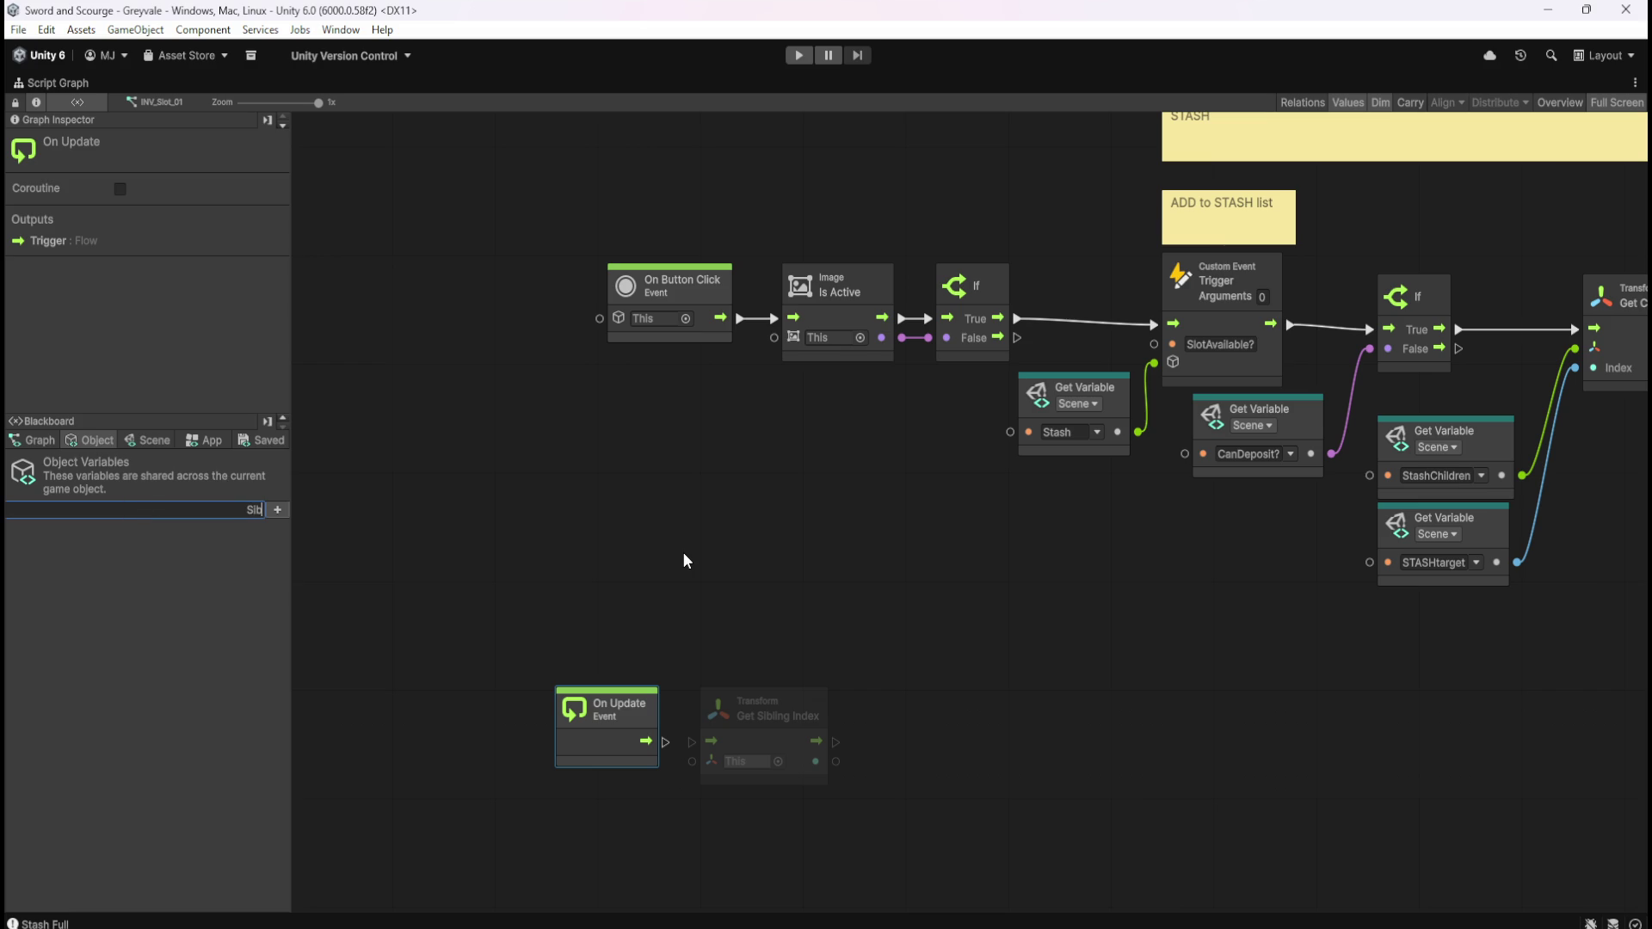
type("lingIndex")
key("Return")
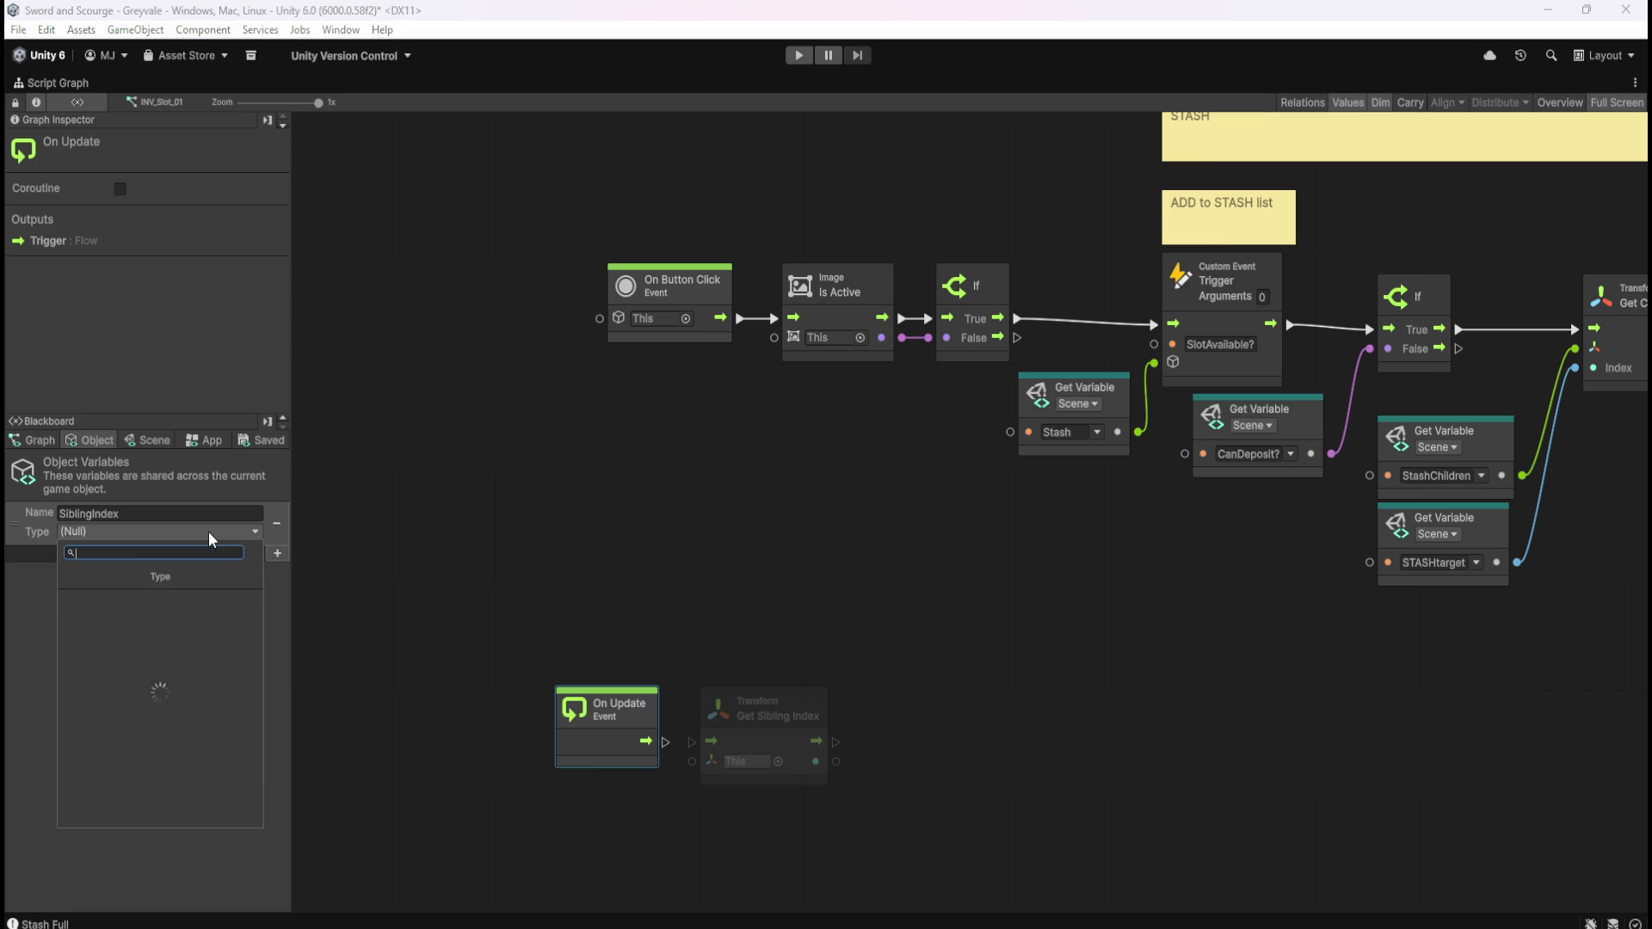
left_click(208, 532)
left_click(126, 609)
Wire On Update through Get Sibling Index into a Set Variable node storing SiblingIndex
left_click(842, 605)
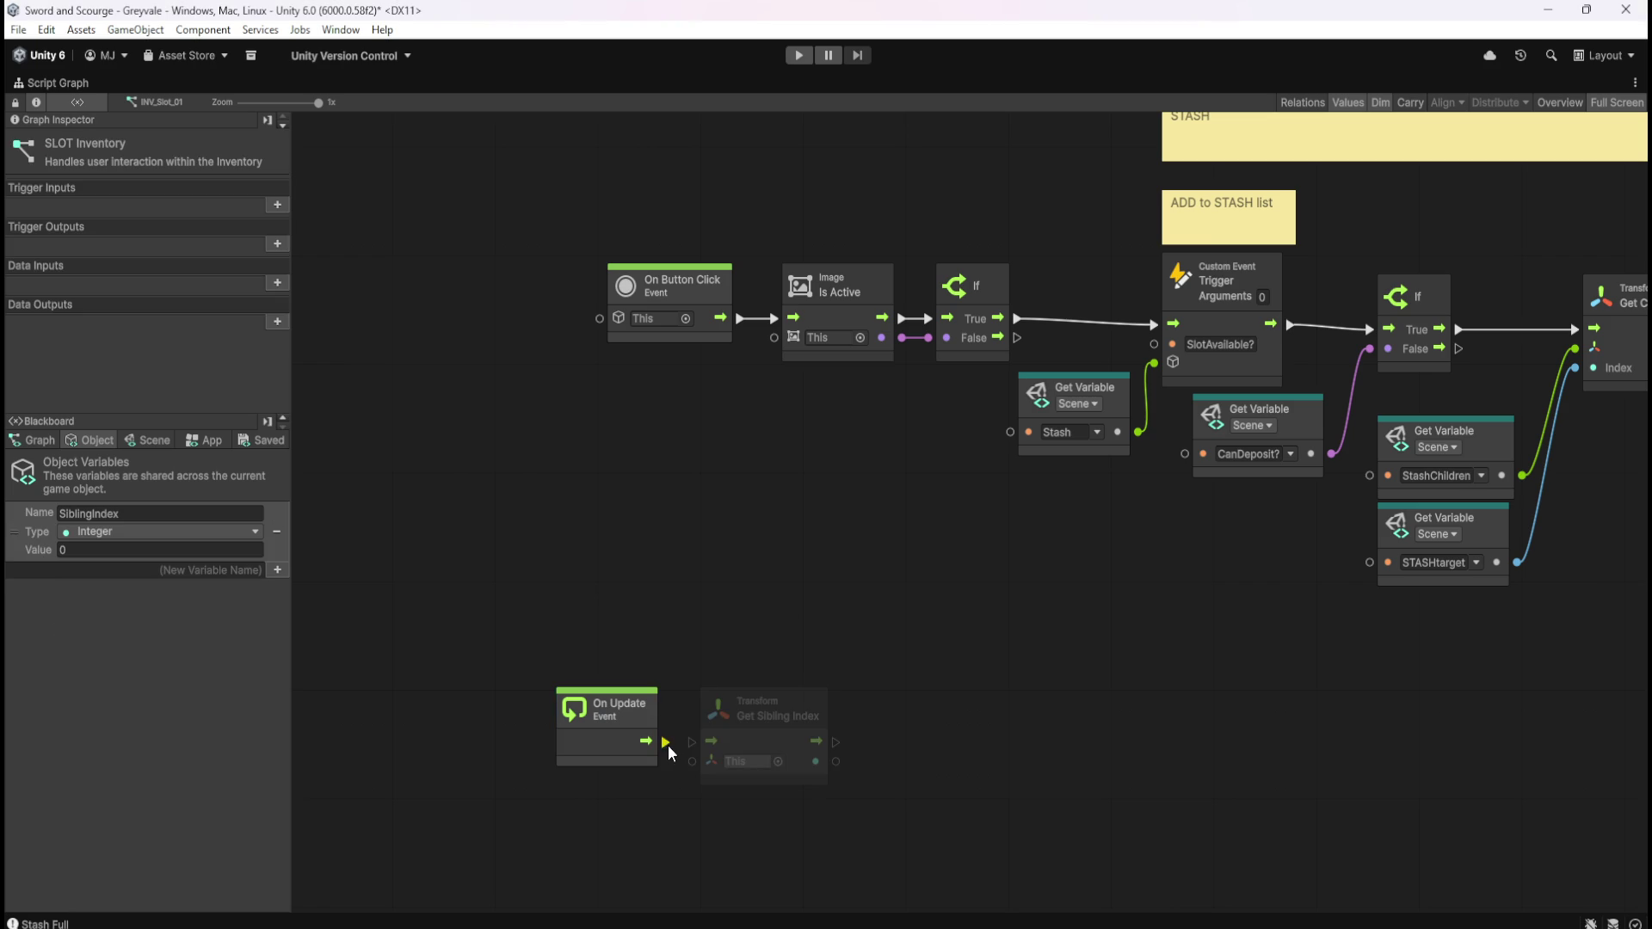
left_click_drag(665, 741, 711, 740)
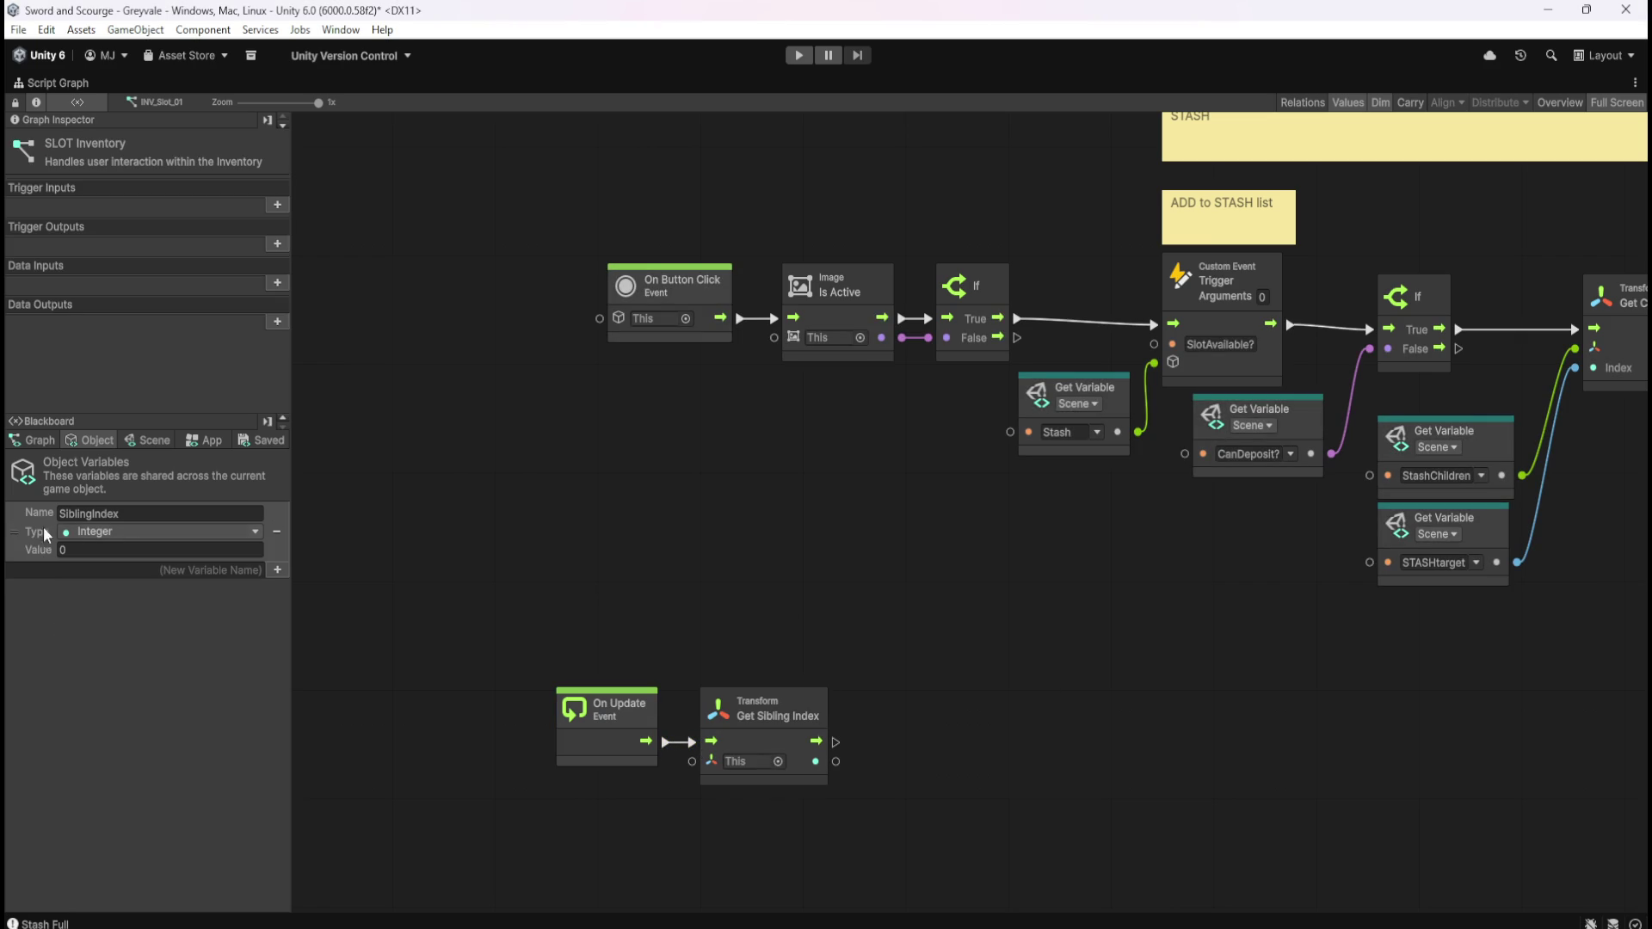
mouse_move(24, 532)
left_mouse_down()
mouse_move(936, 693)
mouse_move(929, 714)
left_mouse_up()
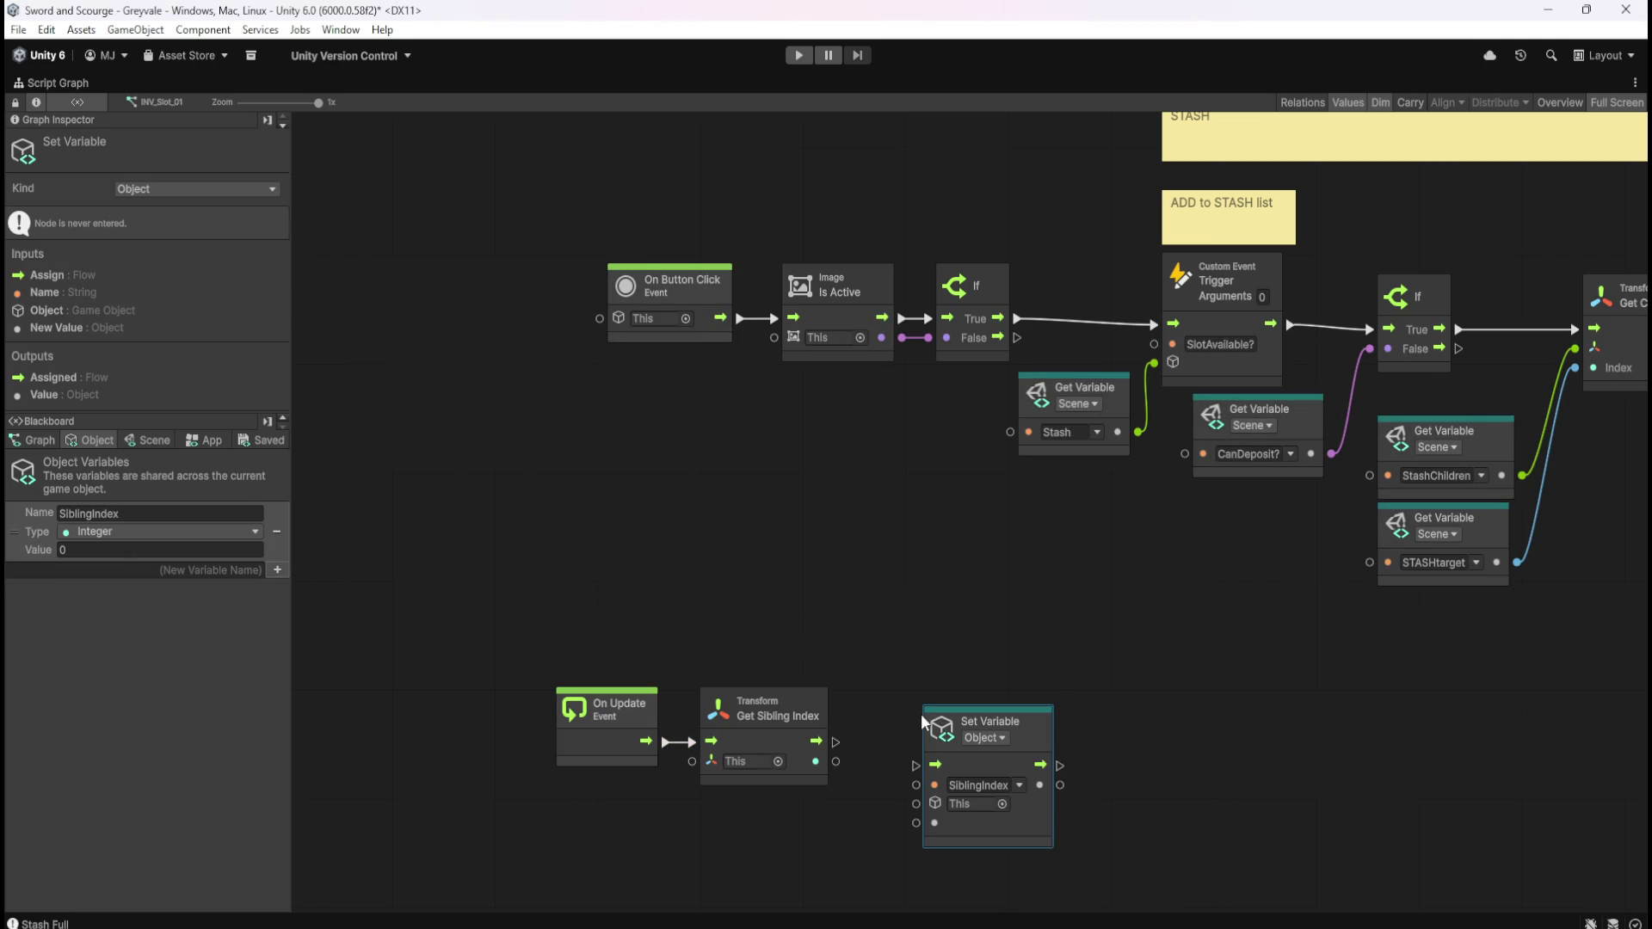
mouse_move(836, 762)
left_mouse_down()
mouse_move(861, 839)
mouse_move(916, 826)
left_mouse_up()
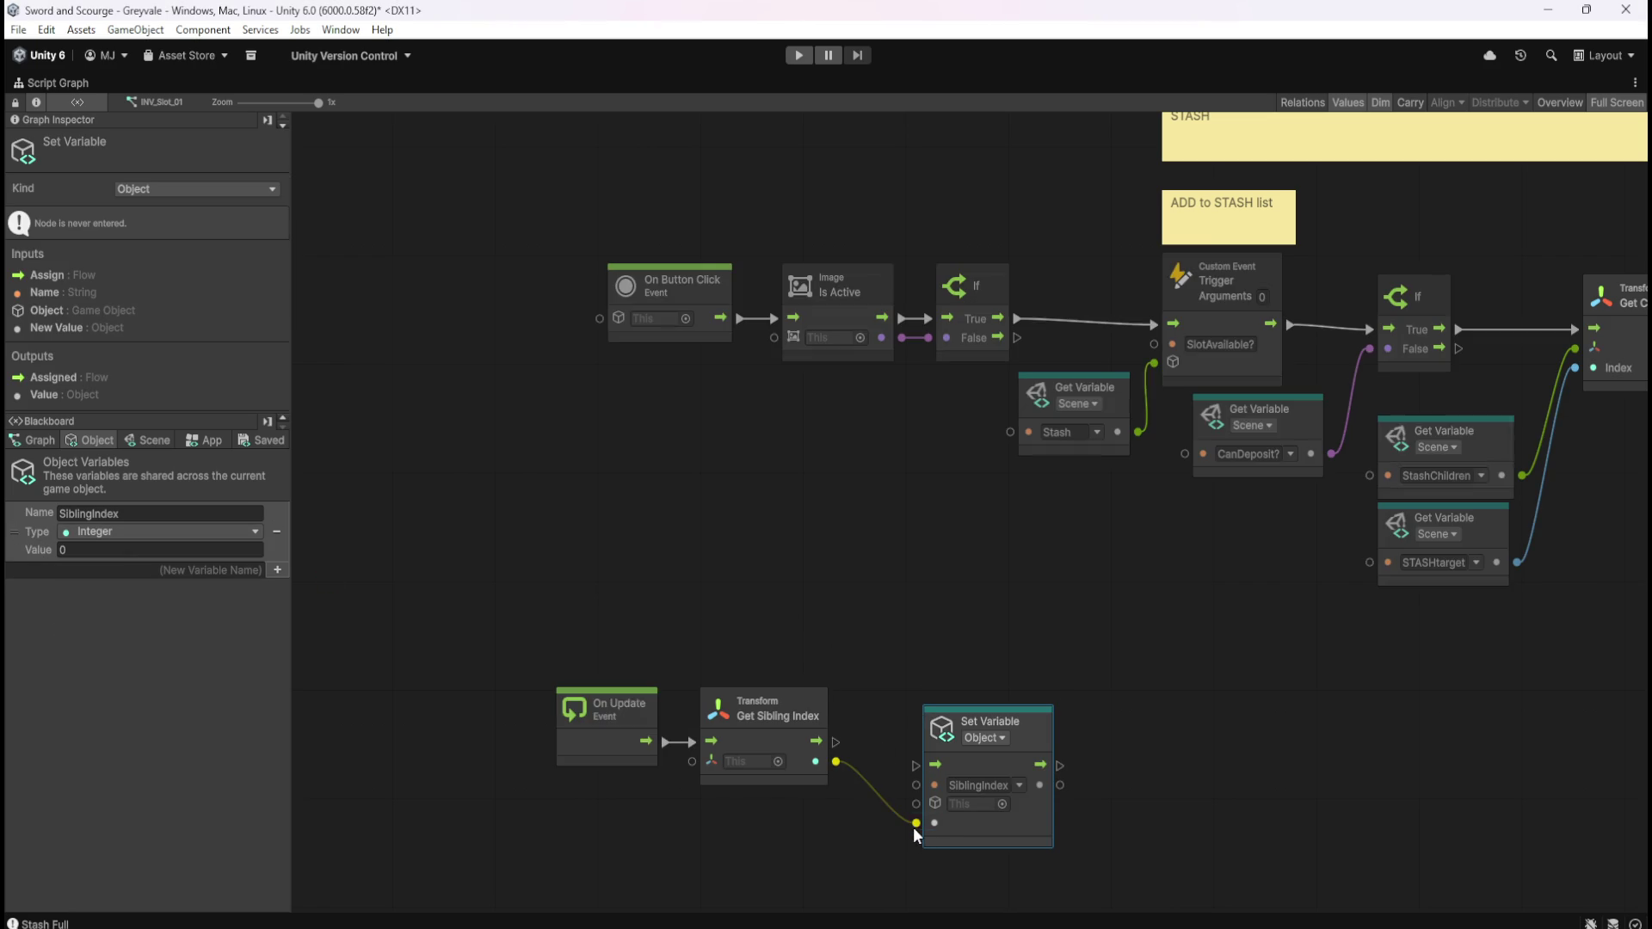
mouse_move(834, 742)
left_mouse_down()
mouse_move(918, 768)
mouse_move(960, 737)
left_mouse_up()
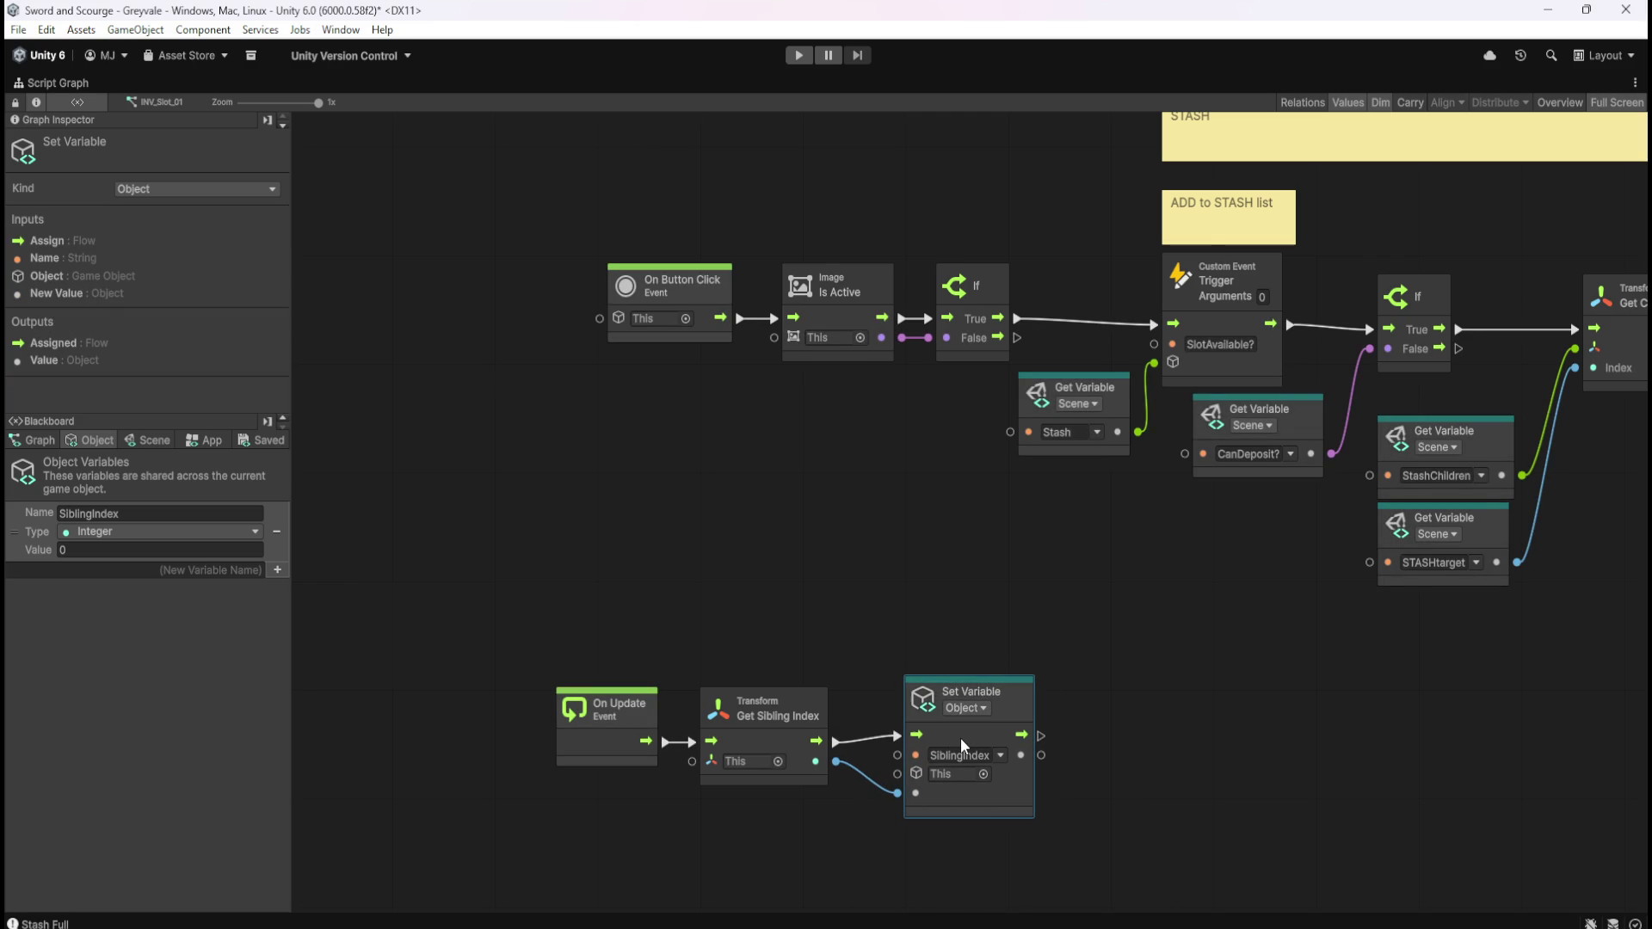
left_click_drag(976, 731, 975, 742)
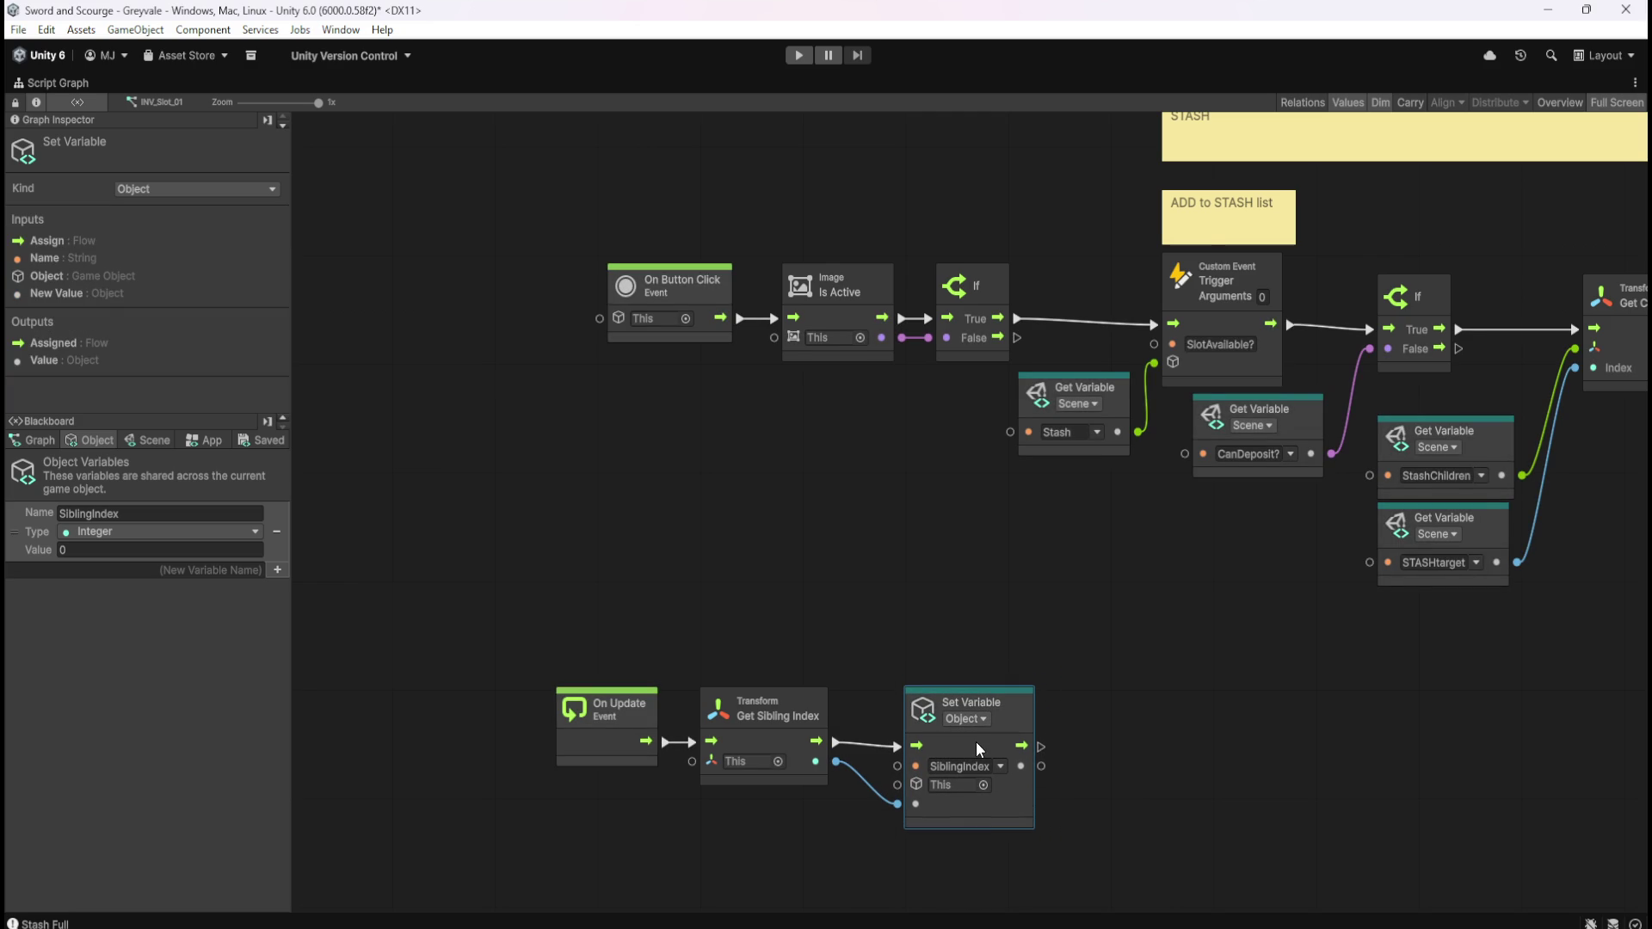
left_click(1112, 616)
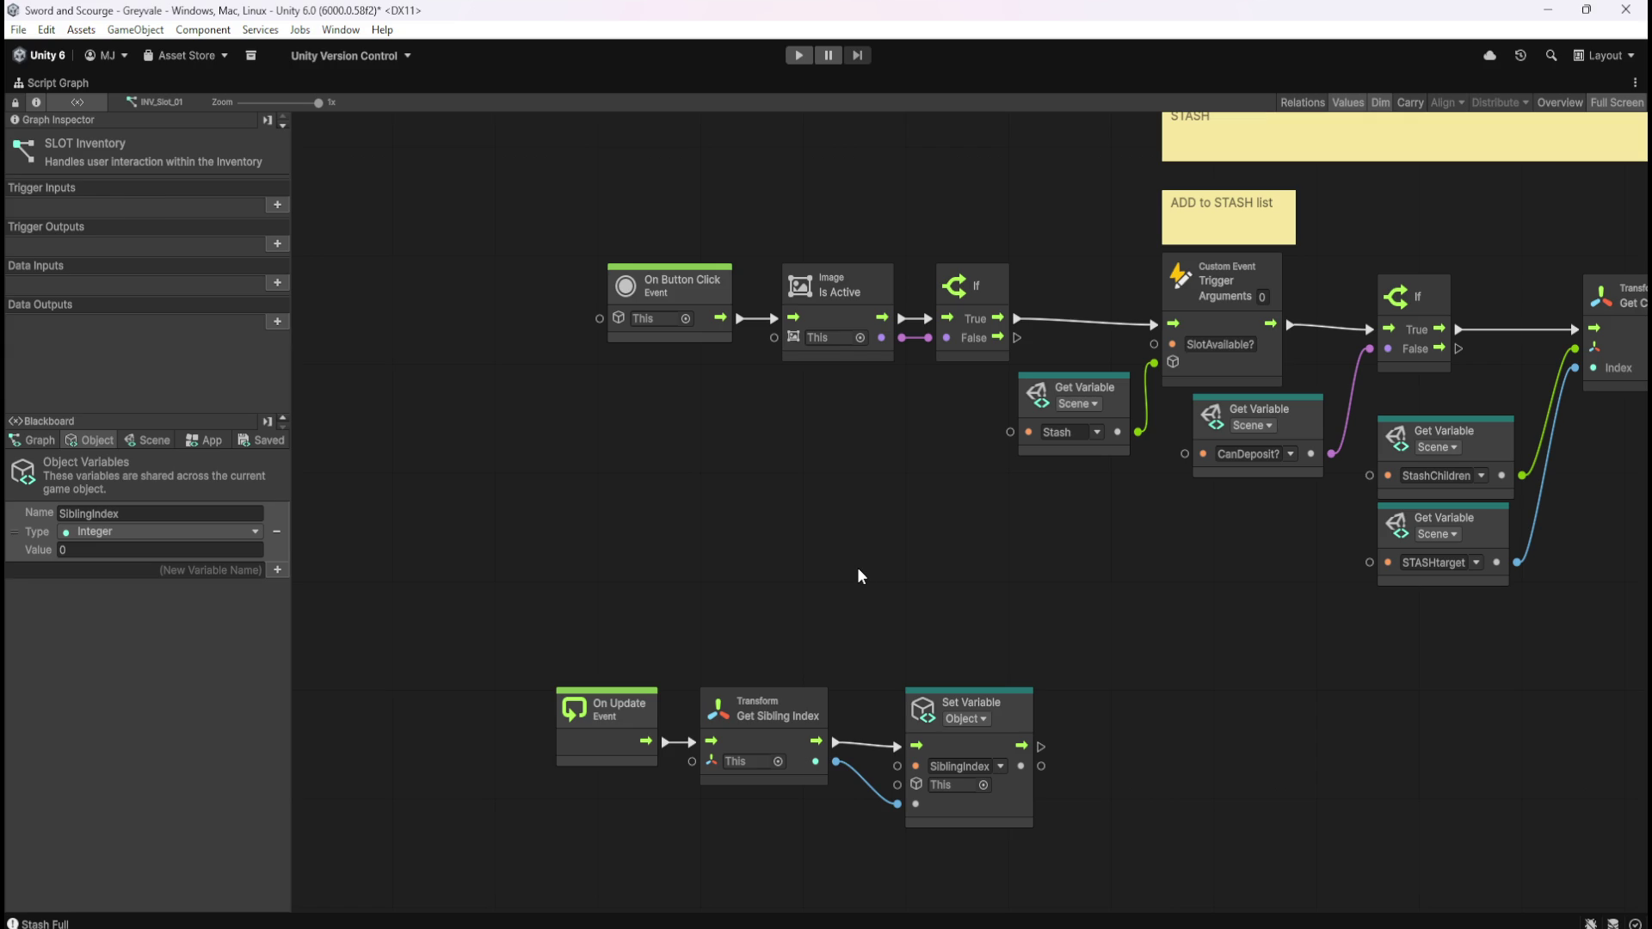
Restore the full editor layout and select INV_Slot_08 in the Hierarchy
key("shift+space")
scroll(1449, 537, "down", 10)
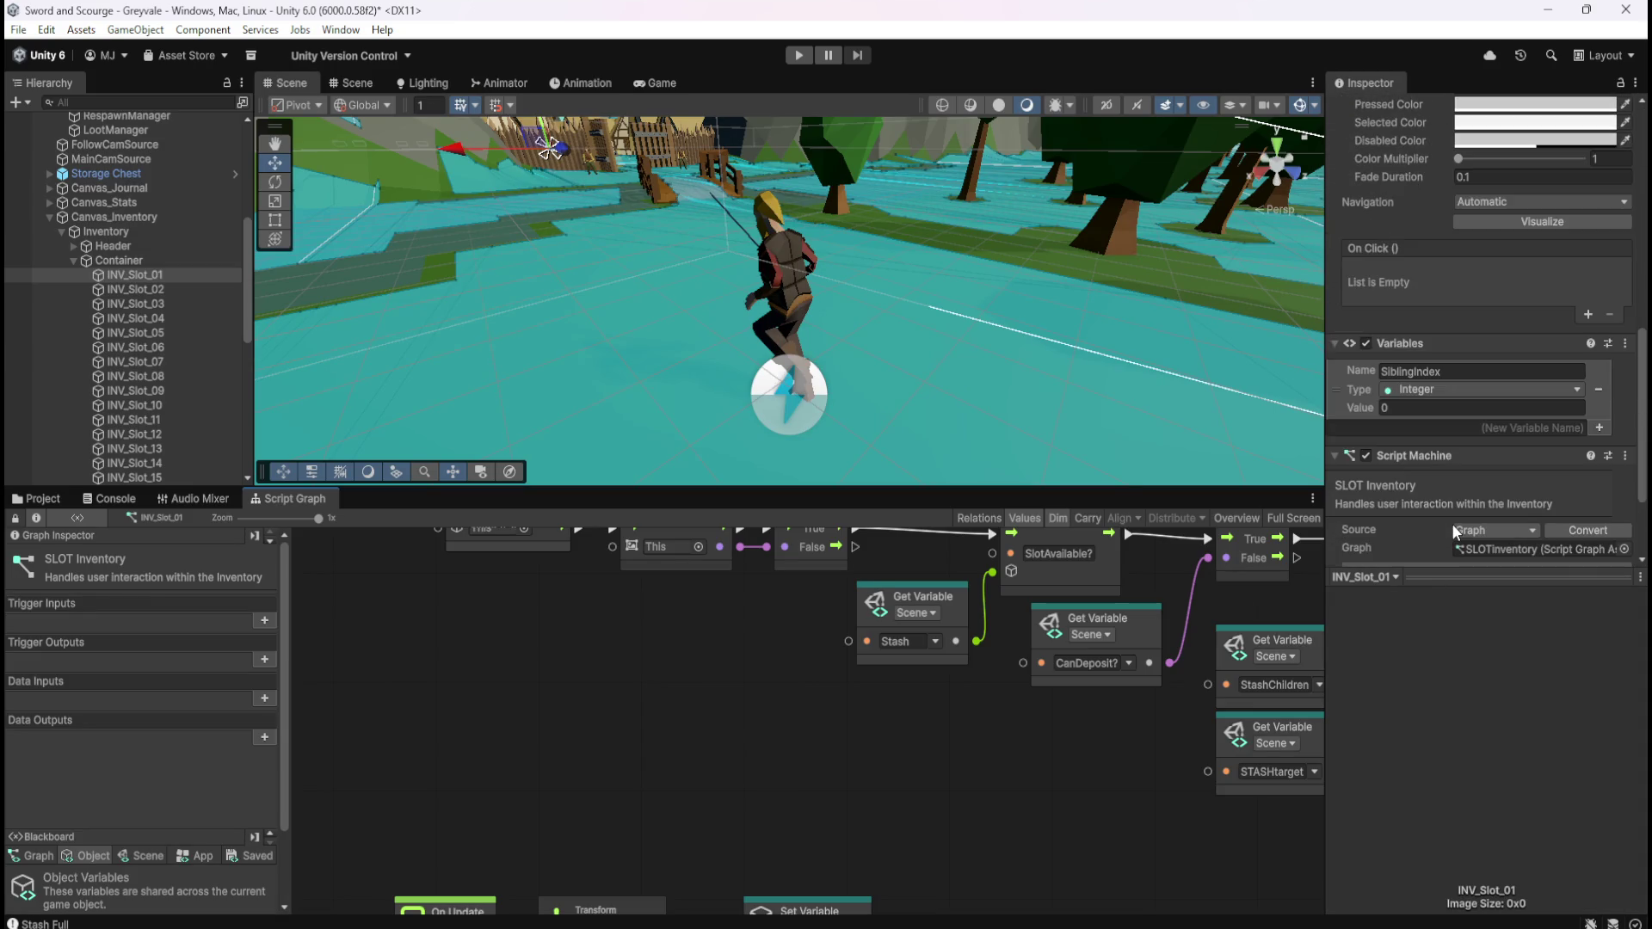
scroll(1452, 523, "up", 10)
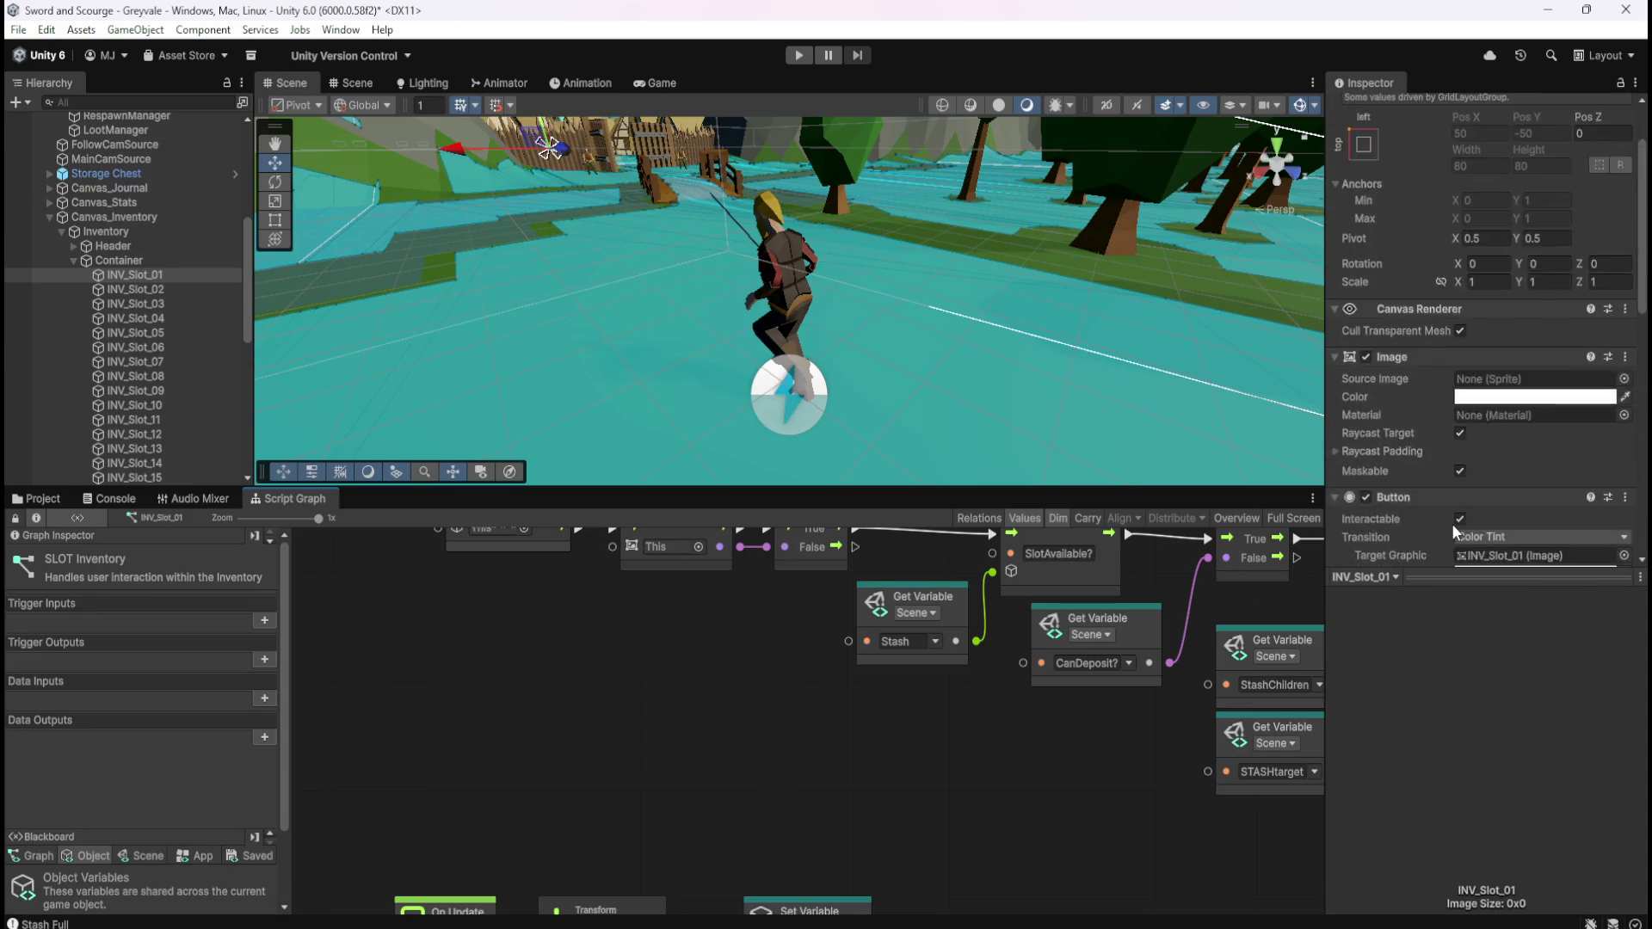
key("shift+space")
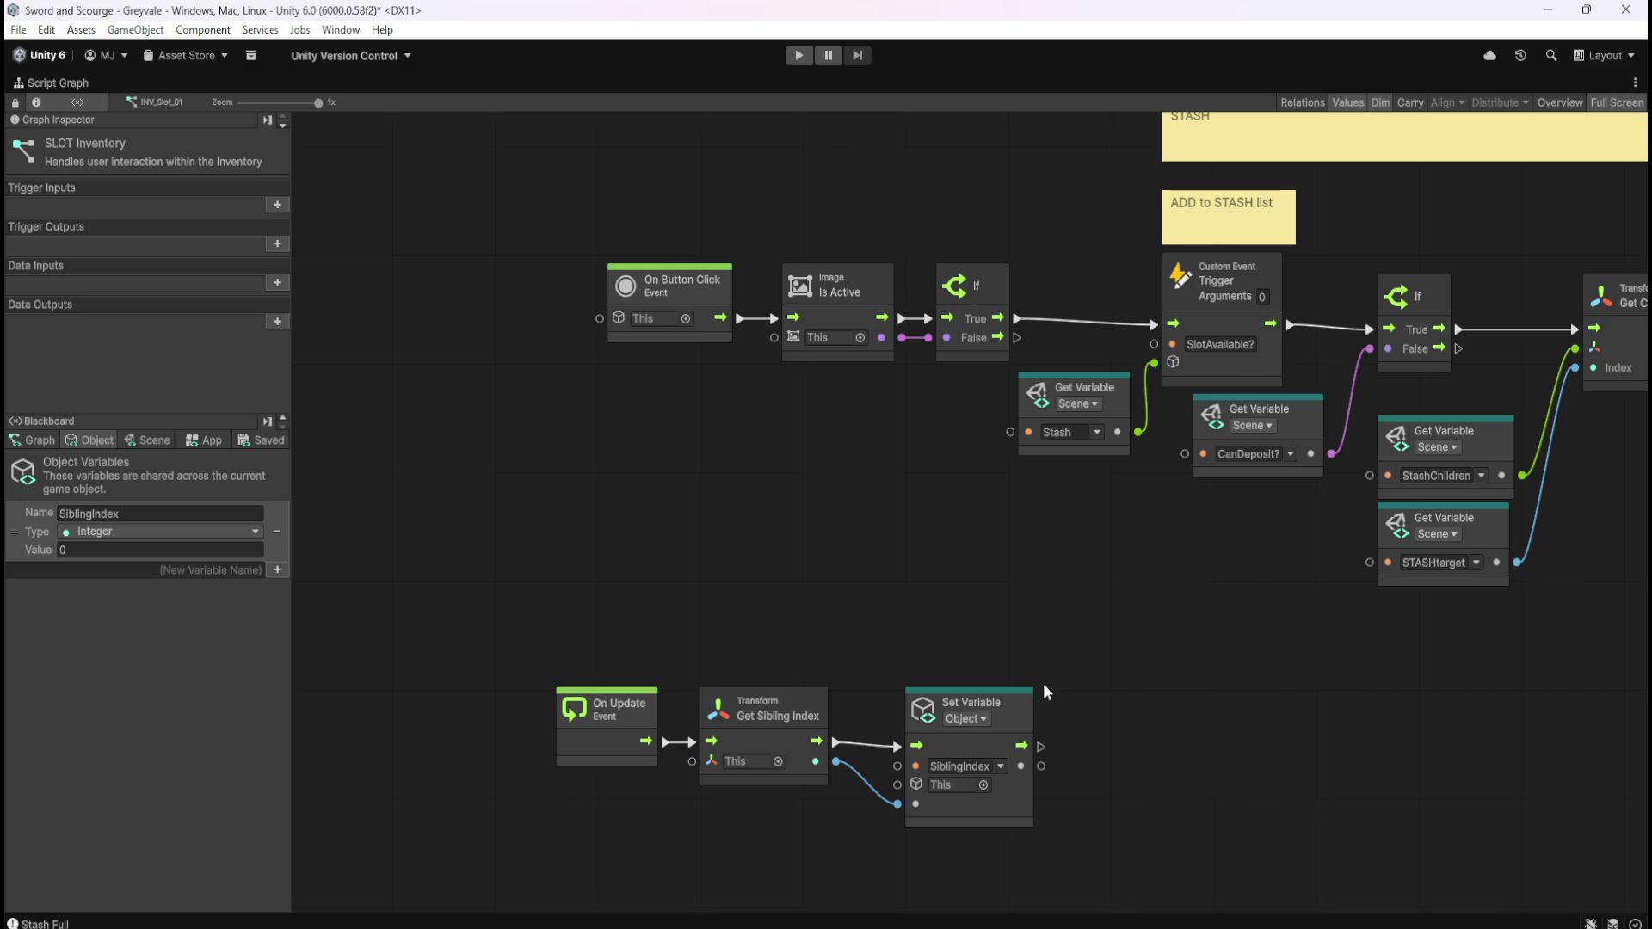
key("shift+space")
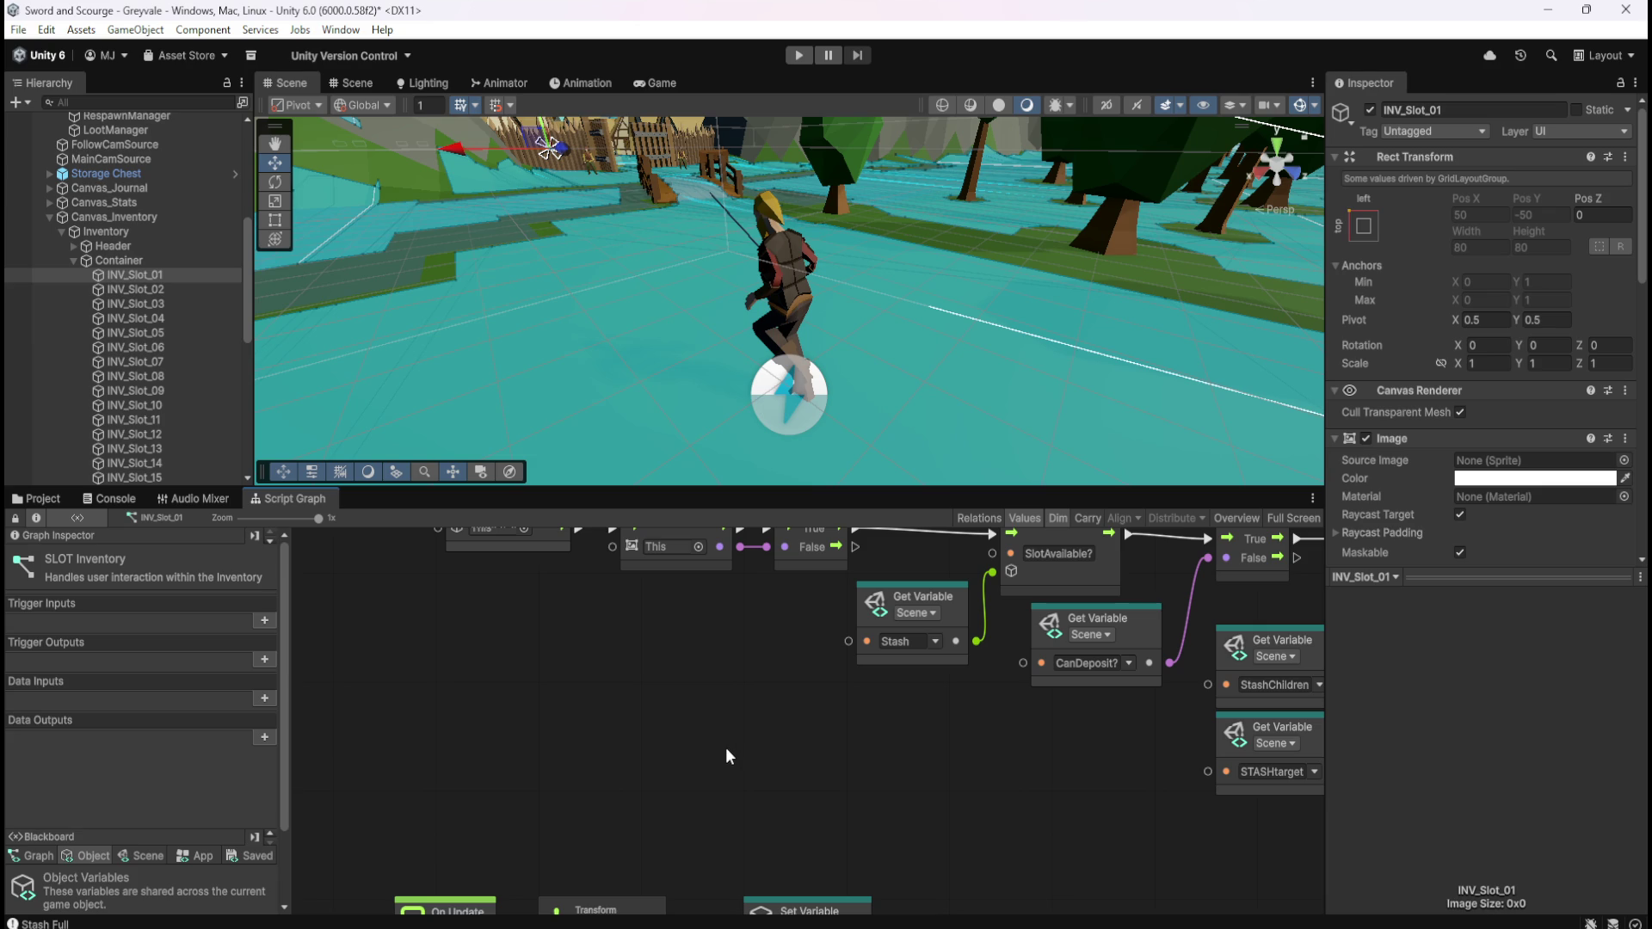
left_click(193, 377)
Check the graphs of slots INV_Slot_11, INV_Slot_04 and INV_Slot_09
left_click(156, 419)
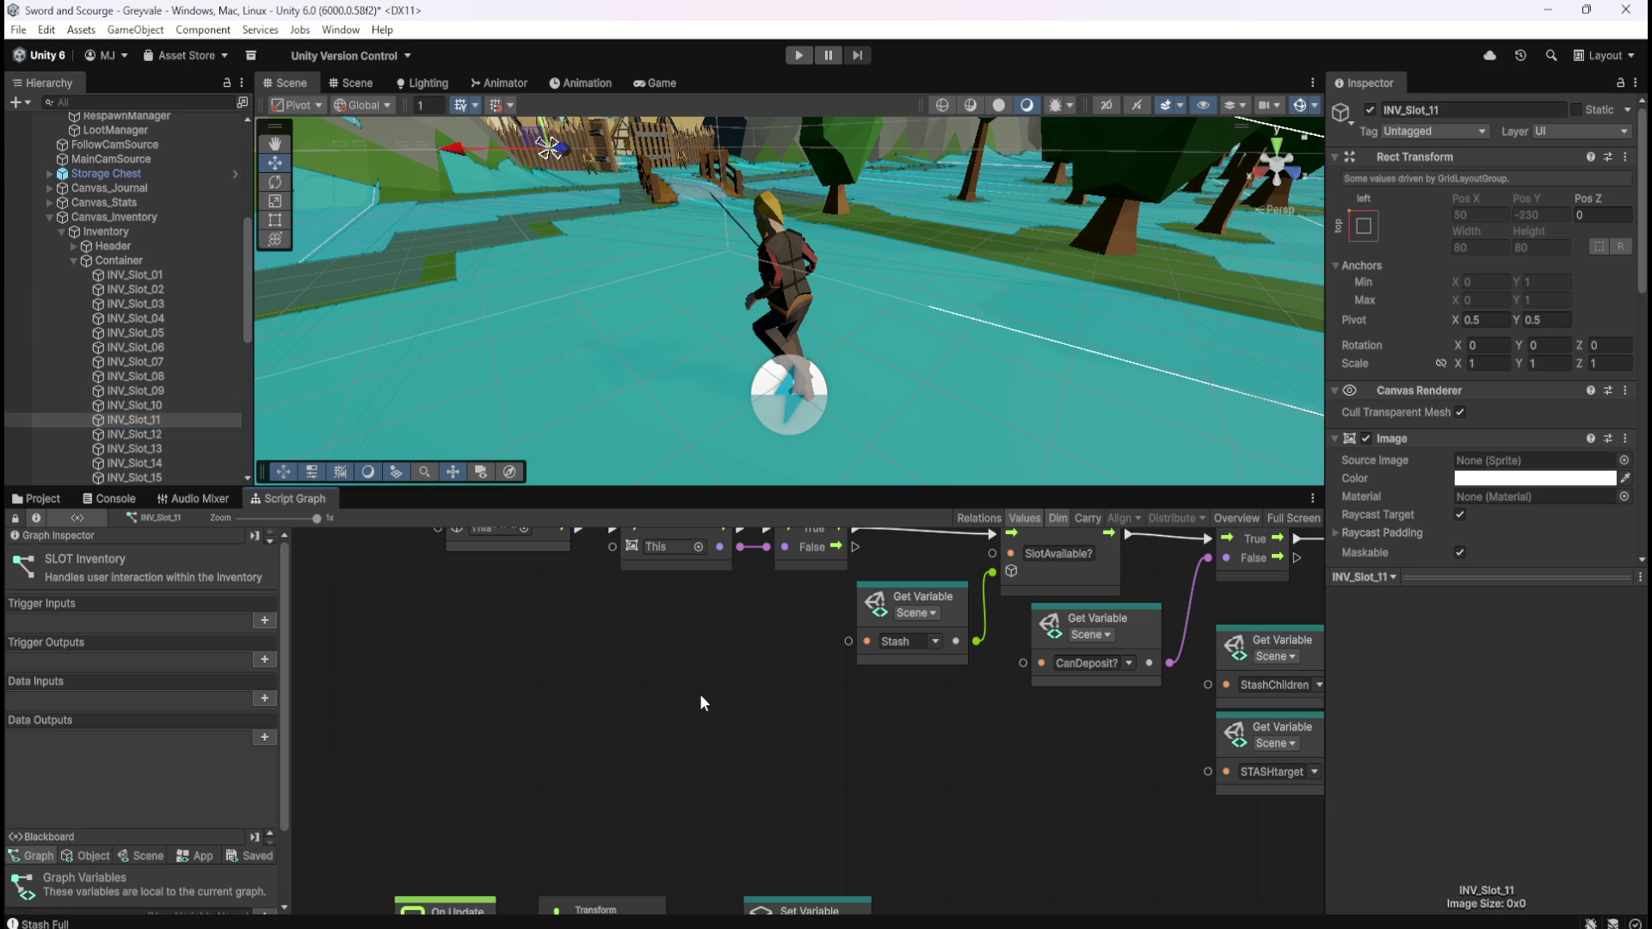
key("shift+space")
key("shift+space")
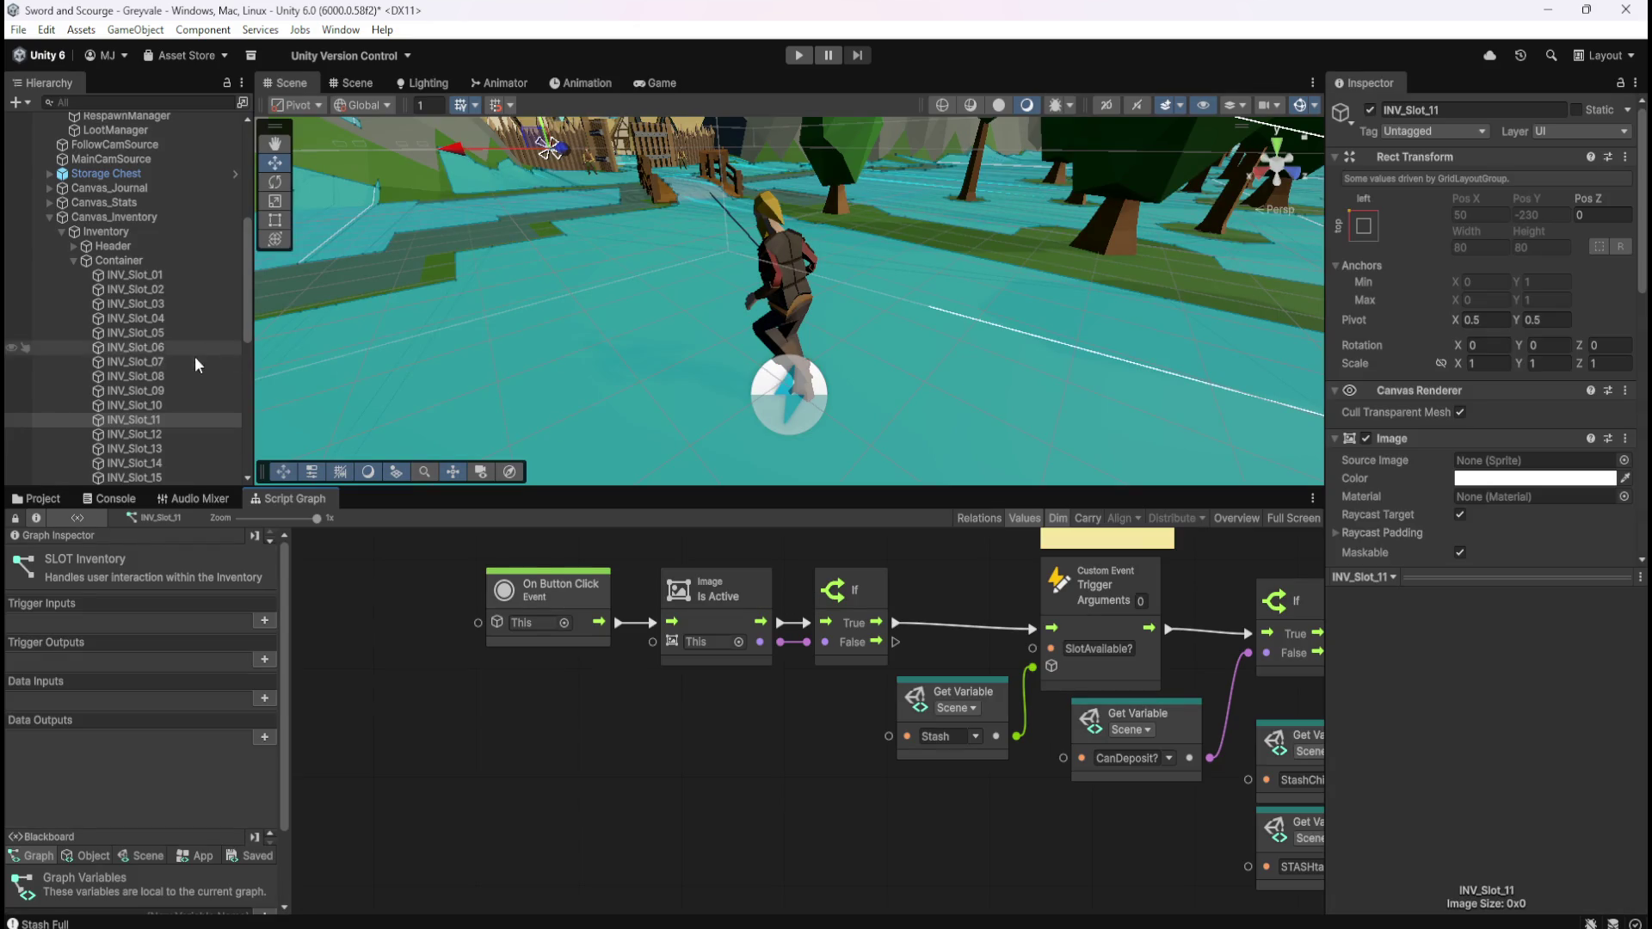
key("shift+space")
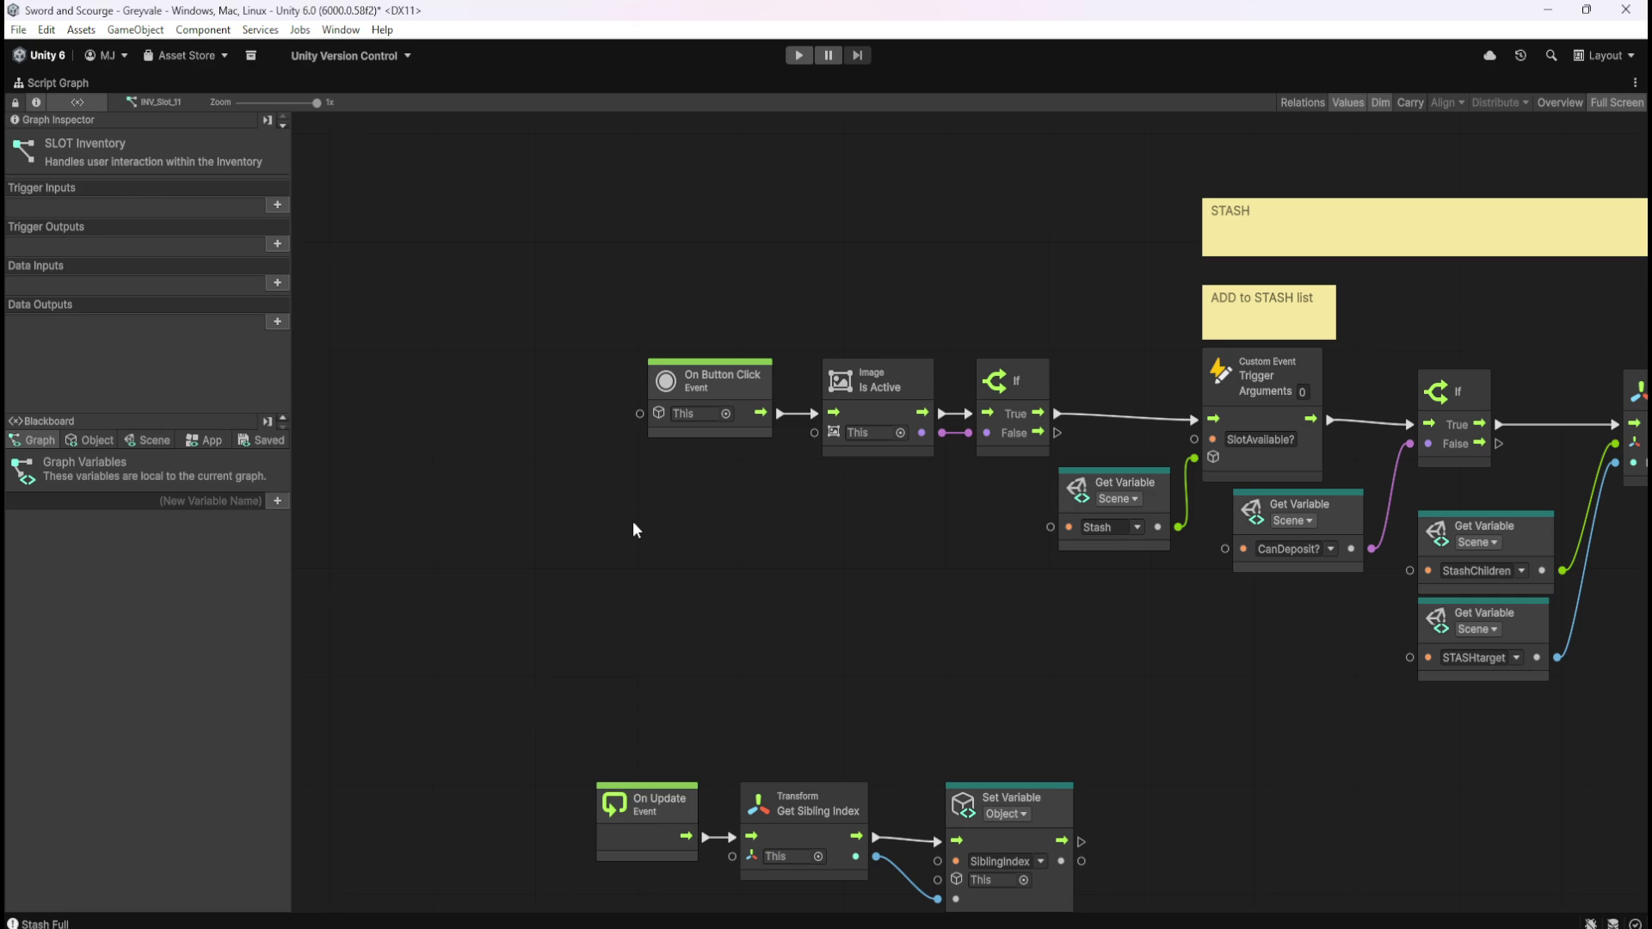
key("shift+space")
left_click(135, 319)
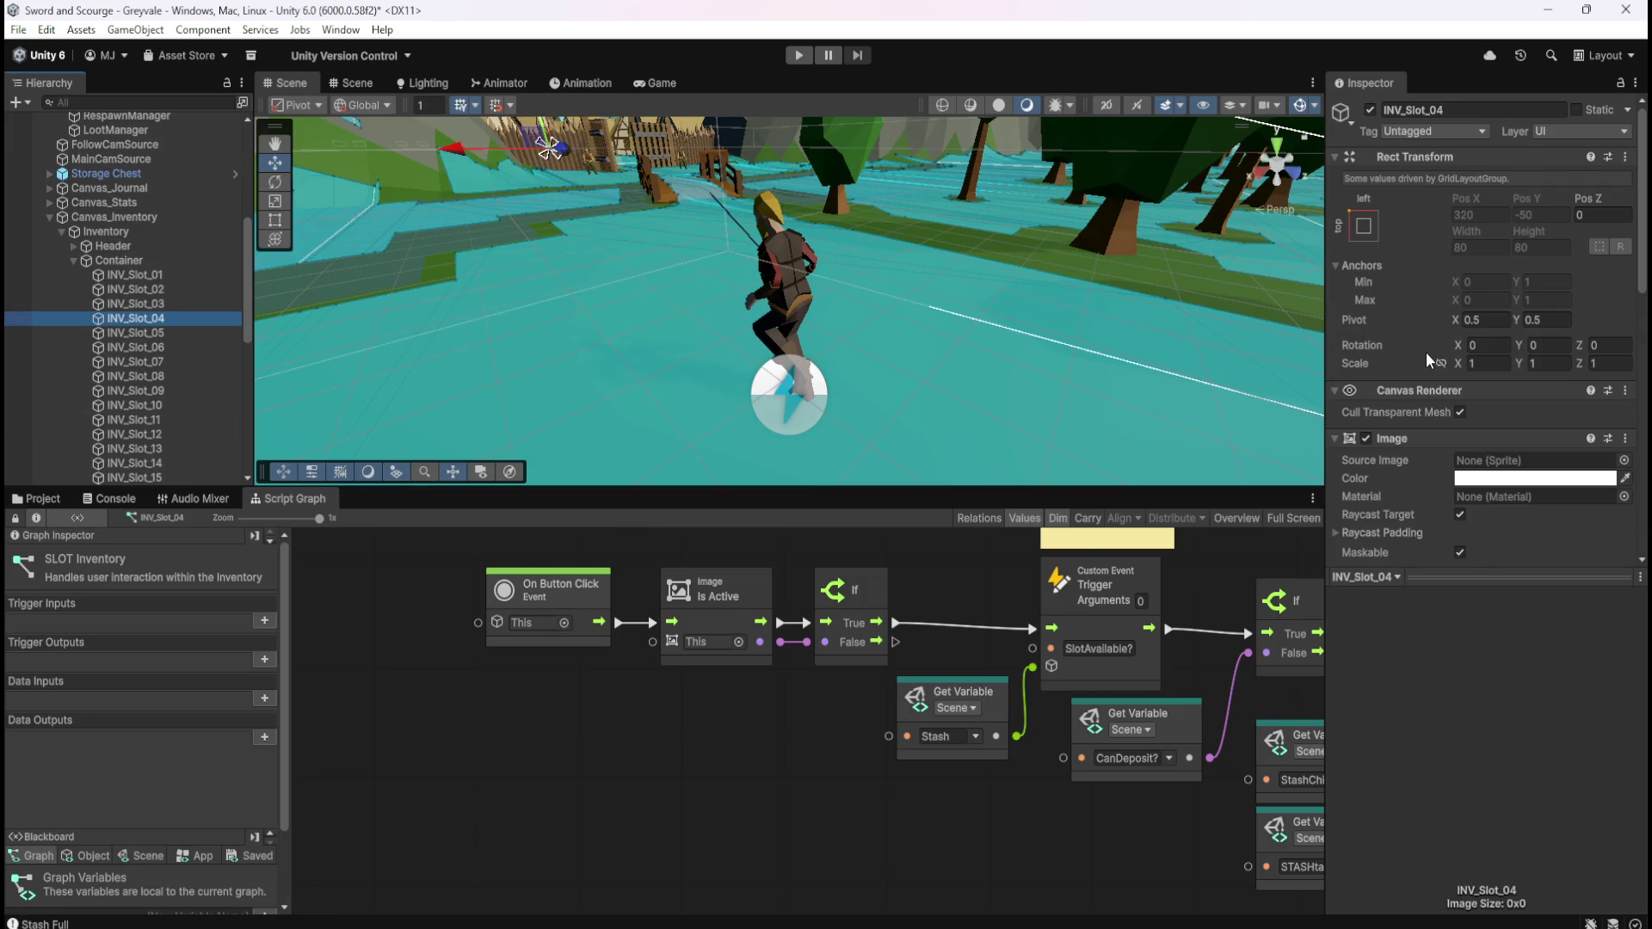
scroll(1426, 359, "down", 5)
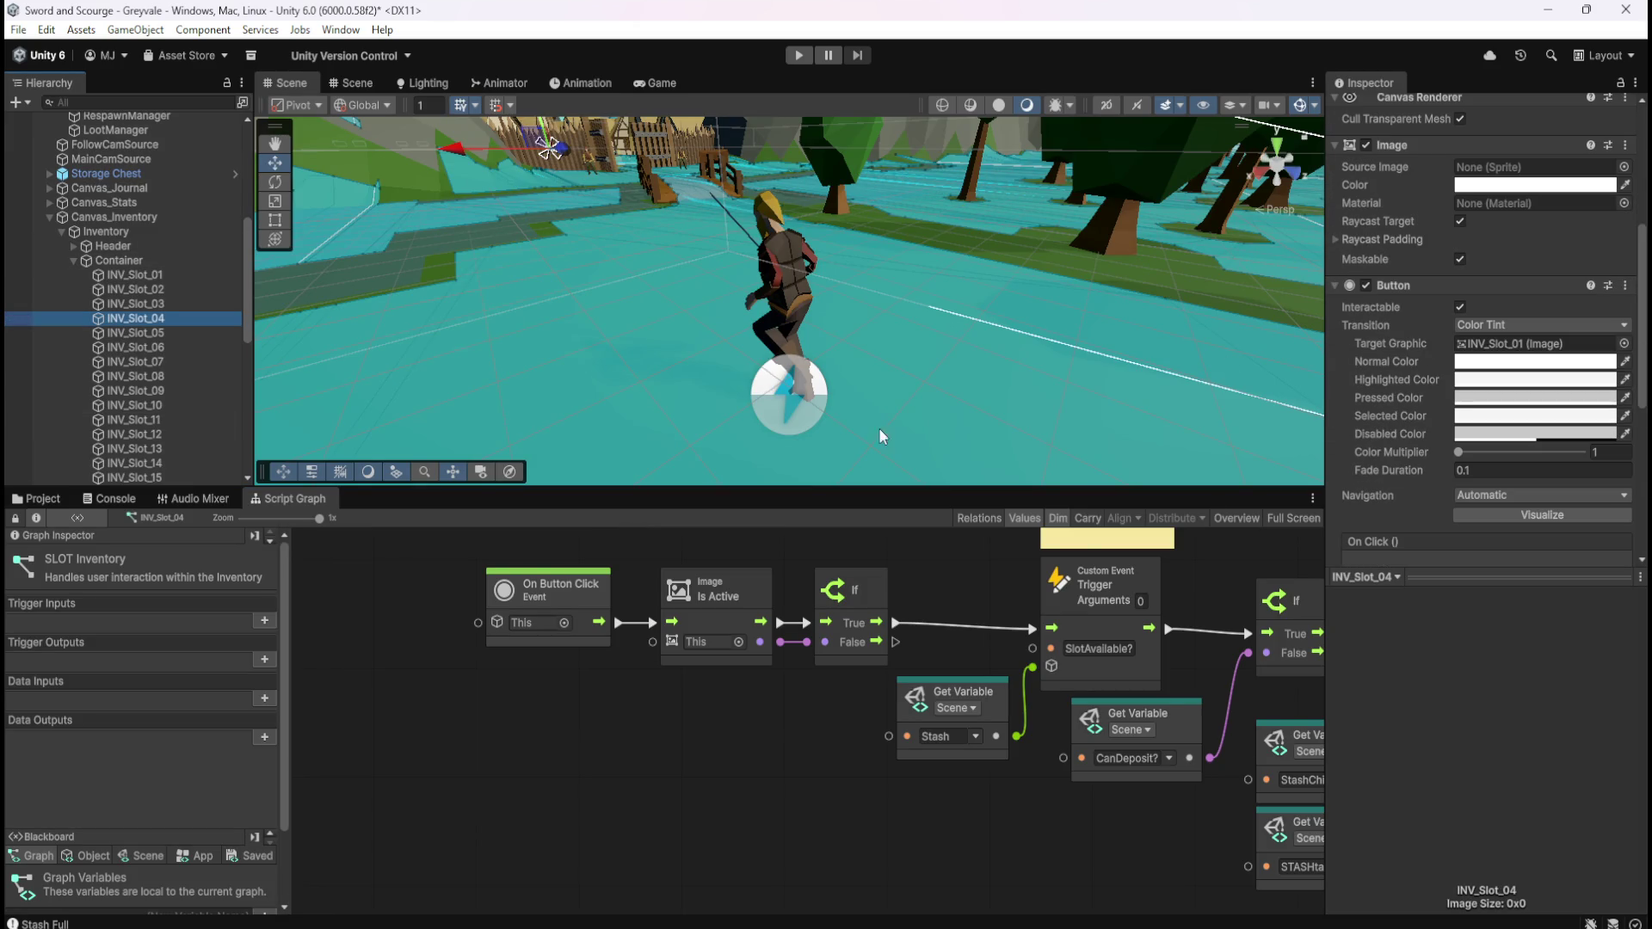
left_click(142, 392)
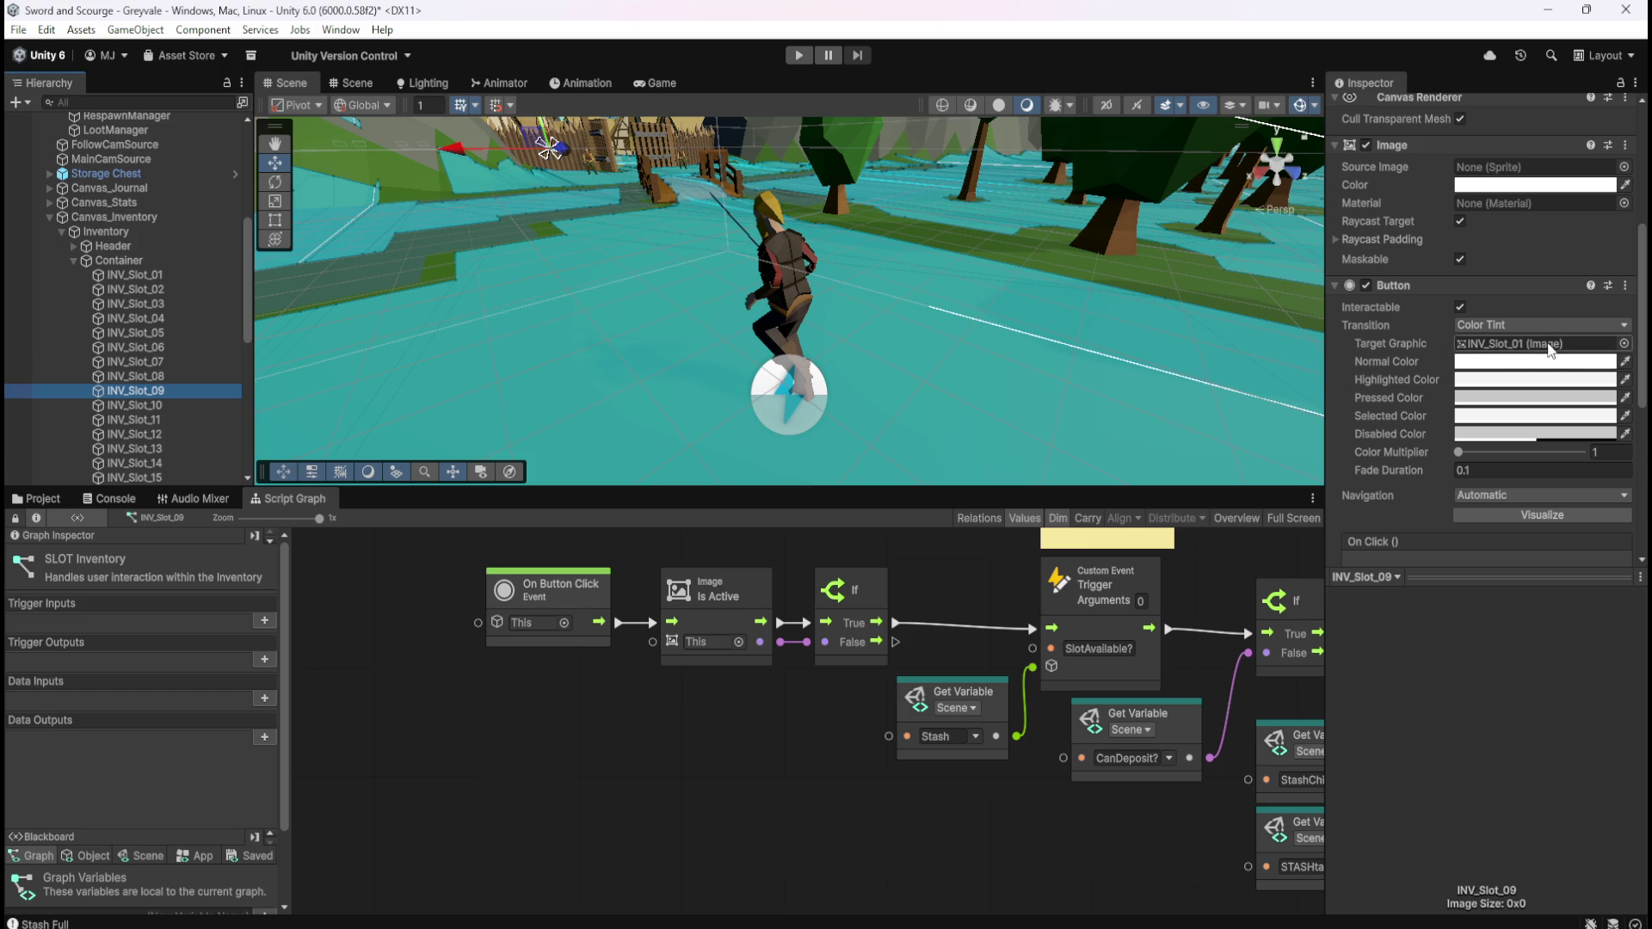
key("shift+space")
Delete the On Update sibling-index node group and show the graph-level variables
mouse_move(544, 635)
left_mouse_down()
mouse_move(1179, 813)
mouse_move(1144, 838)
left_mouse_up()
key("Delete")
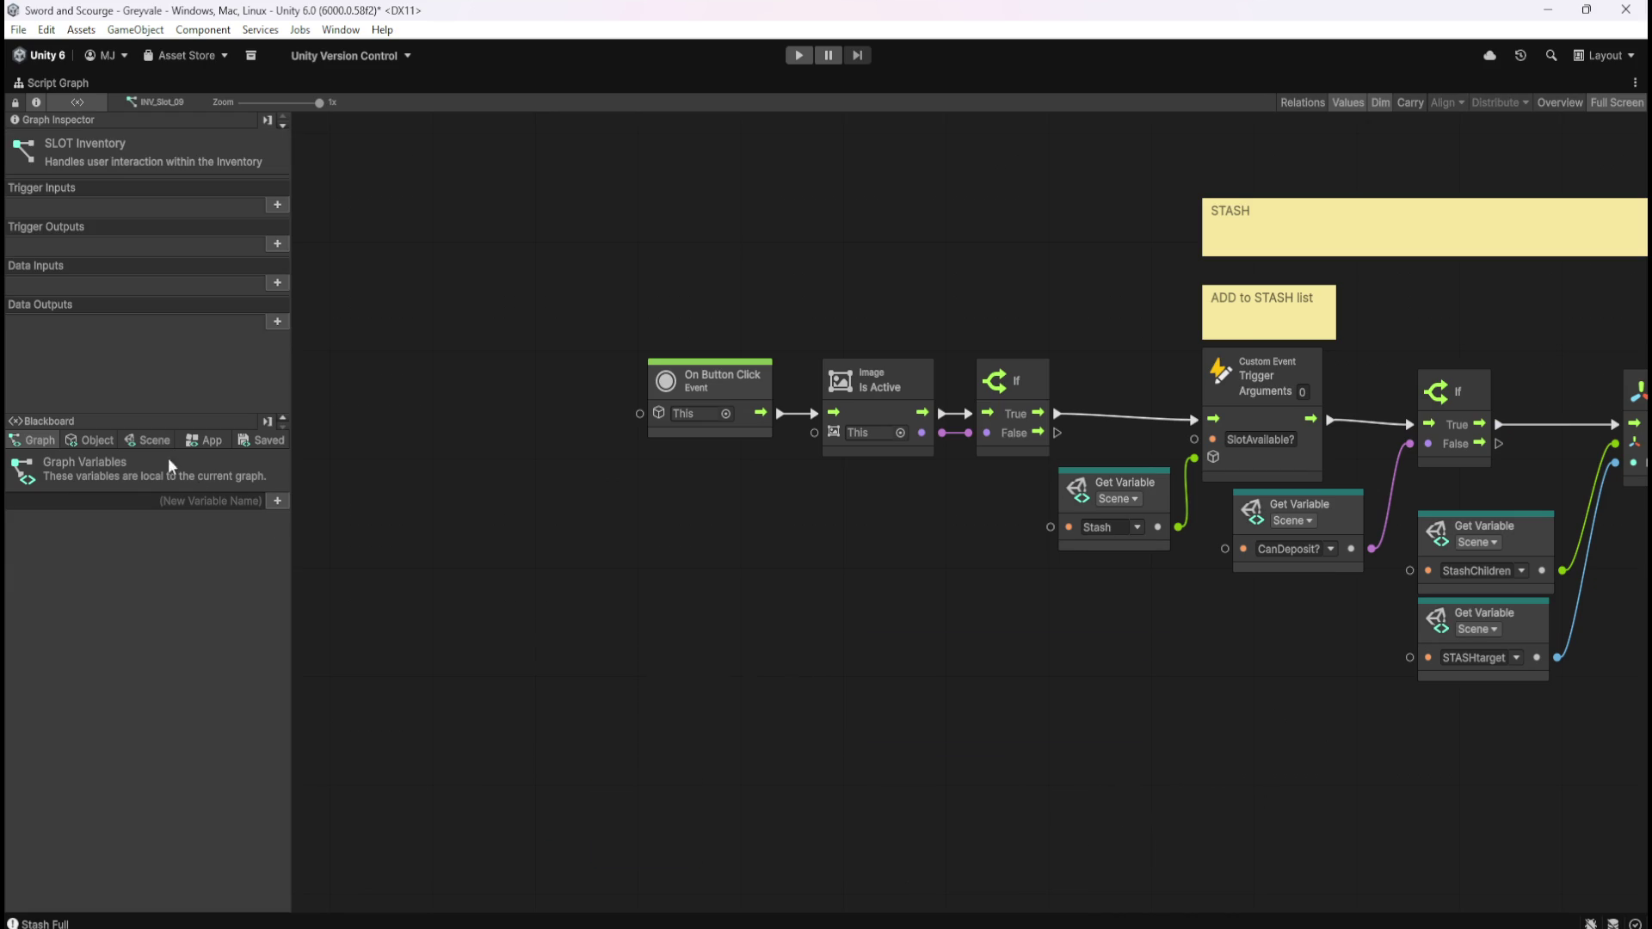
left_click(34, 440)
key("shift+space")
Set INV_Slot_02's Button Target Graphic to its own INV_Slot_02 image
left_click(155, 289)
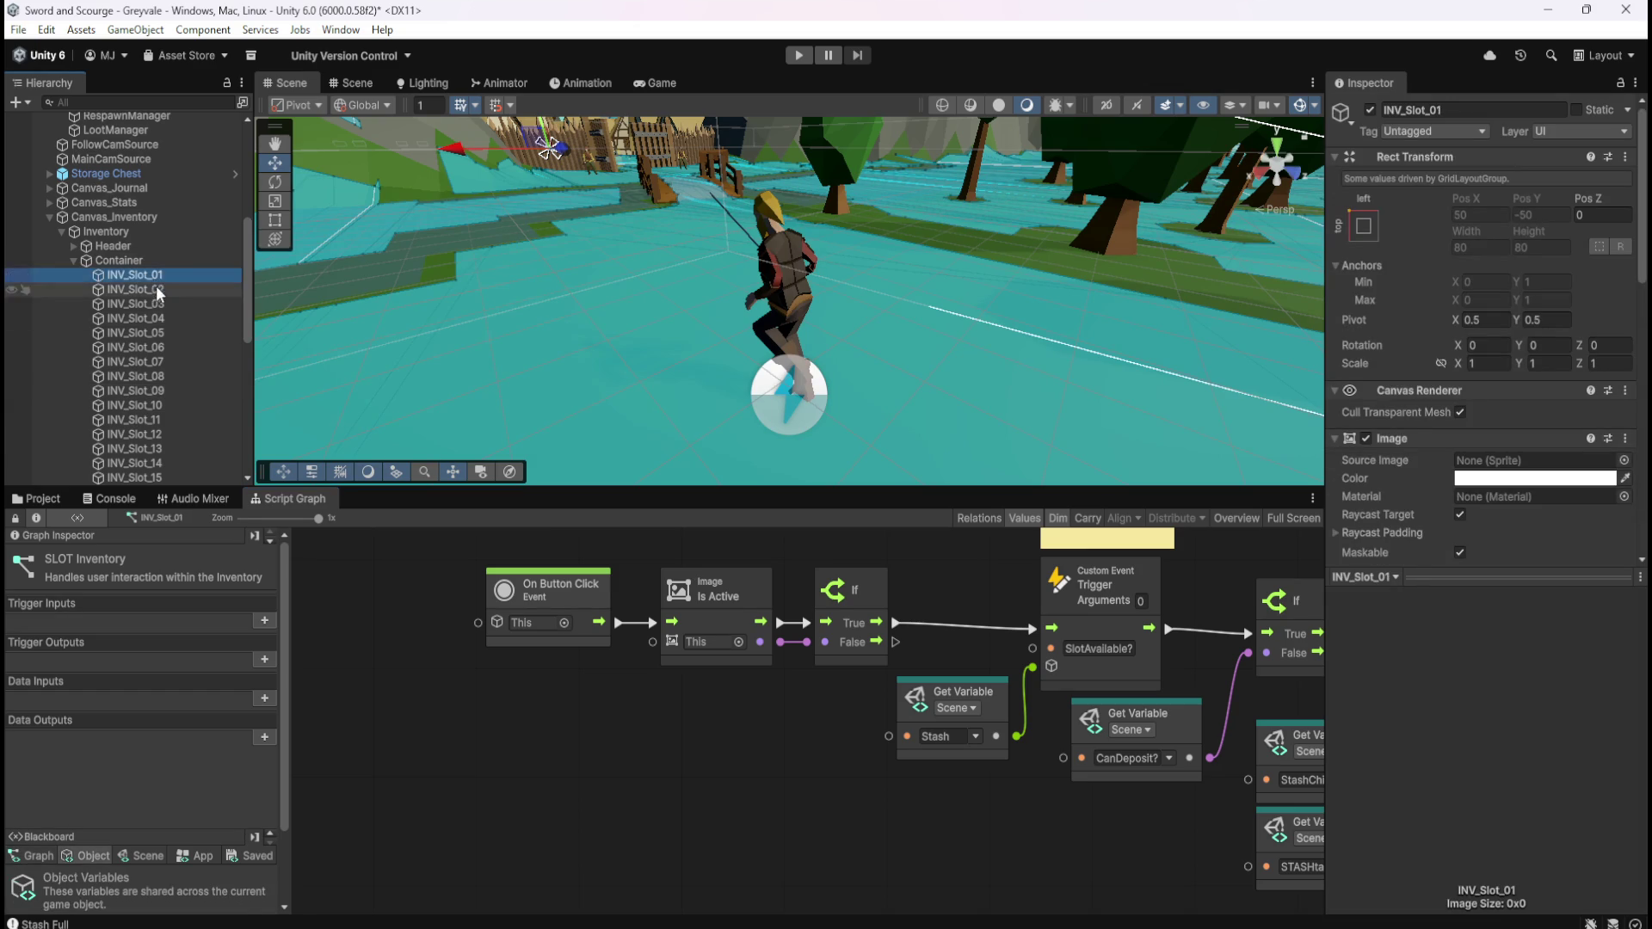
scroll(1377, 491, "down", 3)
key("Up")
scroll(1428, 430, "down", 3)
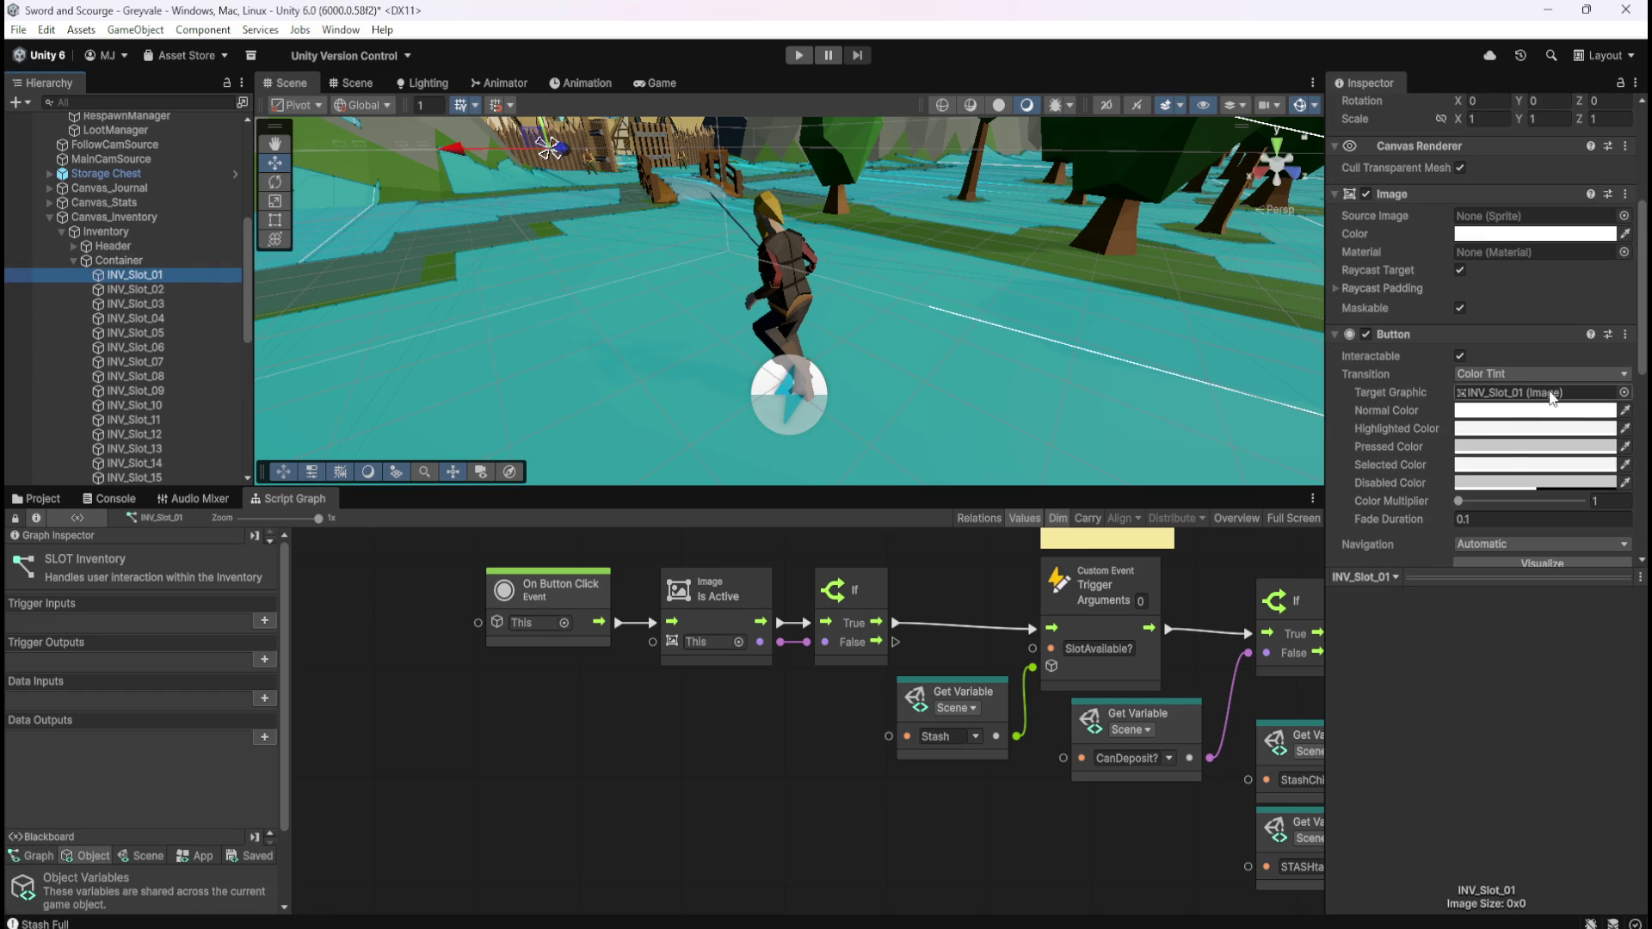
left_click(170, 290)
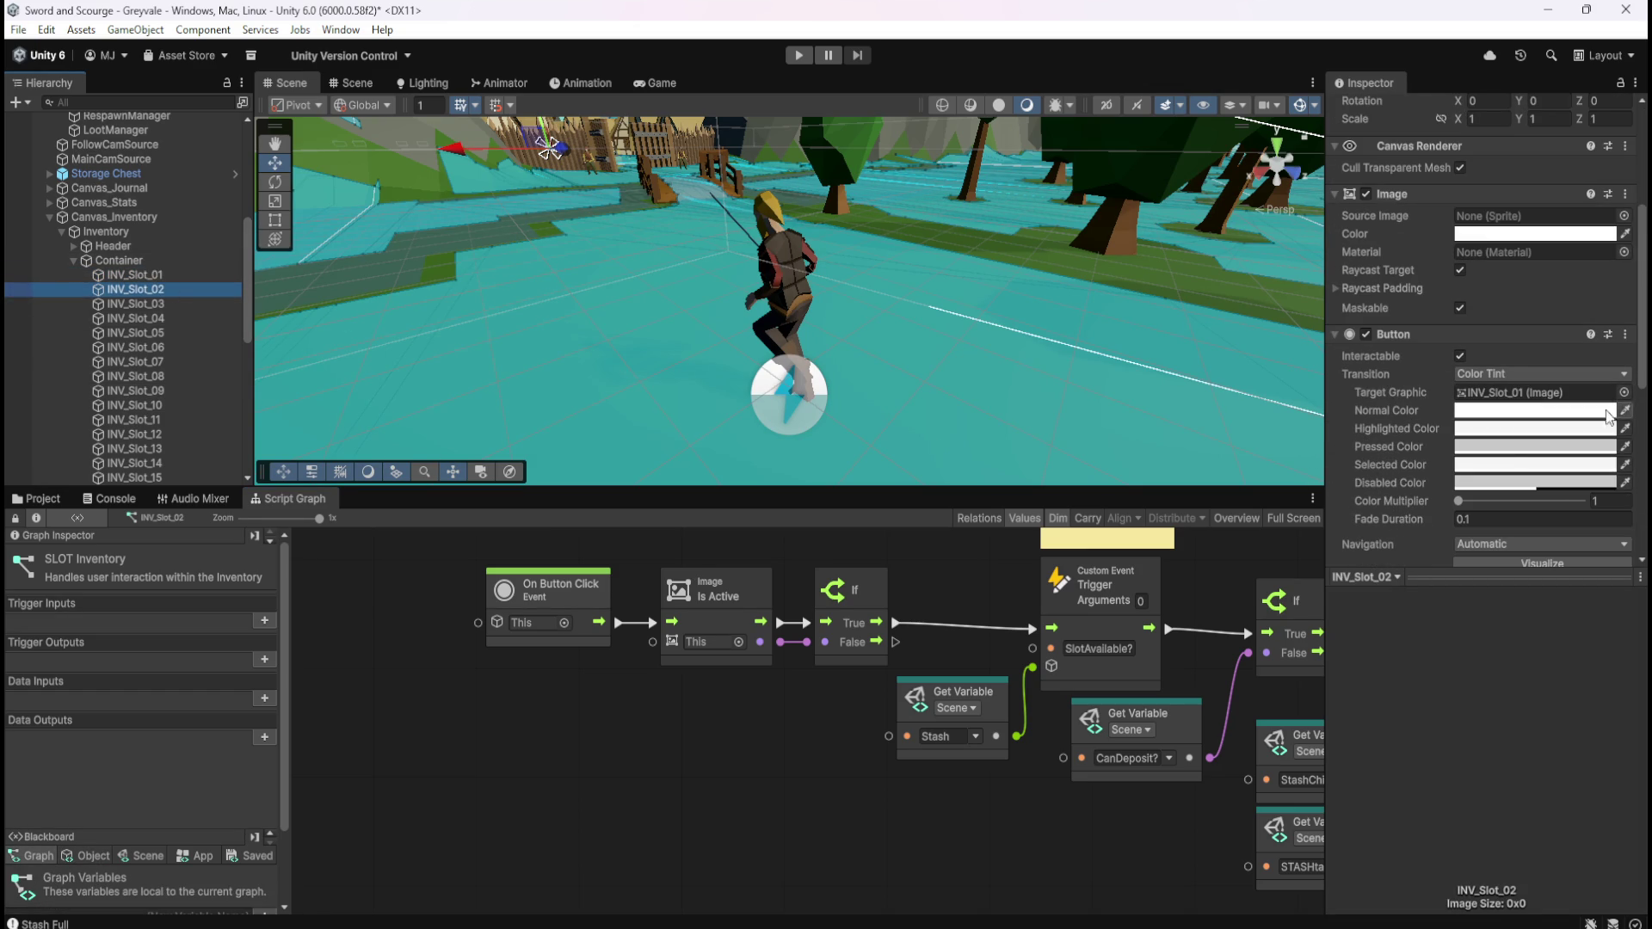
left_click(1623, 392)
left_click(1044, 566)
left_click(774, 740)
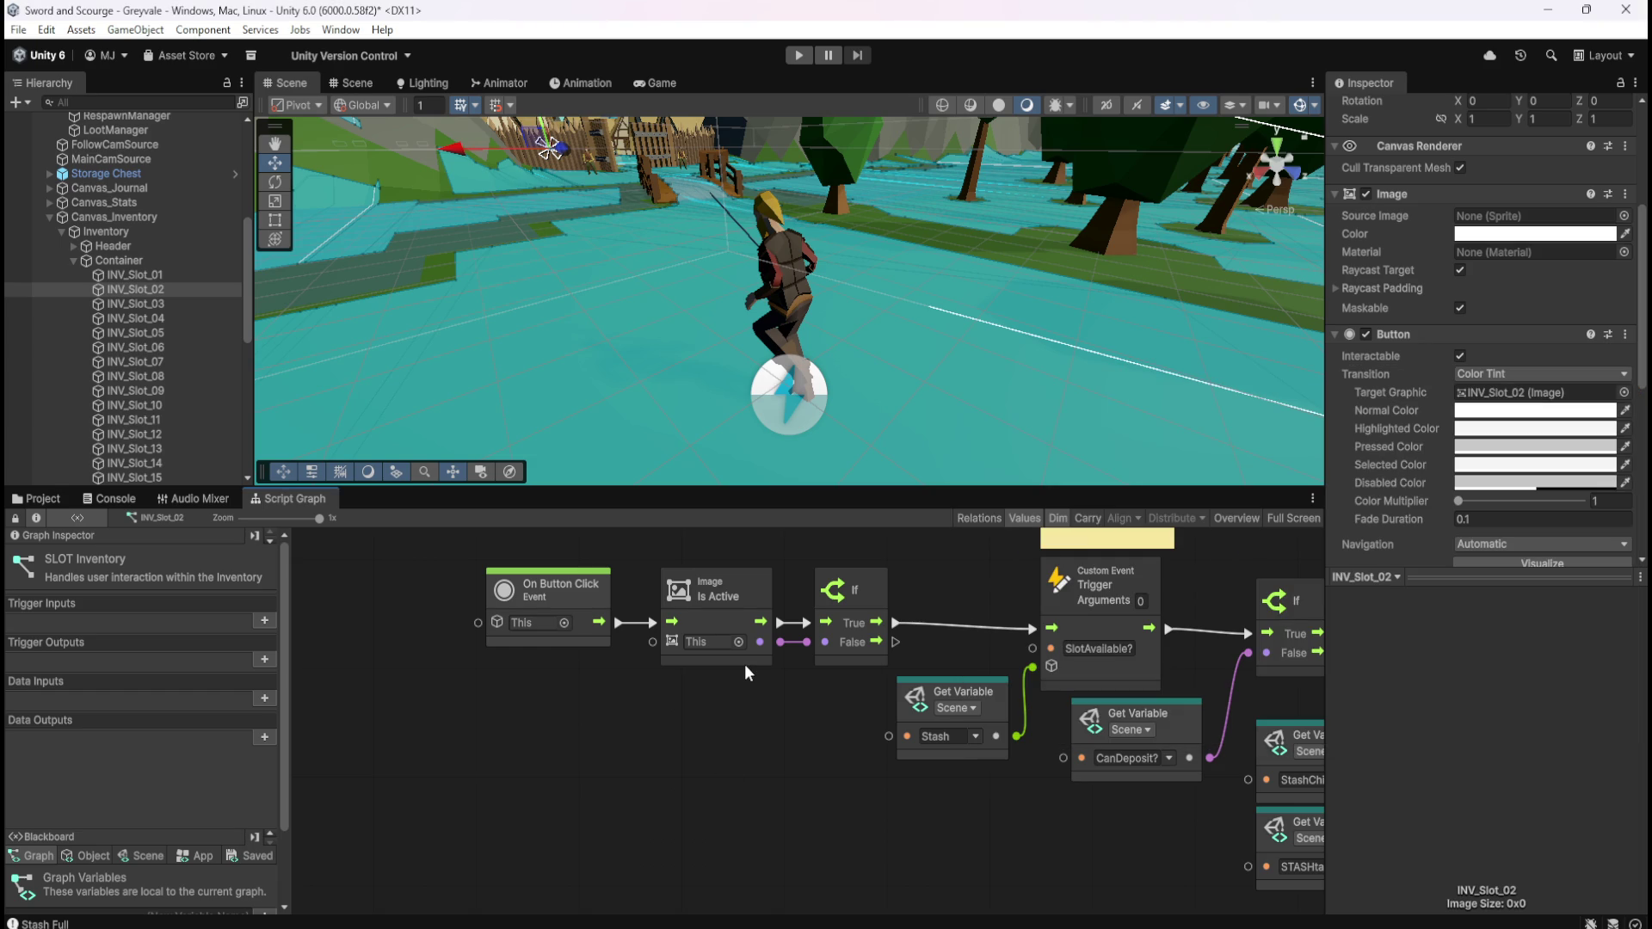
left_click(189, 306)
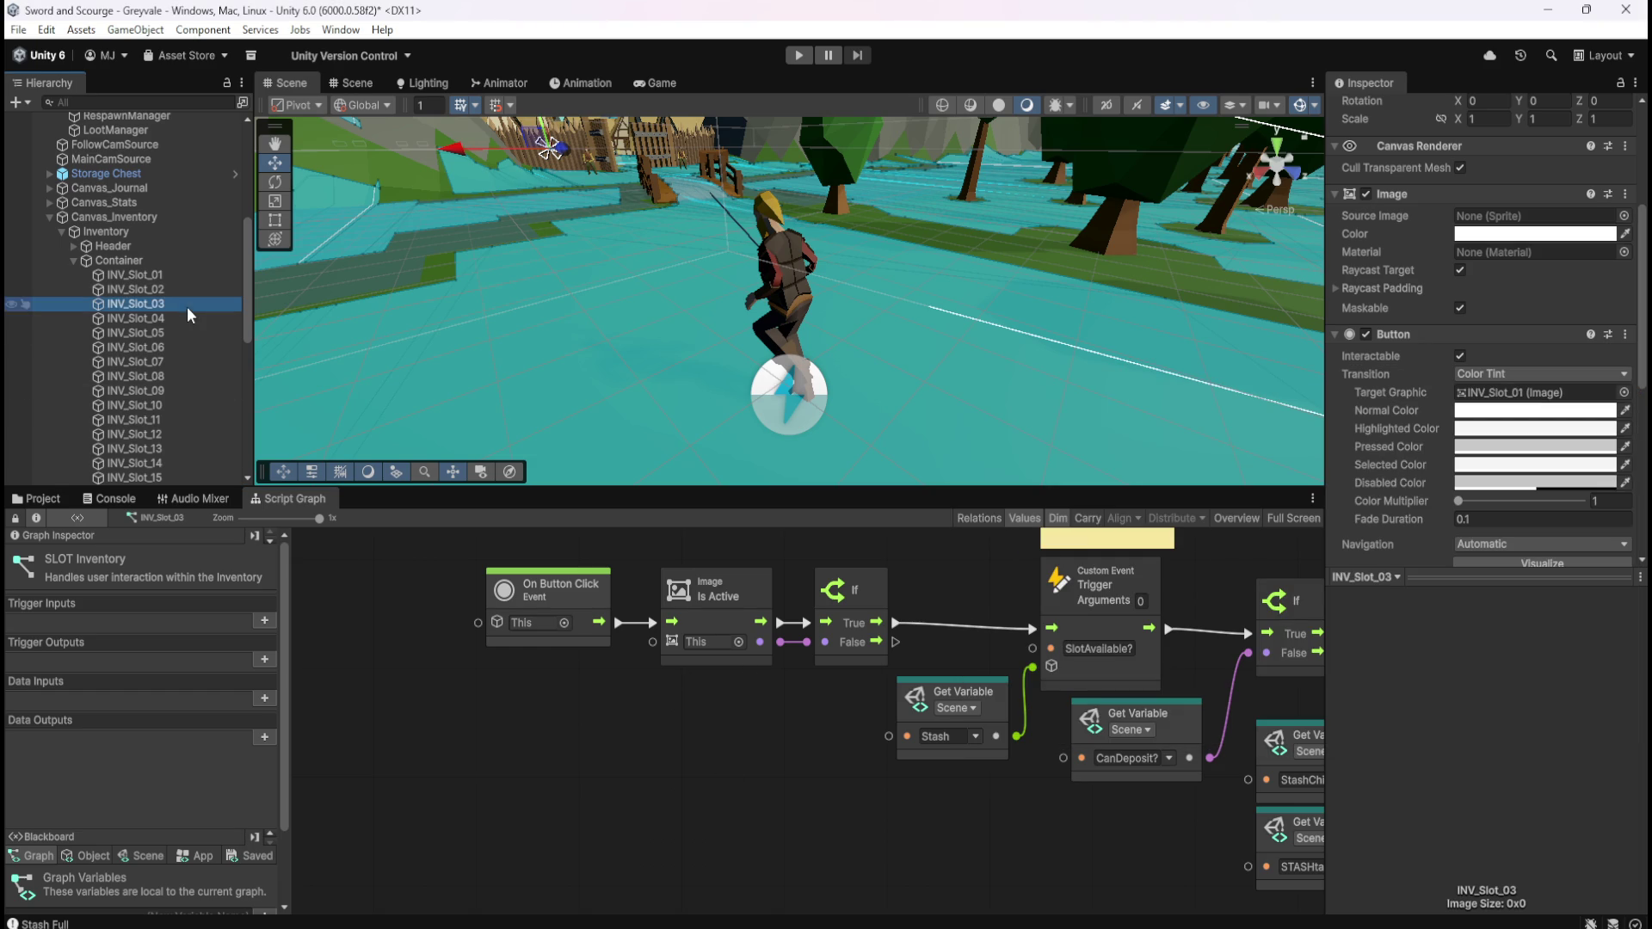
Set INV_Slot_03's Button Target Graphic to INV_Slot_03 and verify slots 01–03
left_click(1623, 392)
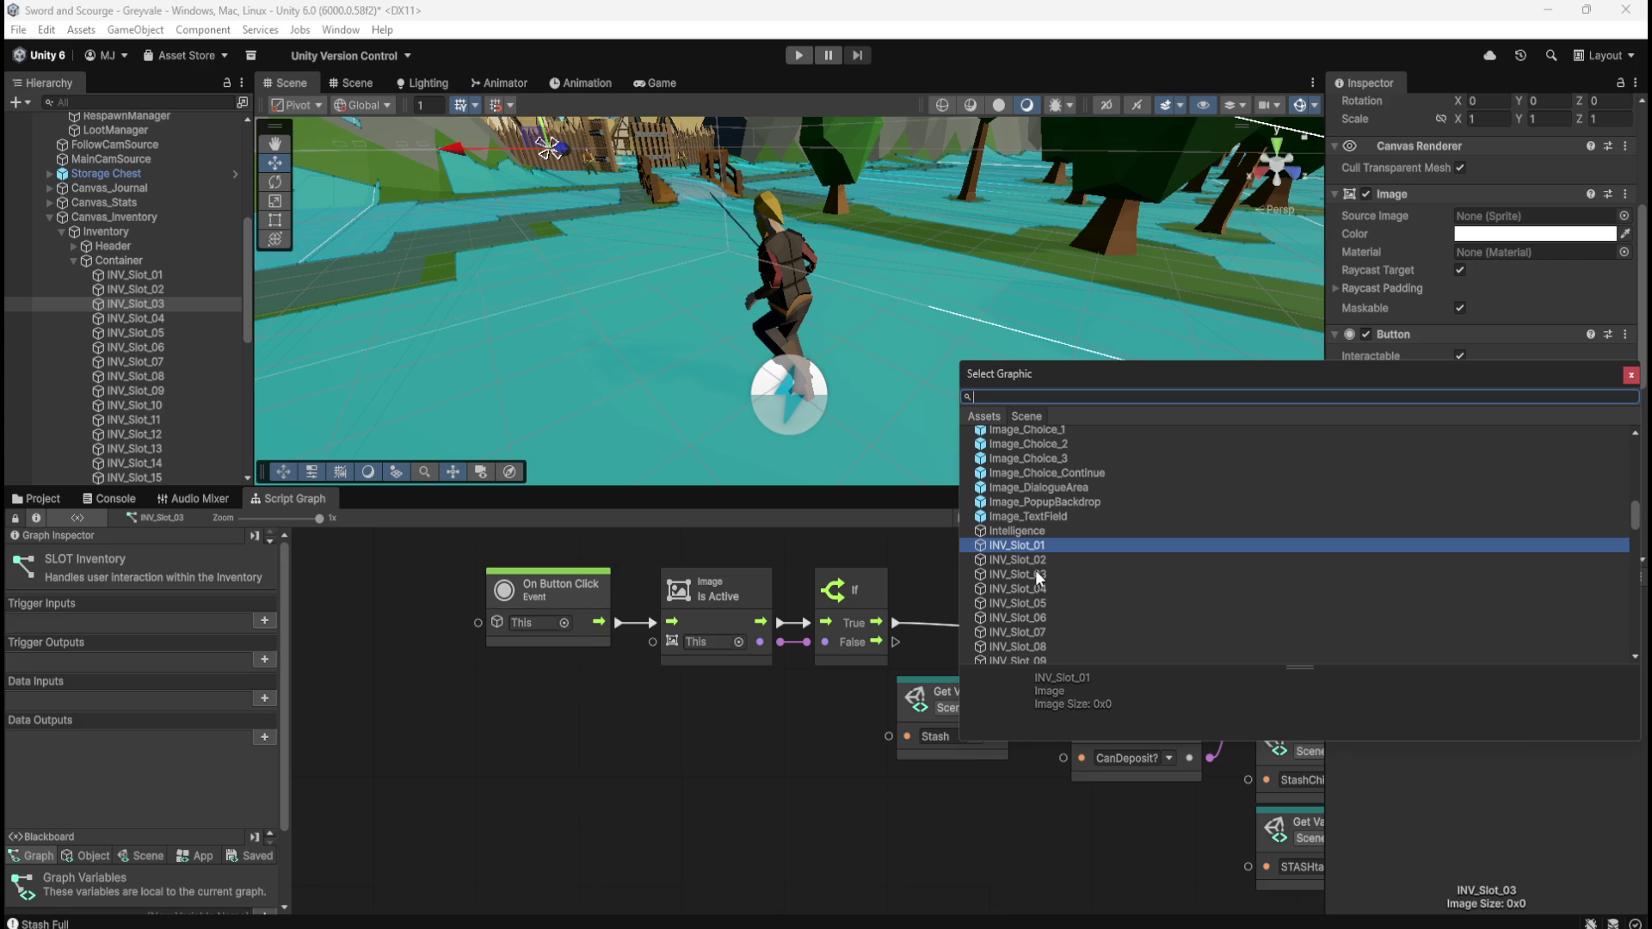
left_click(1036, 575)
left_click(754, 748)
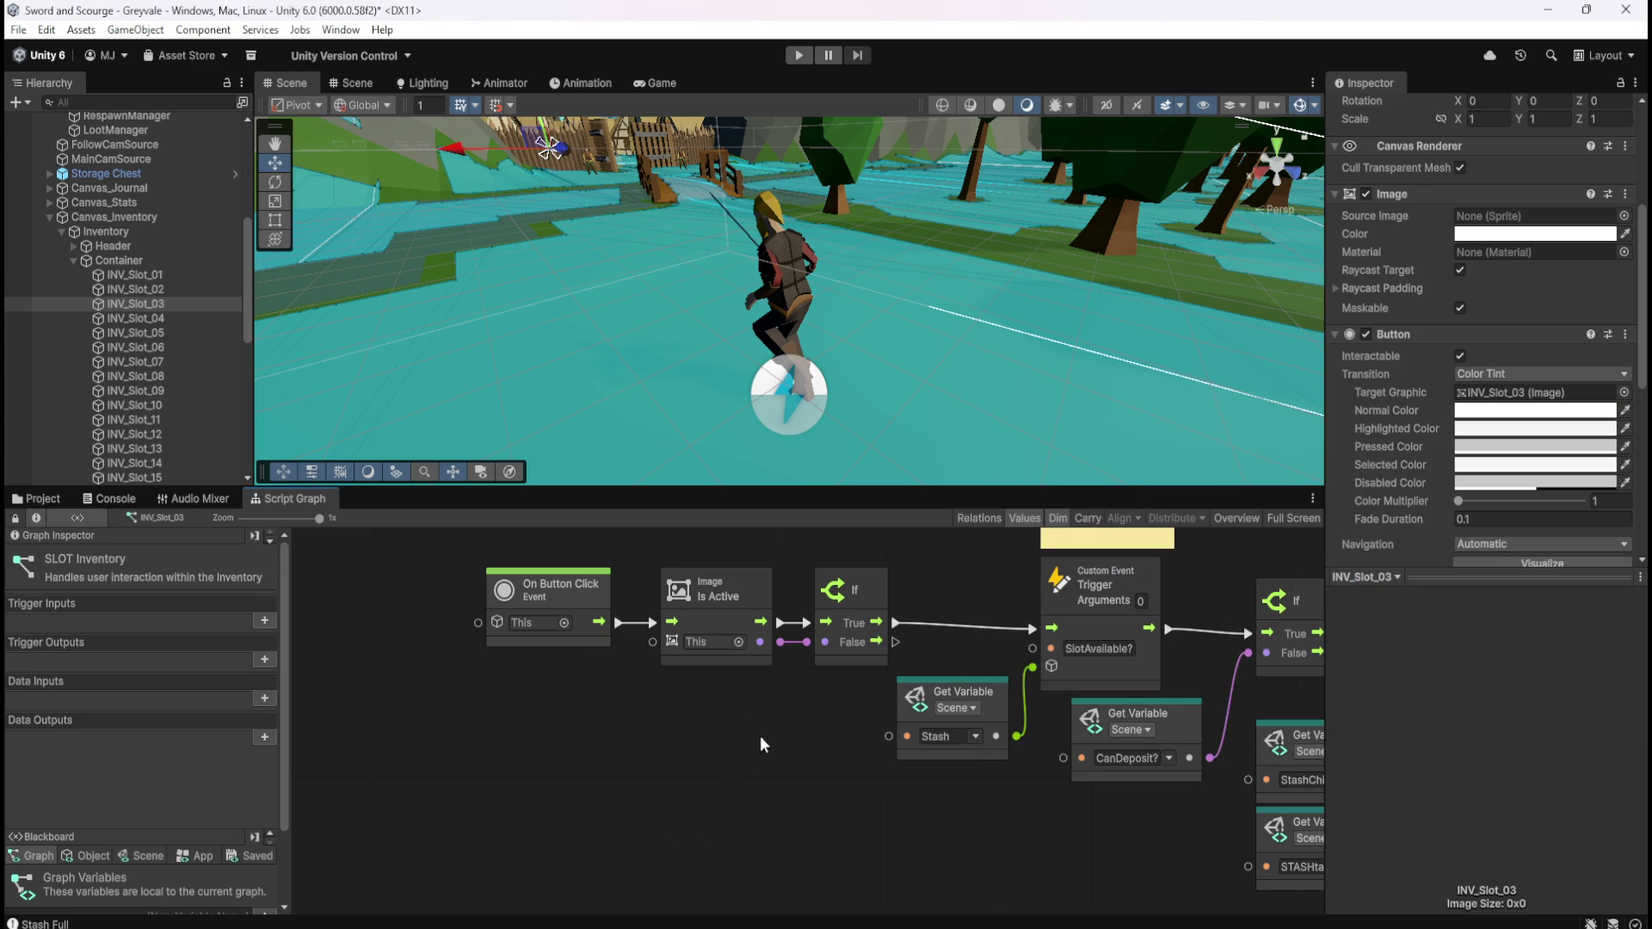
left_click(164, 274)
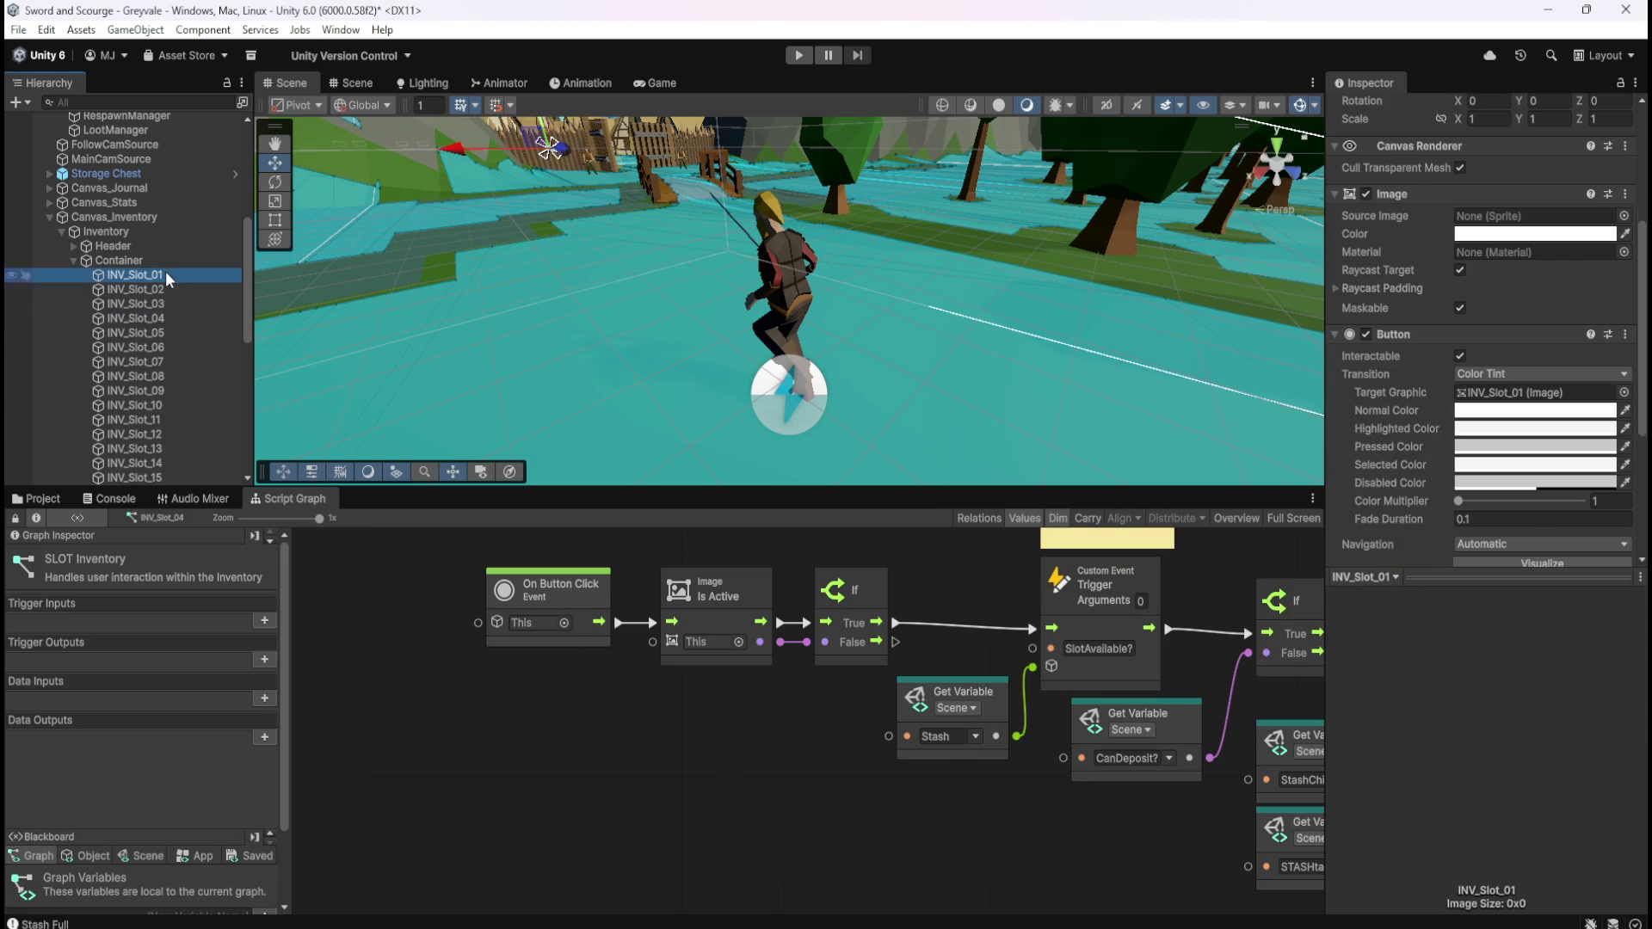
left_click(168, 291)
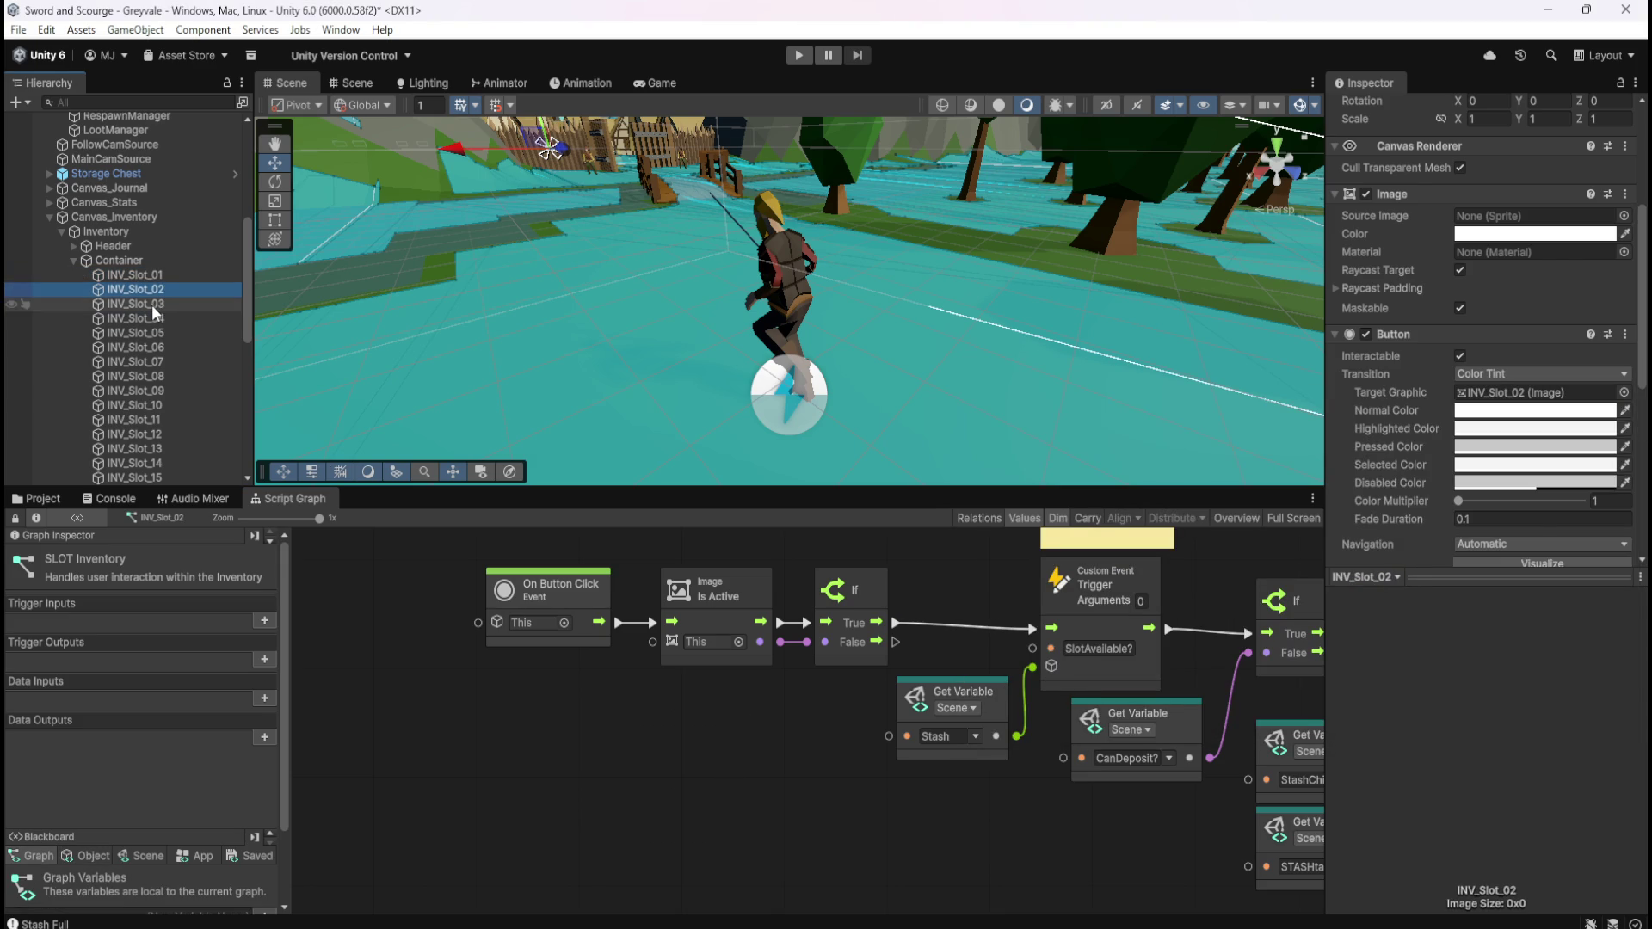
left_click(157, 305)
left_click(180, 277)
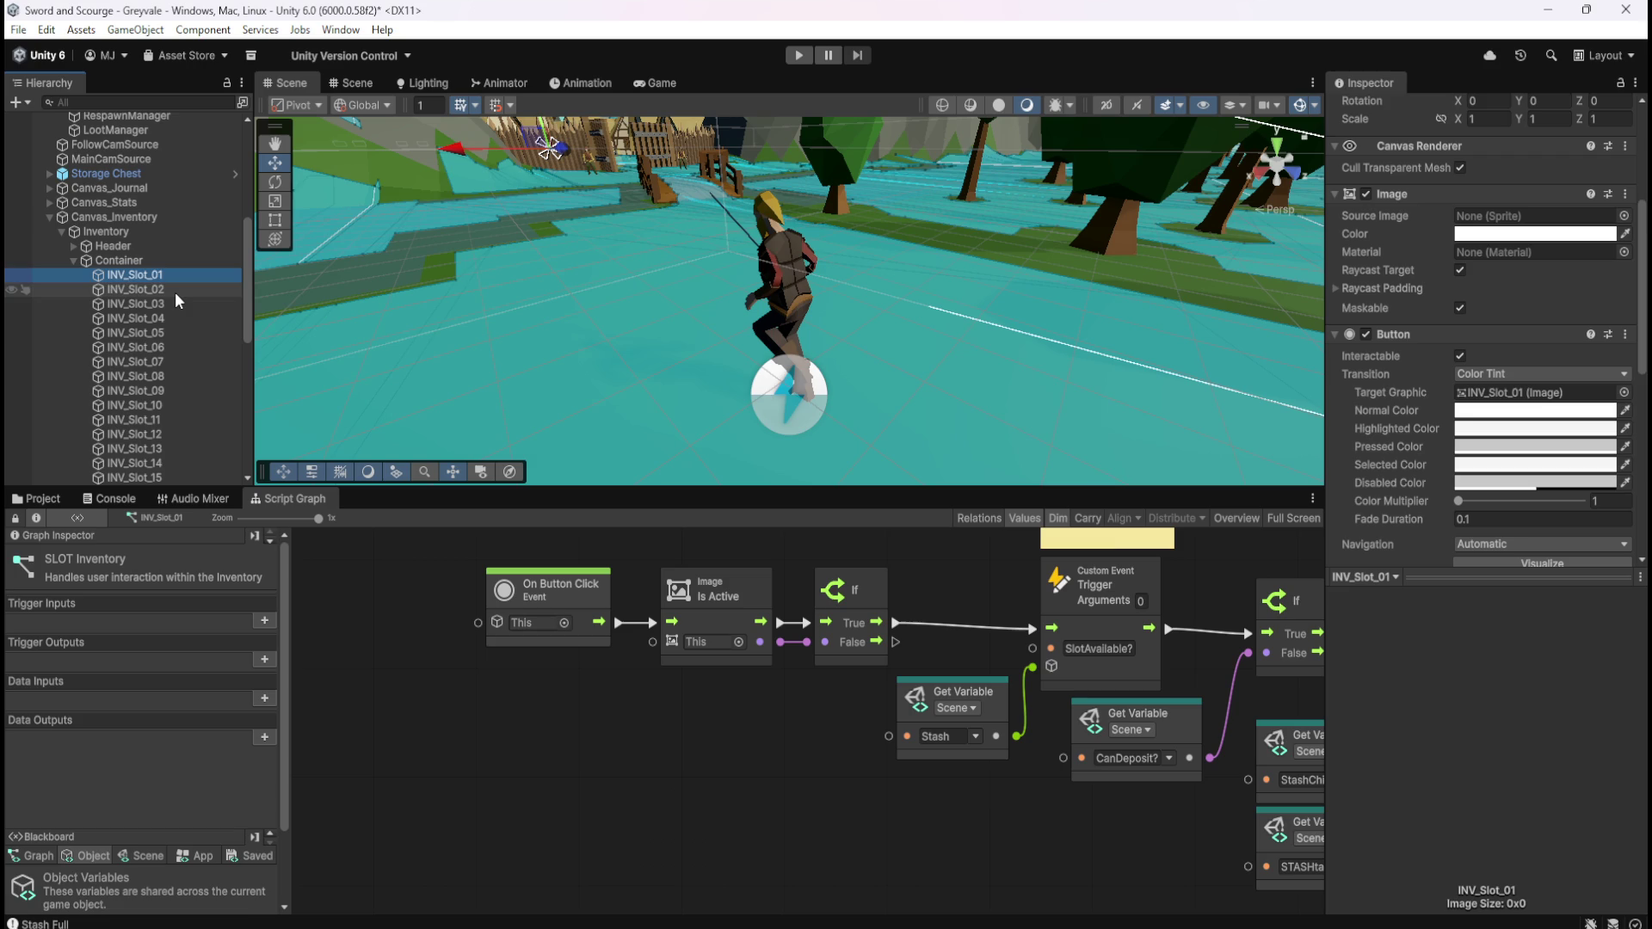
left_click(176, 293)
left_click(170, 307)
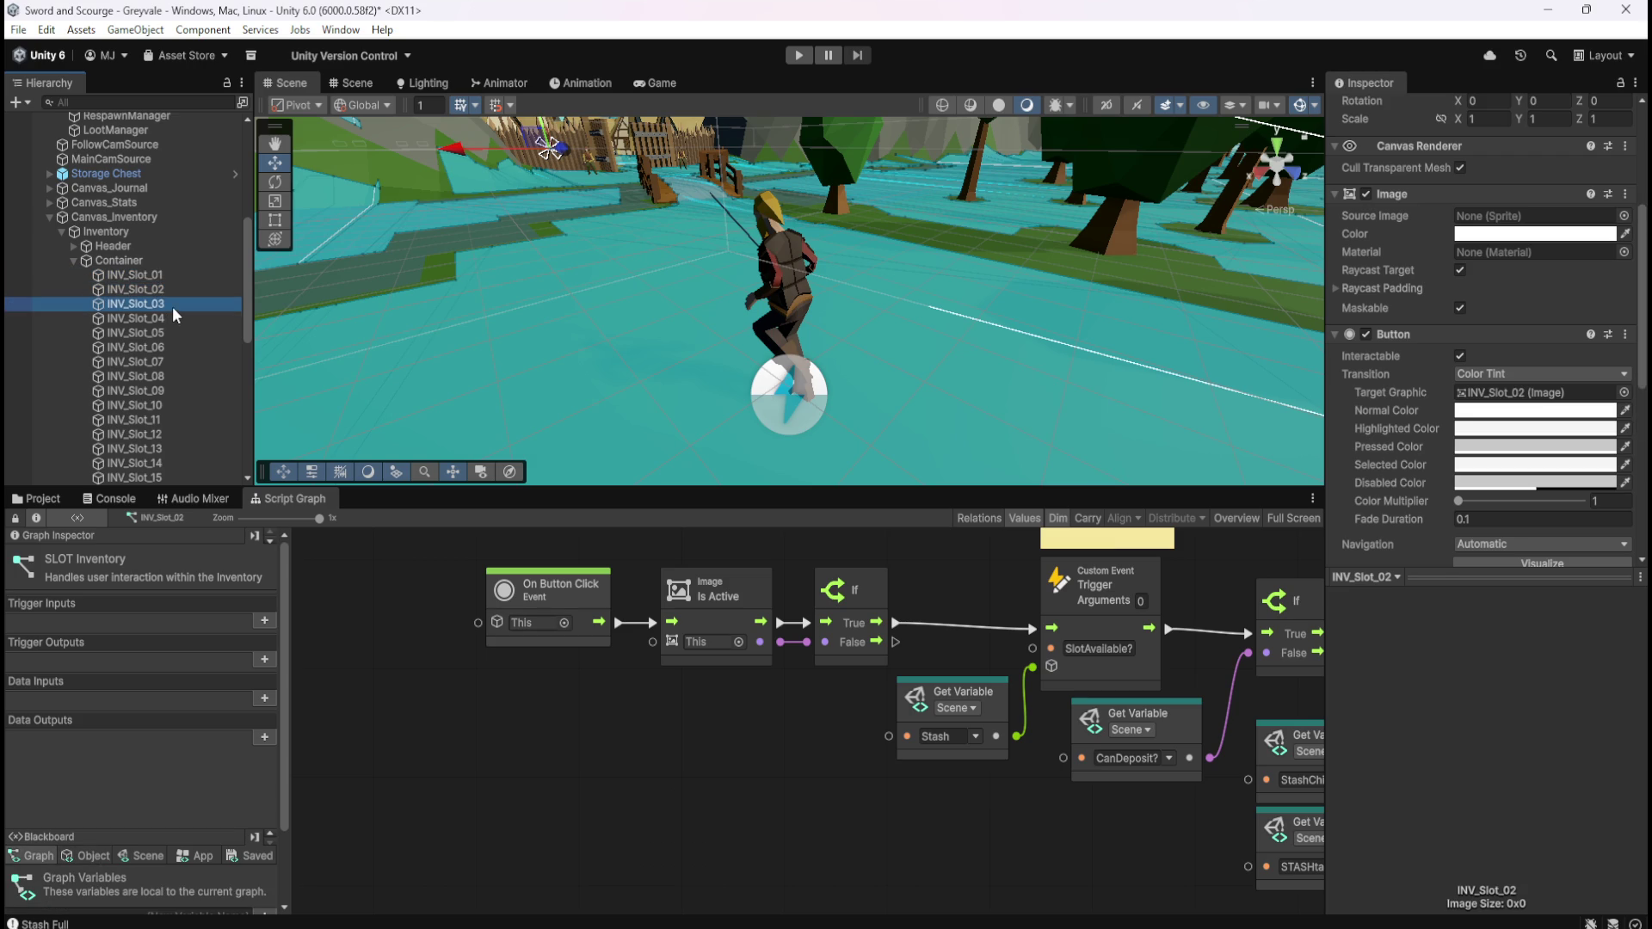
Point the INV_Slot_04, INV_Slot_05 and INV_Slot_06 Buttons at their own slot images
left_click(163, 320)
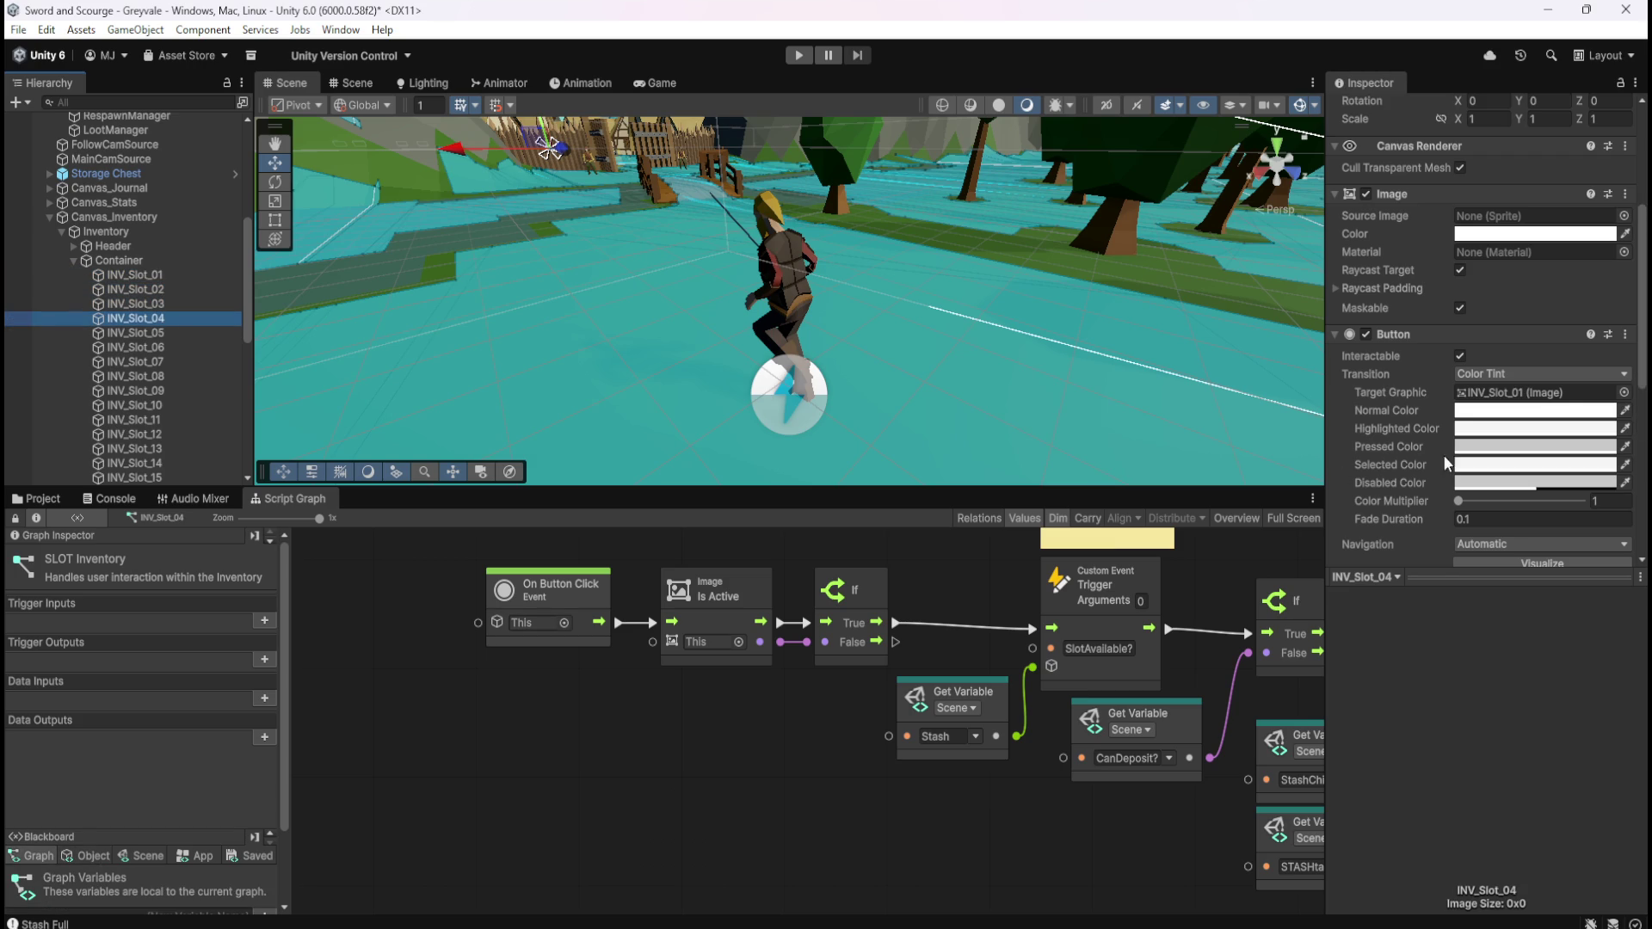
left_click(1624, 393)
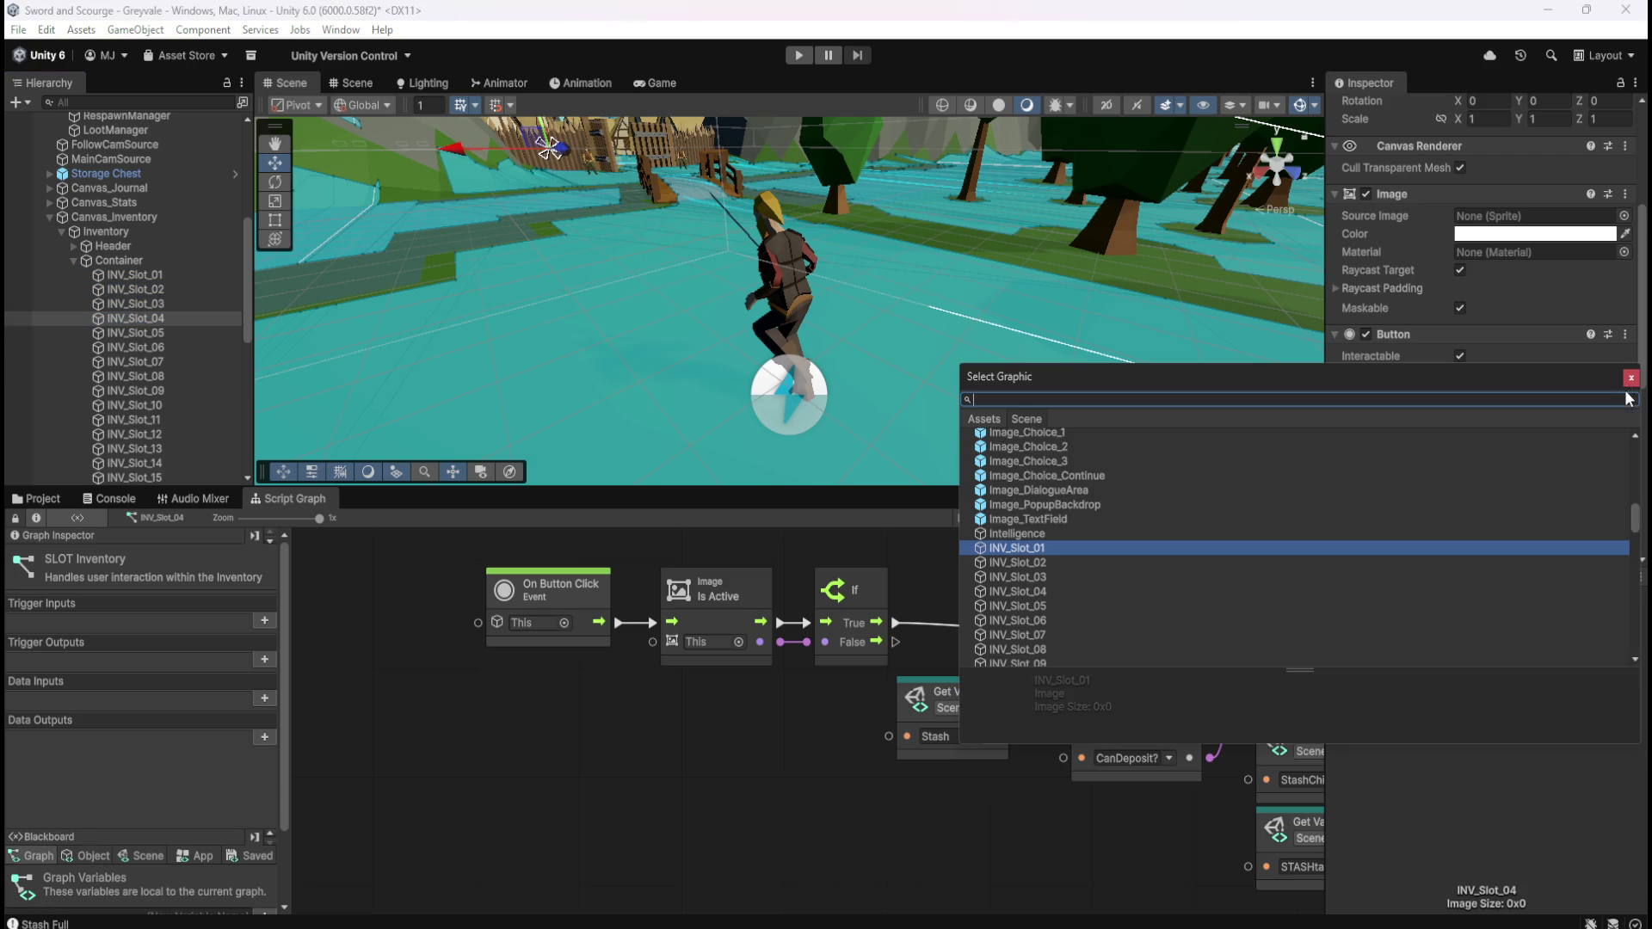
left_click(1037, 592)
left_click(133, 333)
left_click(1624, 393)
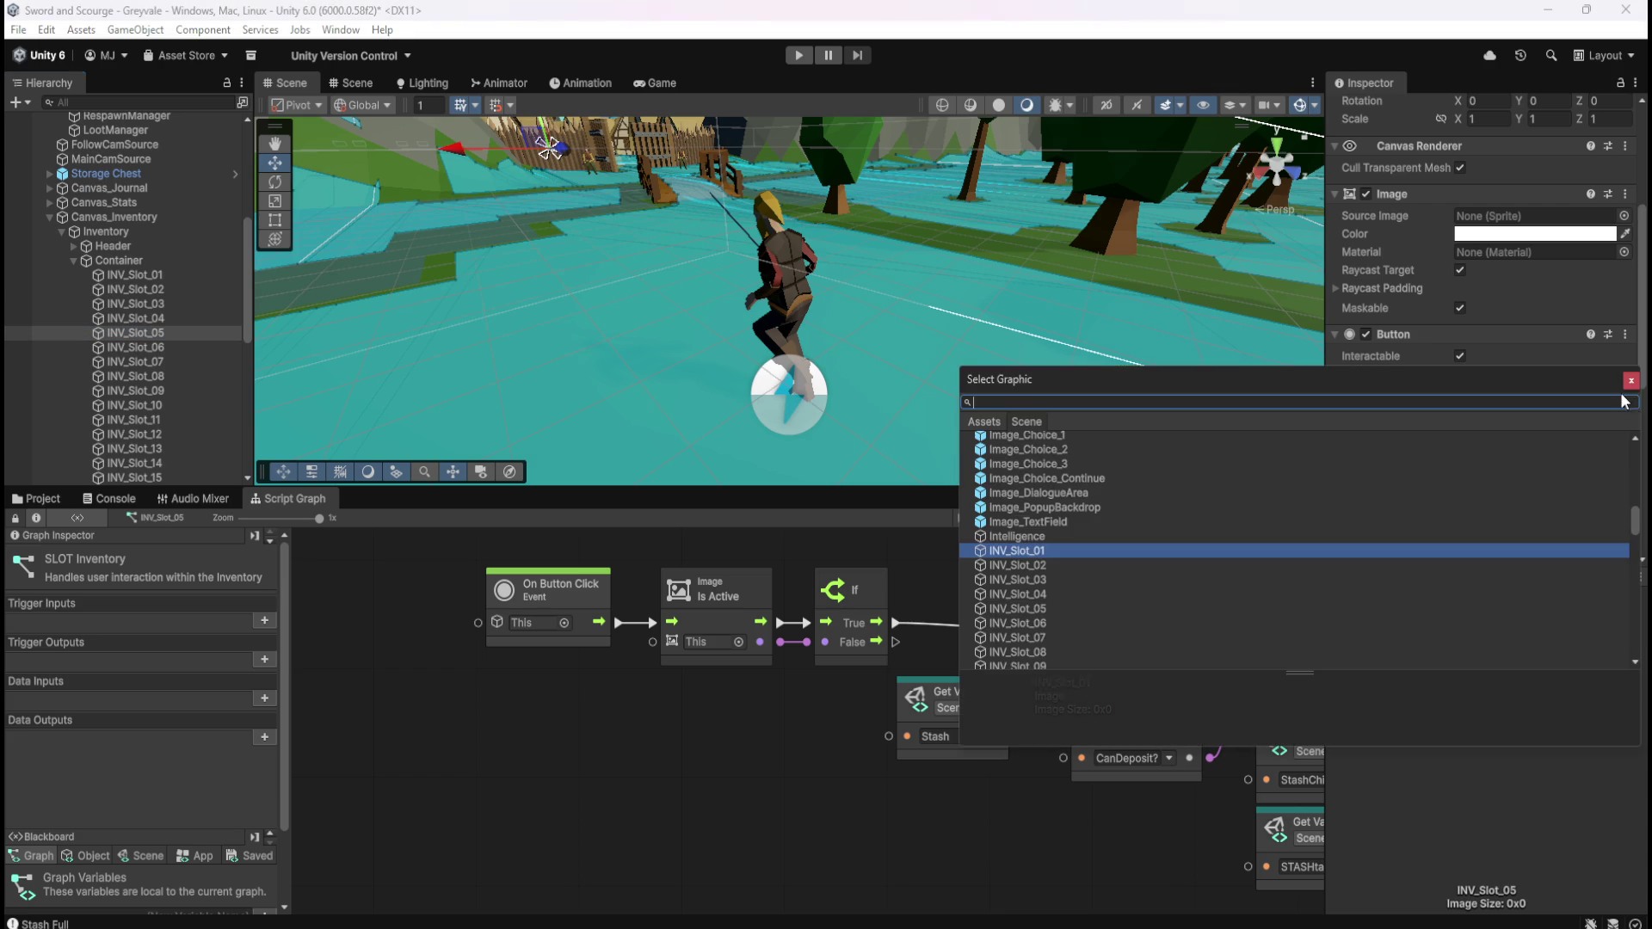
left_click(1047, 608)
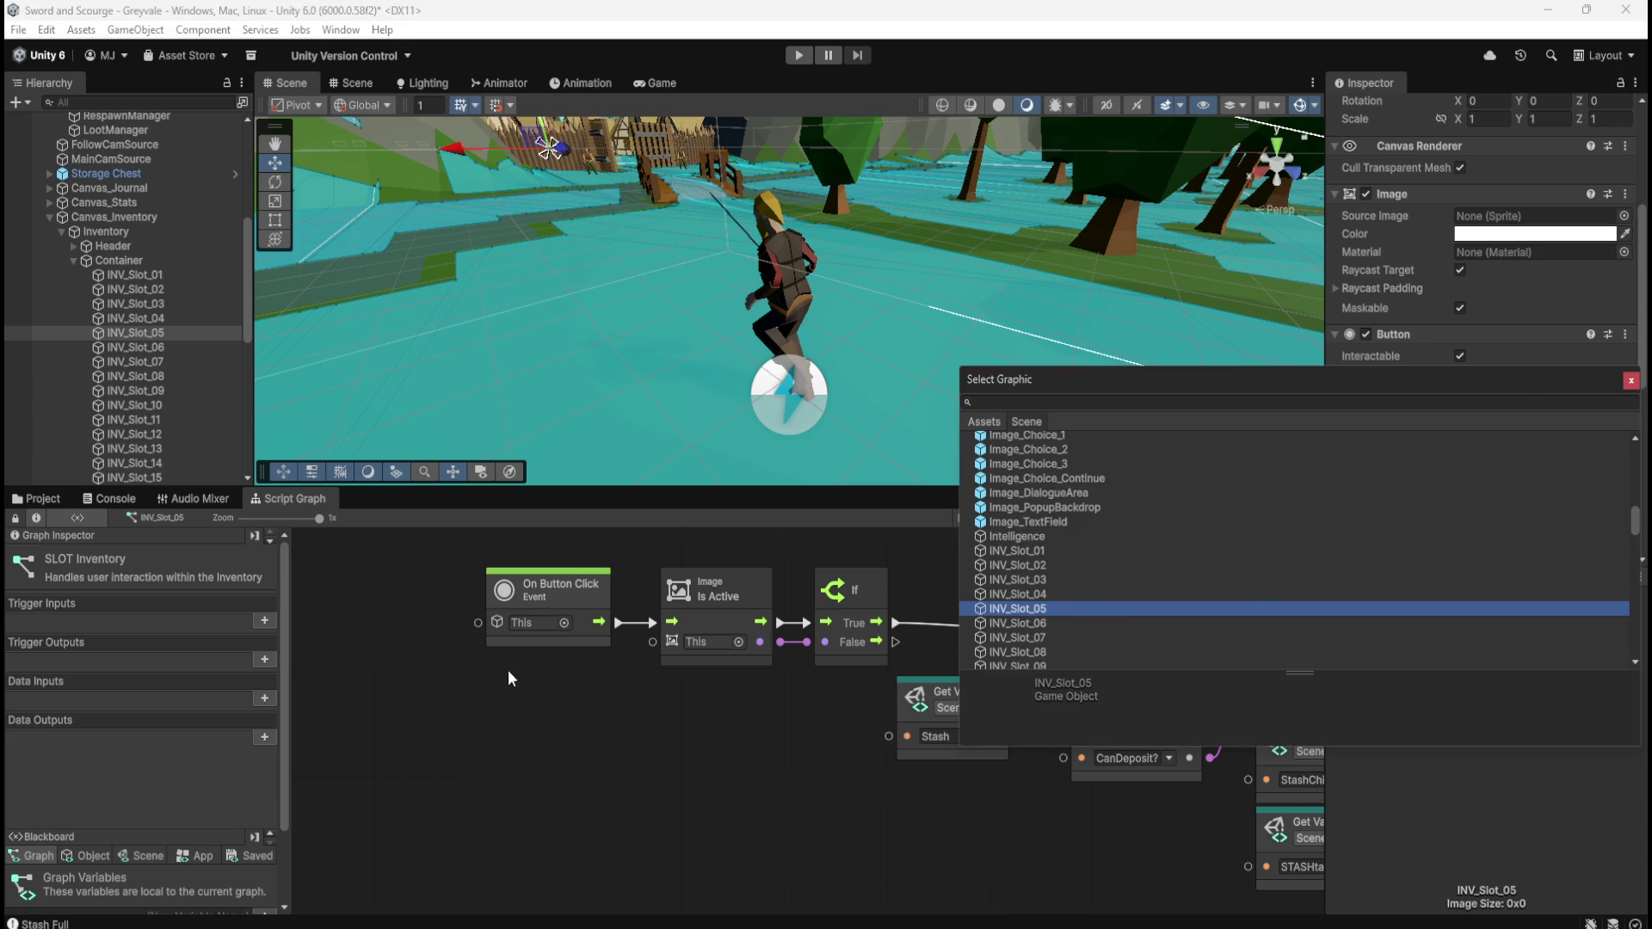
left_click(167, 349)
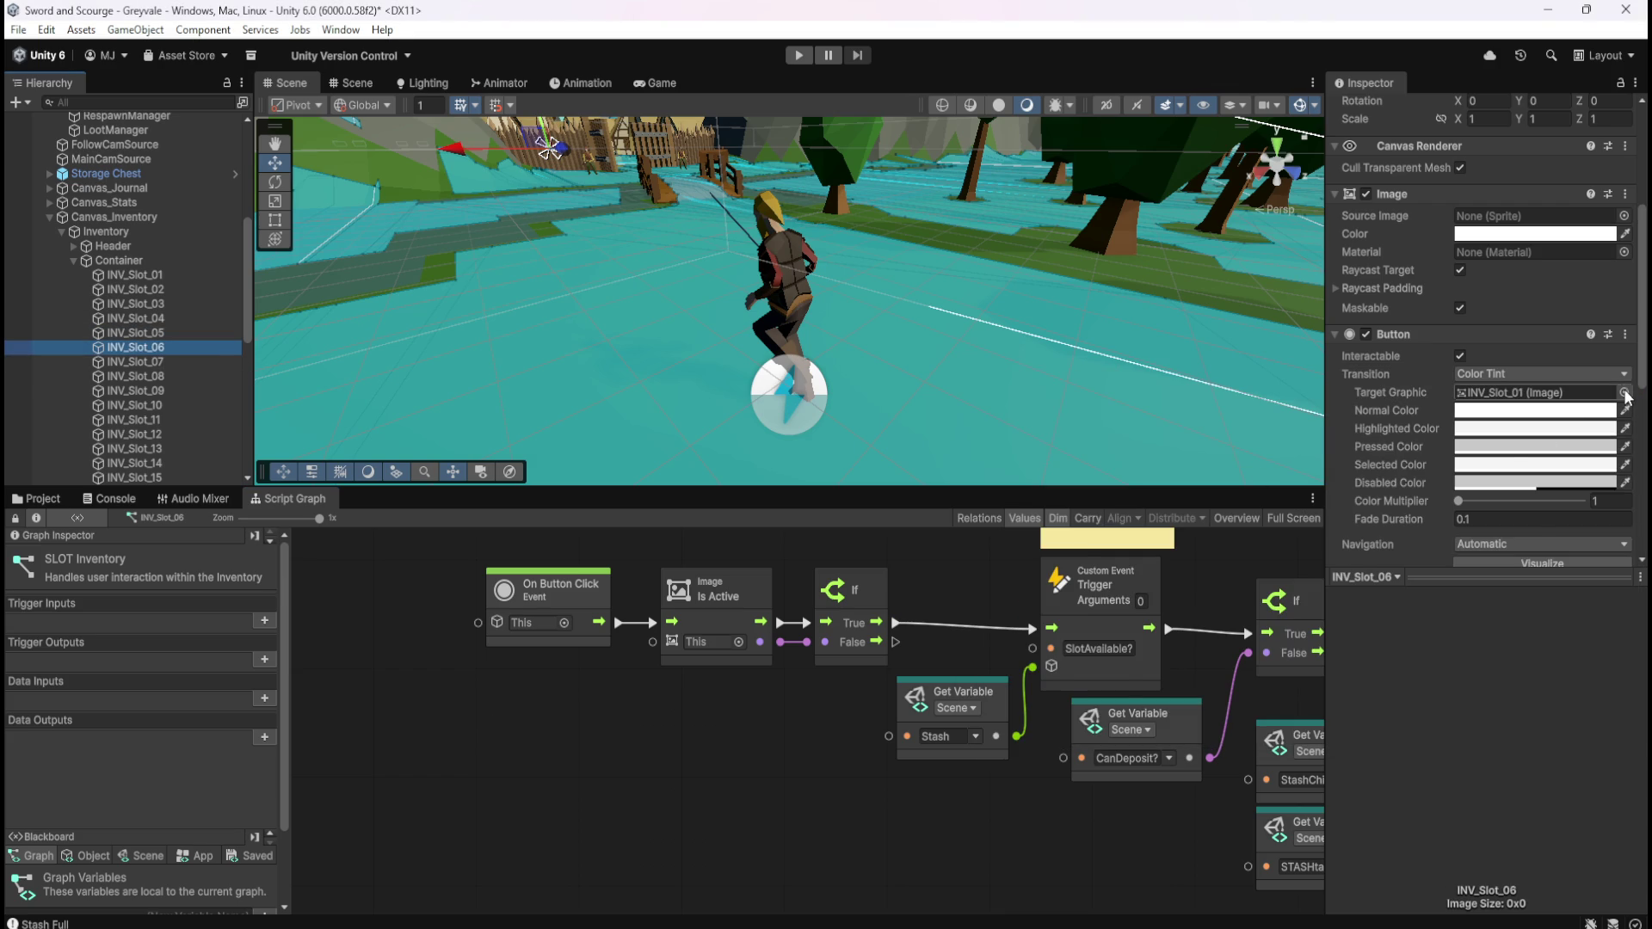
left_click(1625, 393)
left_click(1018, 622)
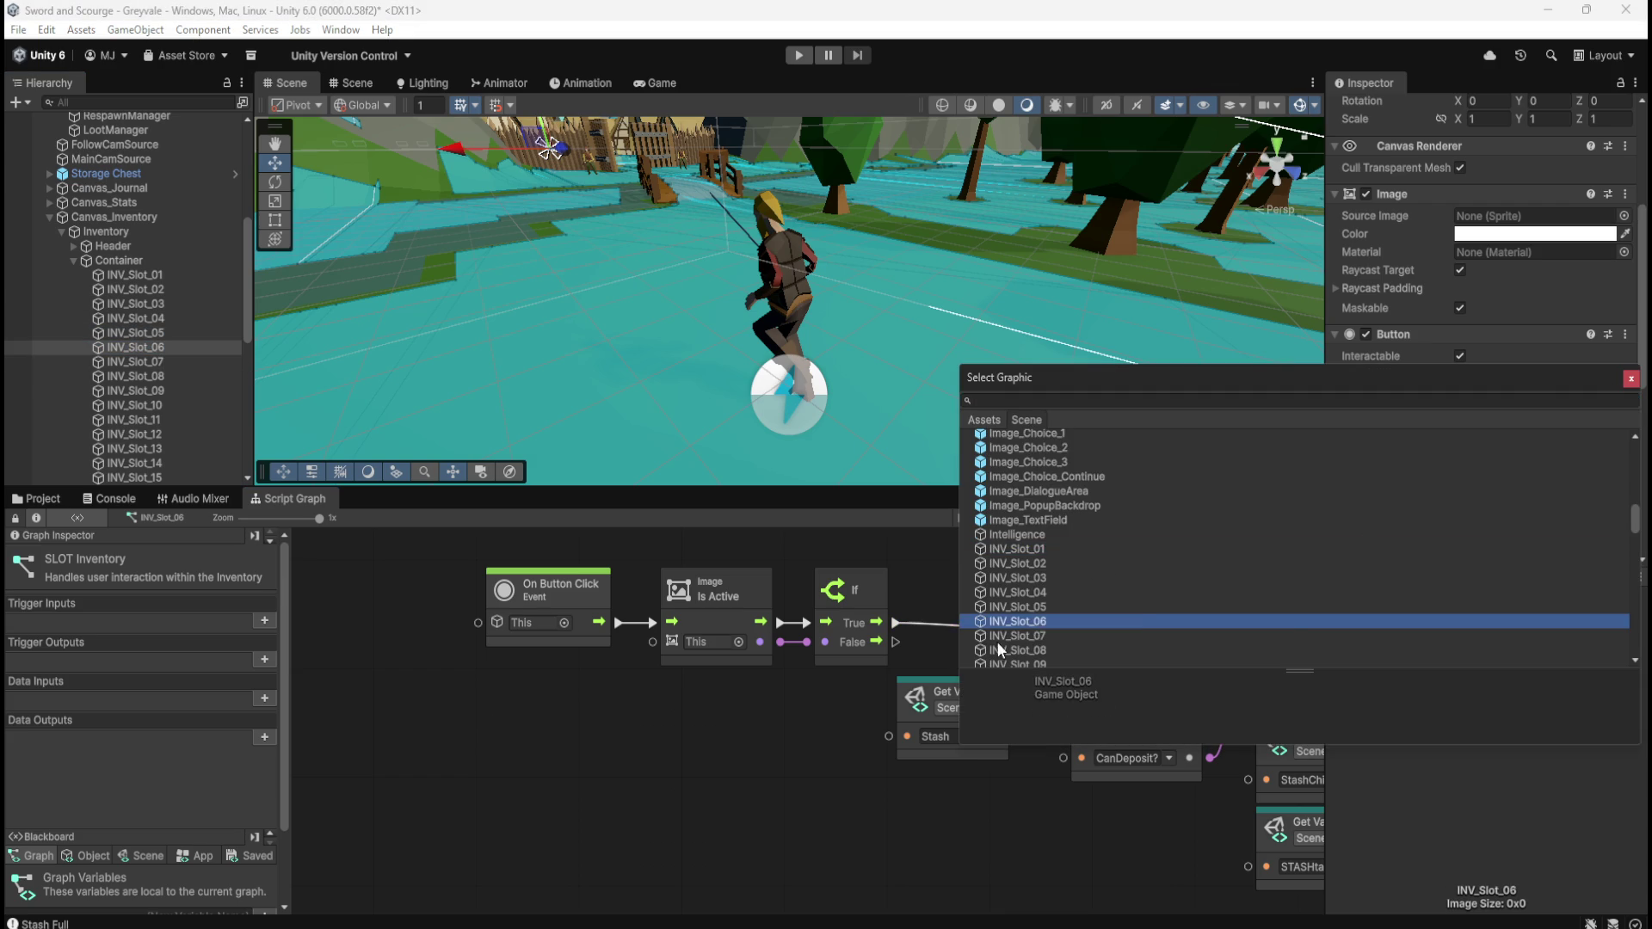
Point the INV_Slot_07 and INV_Slot_08 Buttons at their own slot images
left_click(183, 362)
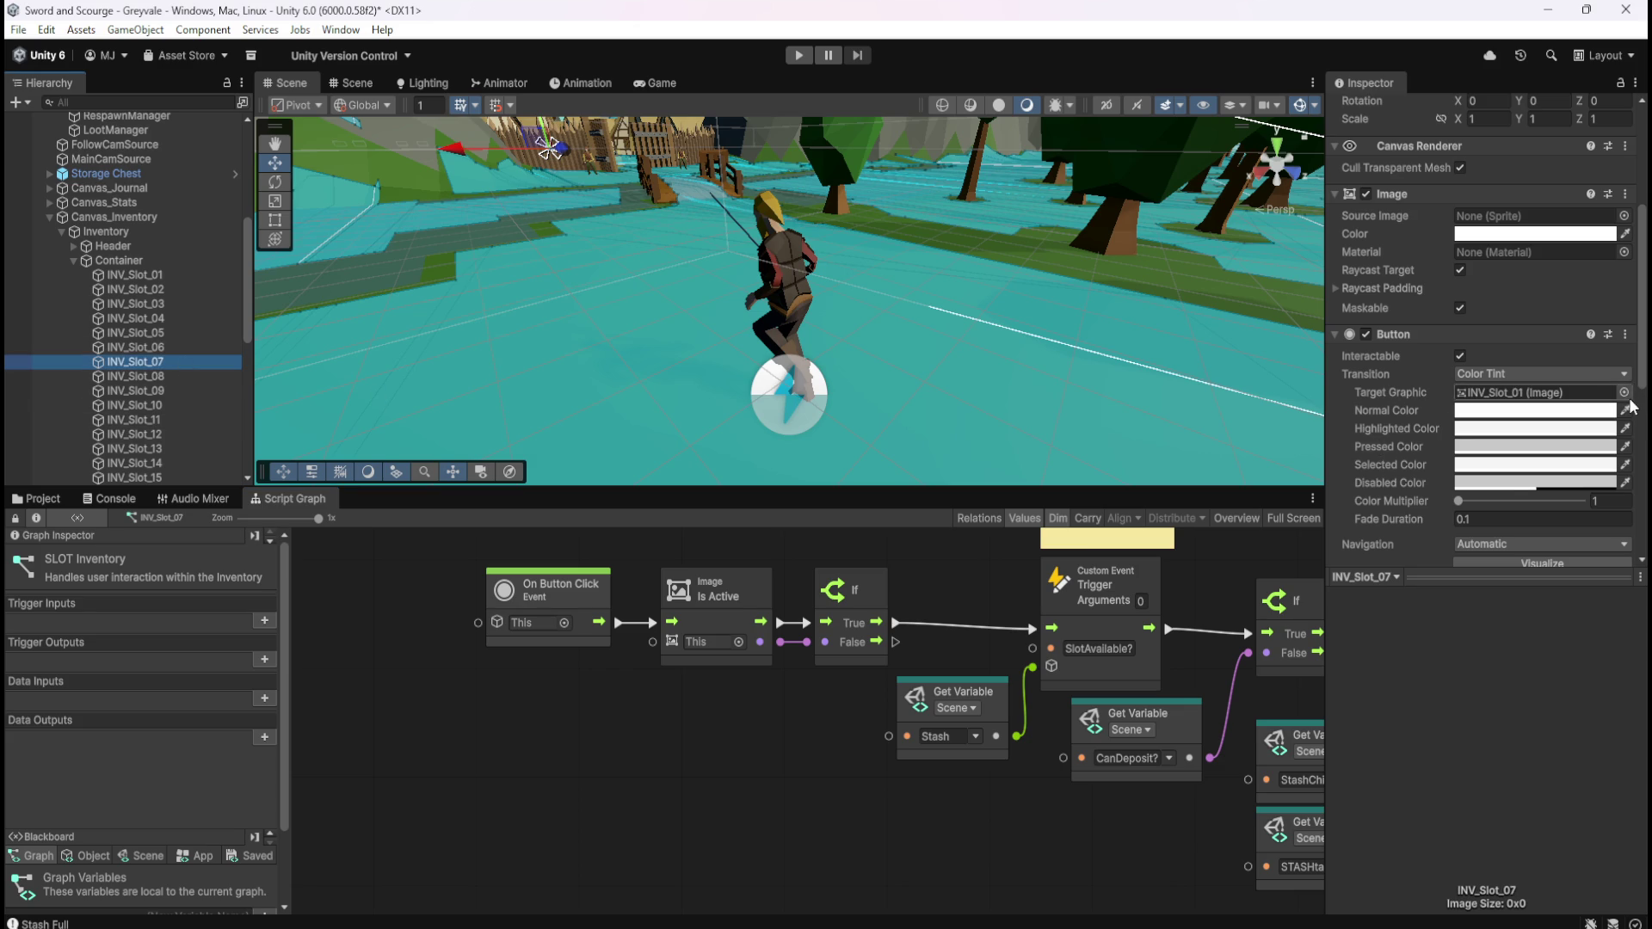
left_click(1624, 392)
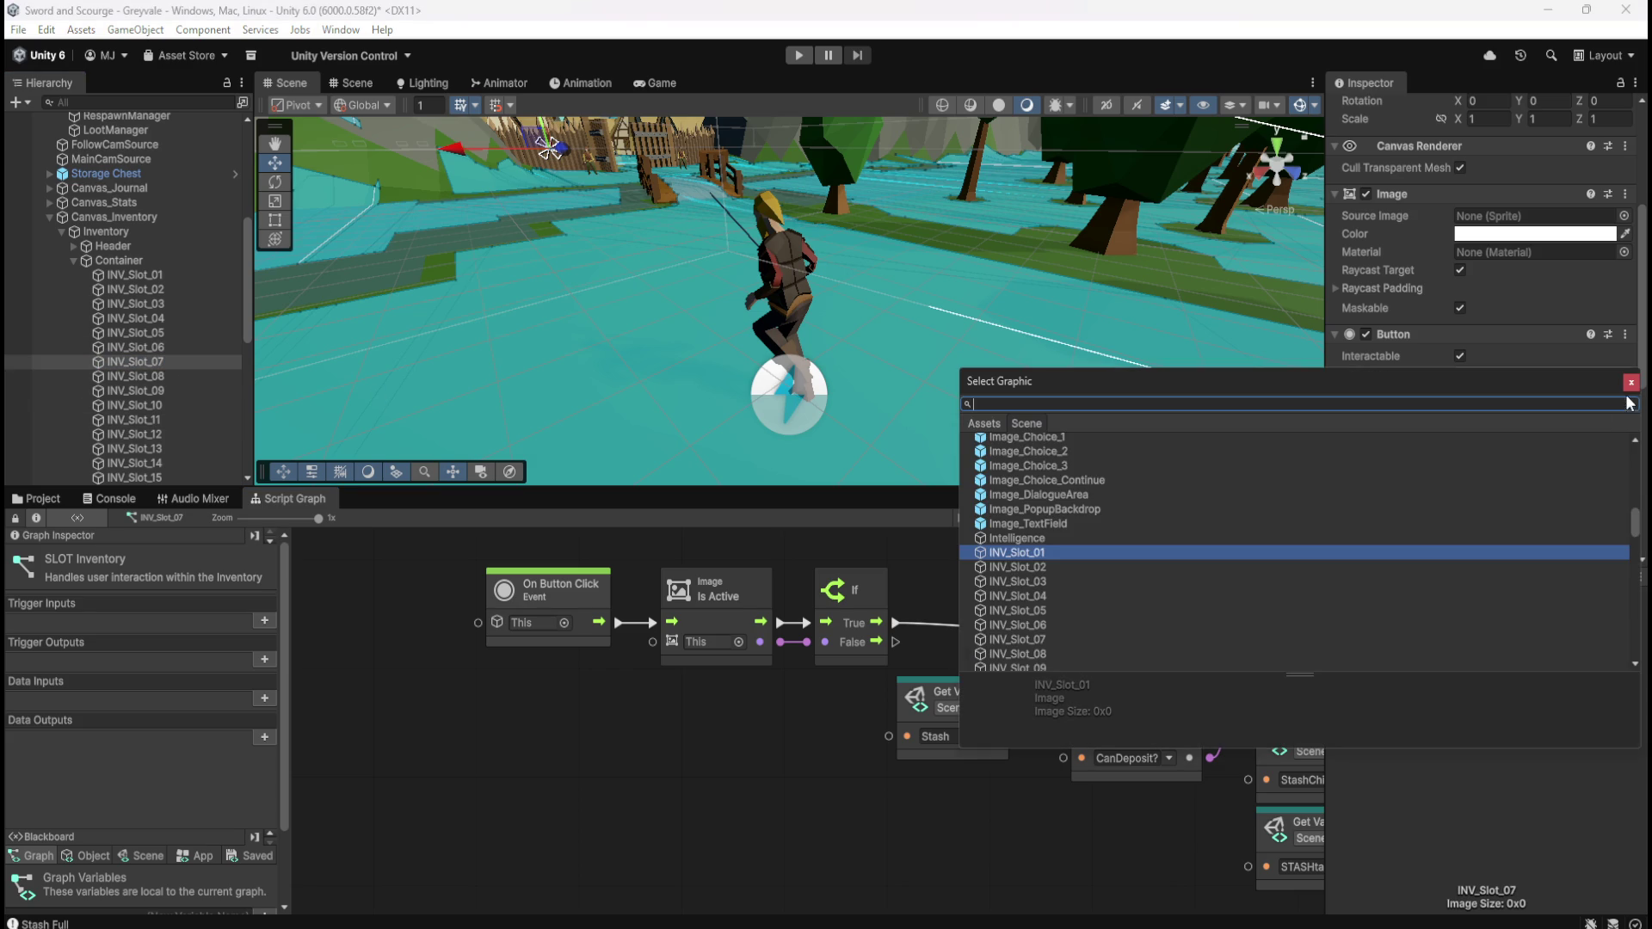
left_click(1030, 640)
left_click(892, 745)
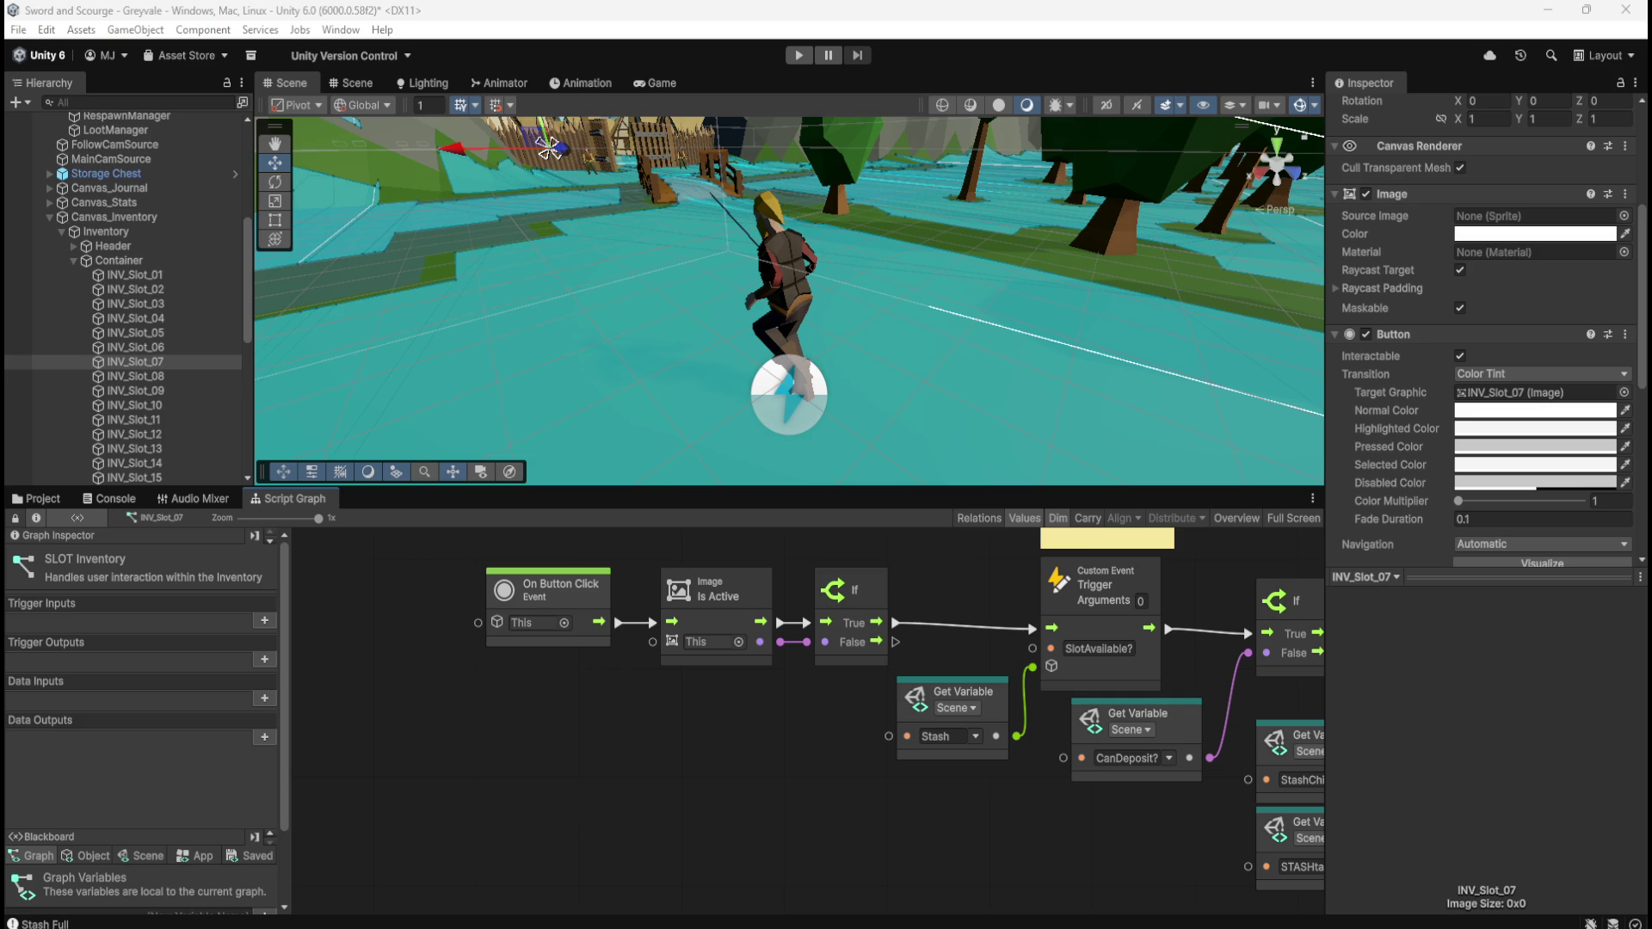
left_click(134, 377)
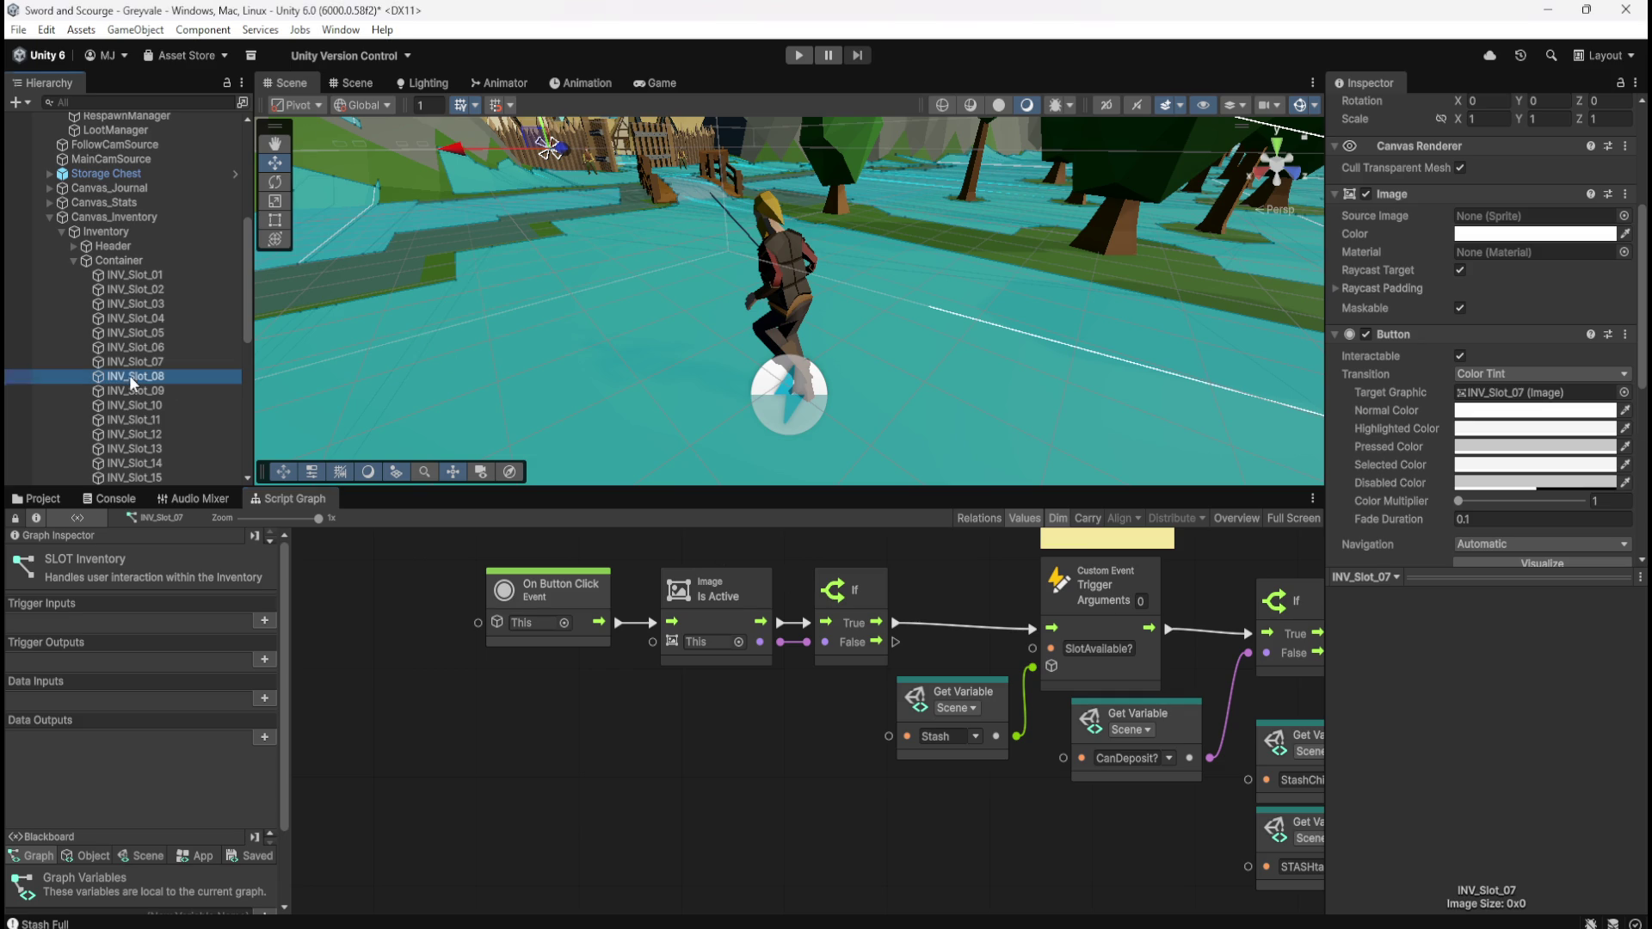
left_click(1624, 392)
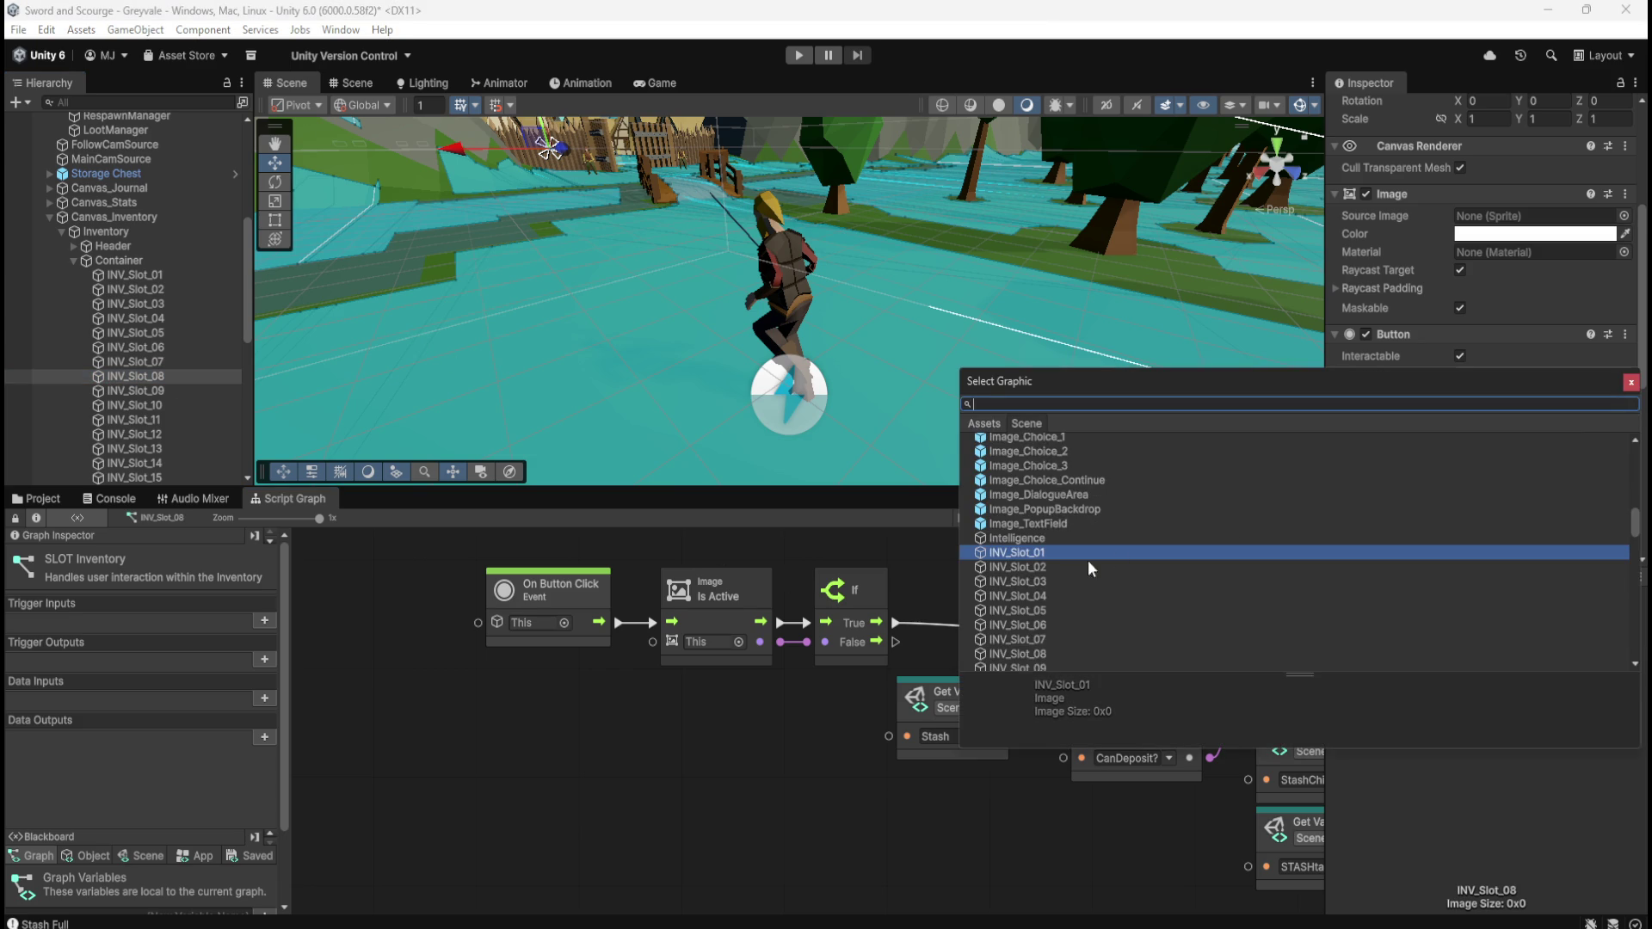
left_click(1041, 656)
left_click(702, 755)
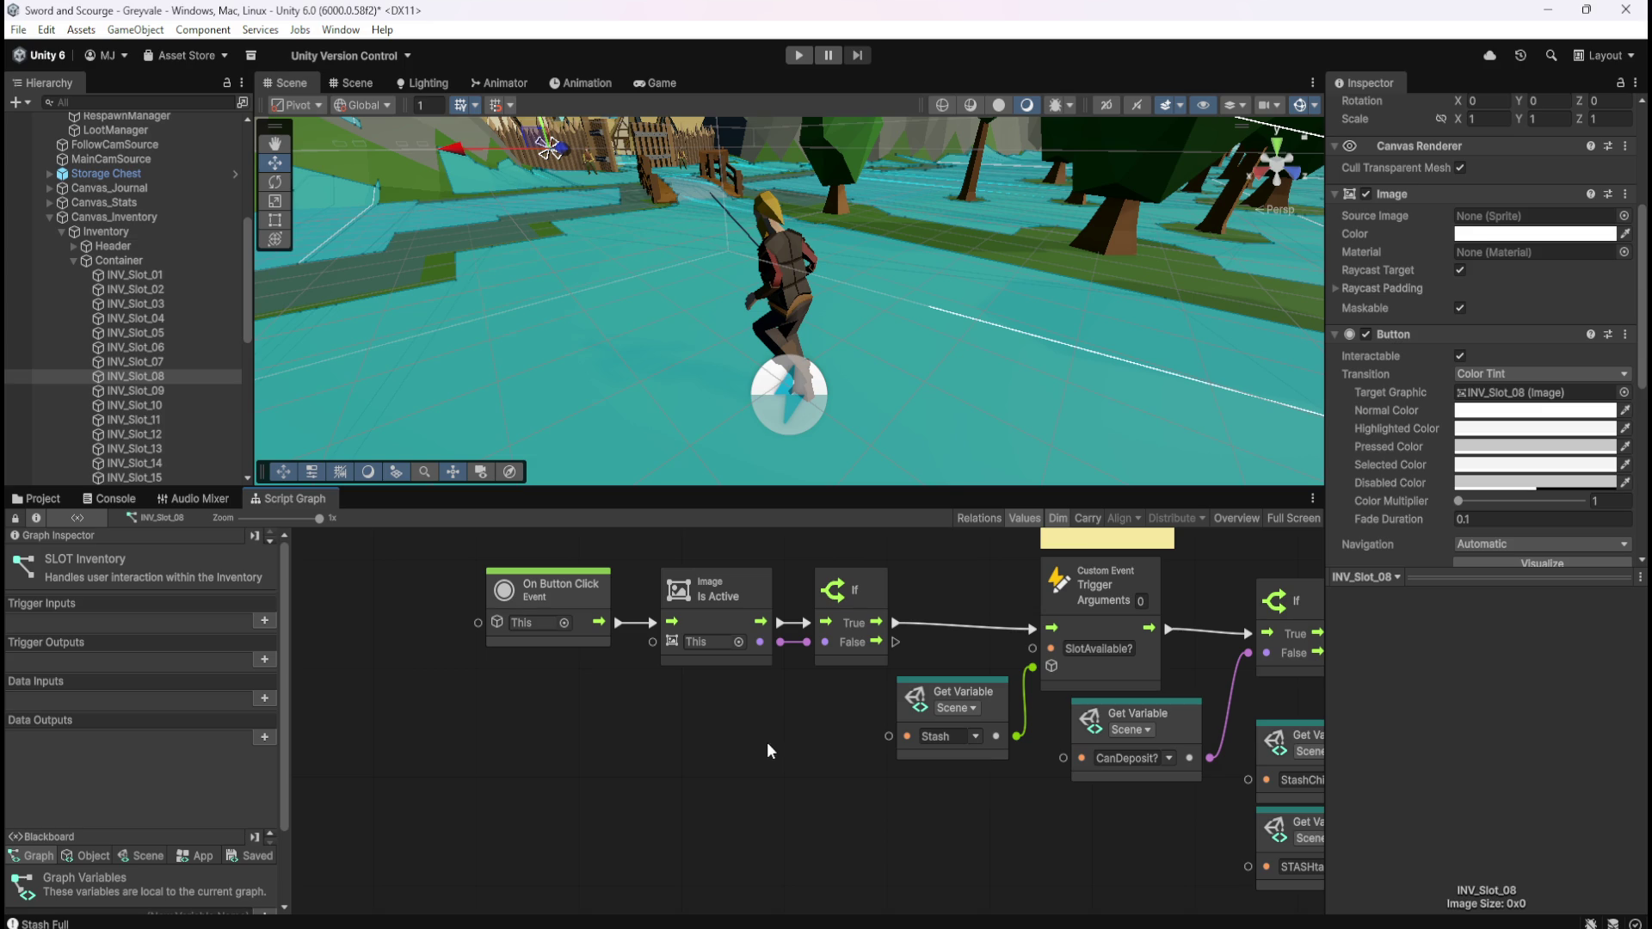
left_click(163, 392)
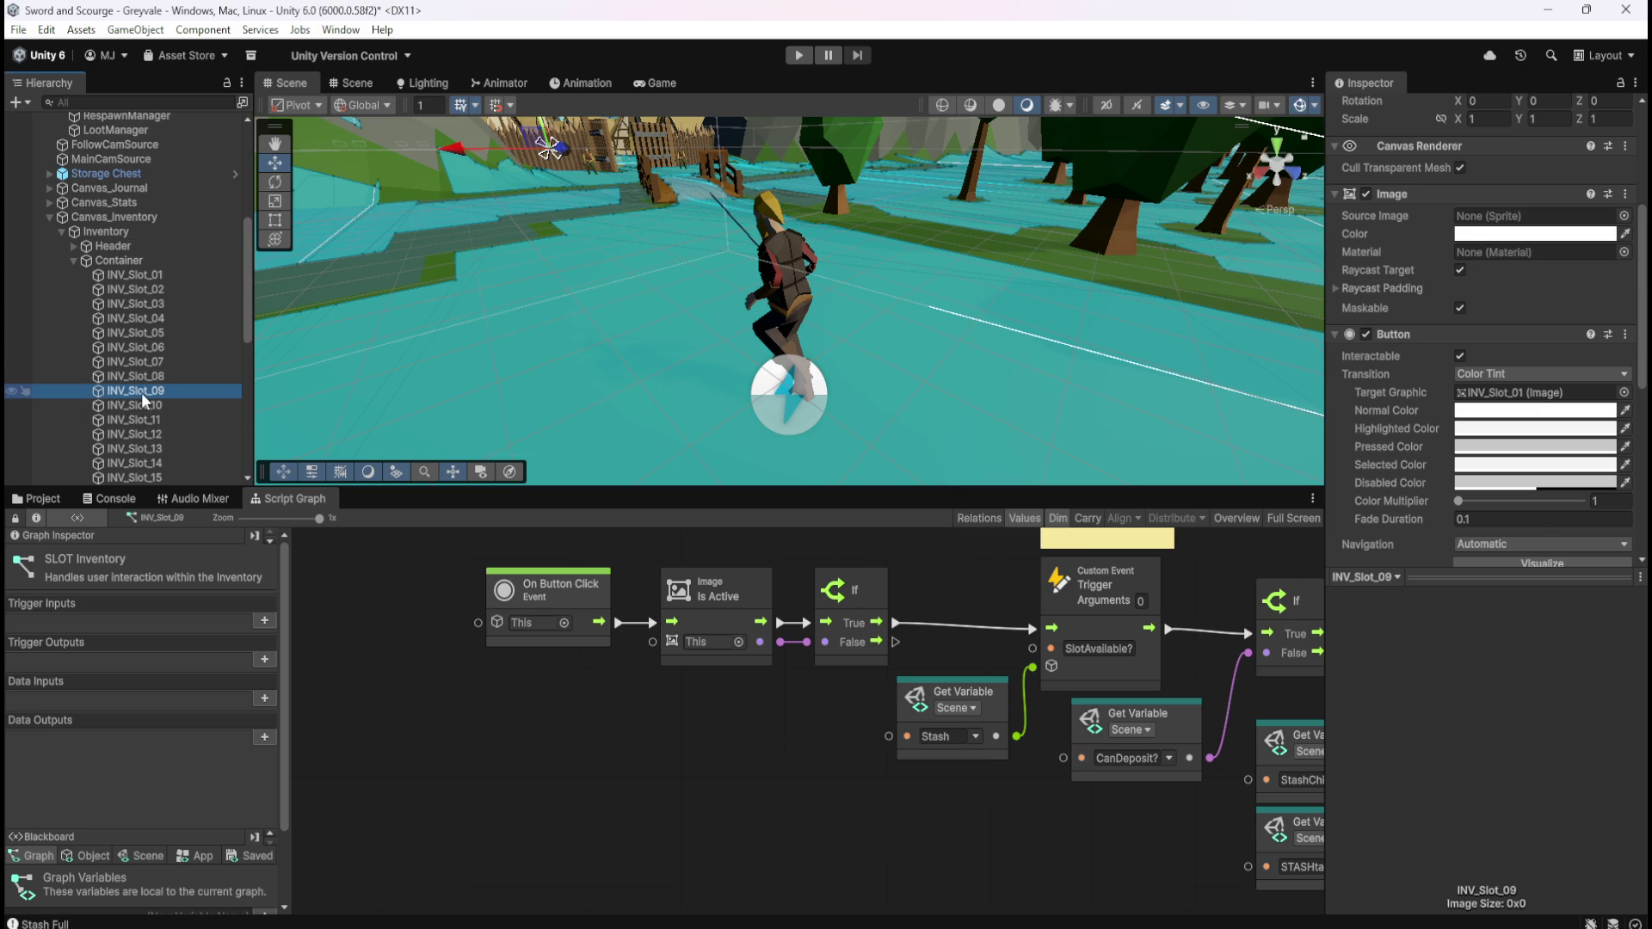
Review the Button Target Graphic of INV_Slot_01 through INV_Slot_09
left_click(165, 277)
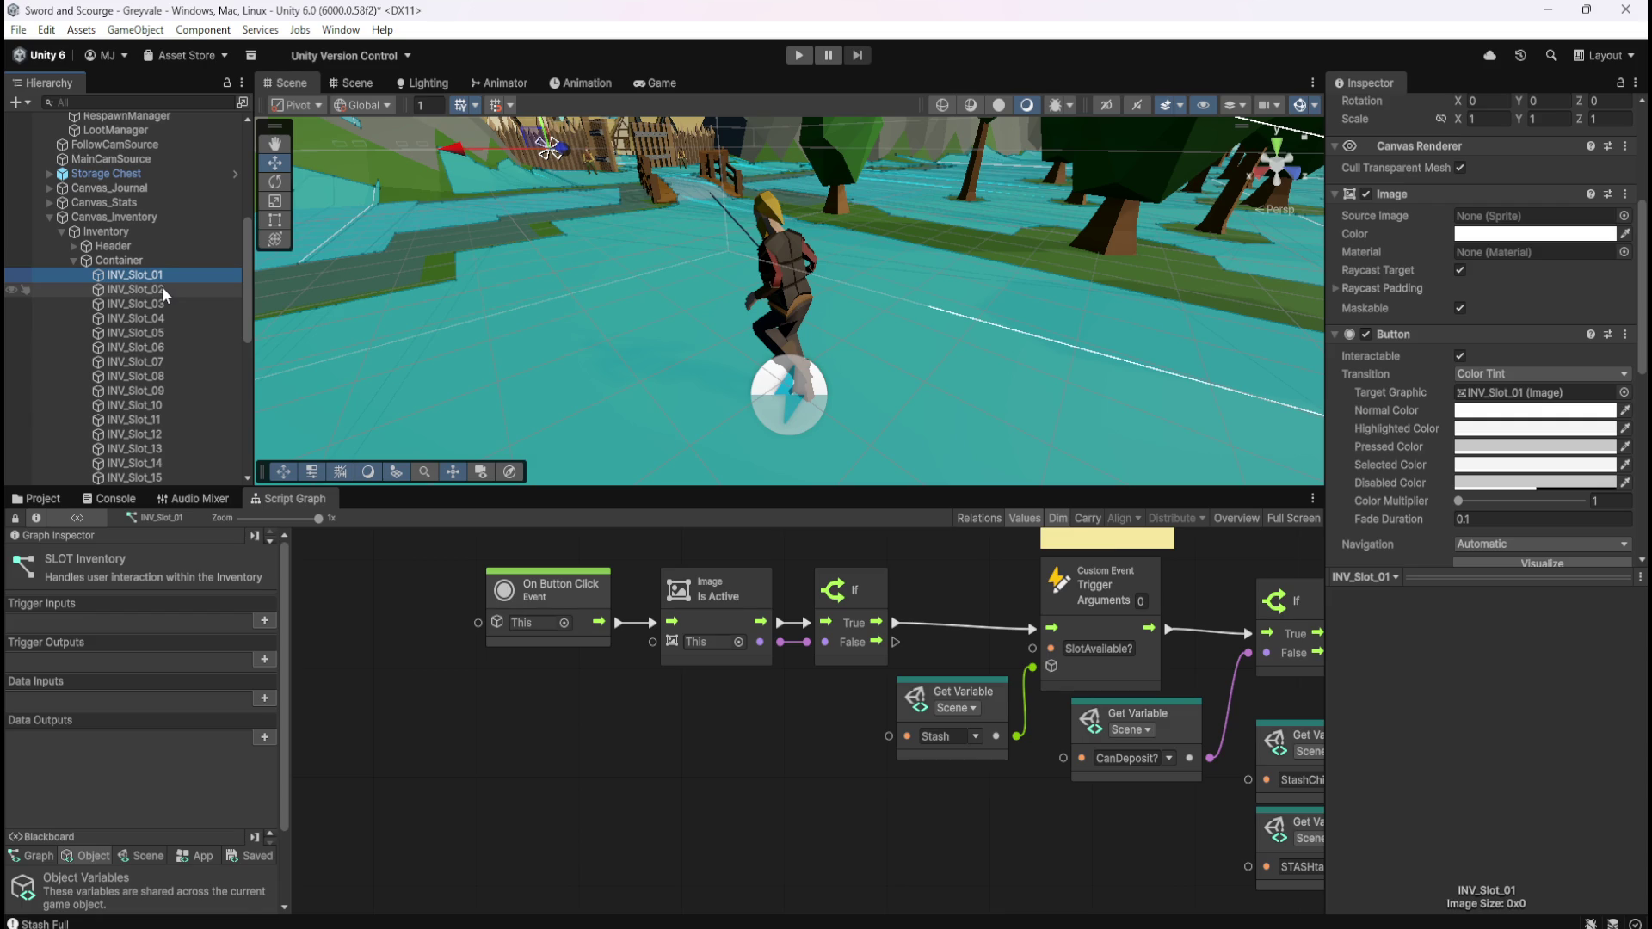
left_click(166, 291)
left_click(165, 306)
left_click(168, 320)
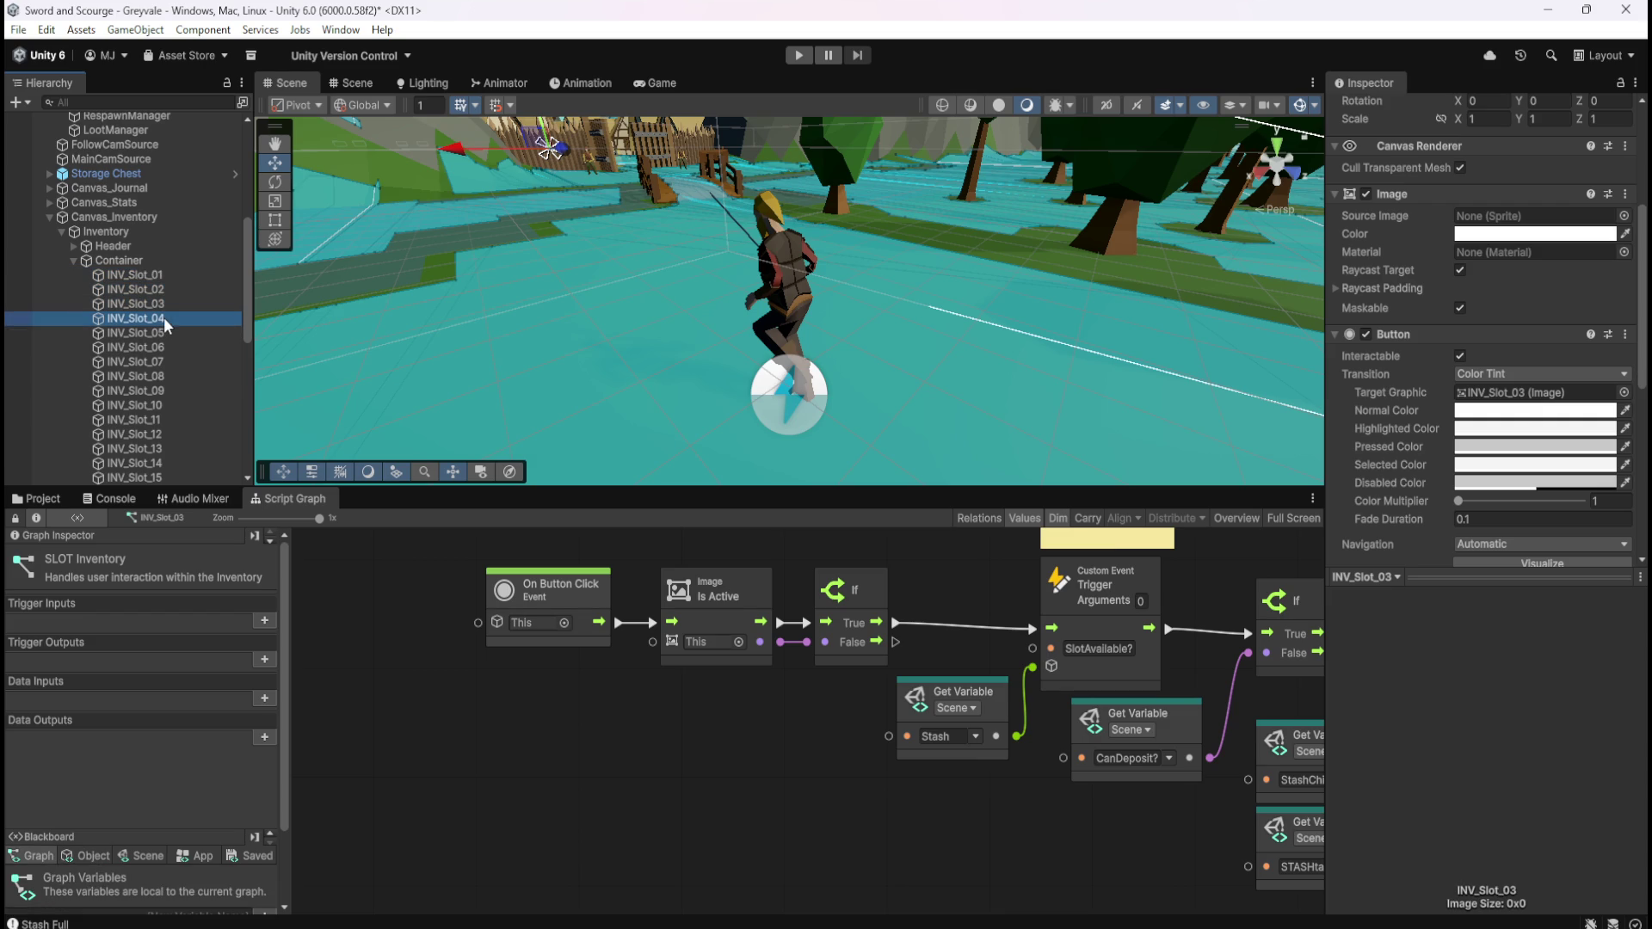
left_click(171, 335)
left_click(165, 348)
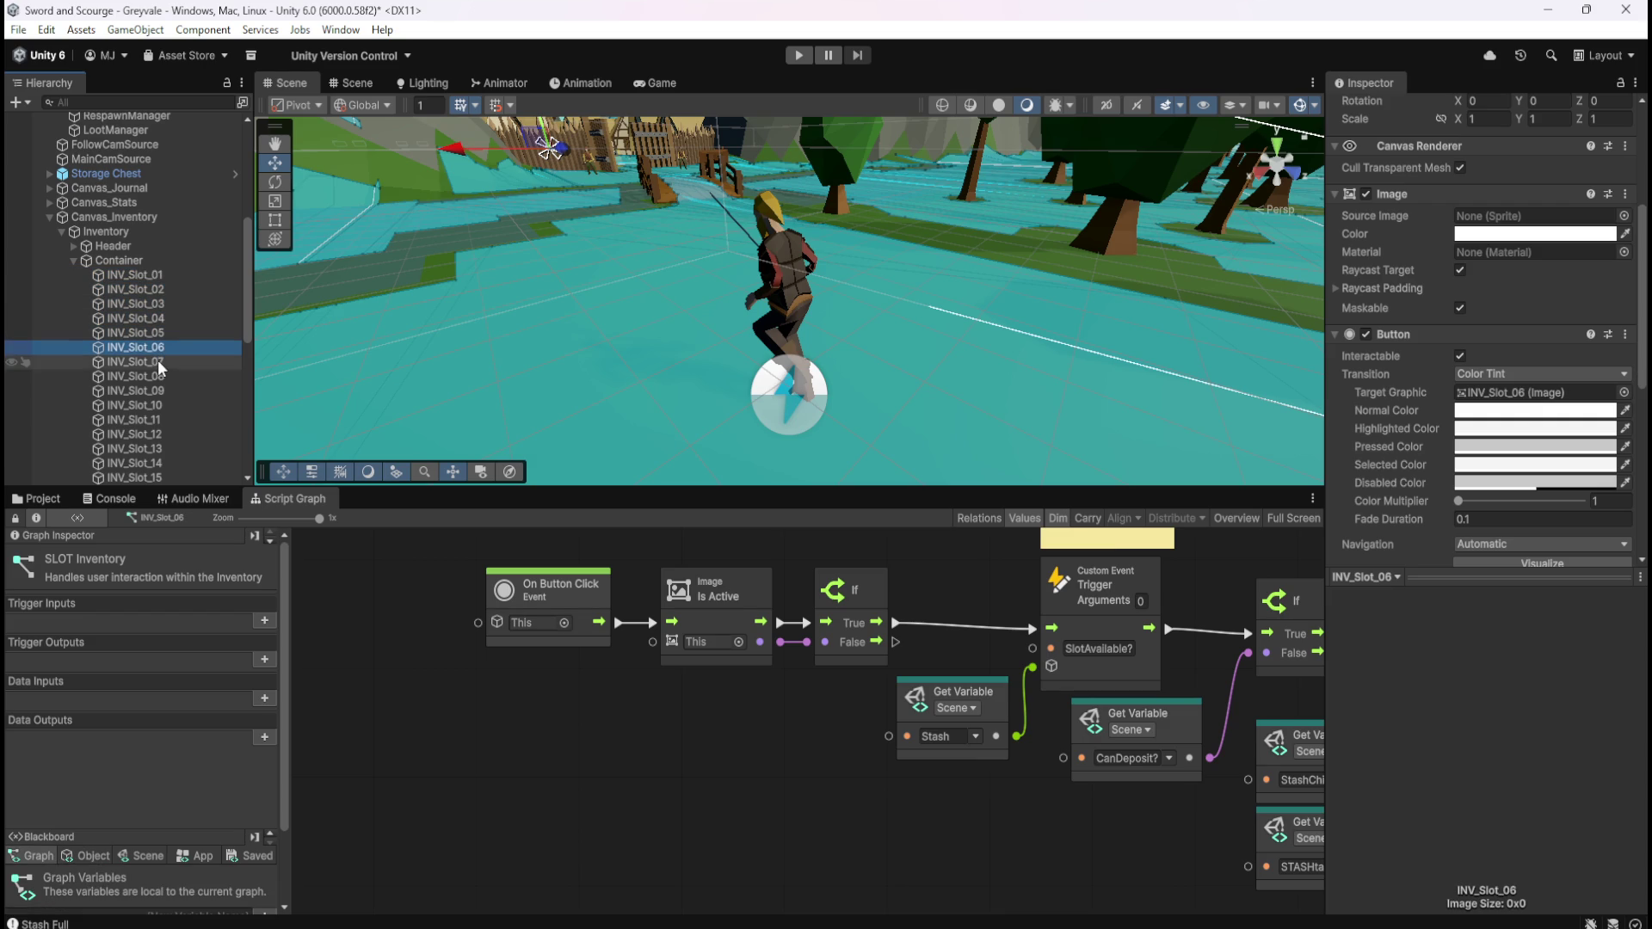
left_click(160, 363)
left_click(158, 380)
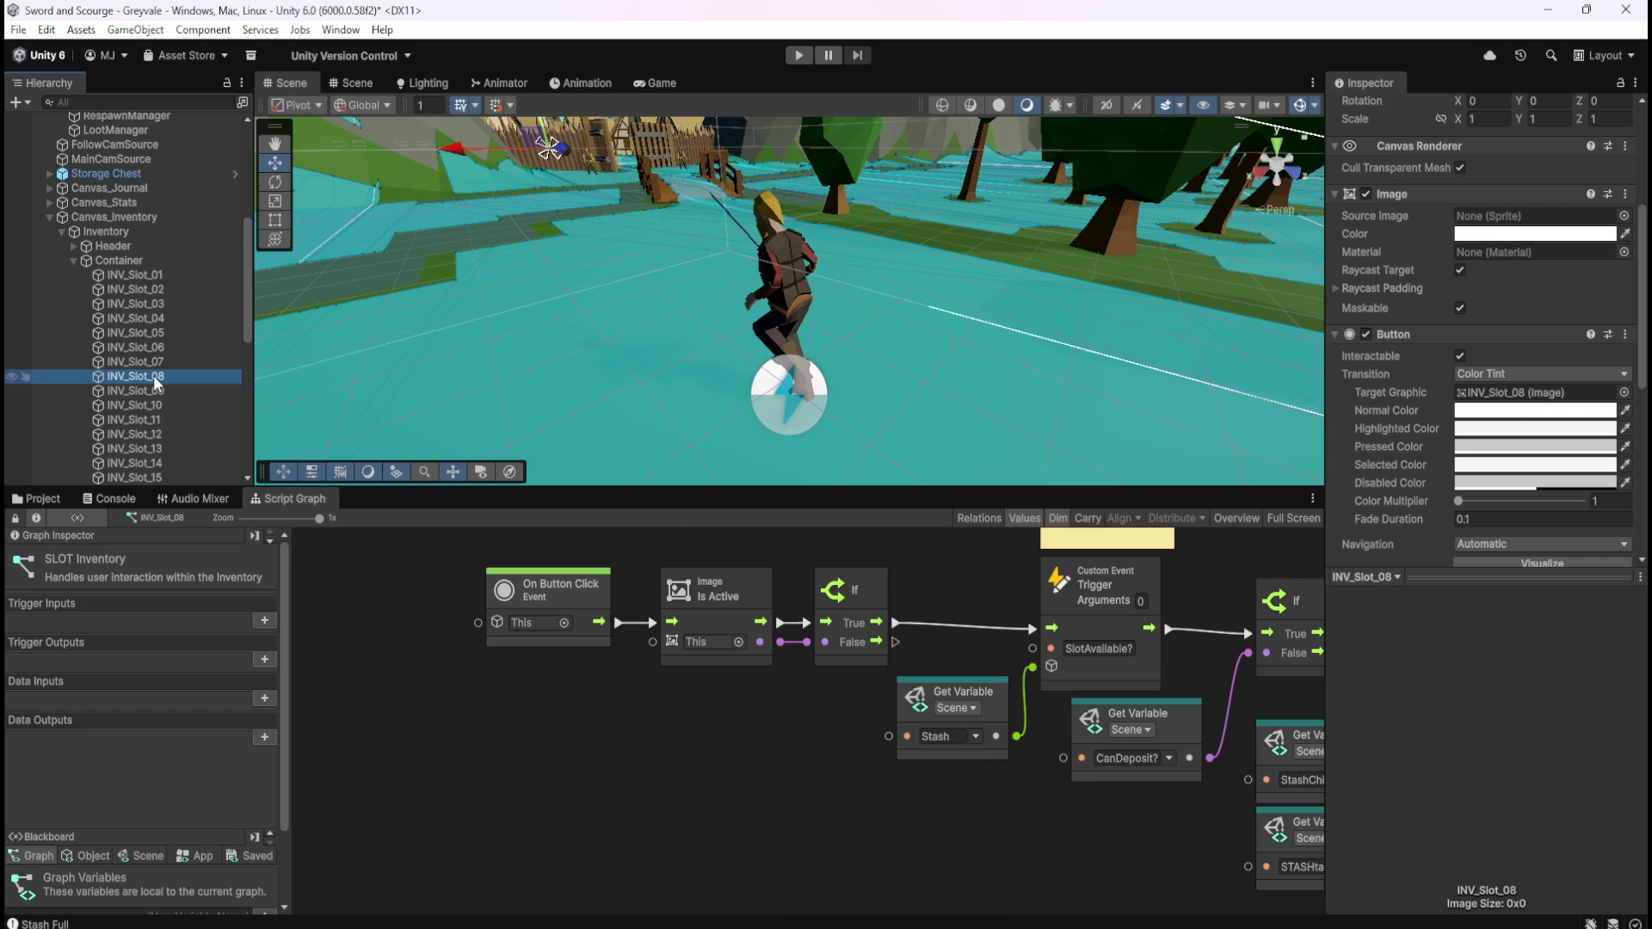
left_click(162, 394)
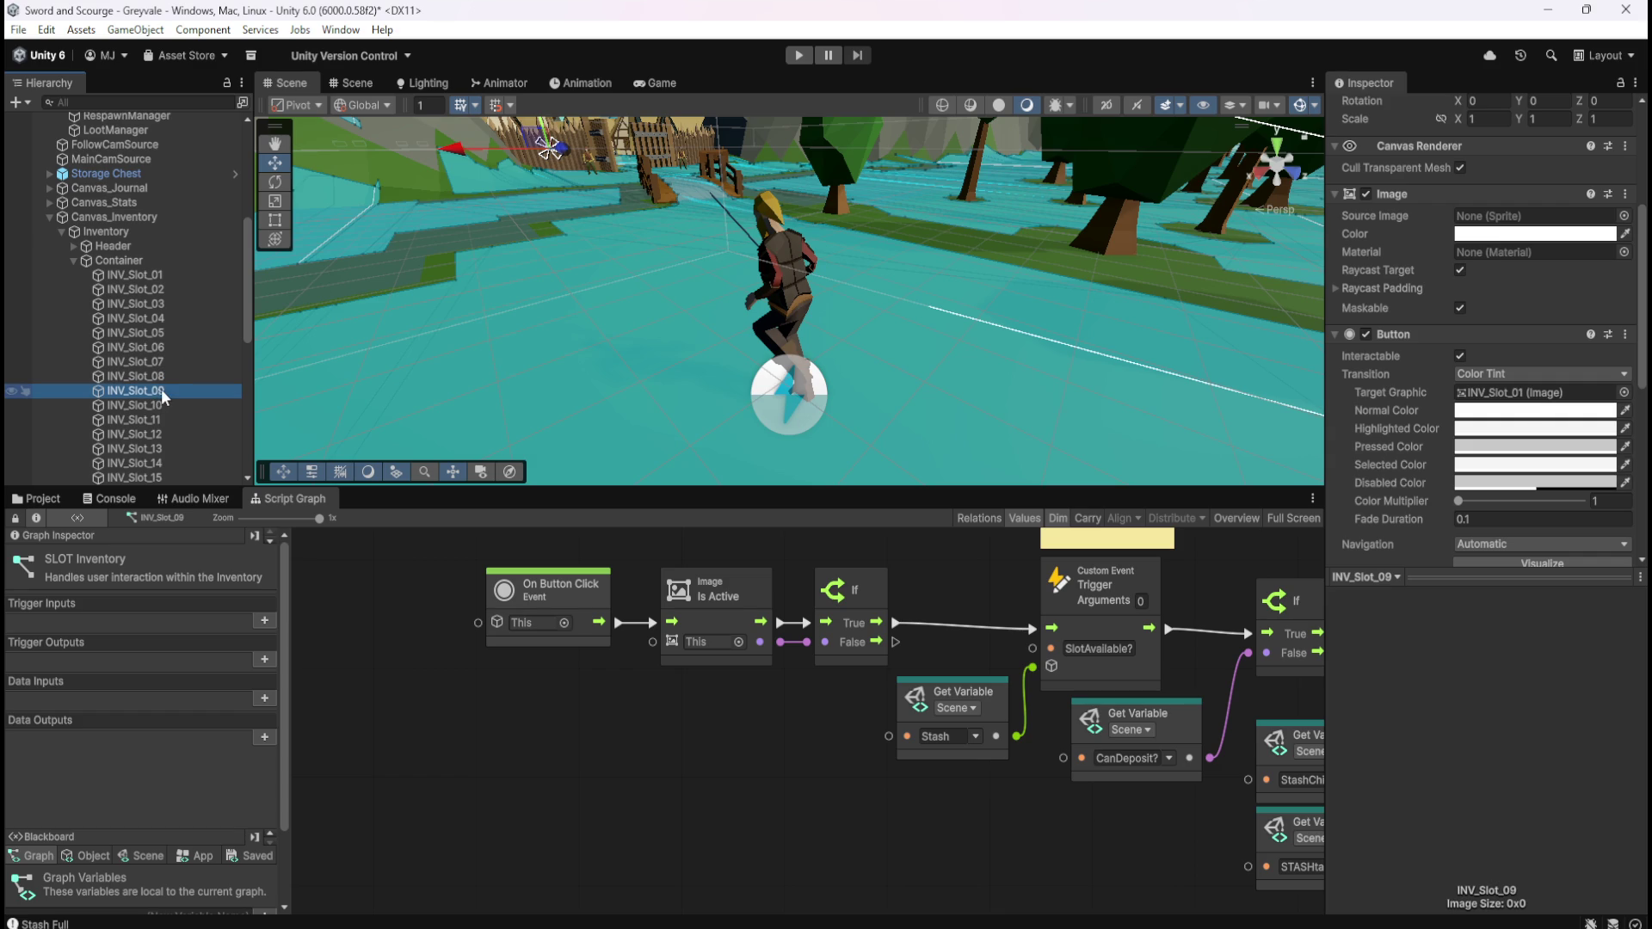
left_click(1577, 395)
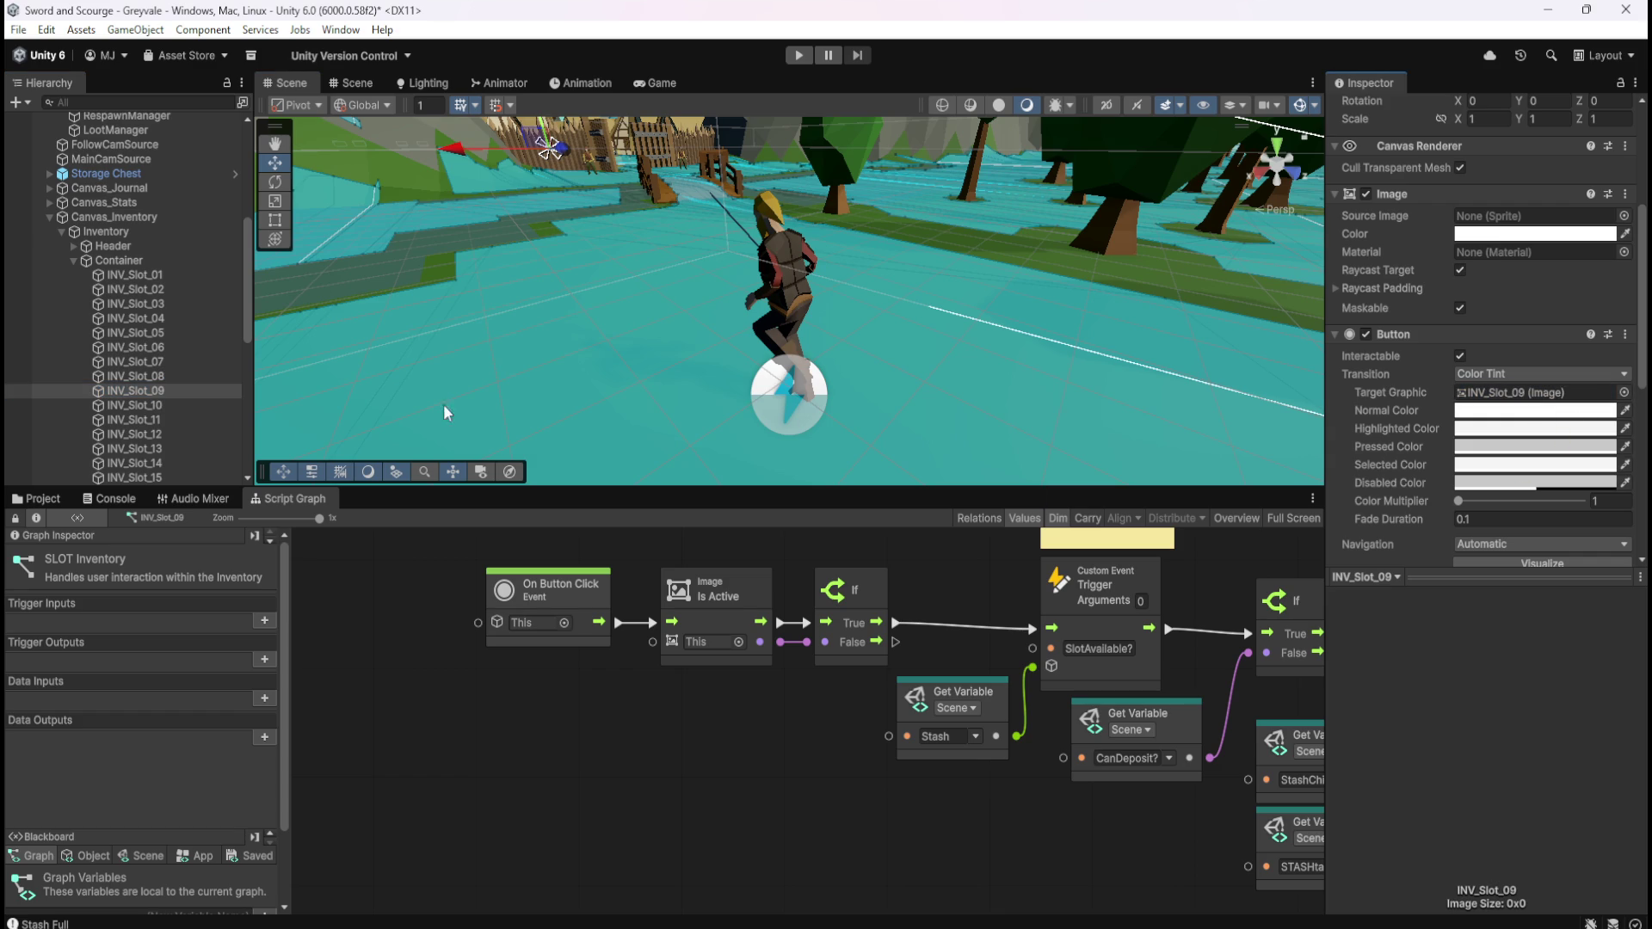
Make INV_Slot_10 through INV_Slot_14 each their own Button's Target Graphic
left_click(133, 406)
left_click_drag(133, 406, 1510, 394)
scroll(125, 355, "down", 5)
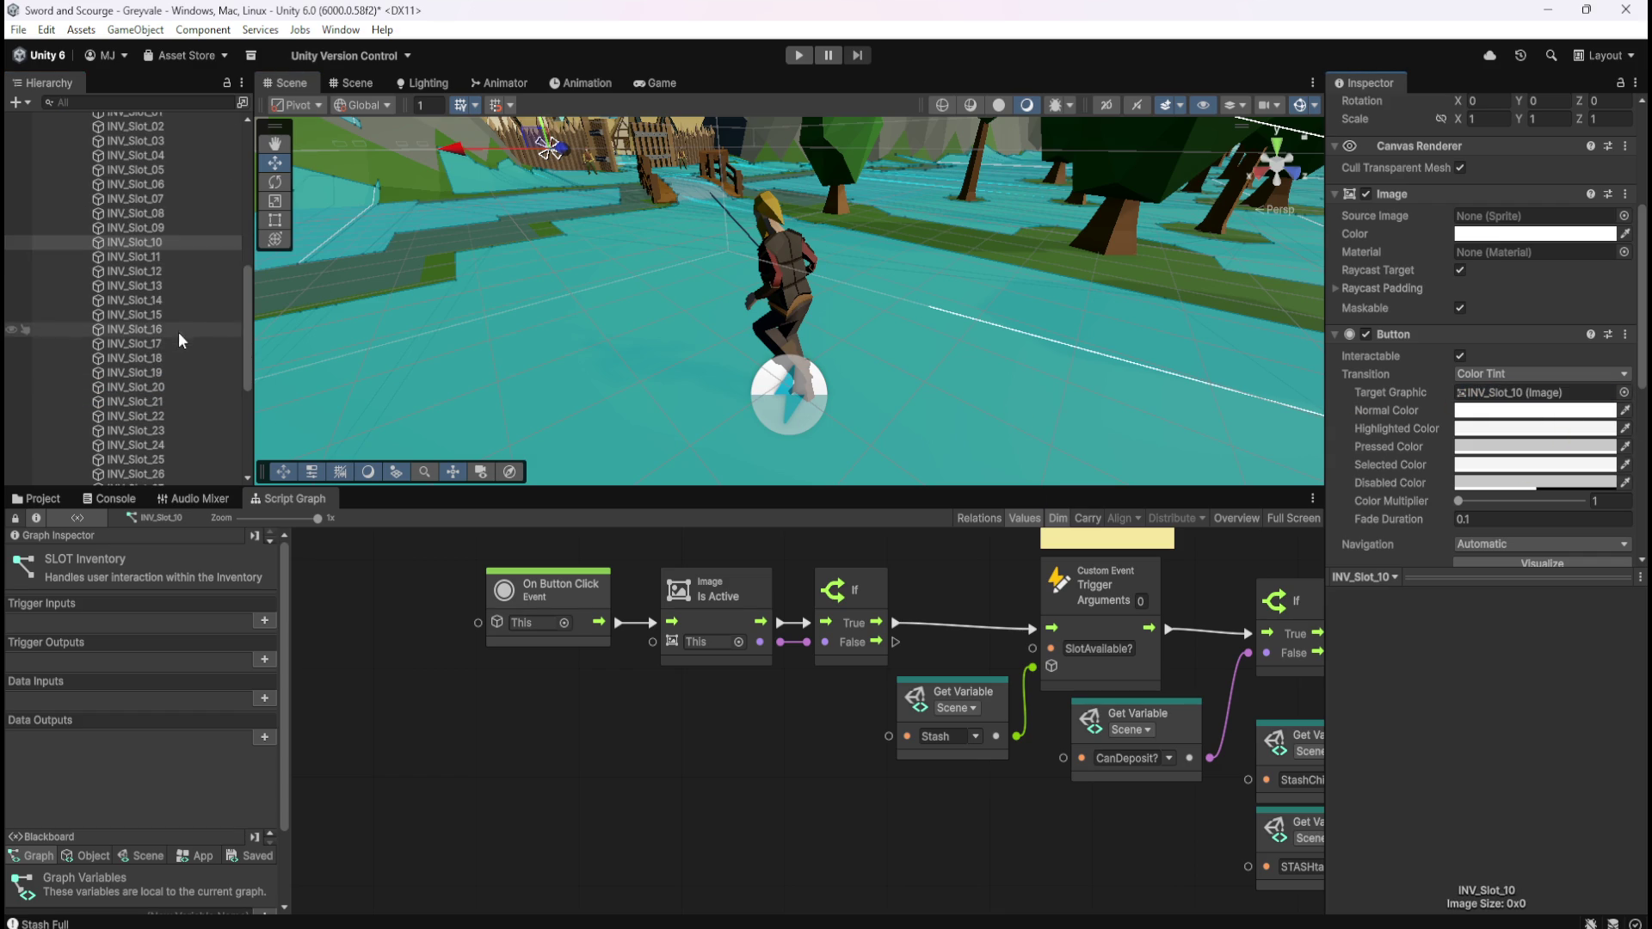
left_click(148, 259)
left_click_drag(148, 258, 1514, 396)
left_click(135, 279)
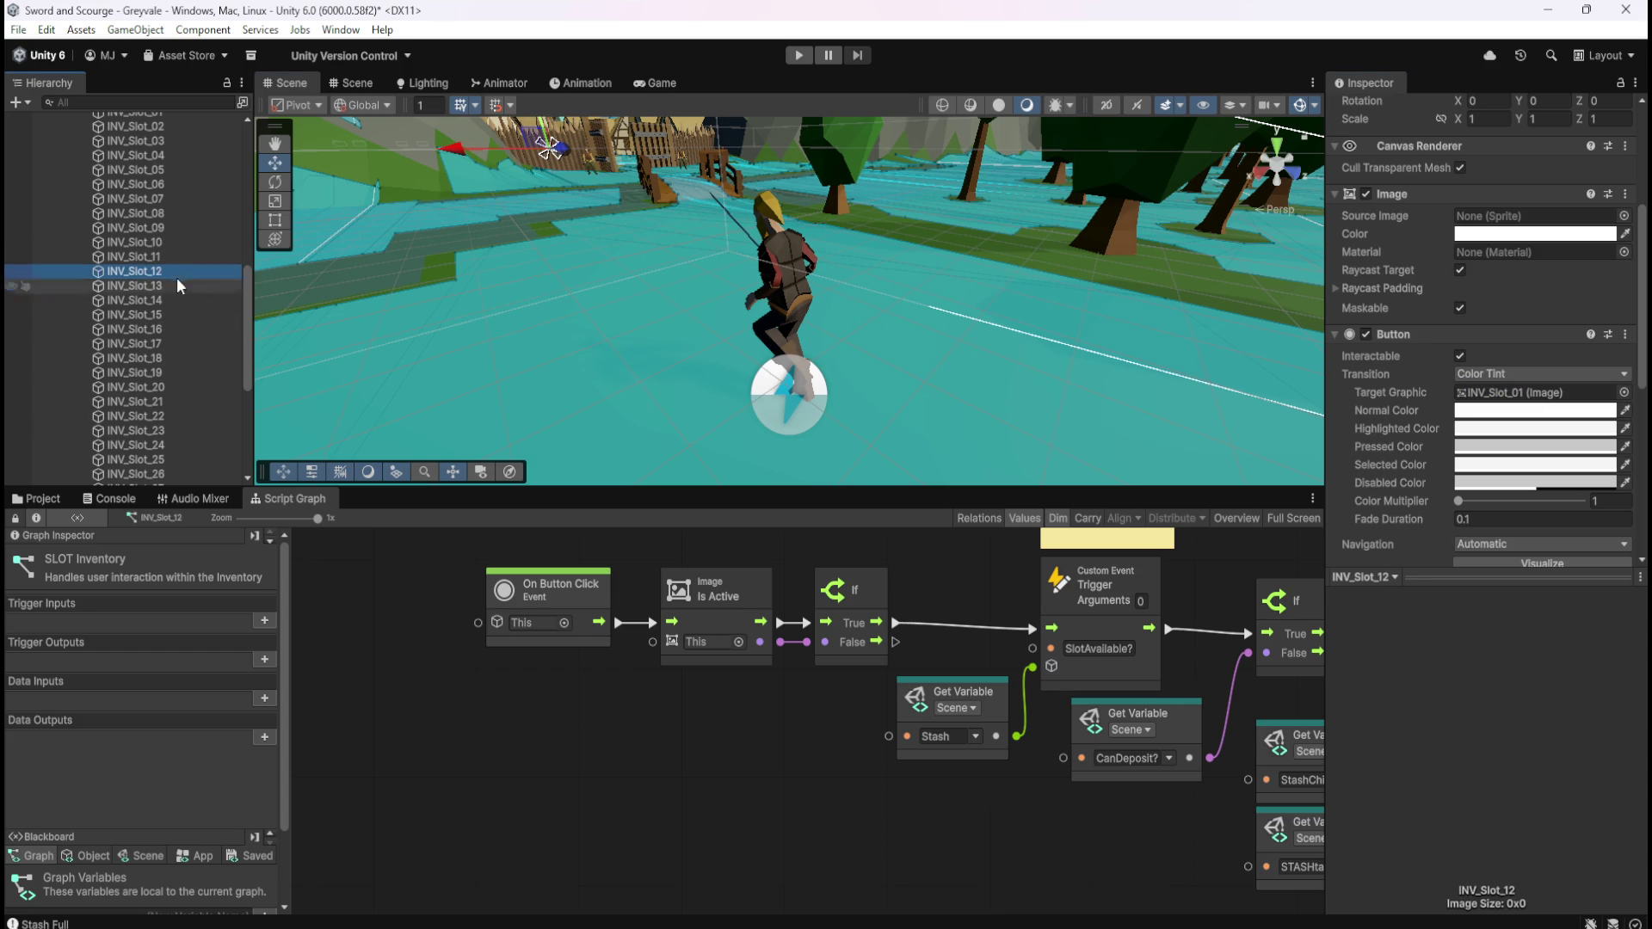
left_click_drag(136, 277, 1567, 404)
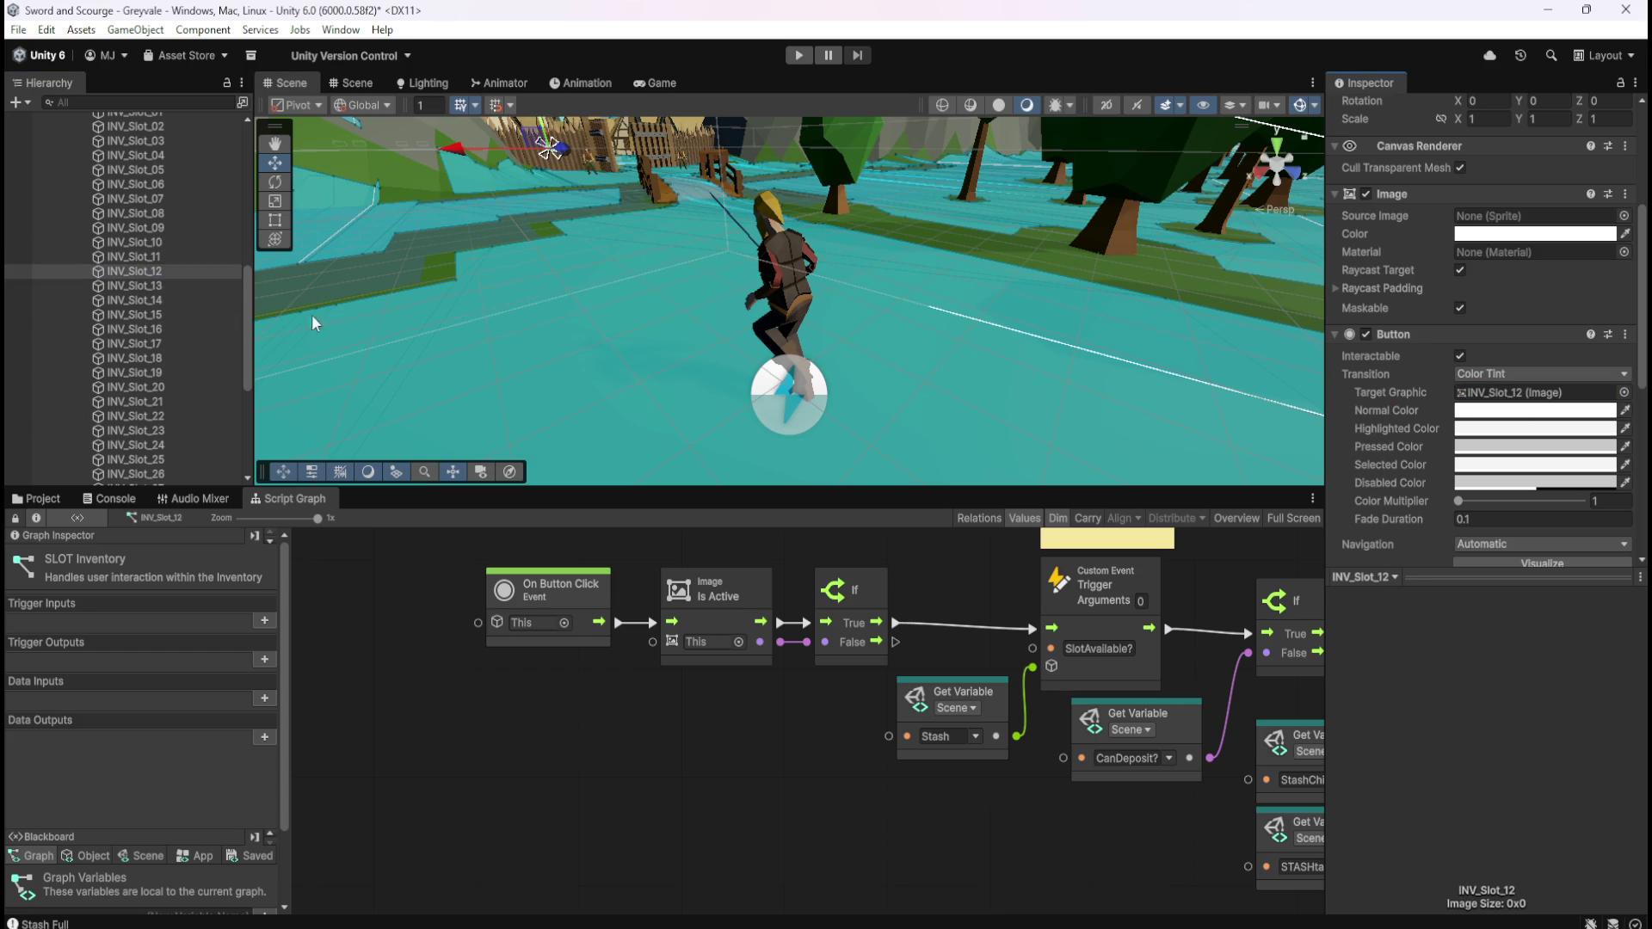
left_click(137, 285)
left_click_drag(143, 293, 1553, 400)
left_click(137, 300)
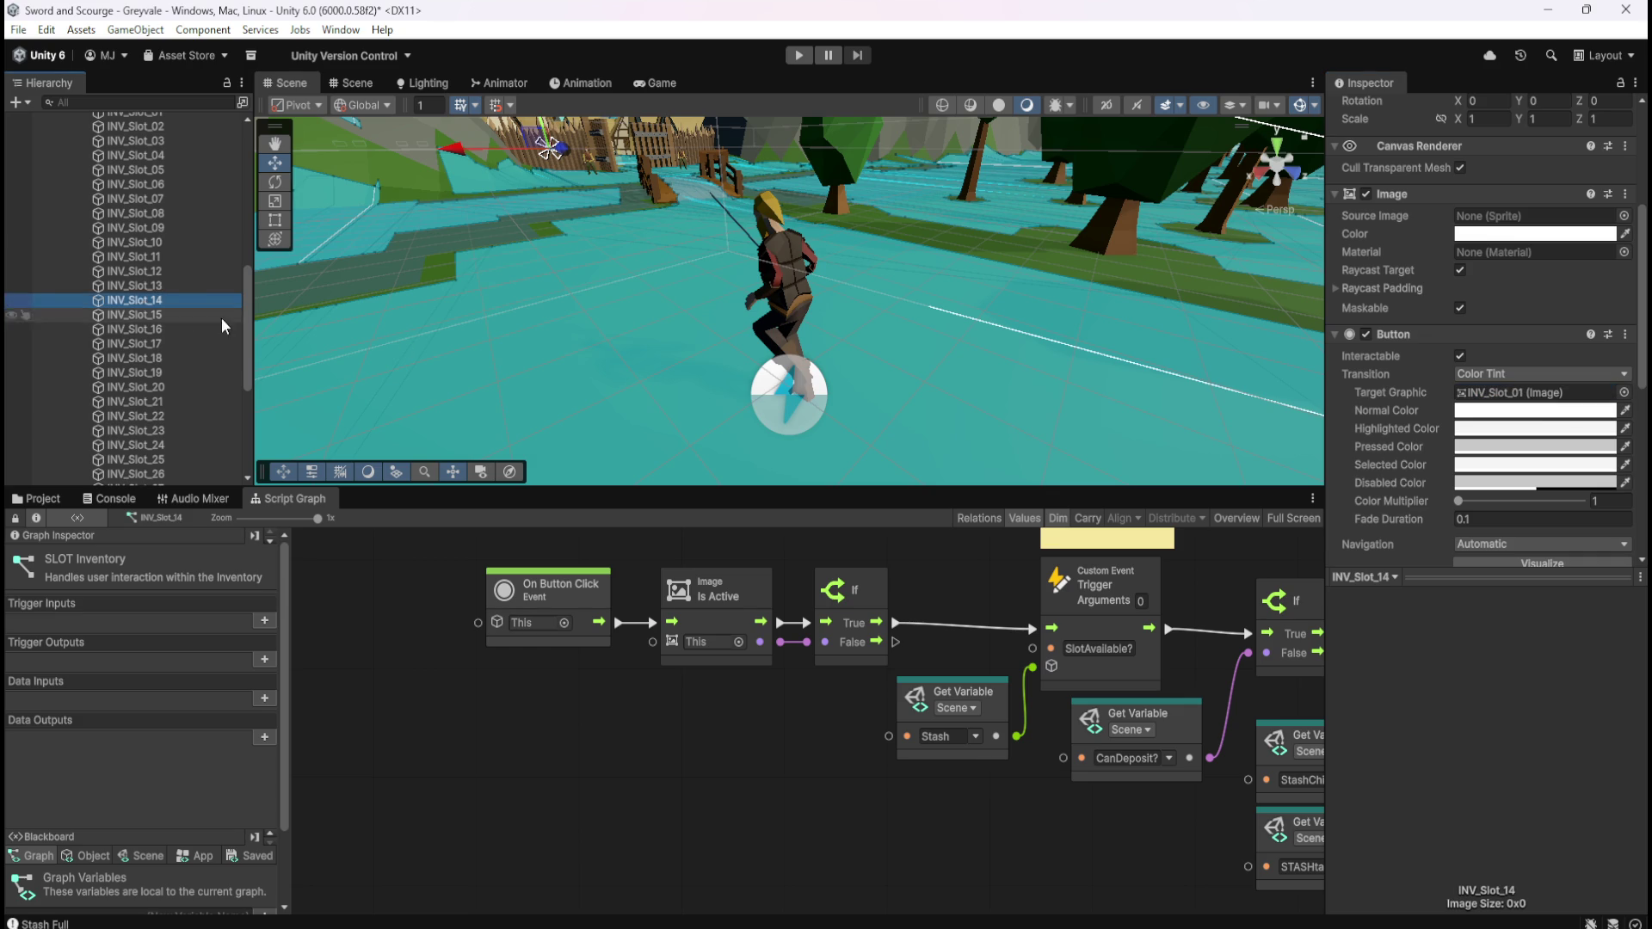
mouse_move(138, 300)
left_mouse_down()
mouse_move(1334, 428)
mouse_move(1546, 408)
left_mouse_up()
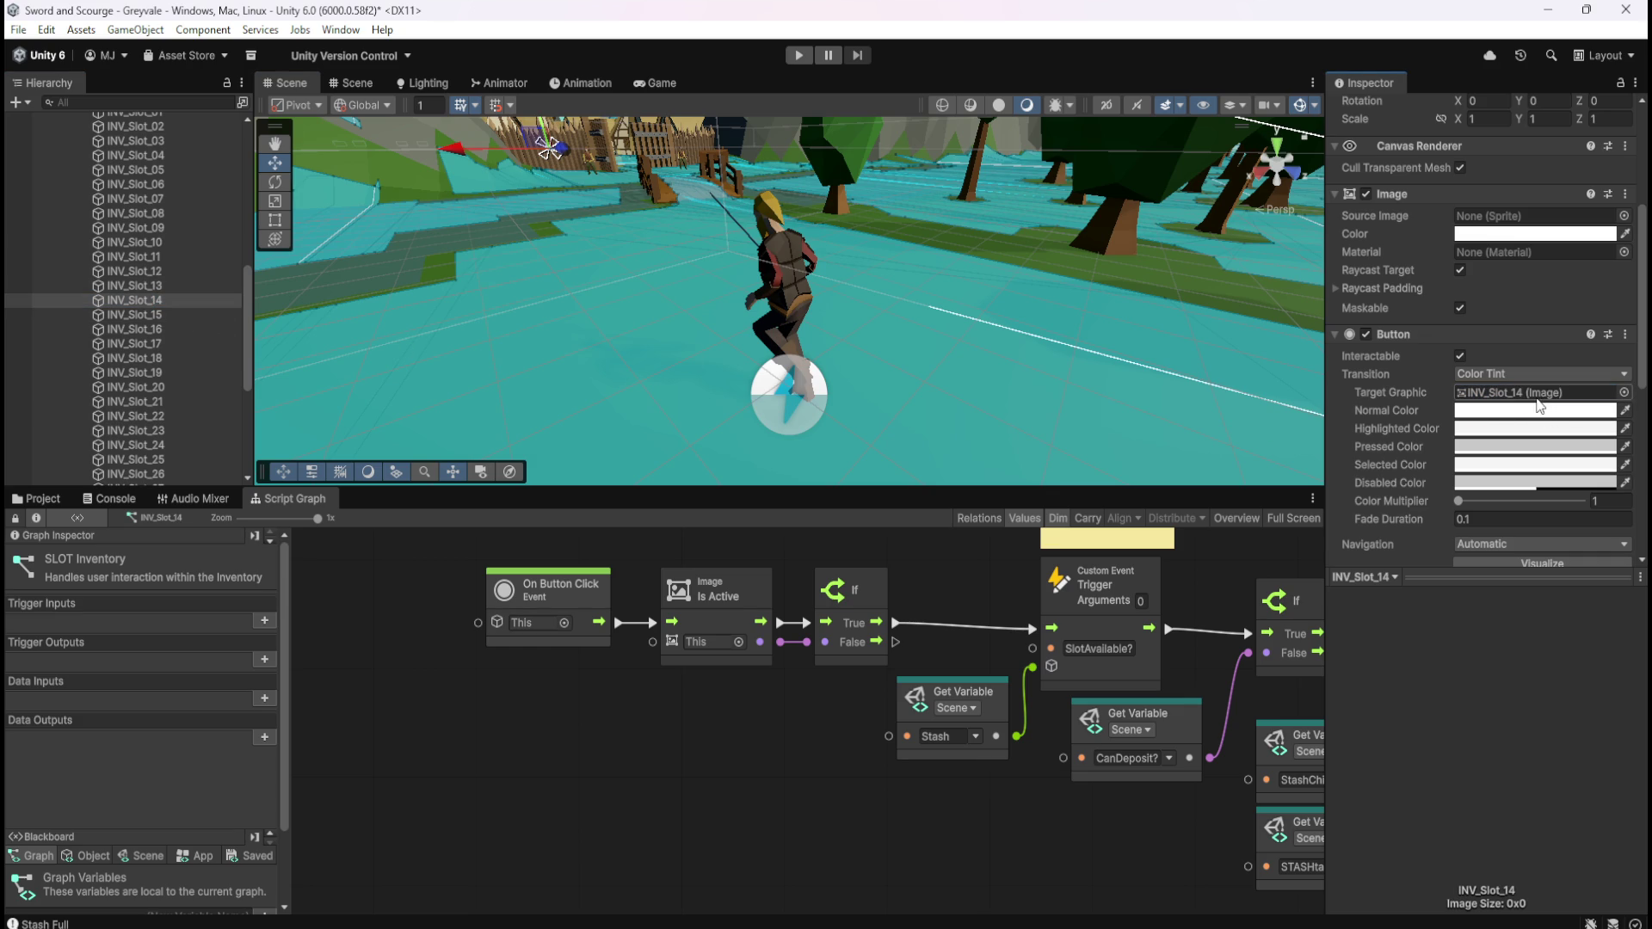
Make INV_Slot_15, 16 and 17 their own Button Target Graphics, then verify them
left_click(159, 317)
left_click_drag(160, 320, 1544, 392)
left_click(159, 329)
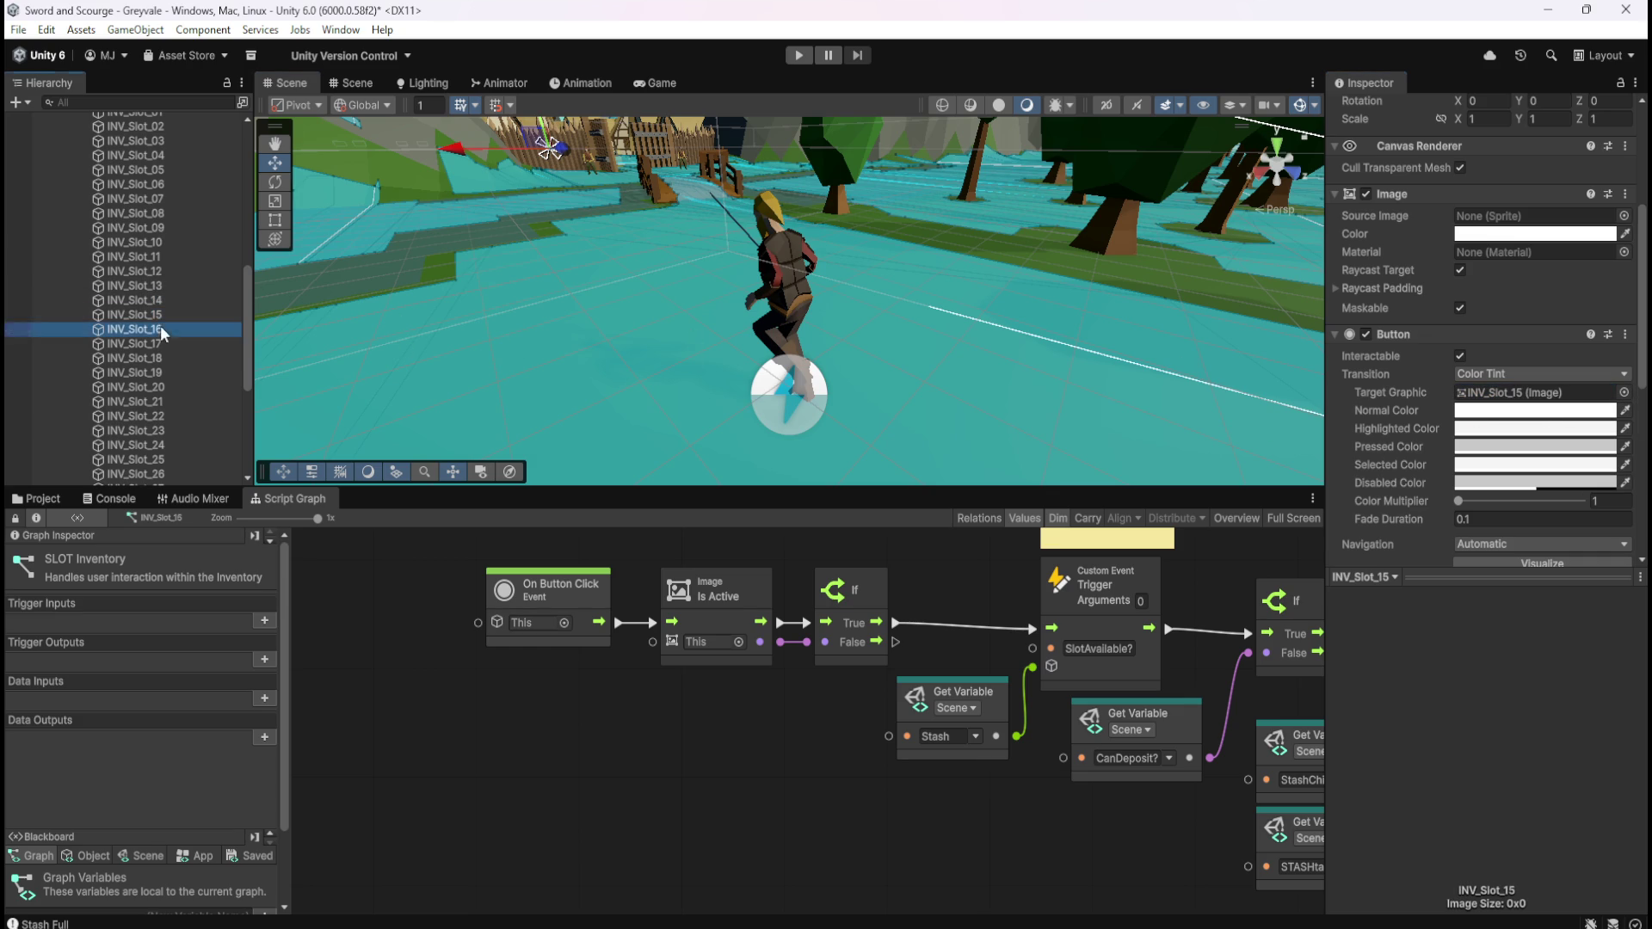
left_click_drag(159, 331, 1544, 394)
left_click(134, 346)
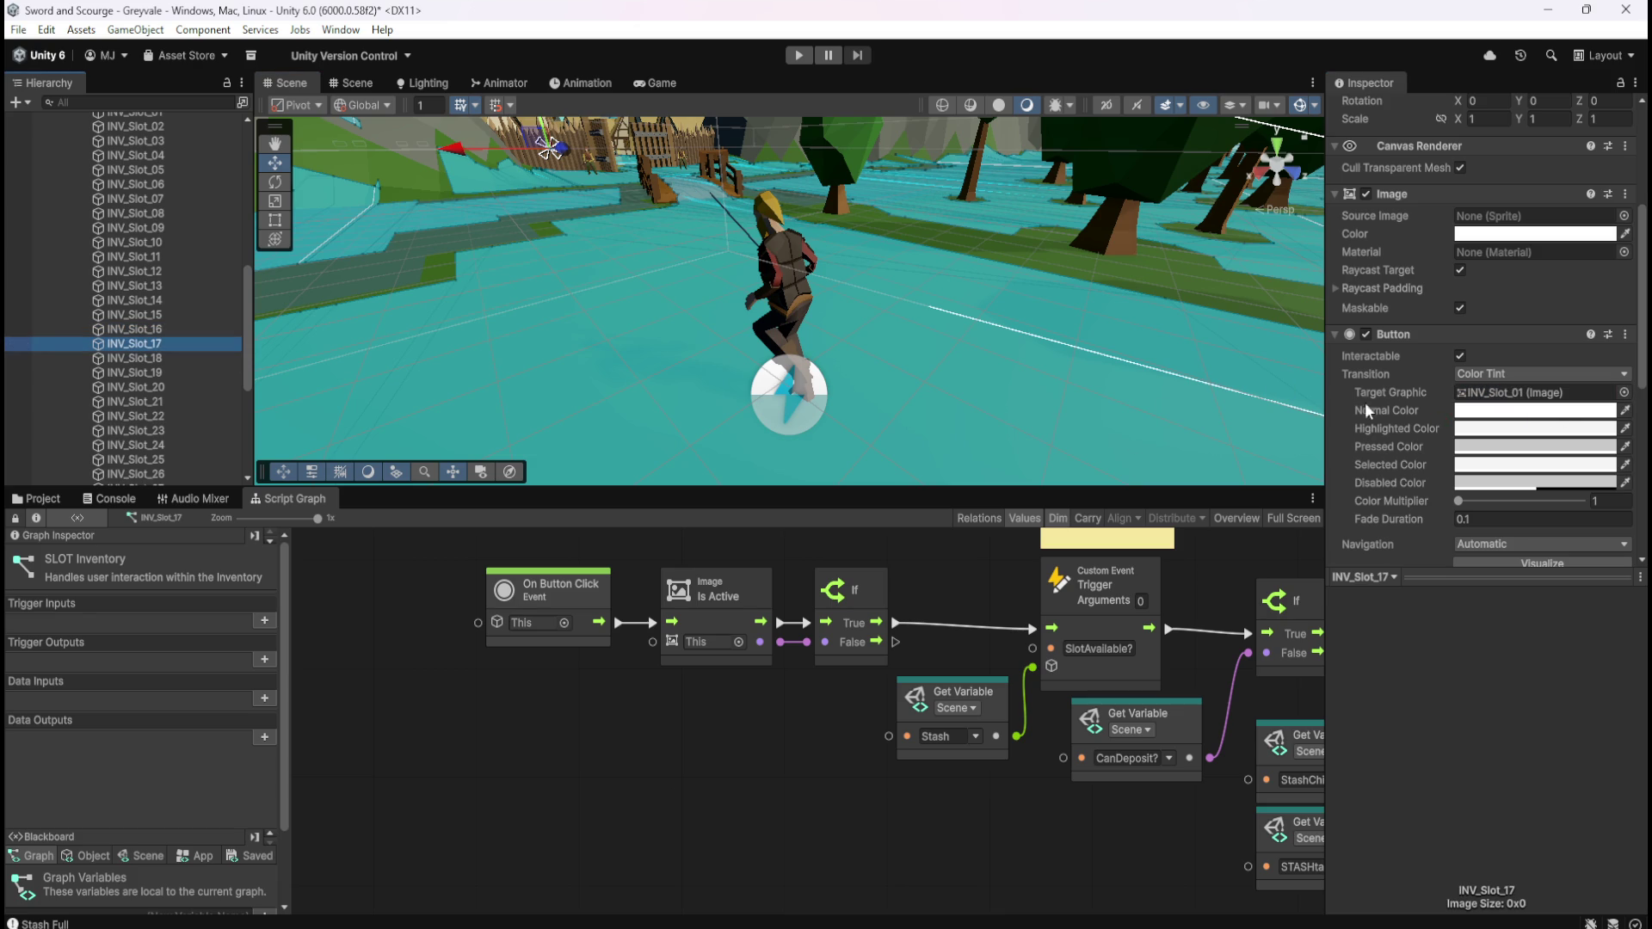
mouse_move(133, 353)
left_mouse_down()
mouse_move(1381, 428)
mouse_move(1530, 395)
left_mouse_up()
left_click(137, 315)
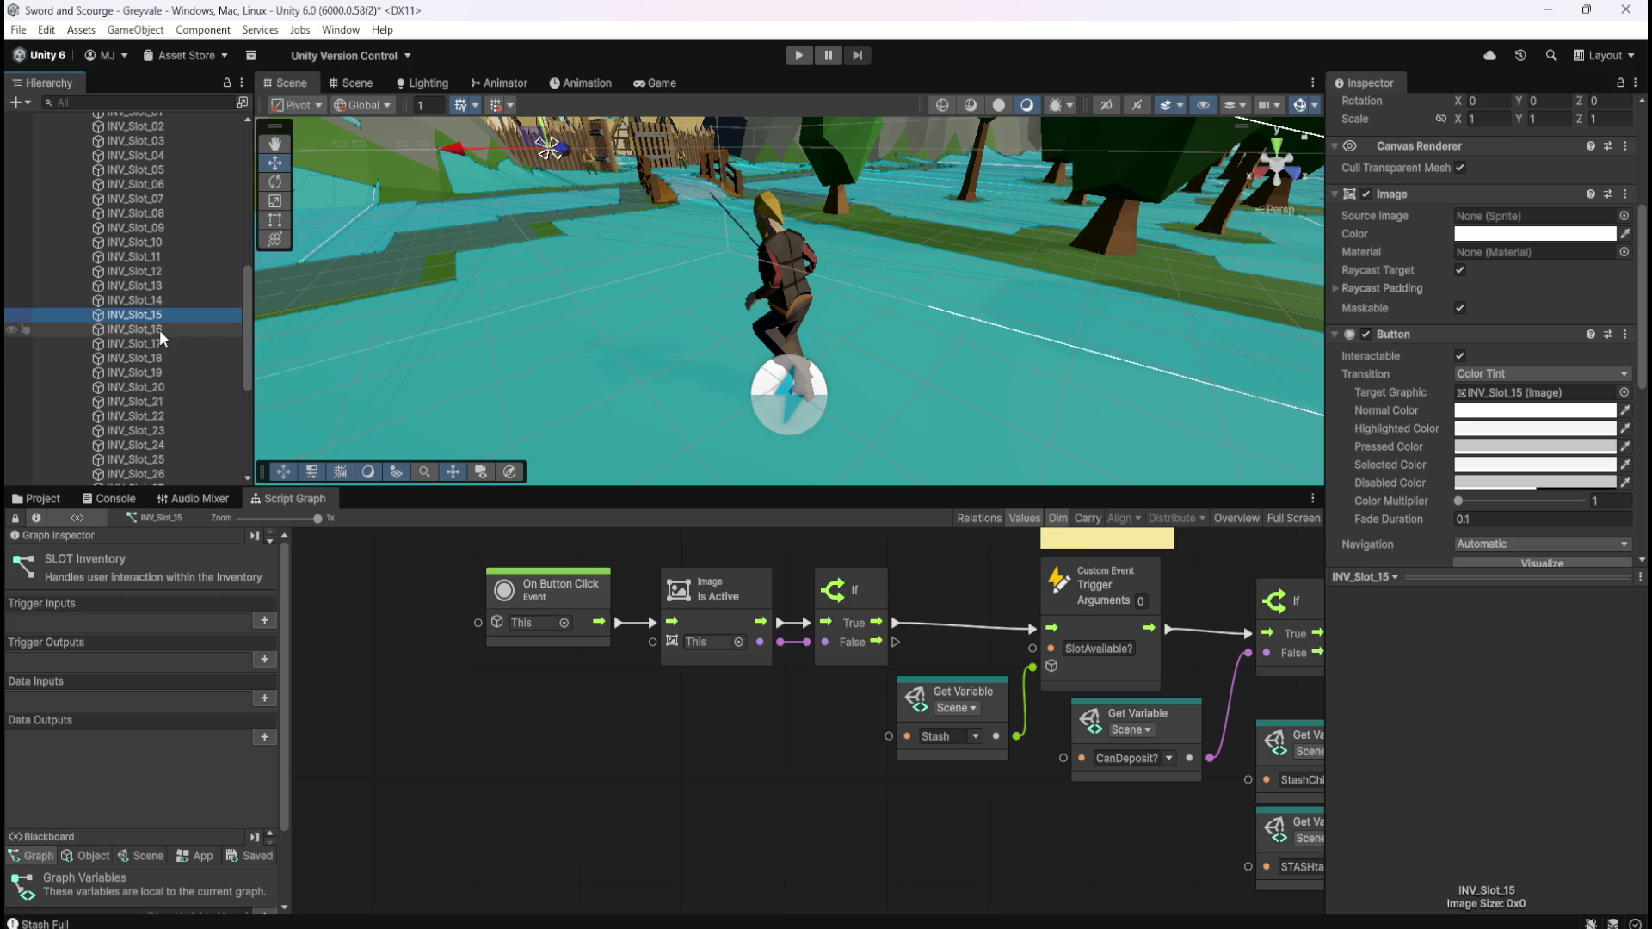
left_click(160, 332)
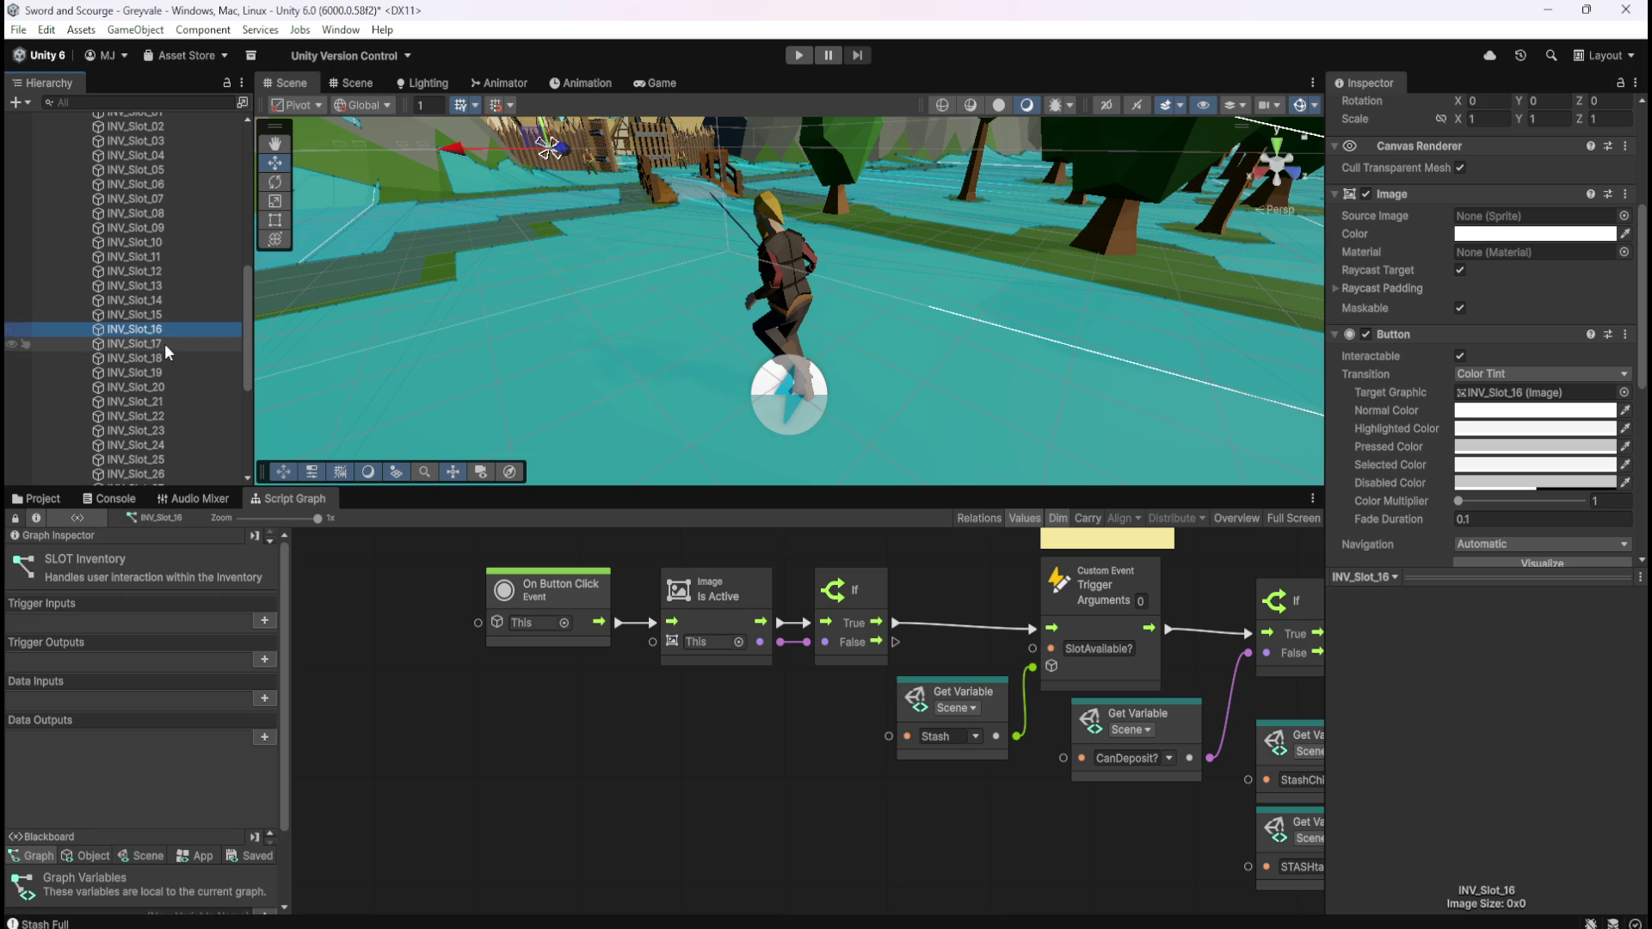
left_click(166, 345)
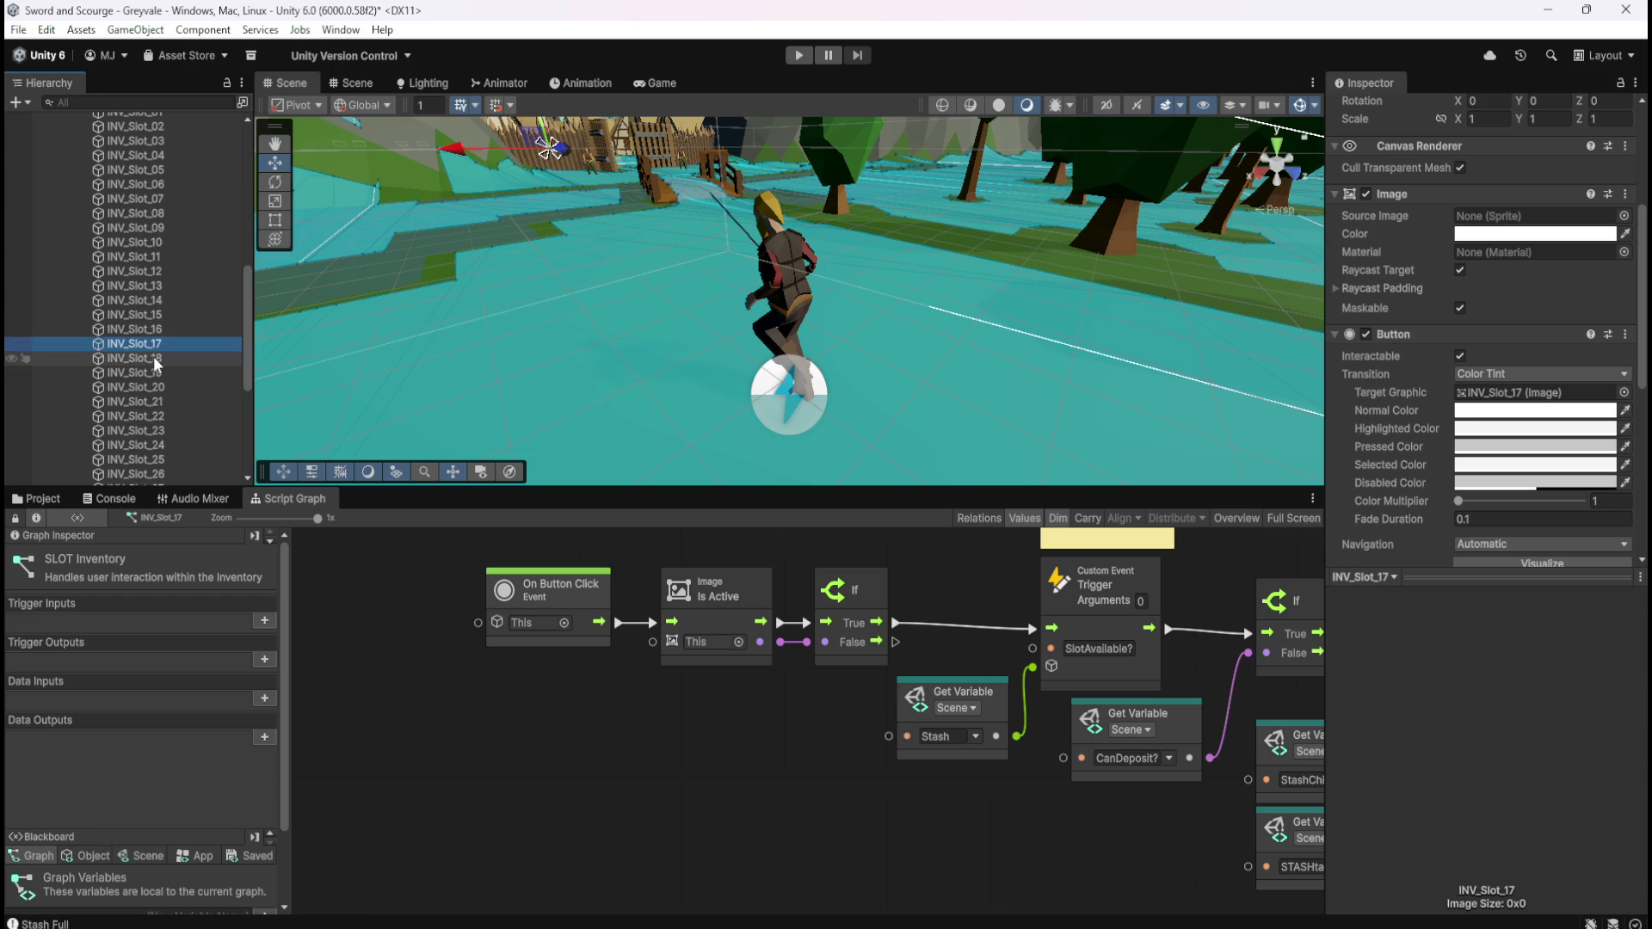
Assign INV_Slot_18, 19, 20 and 21 as their own Button Target Graphics
left_click(157, 365)
mouse_move(157, 365)
left_mouse_down()
mouse_move(1562, 450)
mouse_move(1457, 391)
mouse_move(260, 405)
left_mouse_up()
left_click(150, 379)
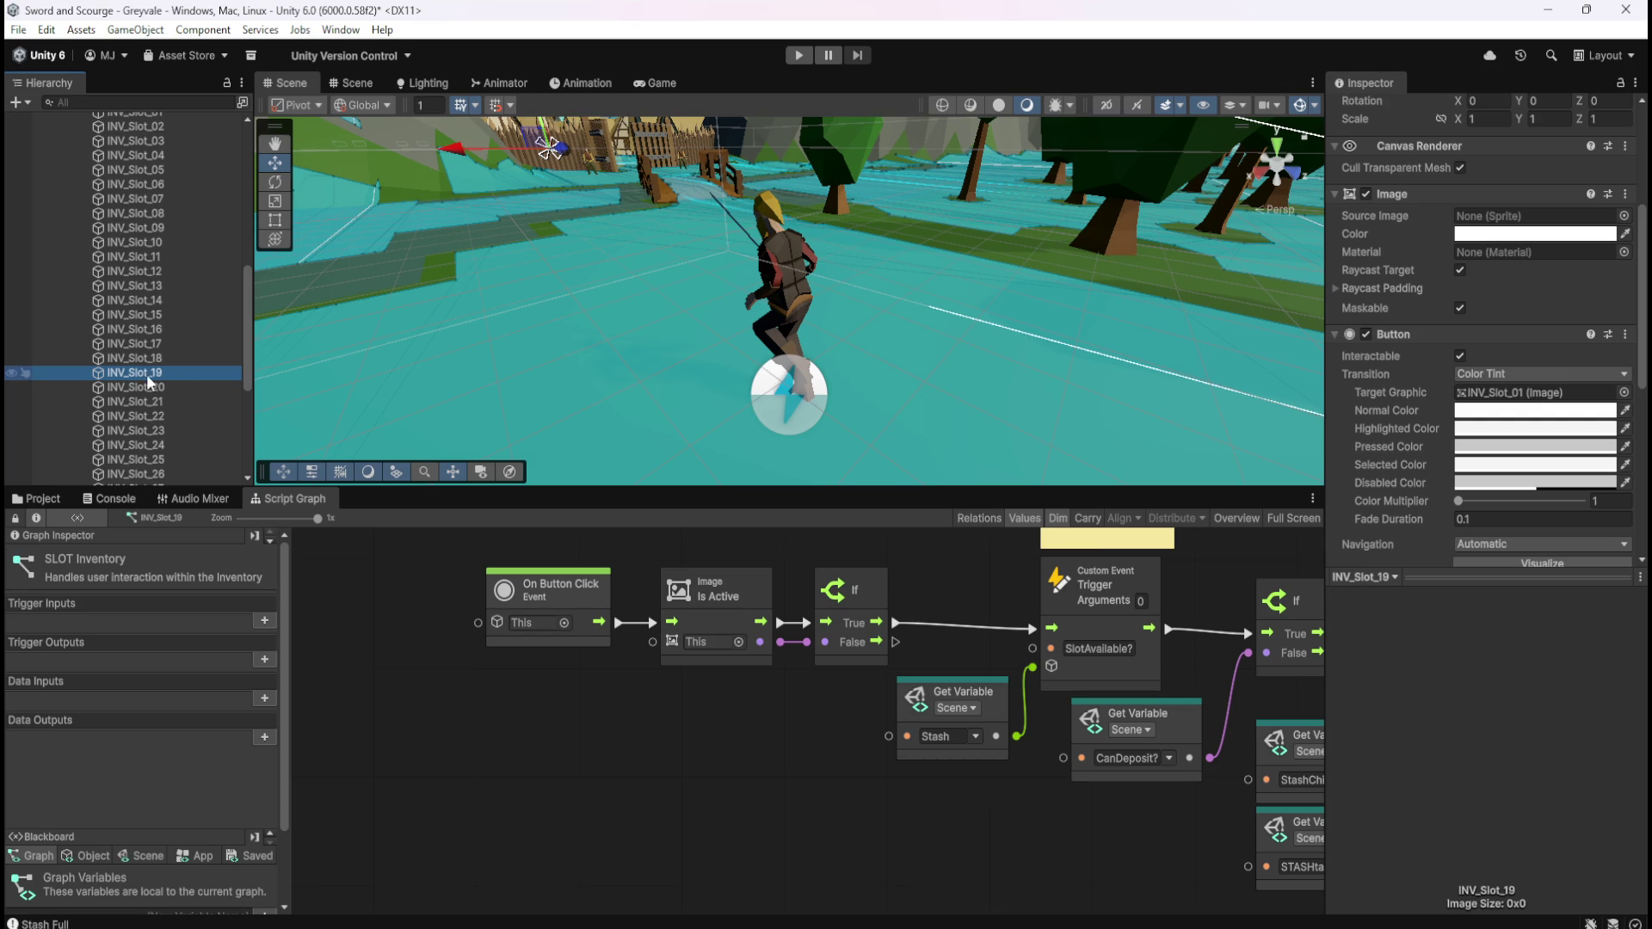
left_click_drag(156, 378, 1518, 395)
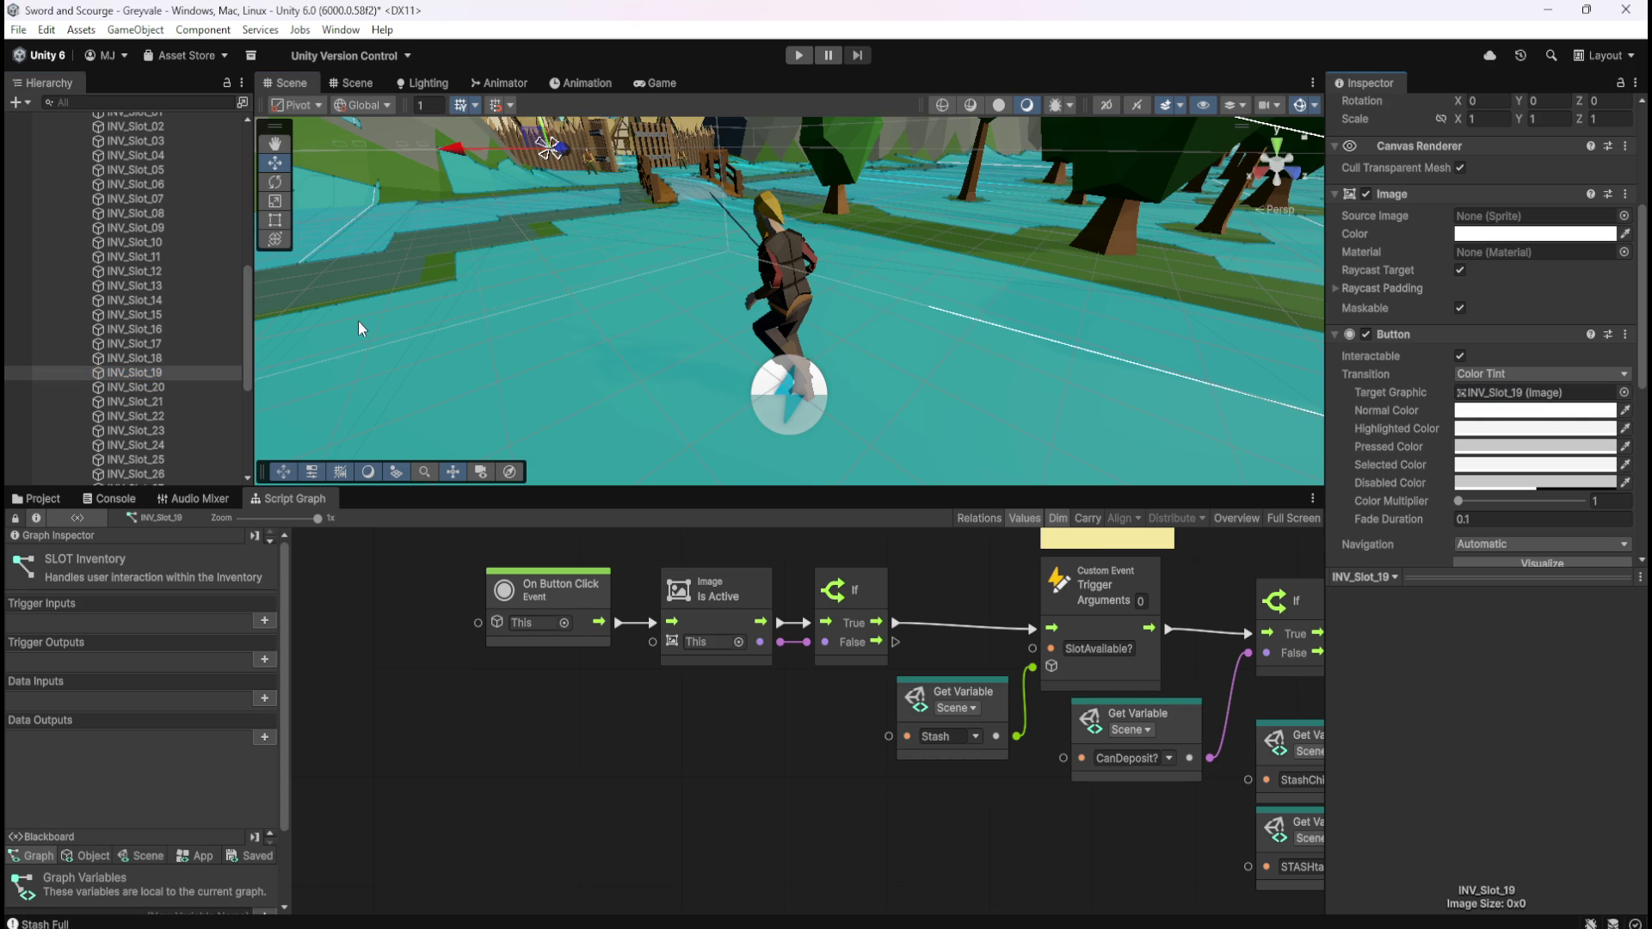
mouse_move(125, 395)
left_mouse_down()
mouse_move(1381, 465)
mouse_move(1537, 400)
left_mouse_up()
left_click(137, 358)
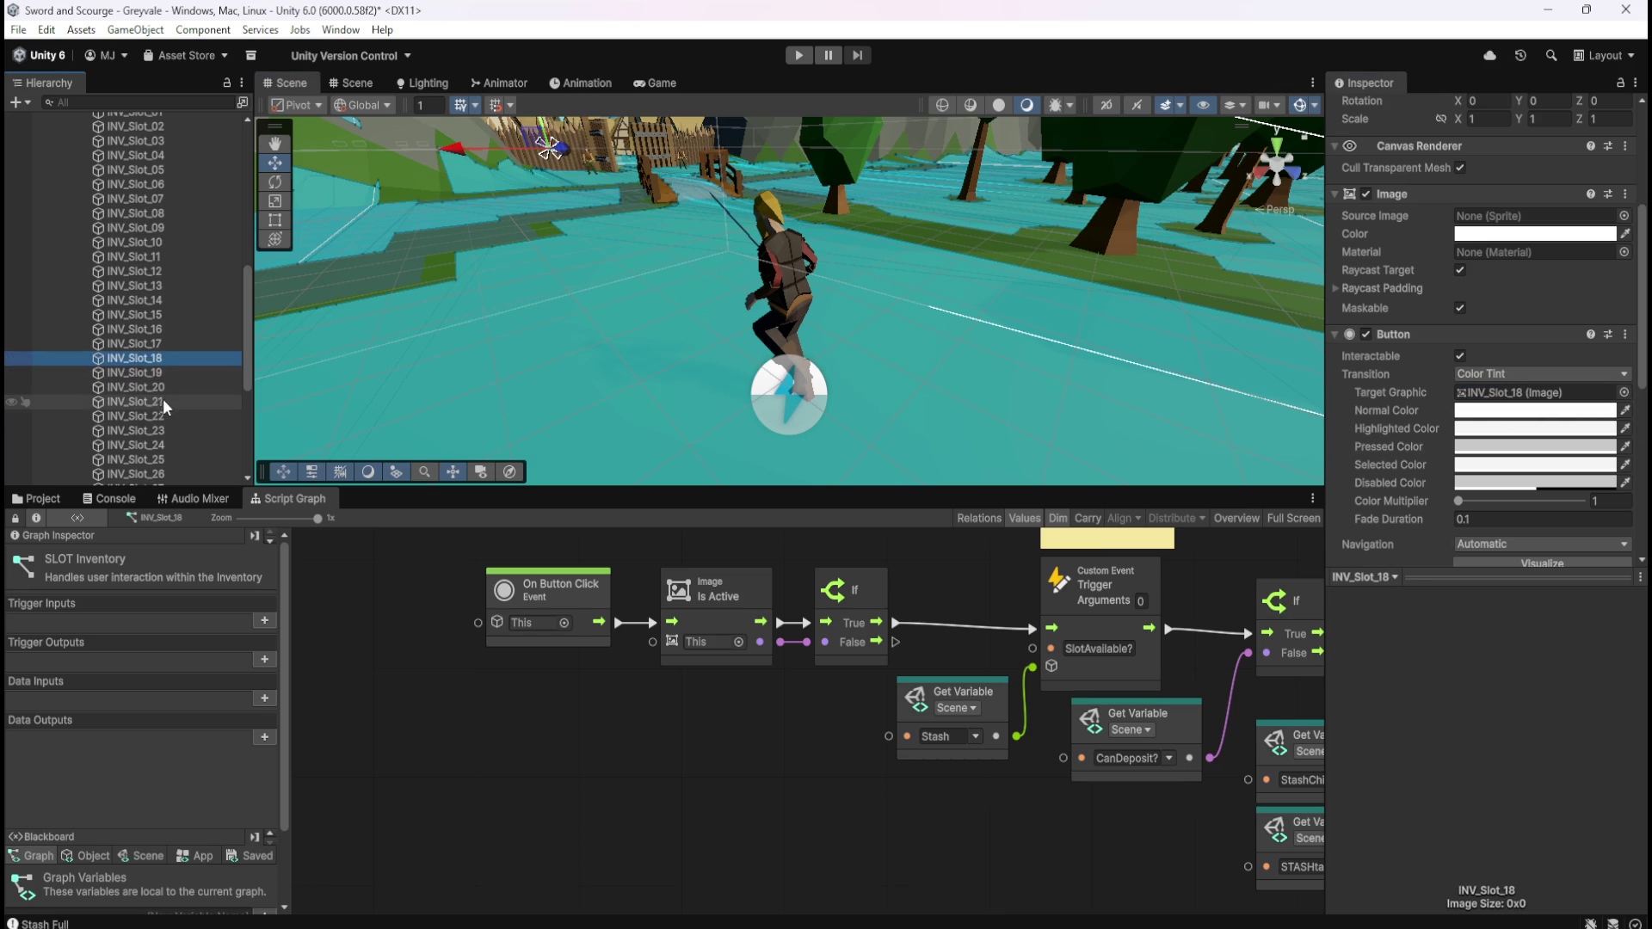
left_click(164, 387)
left_click(160, 404)
mouse_move(159, 404)
left_mouse_down()
mouse_move(179, 392)
mouse_move(157, 394)
left_mouse_up()
left_click(146, 401)
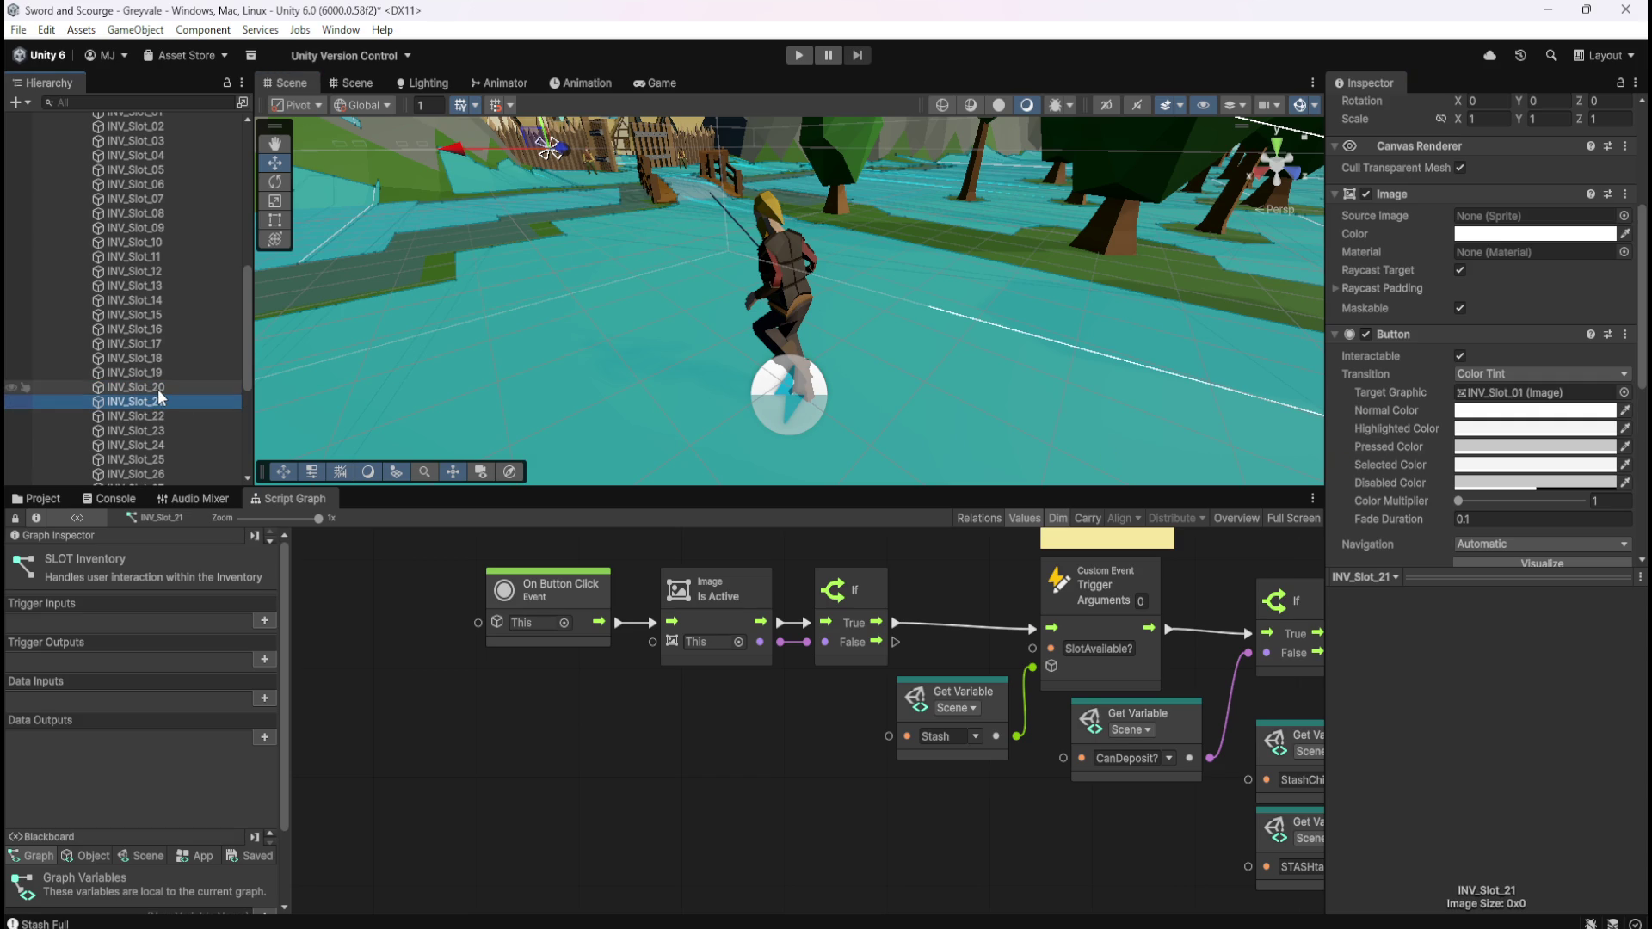
left_click_drag(143, 406, 1485, 397)
scroll(182, 406, "down", 3)
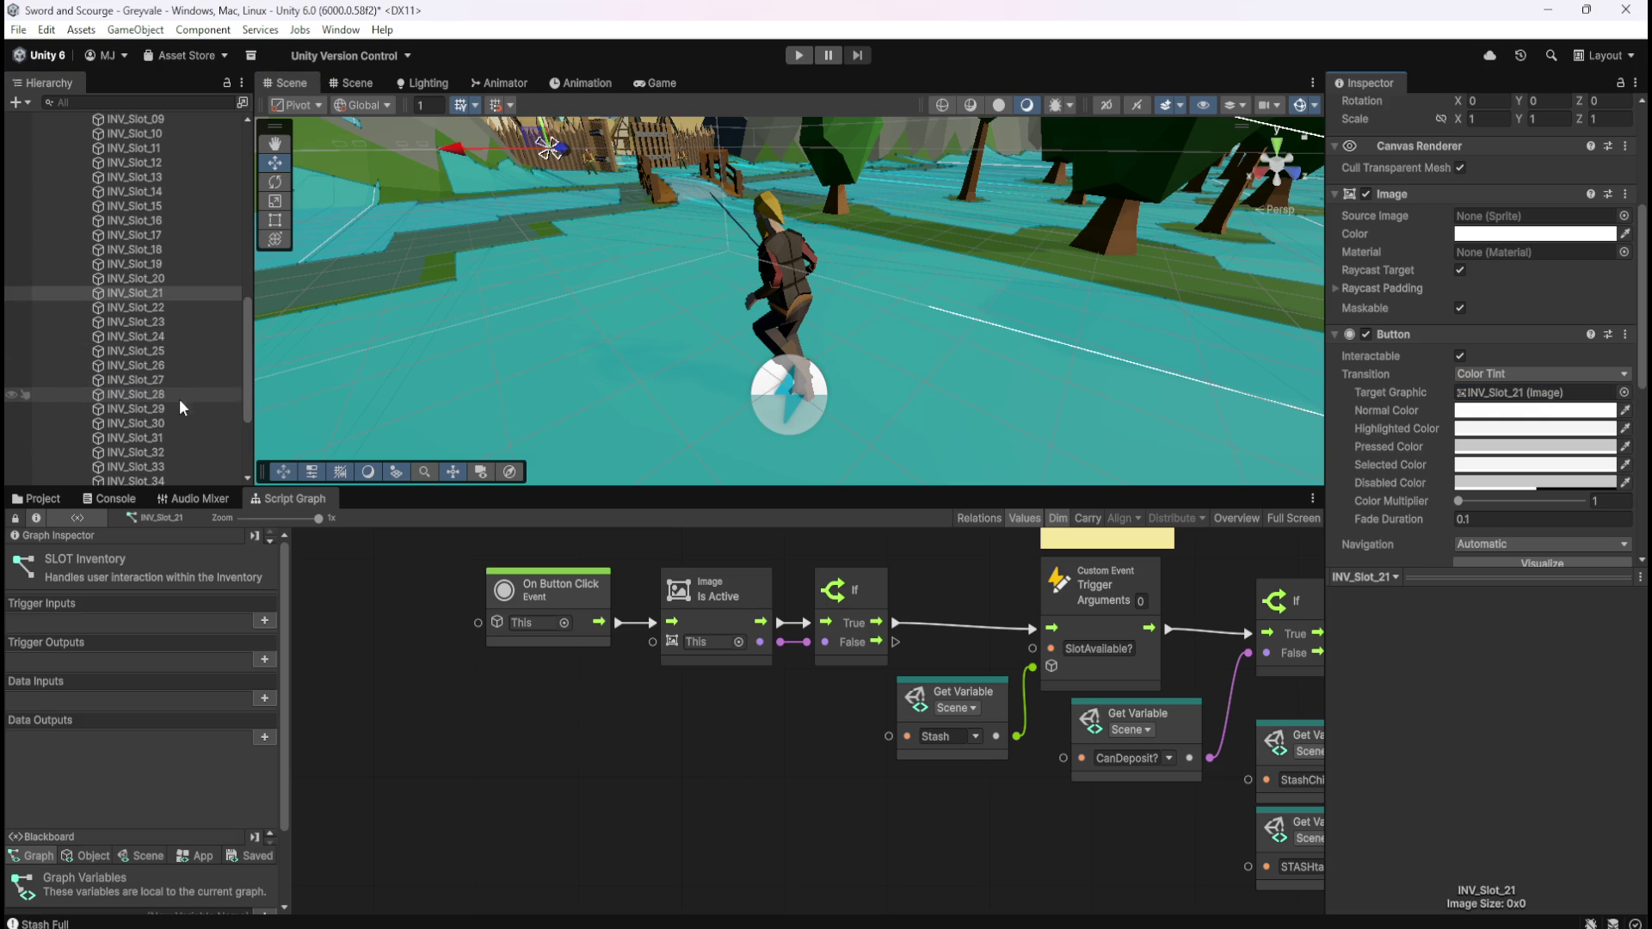
Make INV_Slot_22, 23 and 24 their own Button Target Graphics, checking slots 21-22
left_click(148, 308)
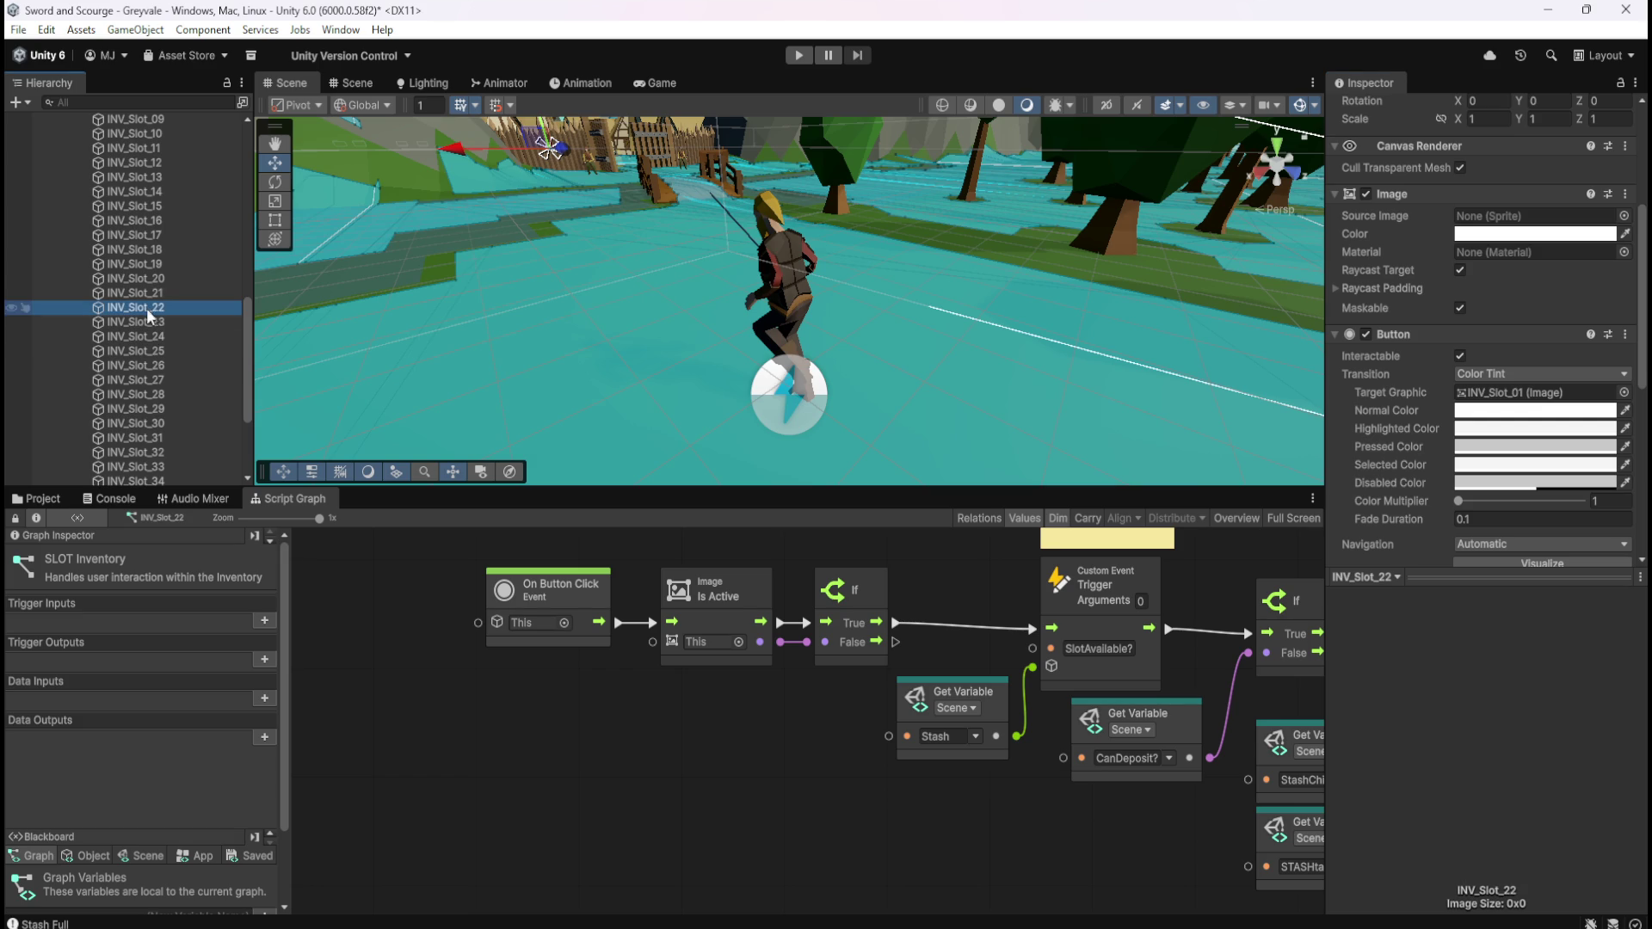
left_click_drag(150, 314, 1489, 400)
left_click(153, 294)
left_click(166, 308)
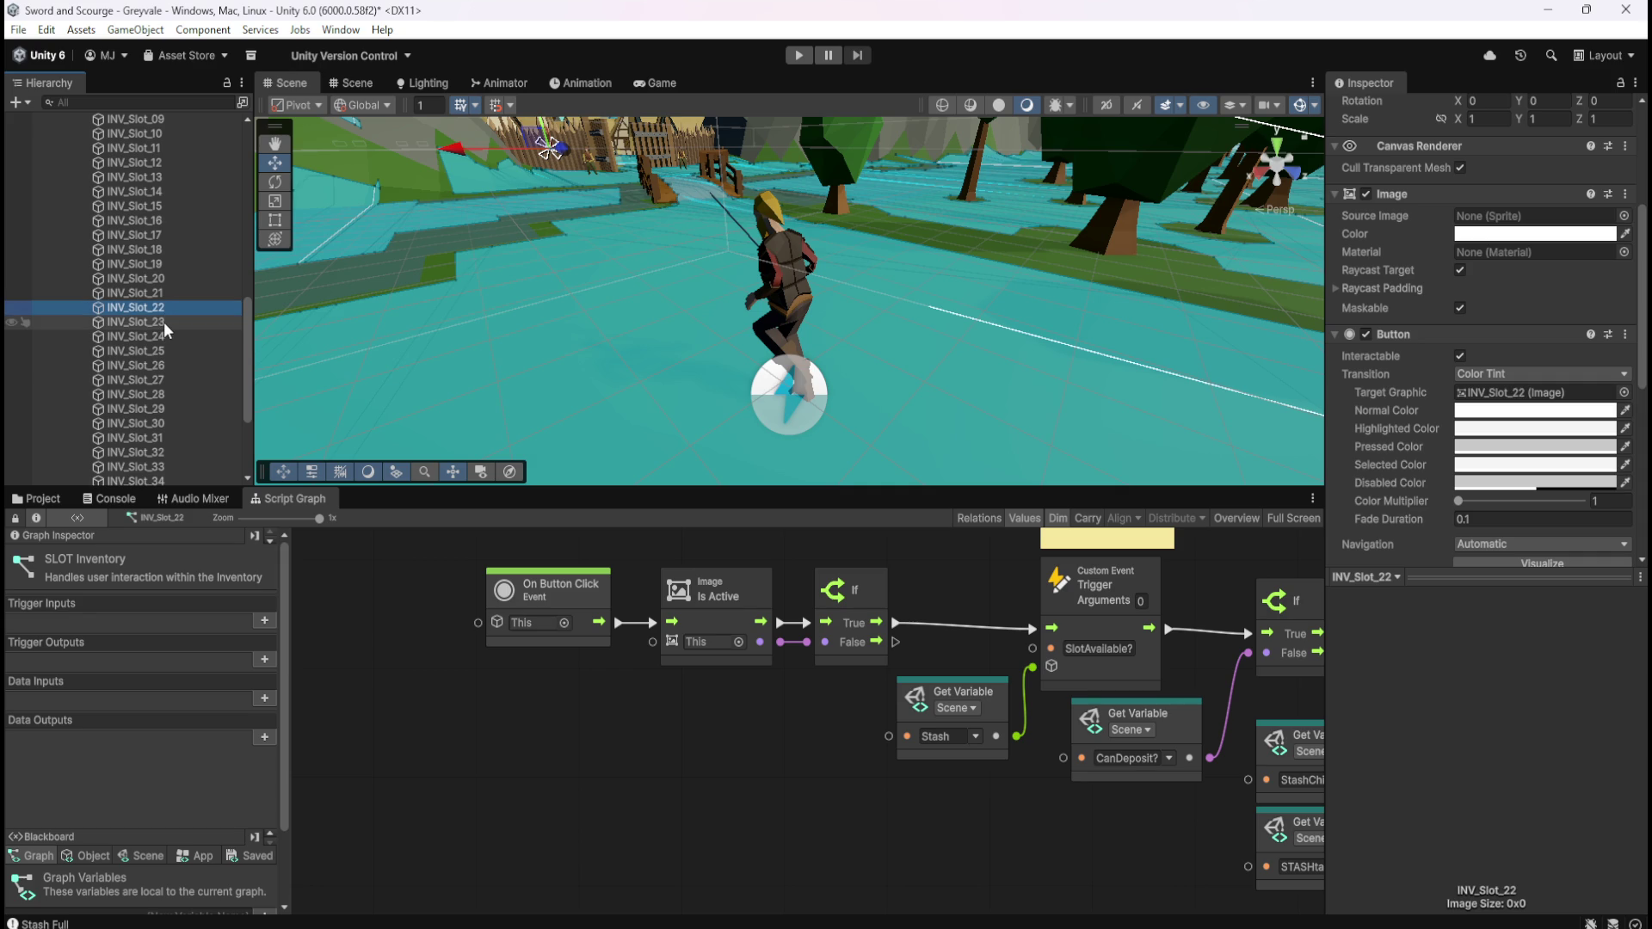
left_click(166, 325)
mouse_move(160, 326)
left_mouse_down()
mouse_move(1462, 418)
mouse_move(1562, 394)
left_mouse_up()
left_click(167, 338)
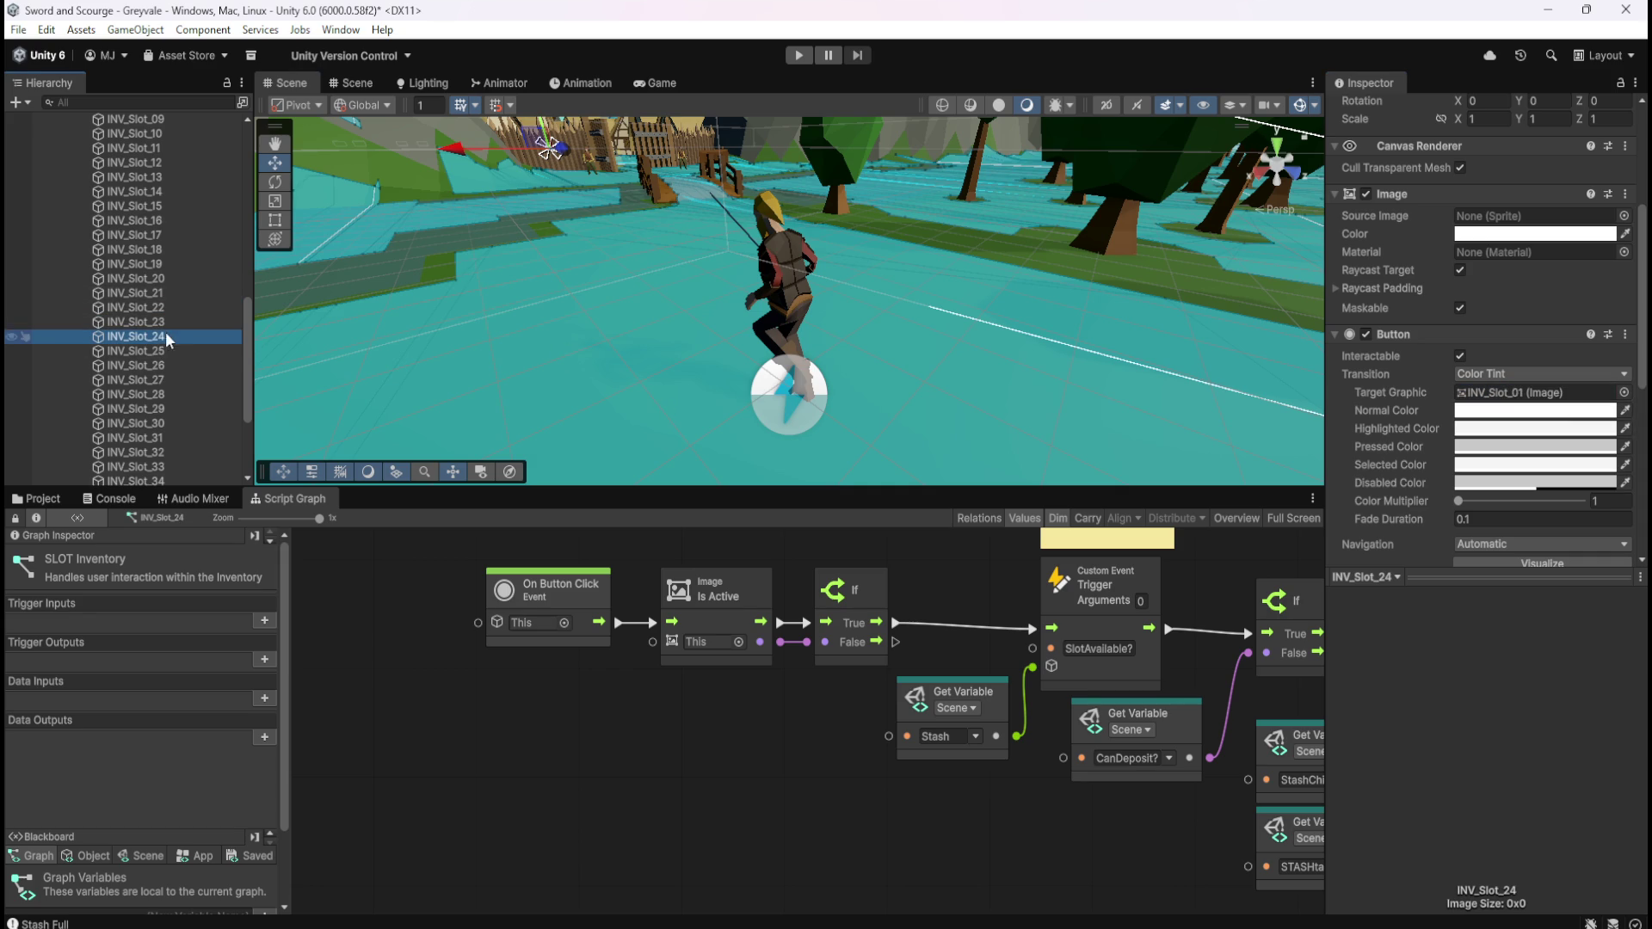
left_click_drag(291, 360, 1516, 398)
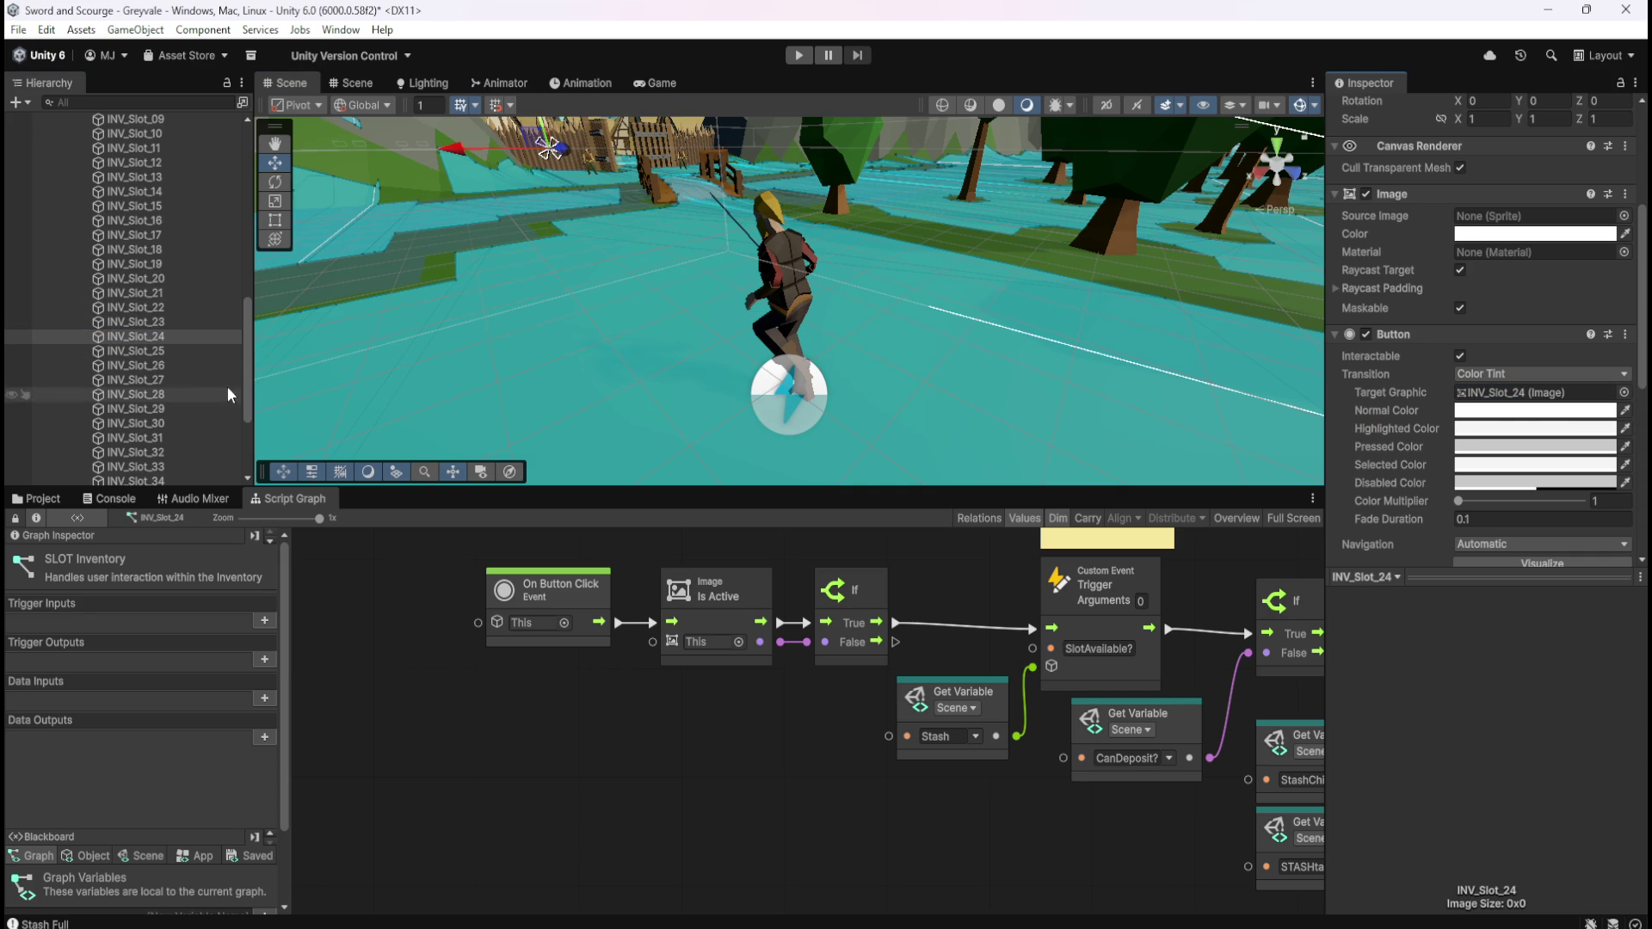
Assign INV_Slot_25, 26 and 27 as their own Button Target Graphics
left_click(161, 352)
left_click_drag(165, 357, 1547, 401)
left_click(153, 367)
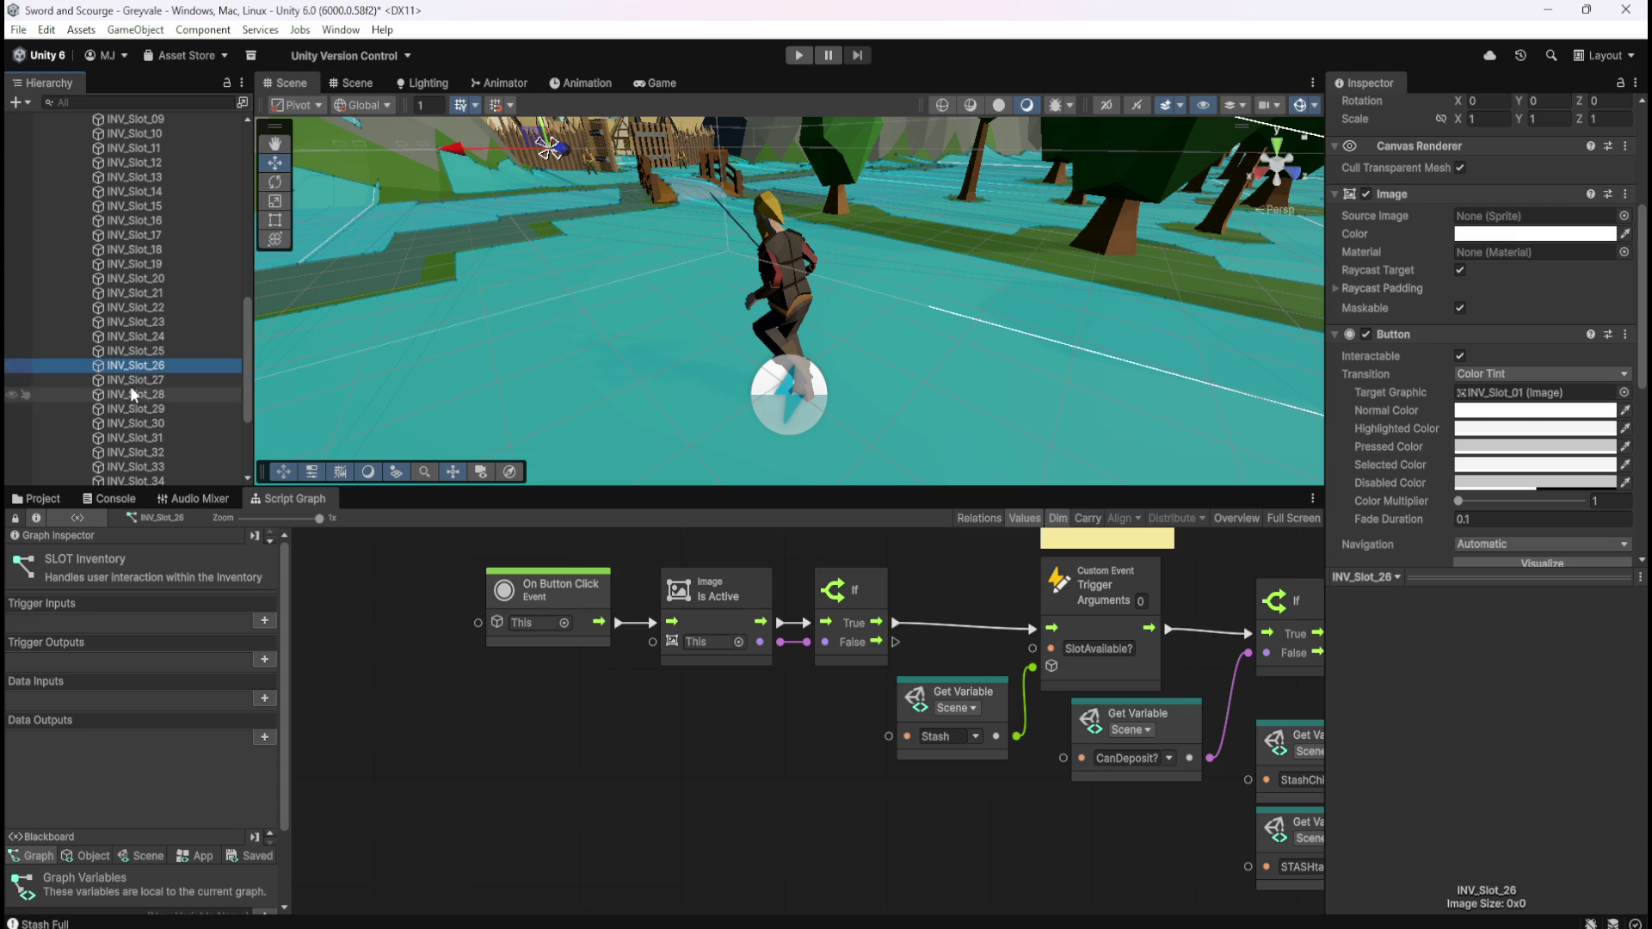
left_click_drag(155, 366, 1470, 474)
left_click_drag(1581, 404, 1536, 394)
left_click(164, 381)
left_click_drag(166, 389, 1570, 406)
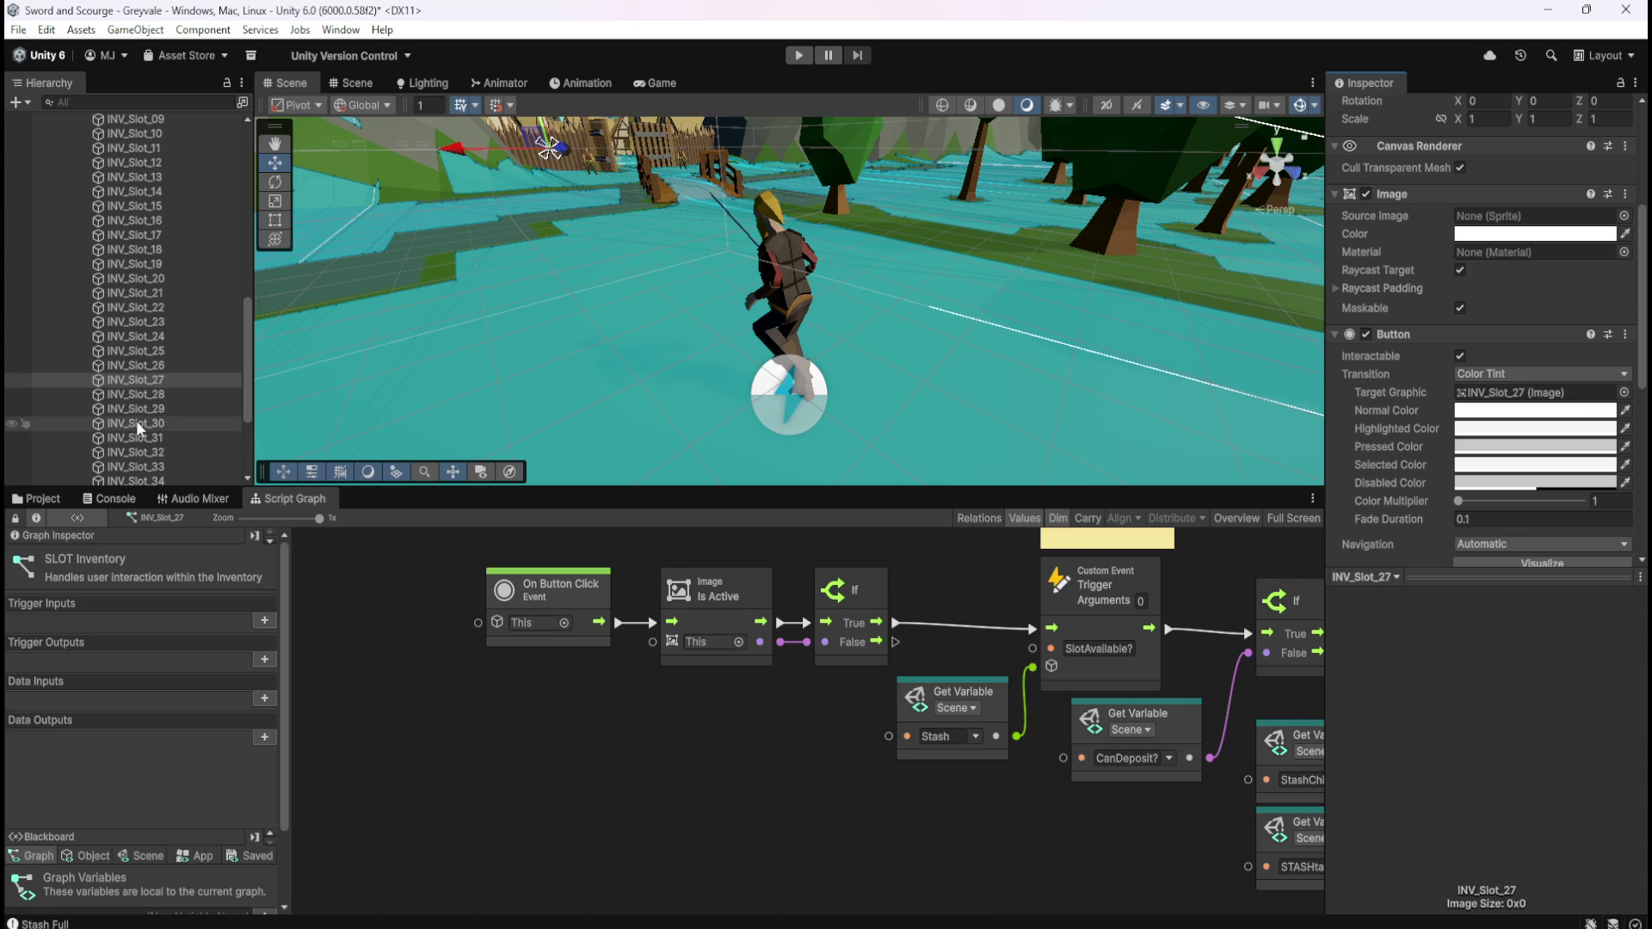
Assign INV_Slot_28, 29 and 30 as their own Button Target Graphics
left_click(164, 394)
left_click_drag(158, 401, 1477, 397)
left_click(164, 409)
left_click_drag(159, 409, 1515, 396)
scroll(140, 388, "down", 2)
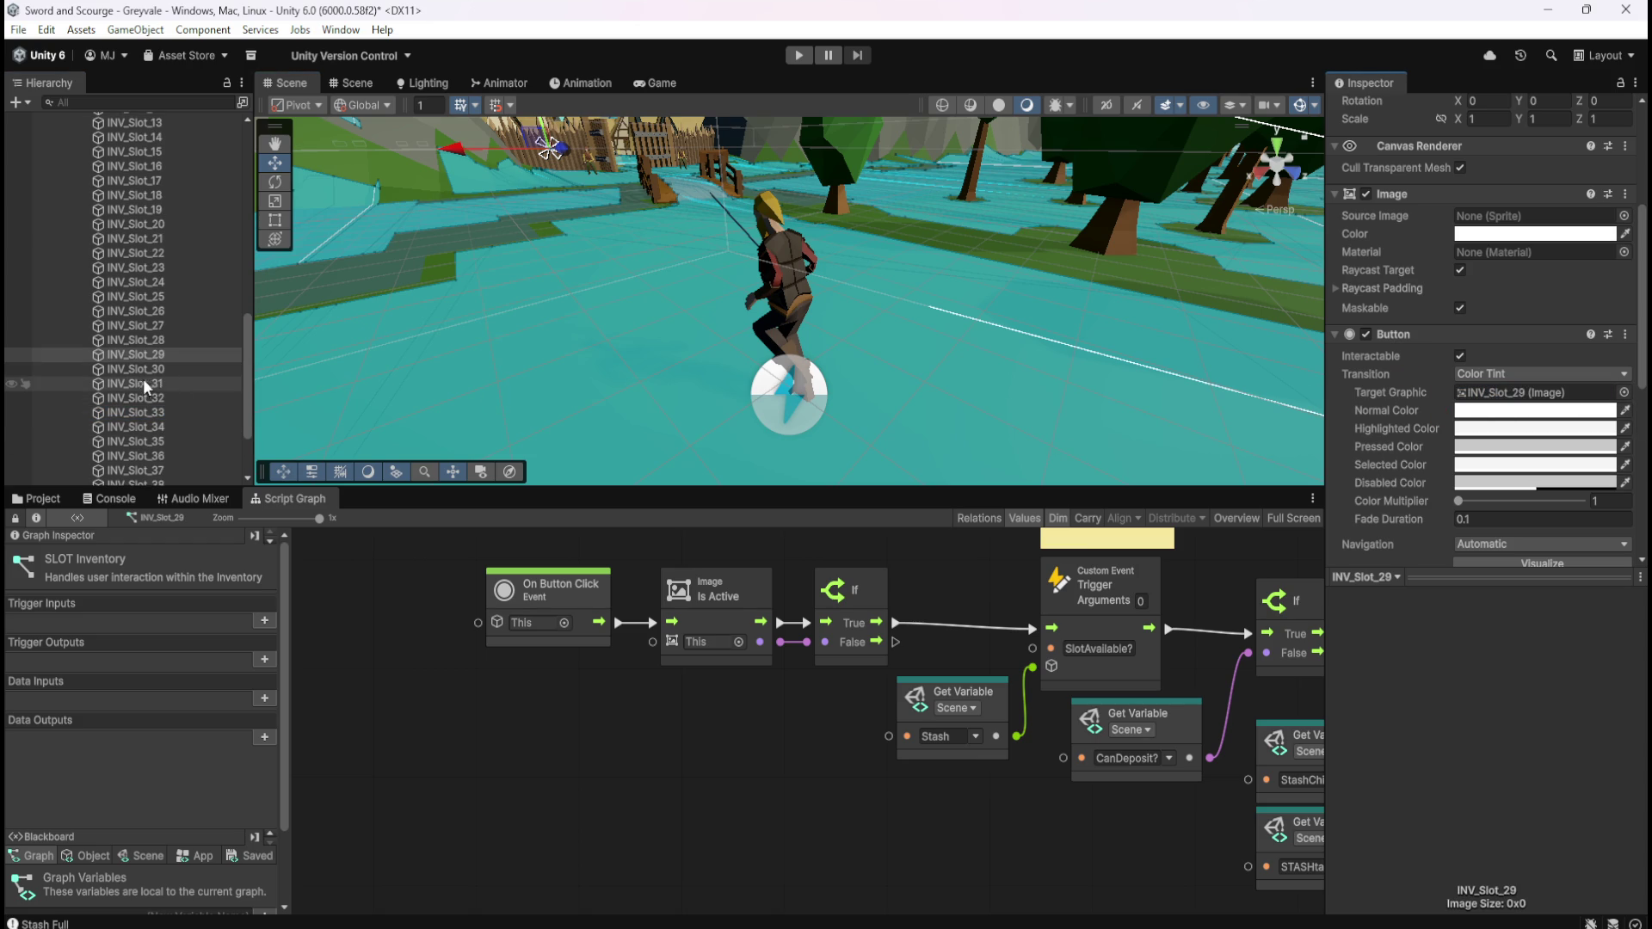
left_click(167, 370)
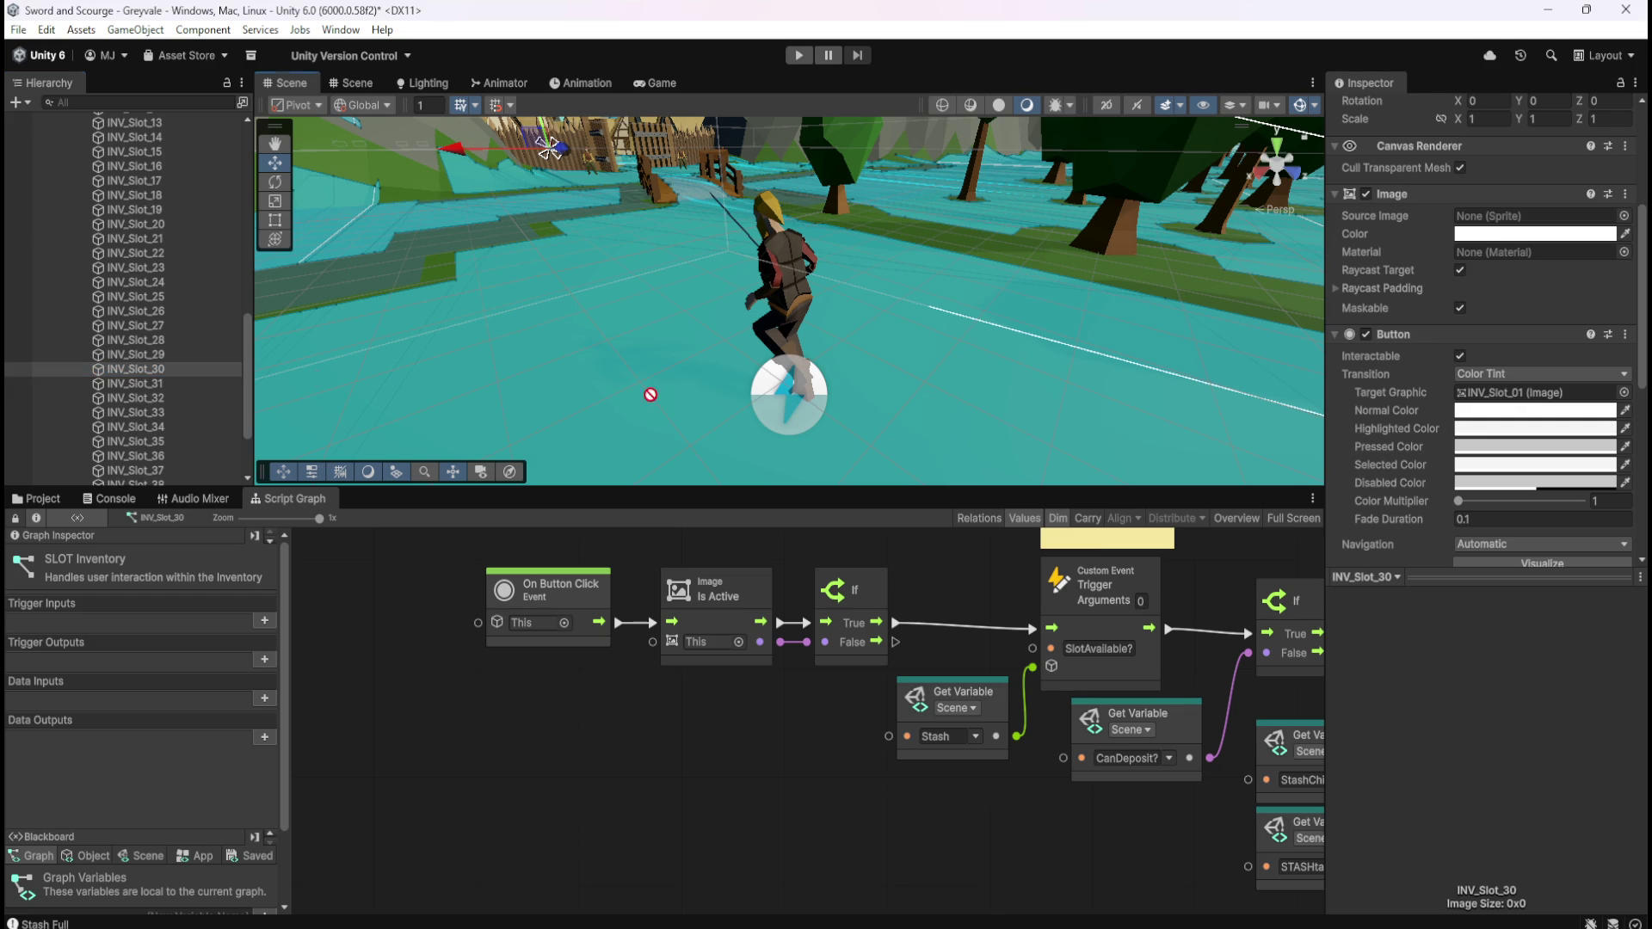
left_click_drag(1544, 406, 1531, 392)
scroll(137, 357, "down", 3)
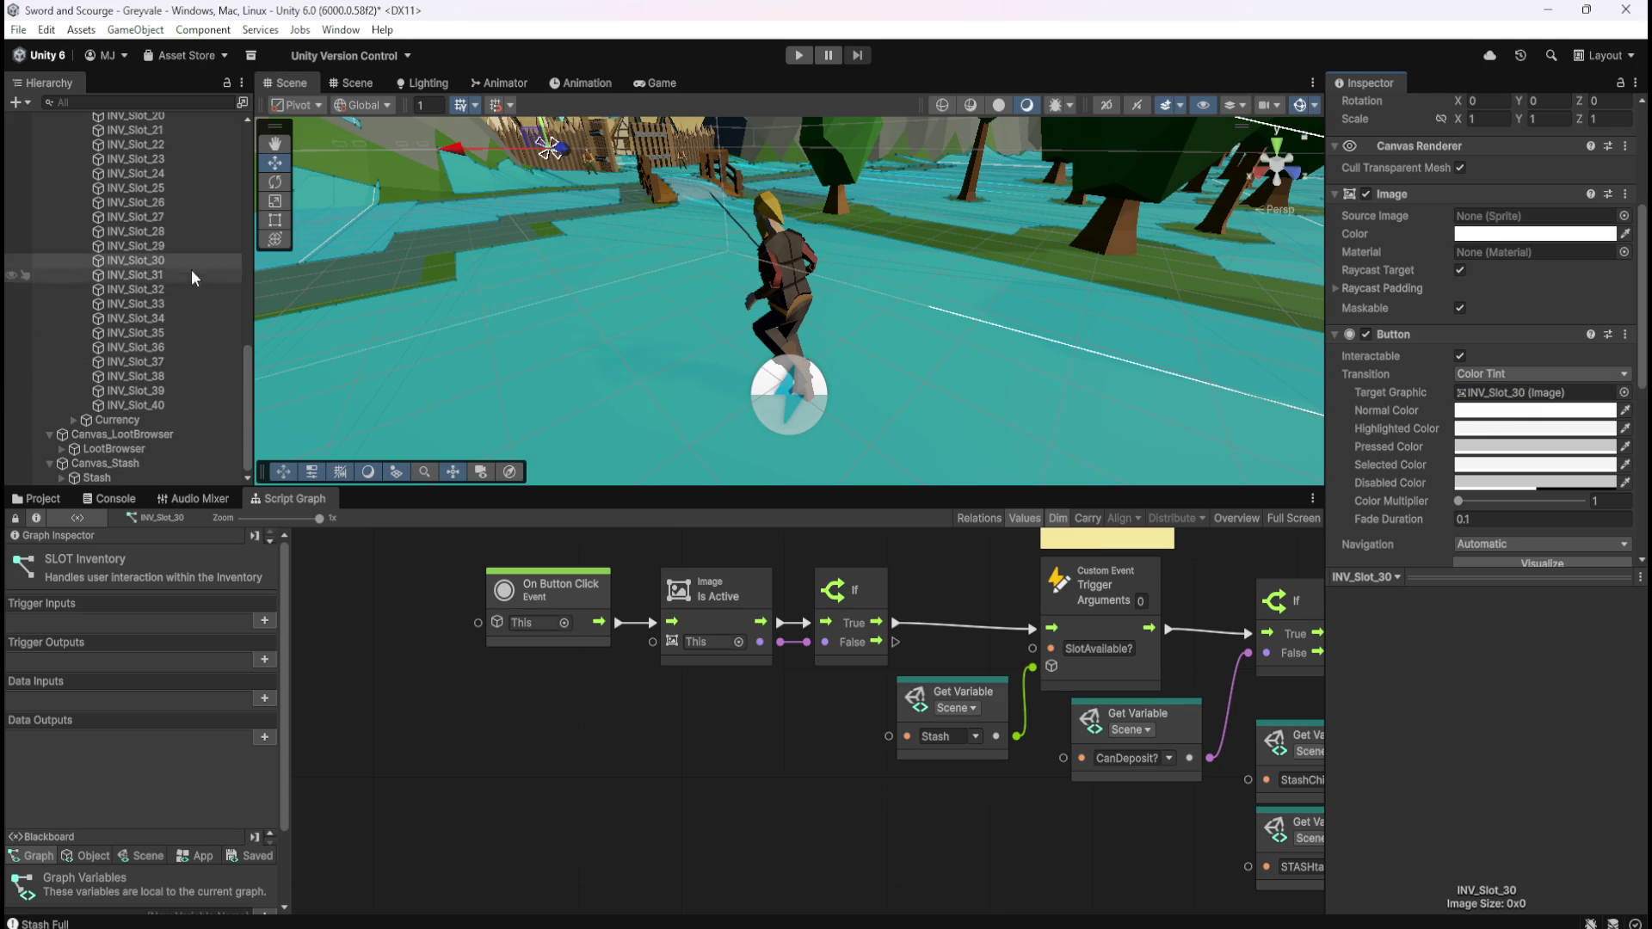
Make INV_Slot_31 through INV_Slot_35 each their own Button's Target Graphic
left_click(140, 276)
mouse_move(155, 274)
left_mouse_down()
mouse_move(1494, 413)
mouse_move(1568, 404)
left_mouse_up()
left_click(138, 289)
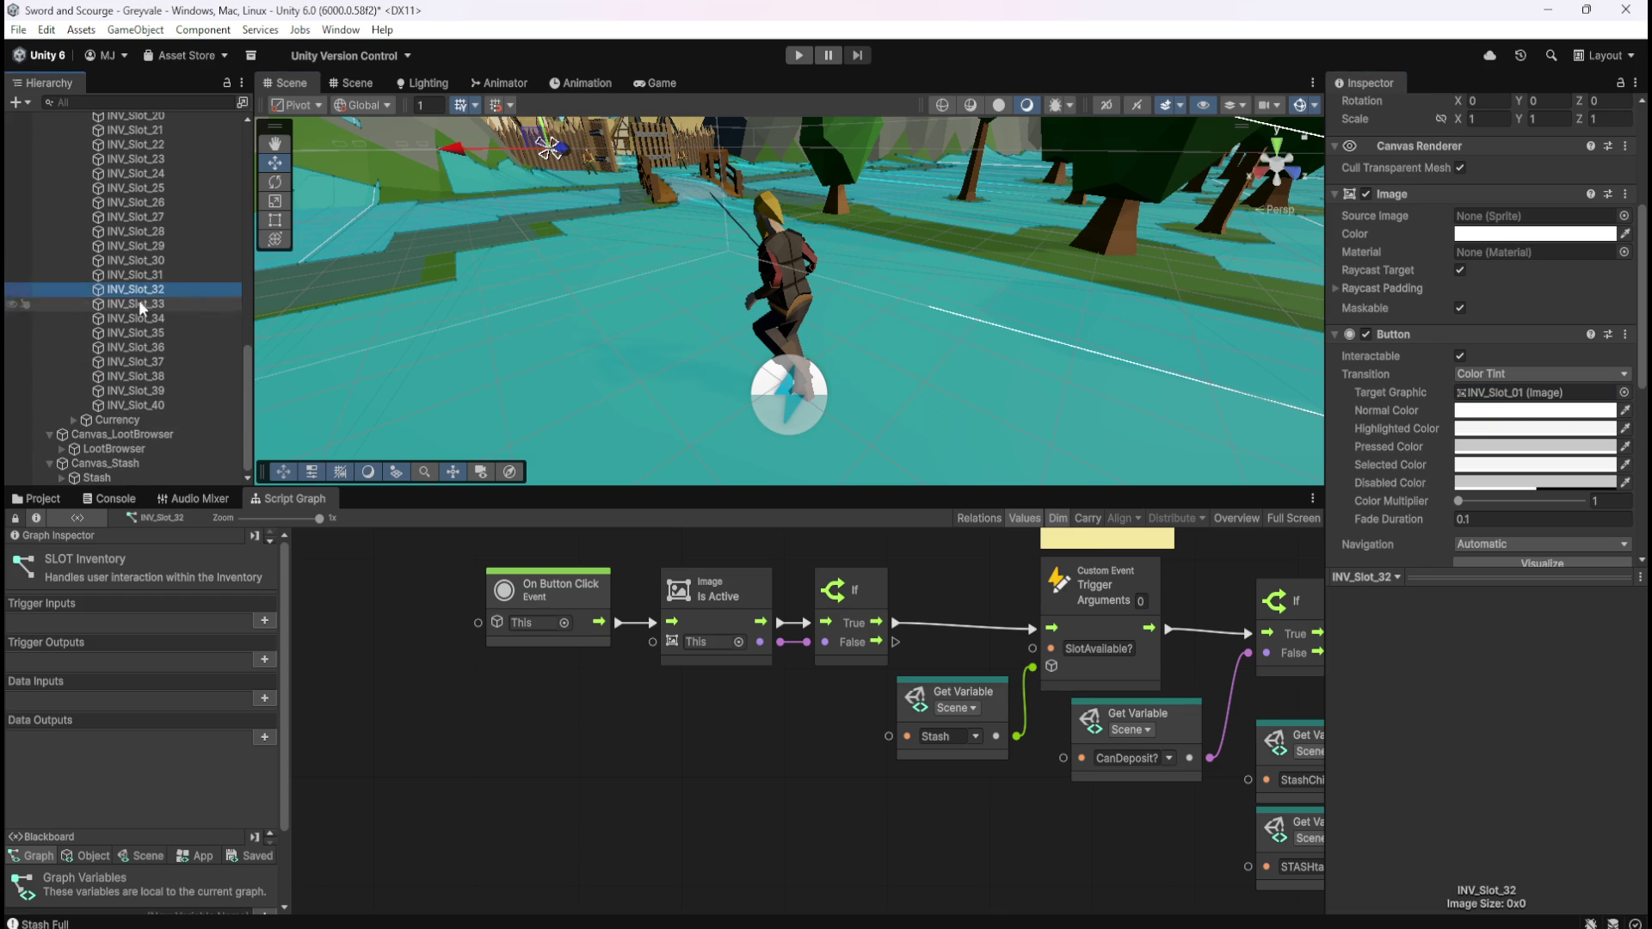
mouse_move(144, 296)
left_mouse_down()
mouse_move(1473, 348)
mouse_move(1586, 401)
left_mouse_up()
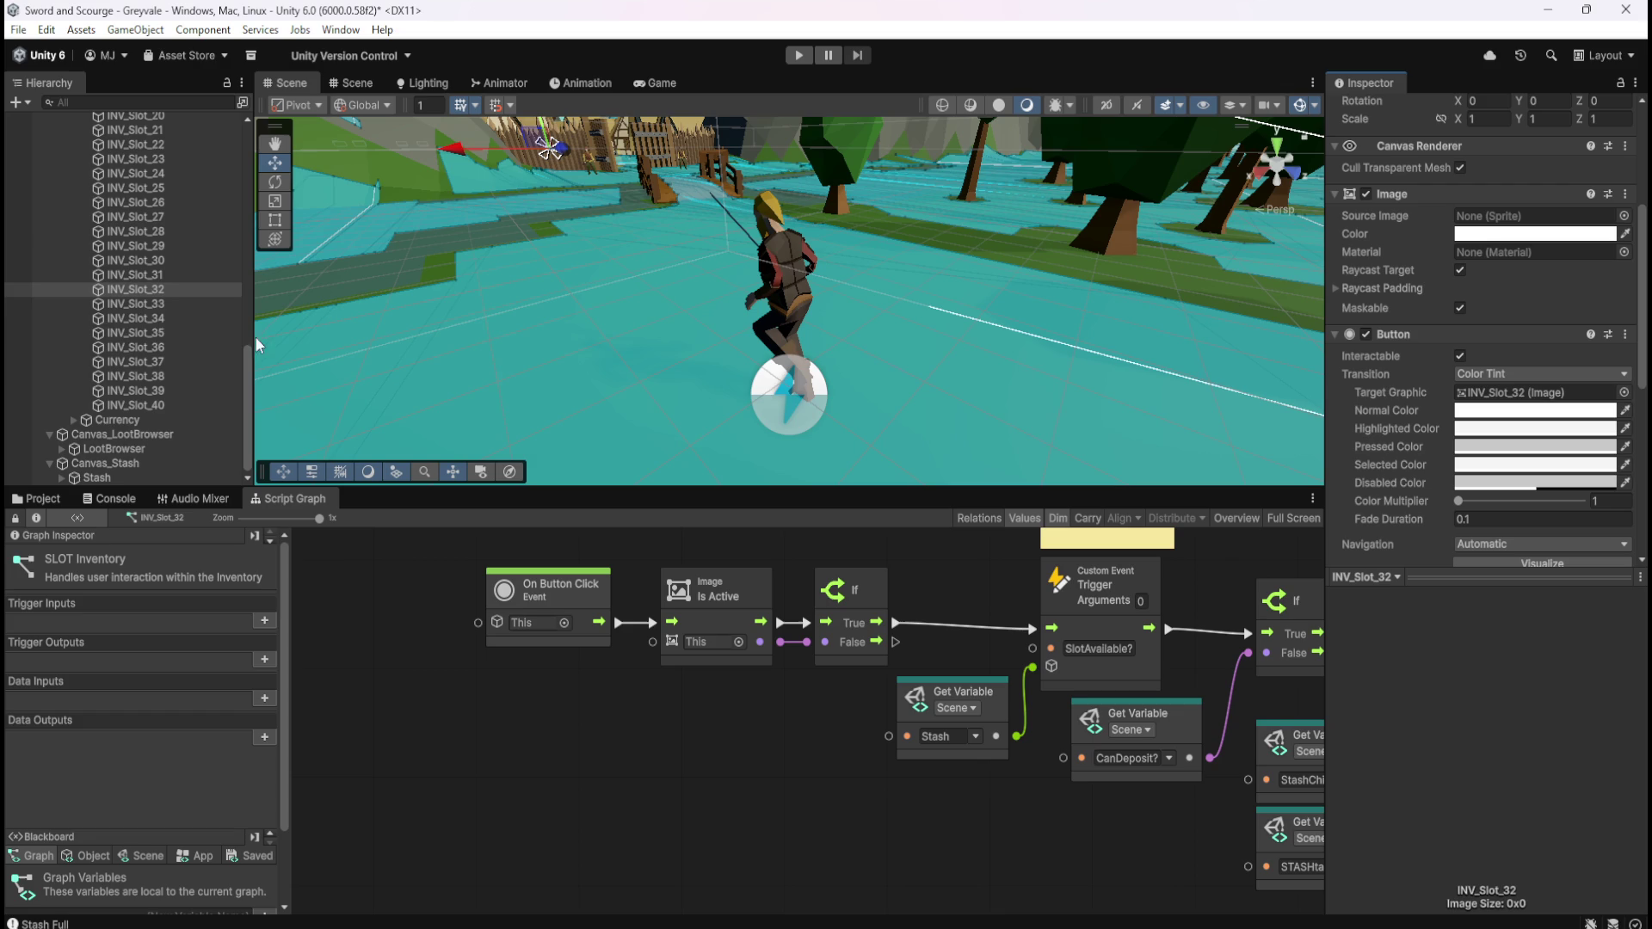
left_click(155, 305)
left_click_drag(344, 325, 1512, 399)
left_click(144, 319)
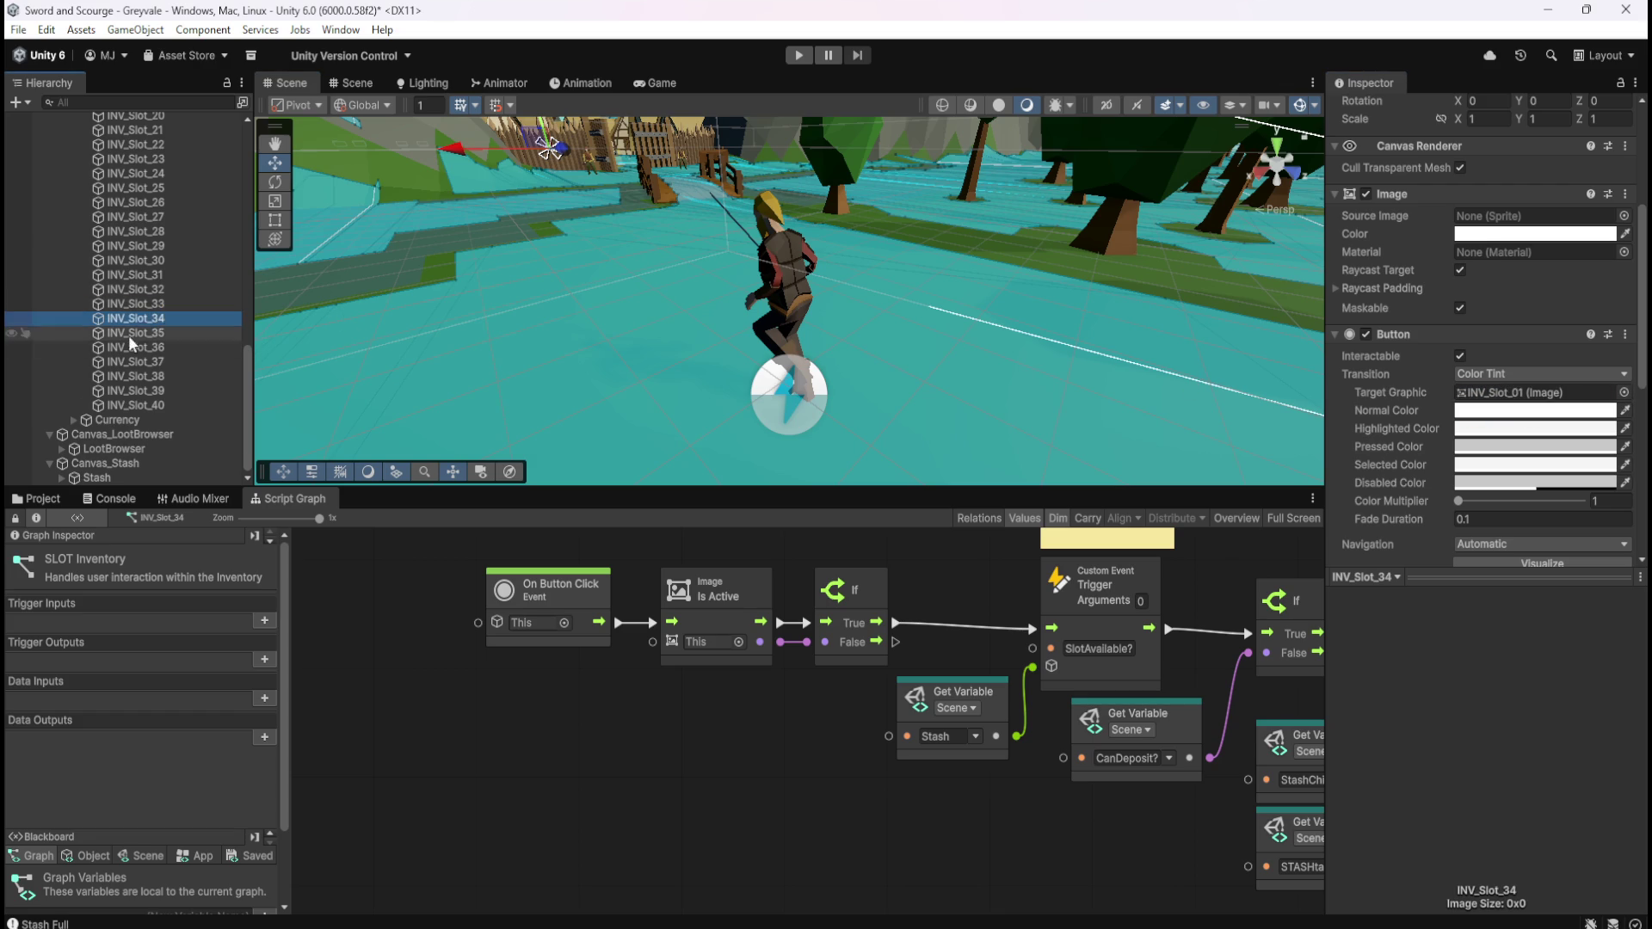
left_click_drag(151, 320, 1536, 397)
left_click(168, 336)
mouse_move(168, 336)
left_mouse_down()
mouse_move(602, 370)
mouse_move(1531, 396)
left_mouse_up()
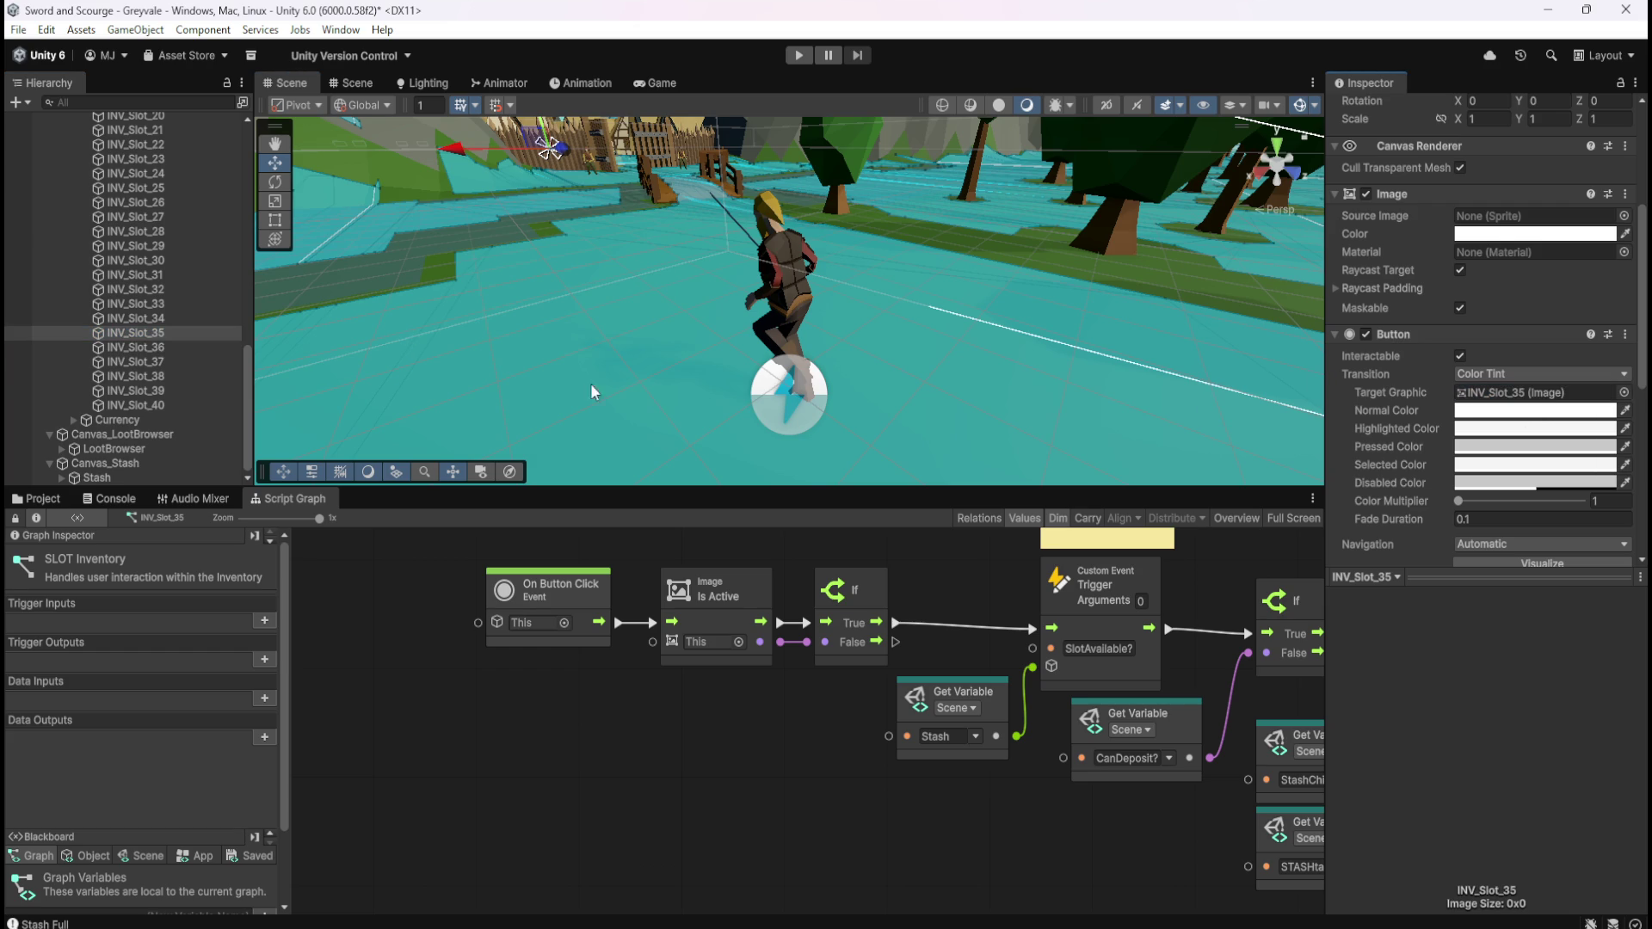
Make INV_Slot_36 through INV_Slot_40 each their own Button's Target Graphic
left_click(172, 348)
left_click_drag(172, 347, 1559, 398)
left_click(153, 363)
mouse_move(159, 366)
left_mouse_down()
mouse_move(1405, 373)
mouse_move(1468, 399)
left_mouse_up()
left_click(166, 378)
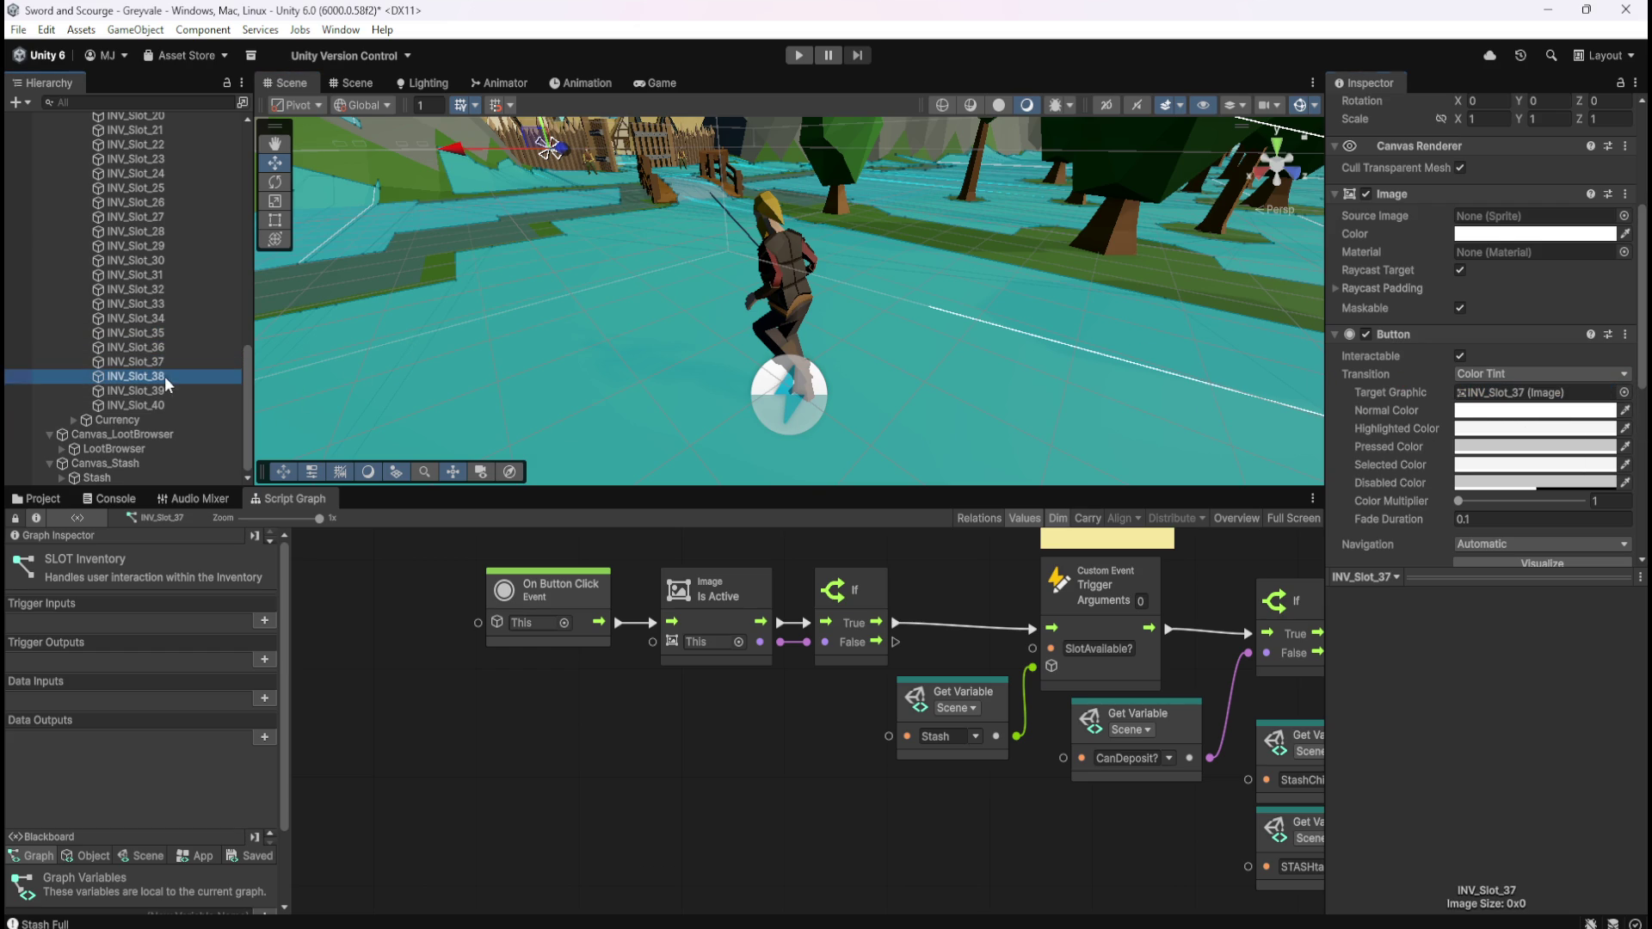
left_click_drag(167, 385, 1559, 402)
left_click(166, 391)
left_click_drag(156, 397, 1540, 394)
left_click(166, 405)
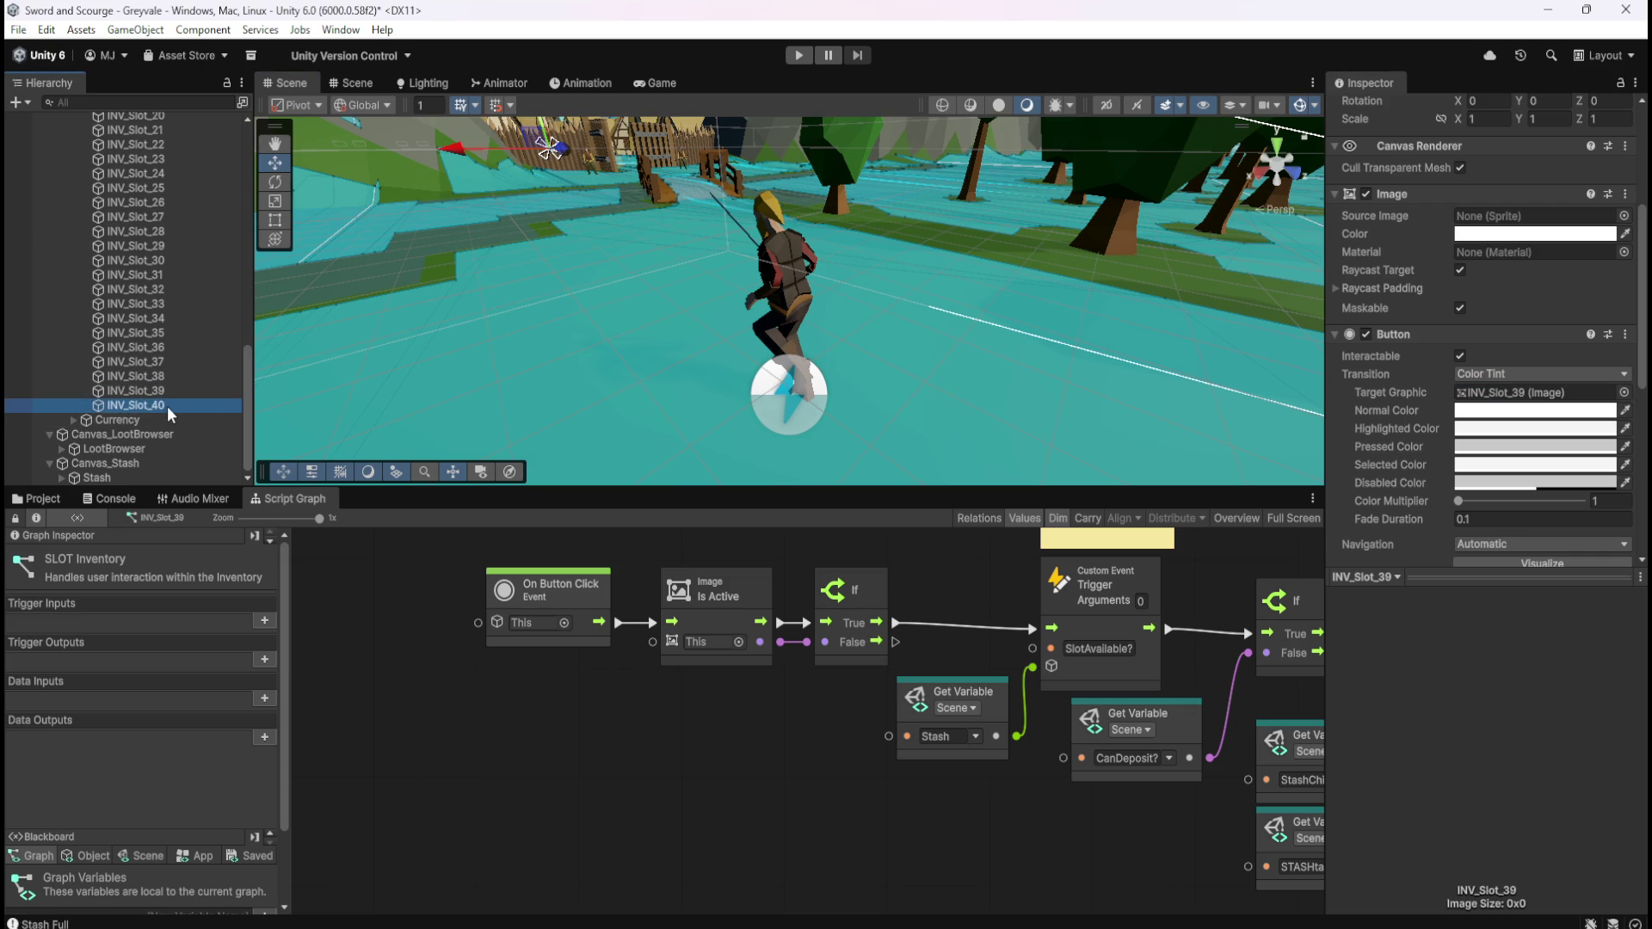
left_click_drag(134, 409, 1516, 405)
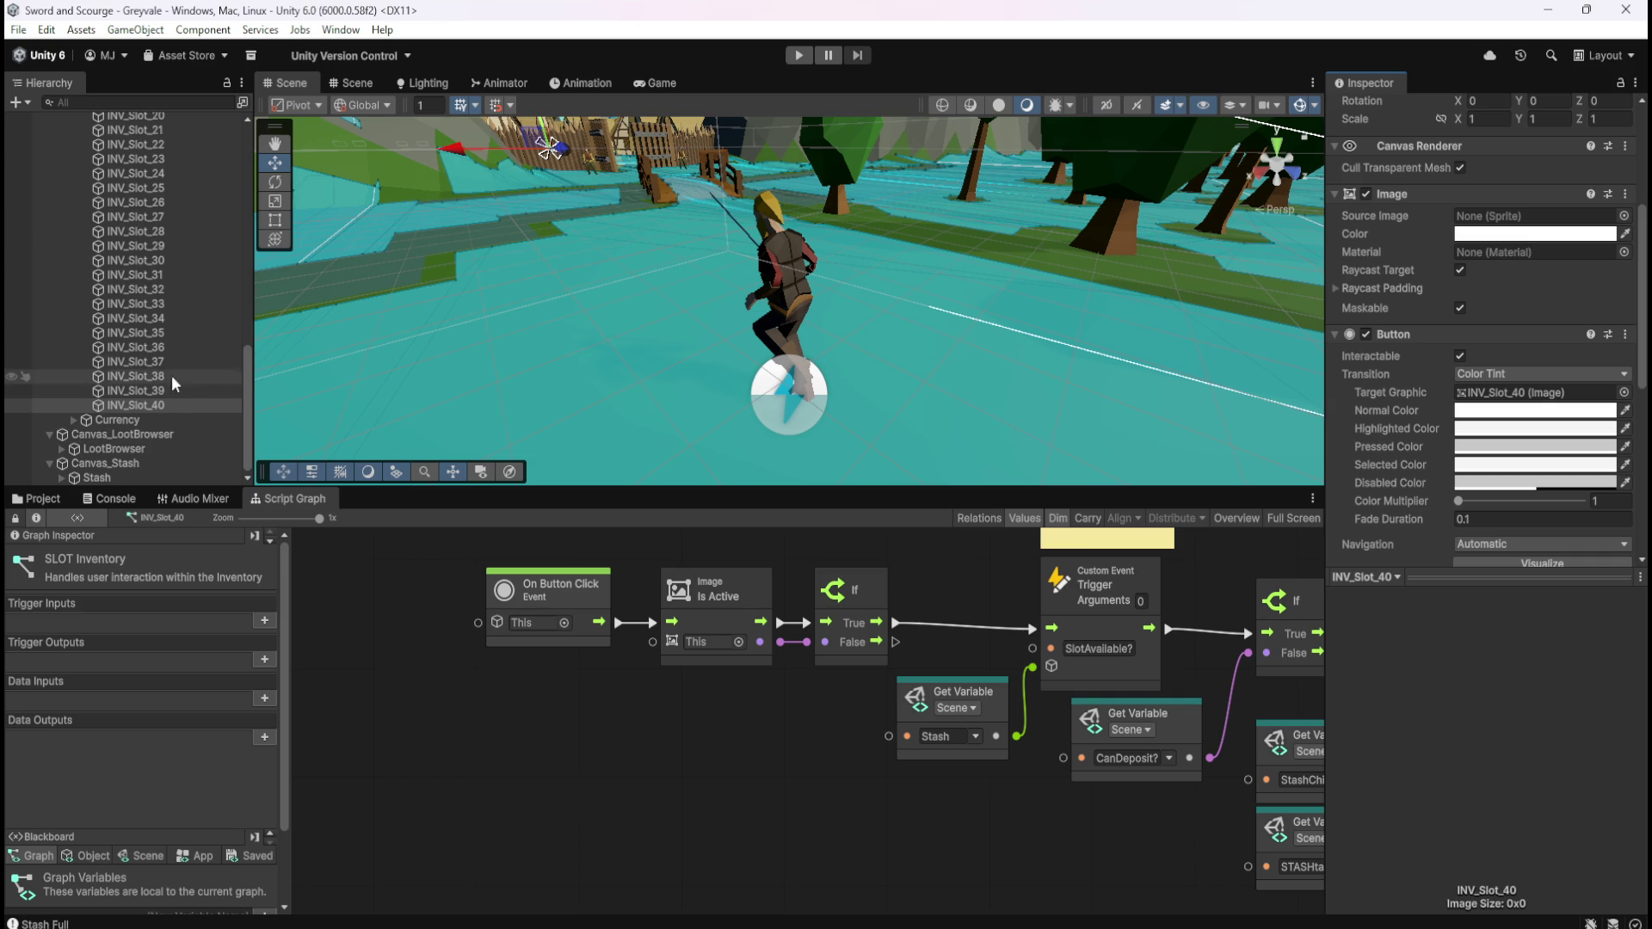
scroll(172, 345, "up", 8)
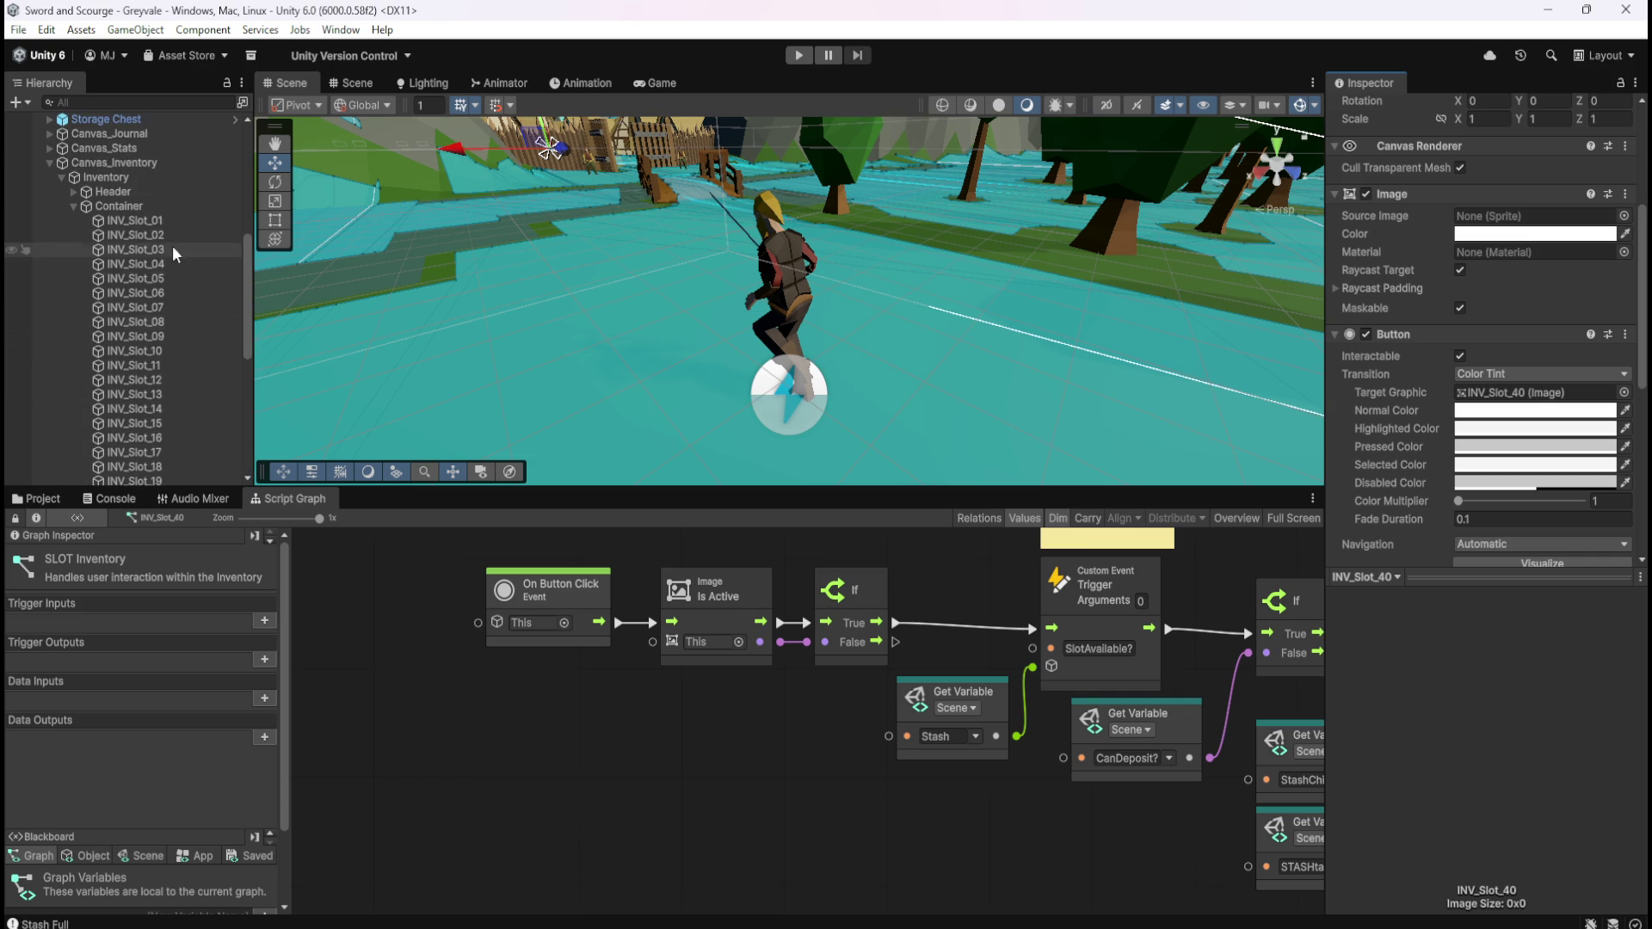
Step from INV_Slot_01 down through the slots checking the SLOT Inventory graph, then maximize the Script Graph
left_click(188, 223)
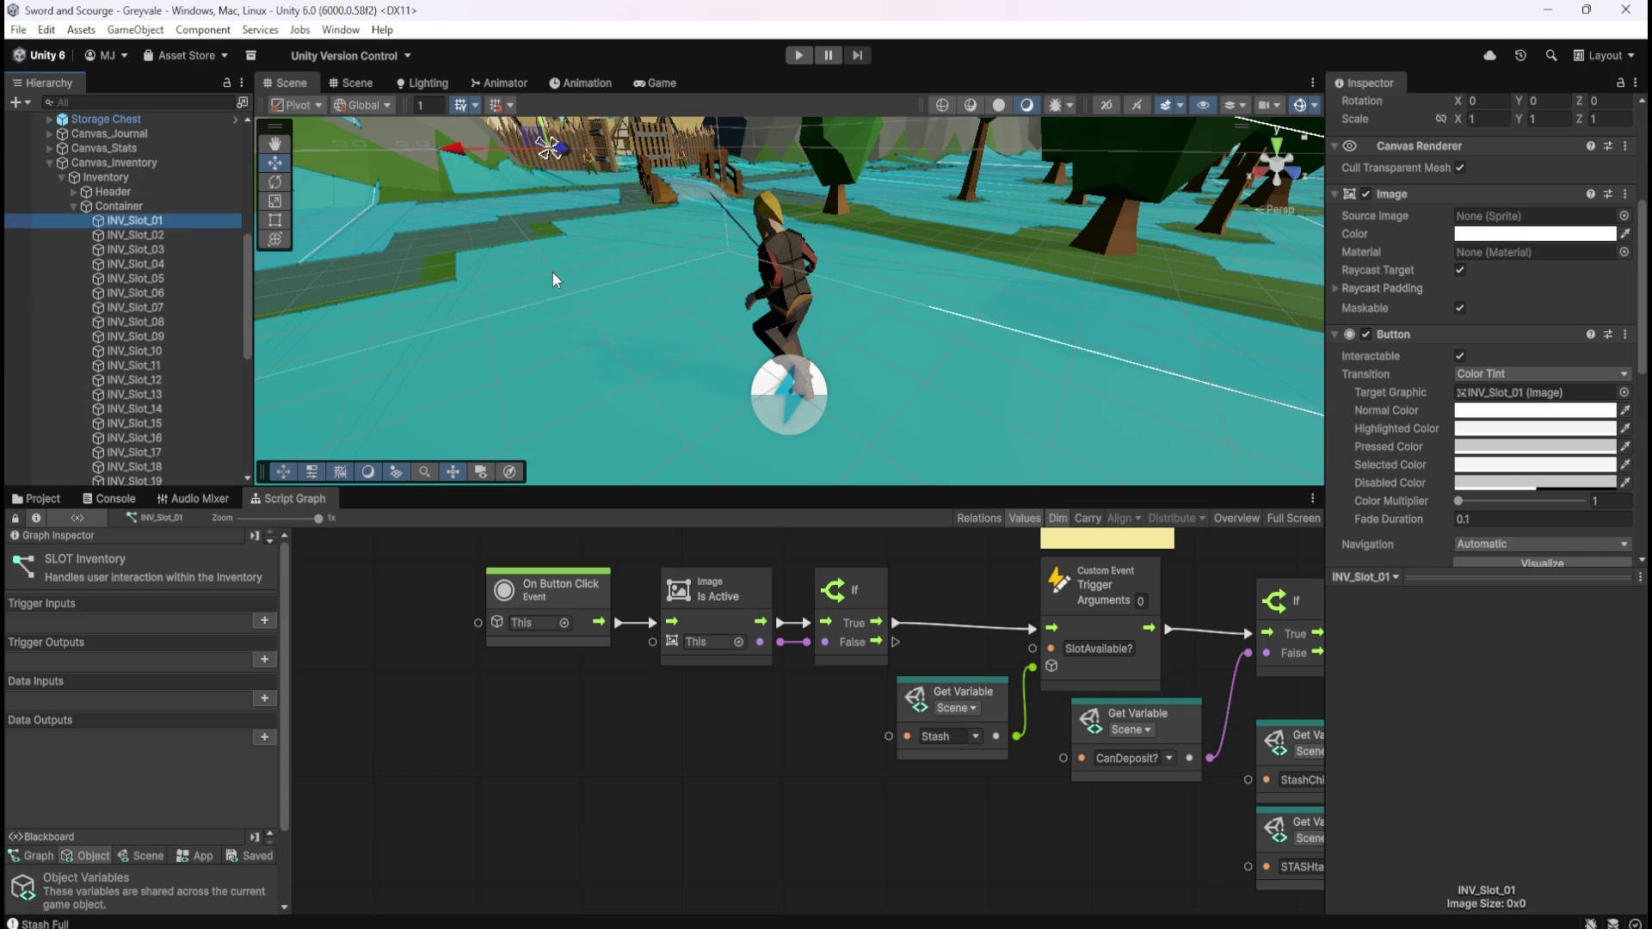
key("Down")
key("Down")
key("Down")
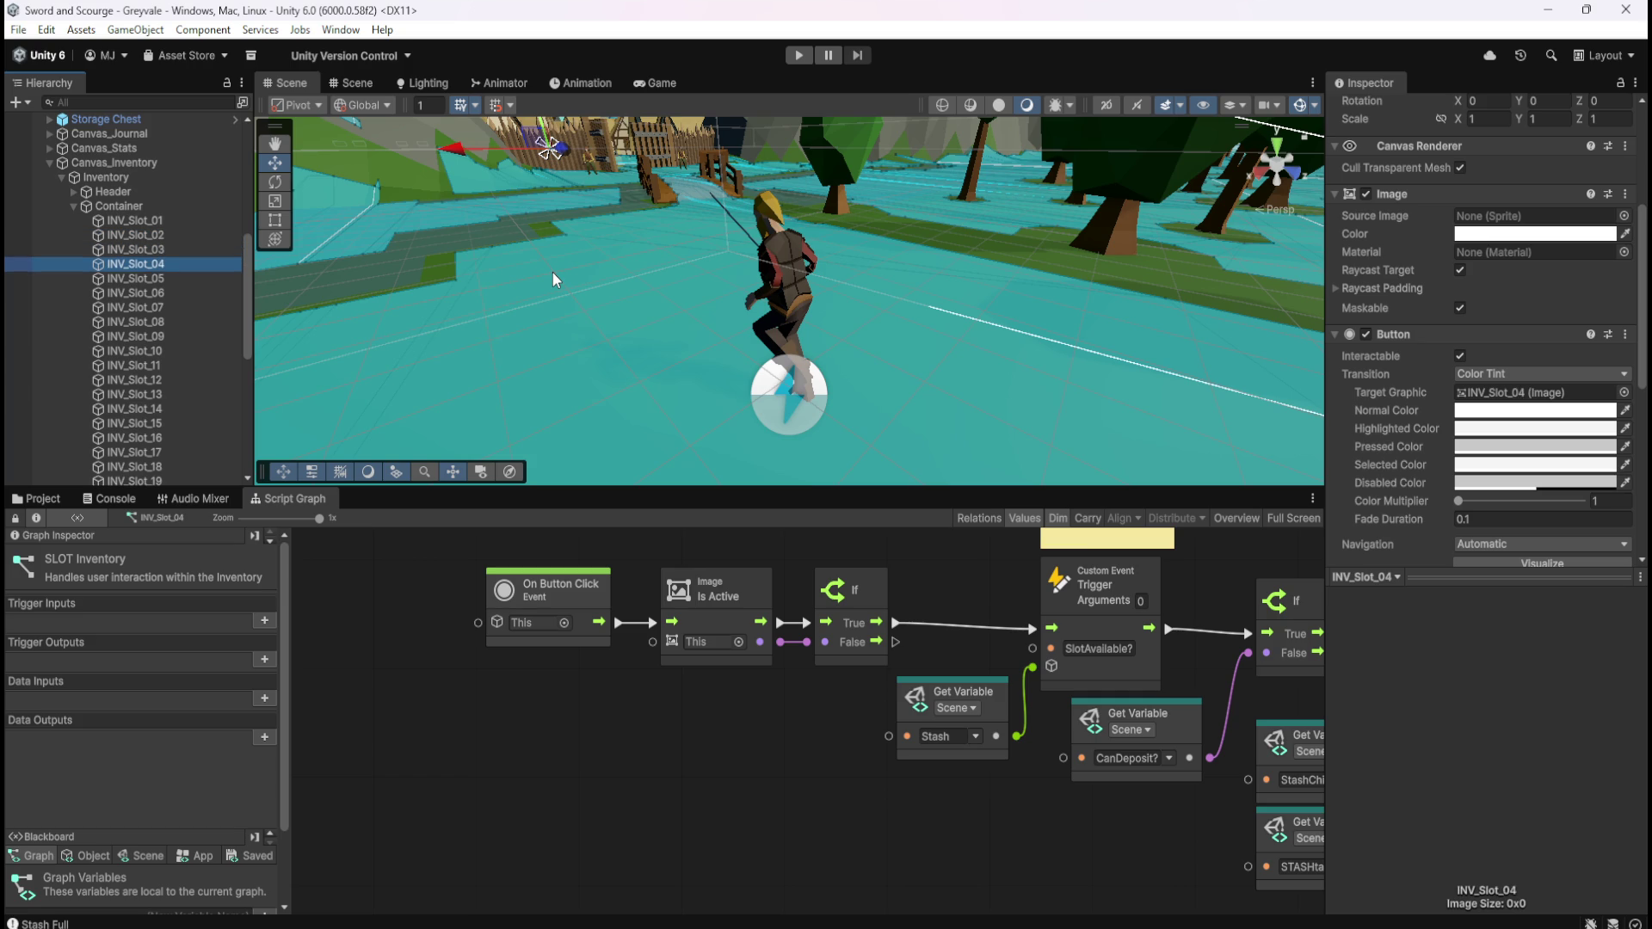
key("Down")
key("Down")
key("Down")
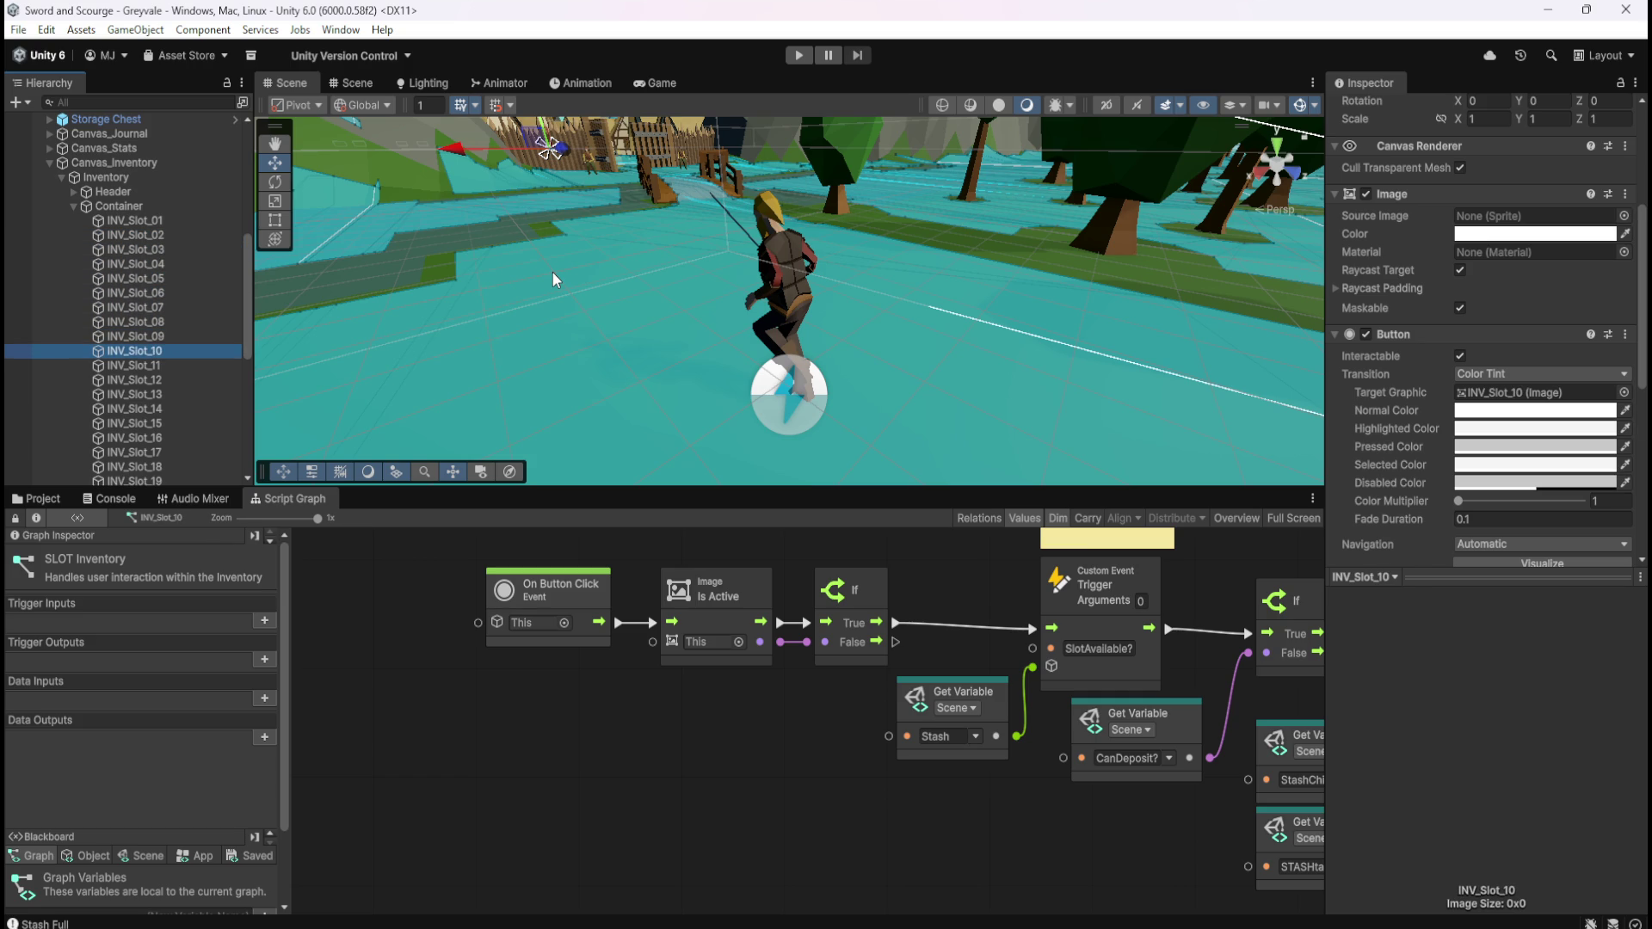
key("Down")
key("Down")
key("Down")
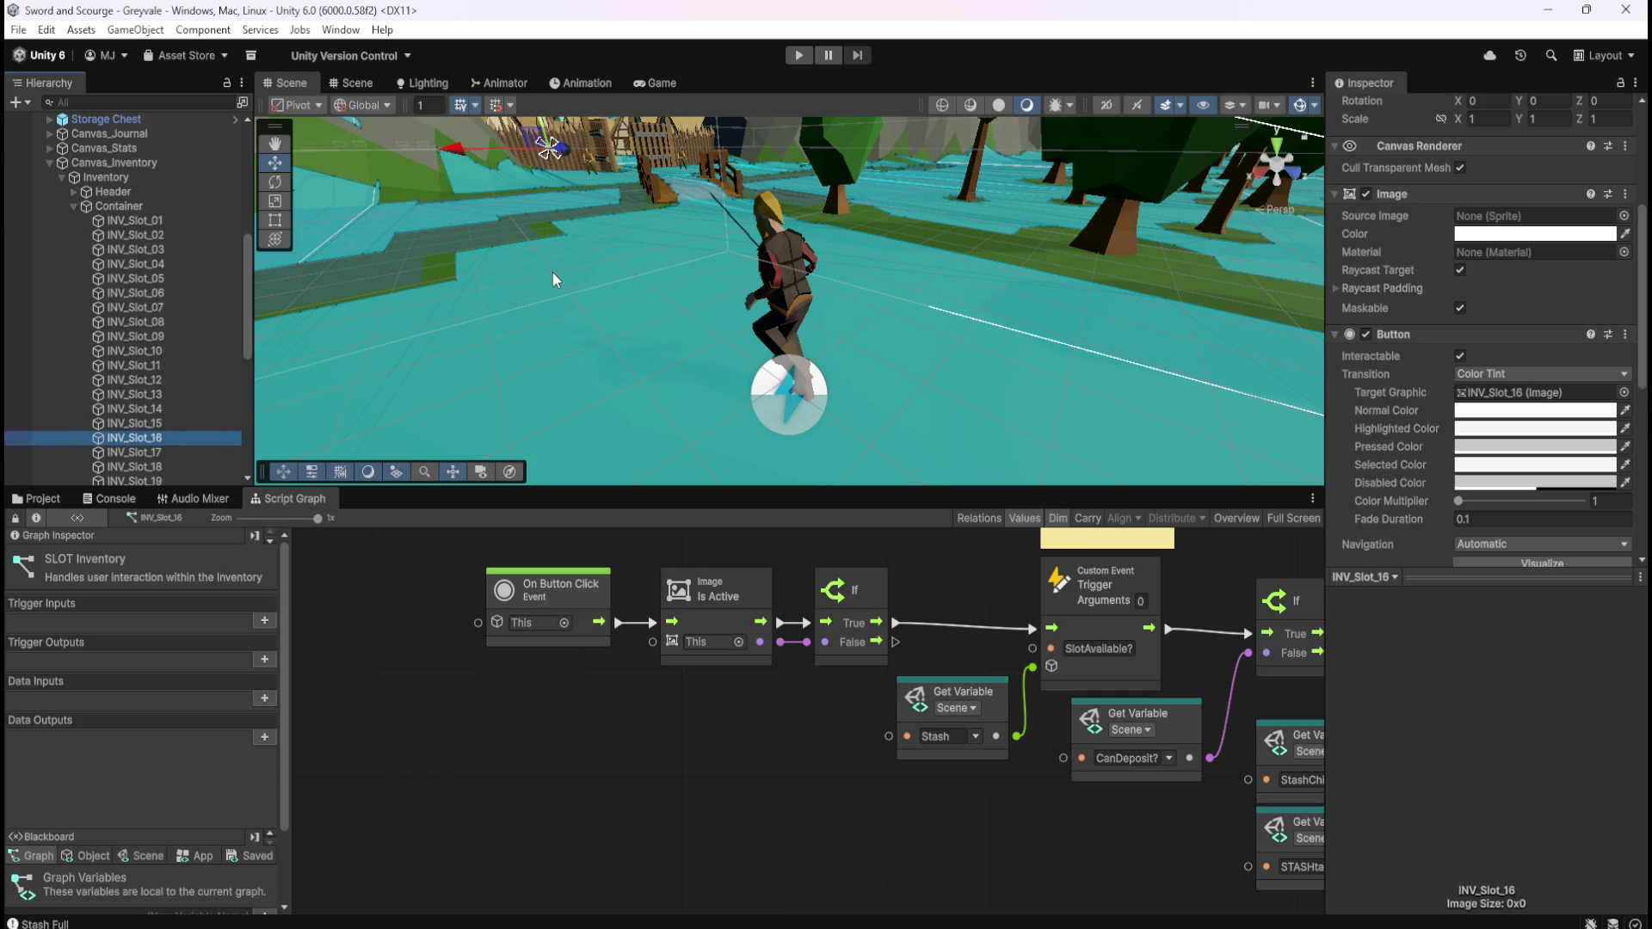
key("Down")
key("Down")
key("Down")
key("Down")
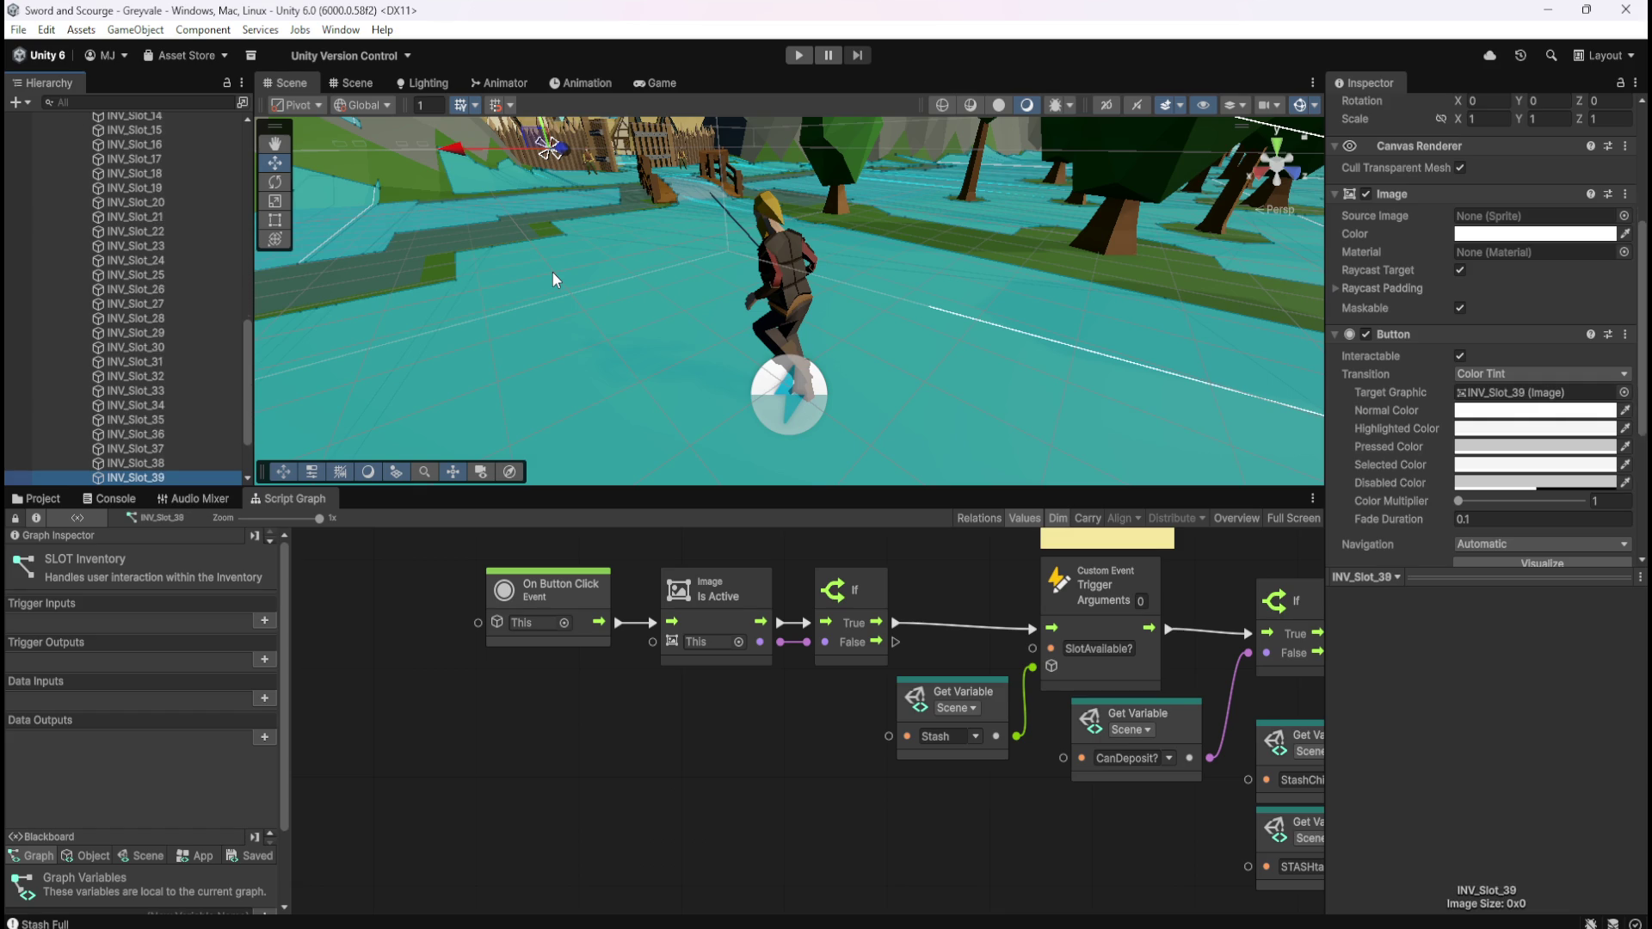
left_click(555, 702)
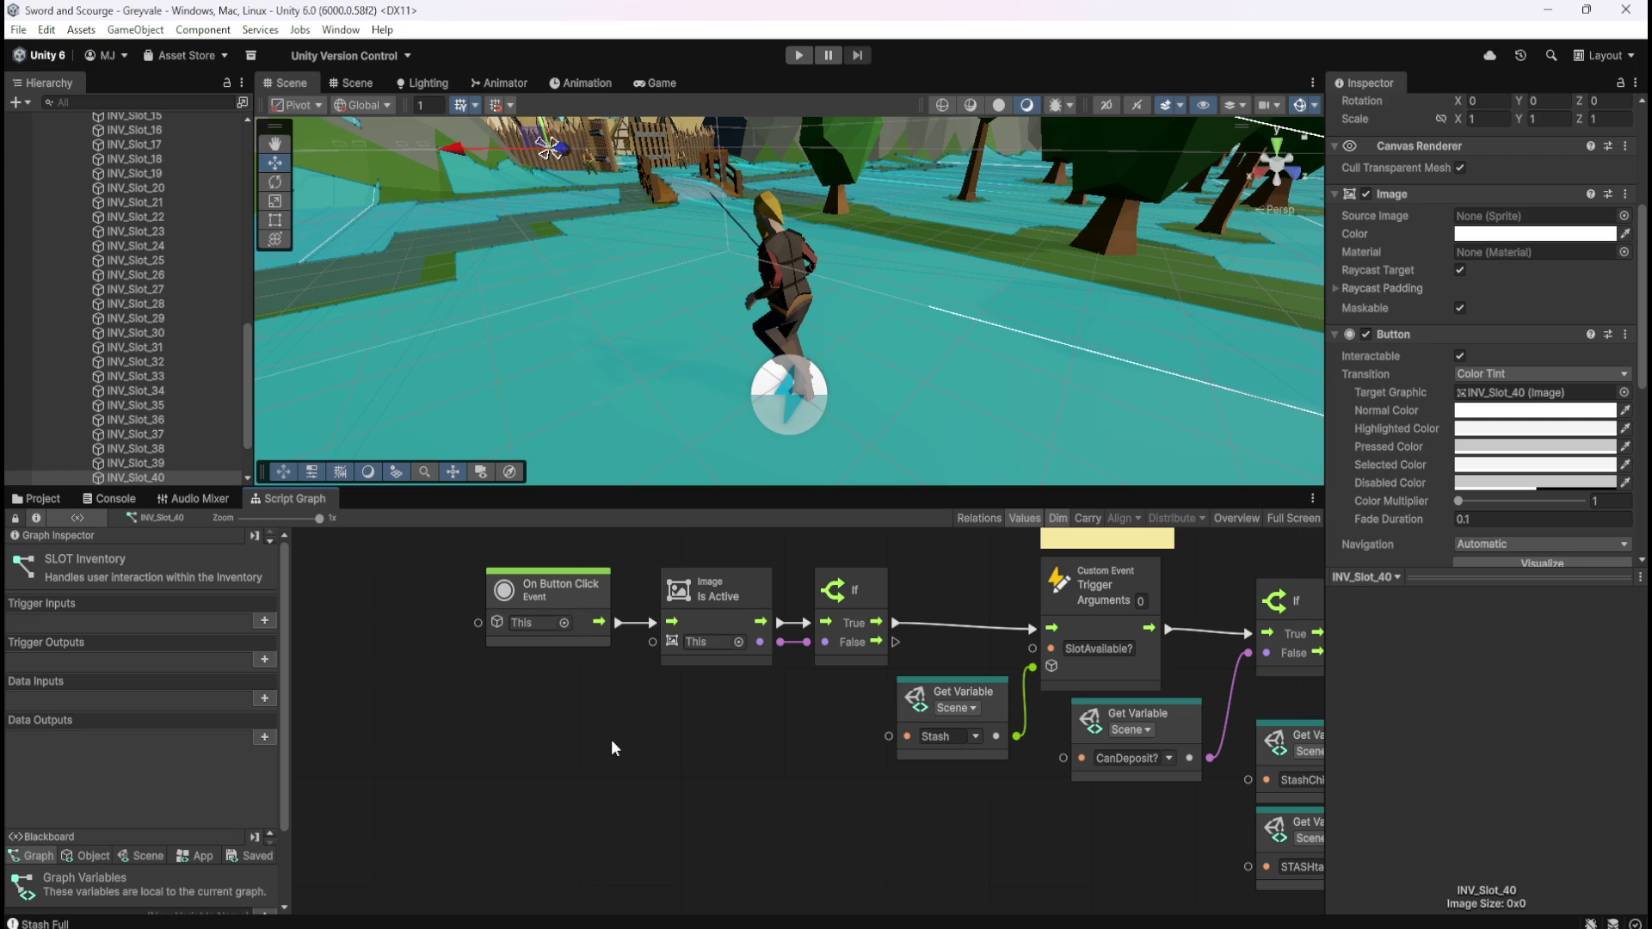
key("shift+space")
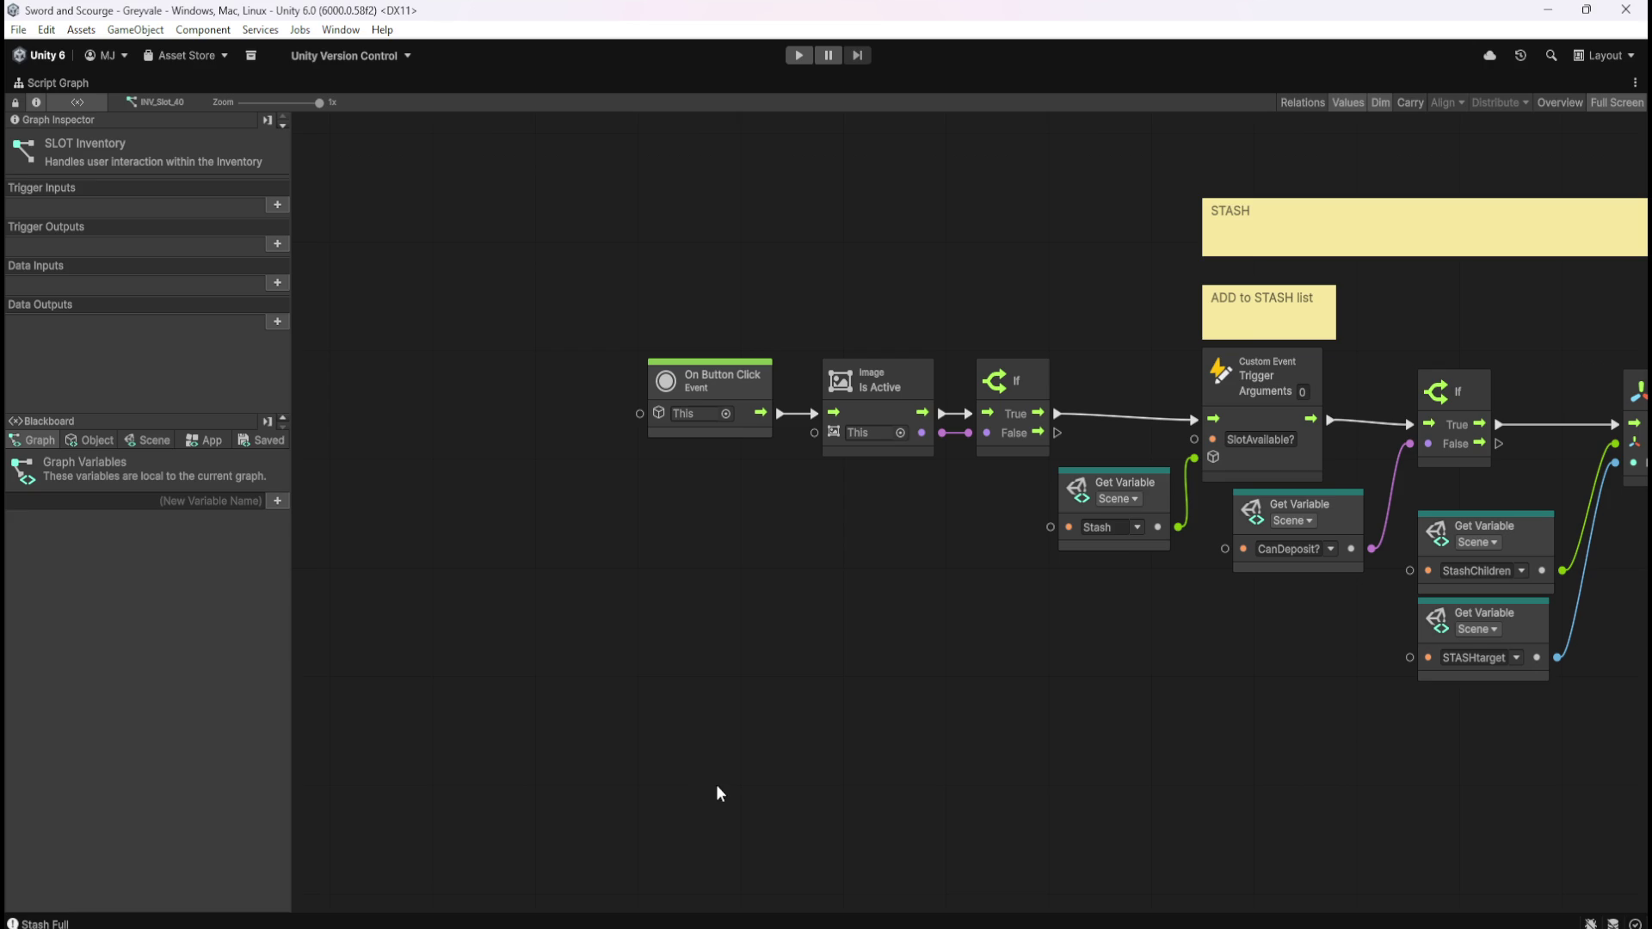
Pan and zoom over the STASH and INV node chains, then restore the editor layout
scroll(895, 654, "right", 5)
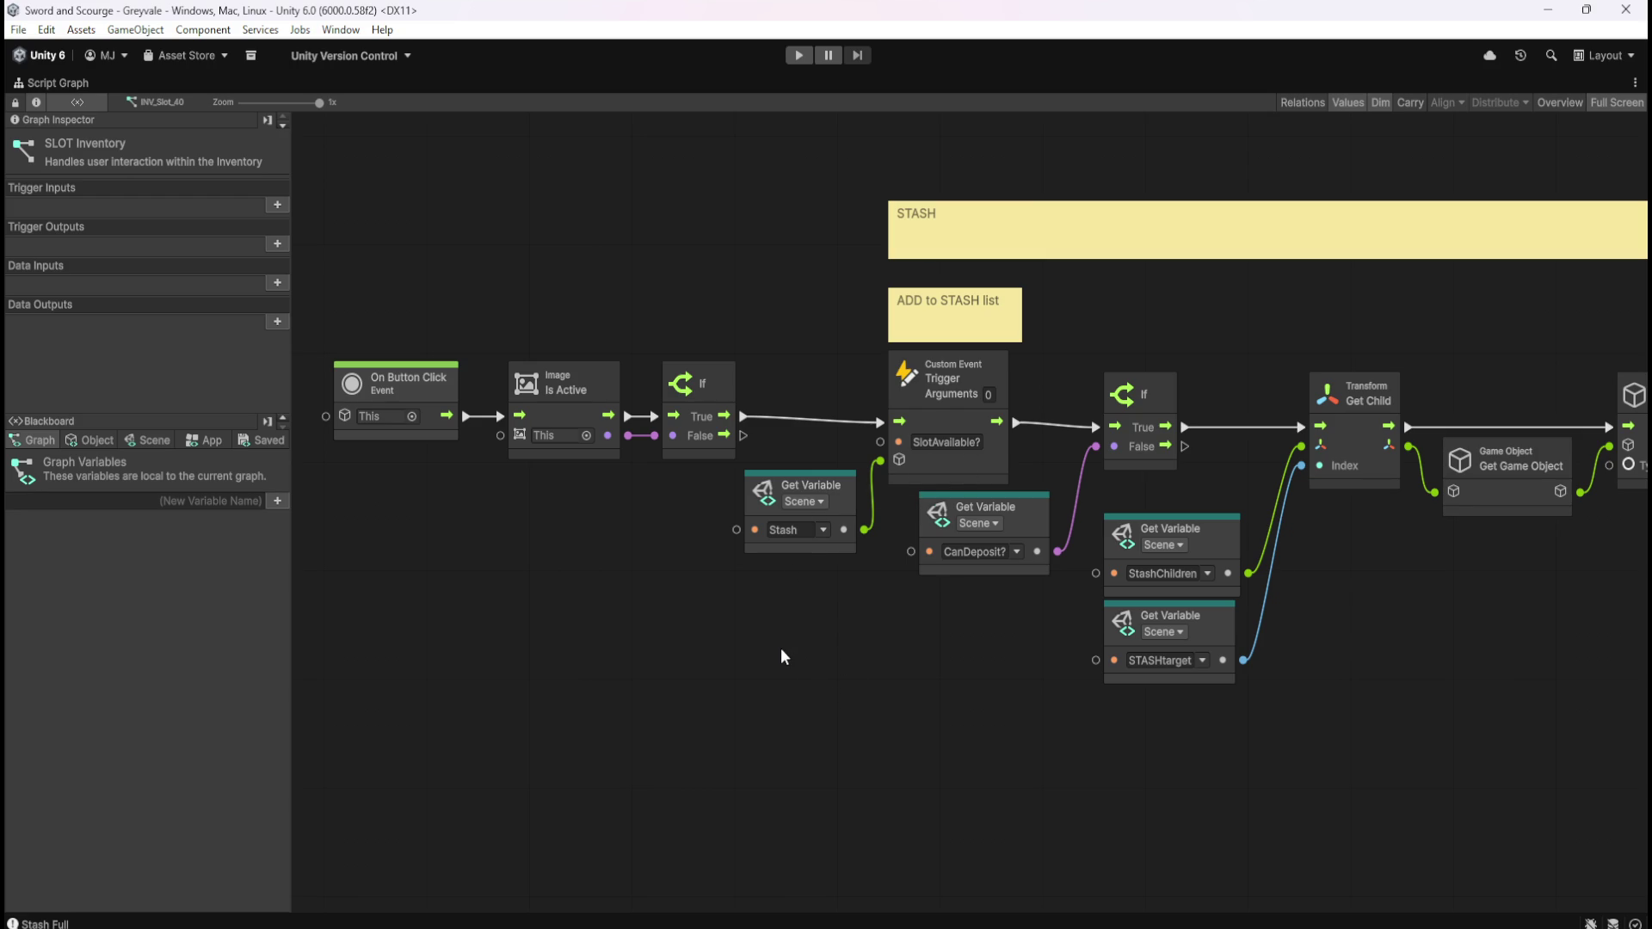
scroll(1242, 700, "right", 10)
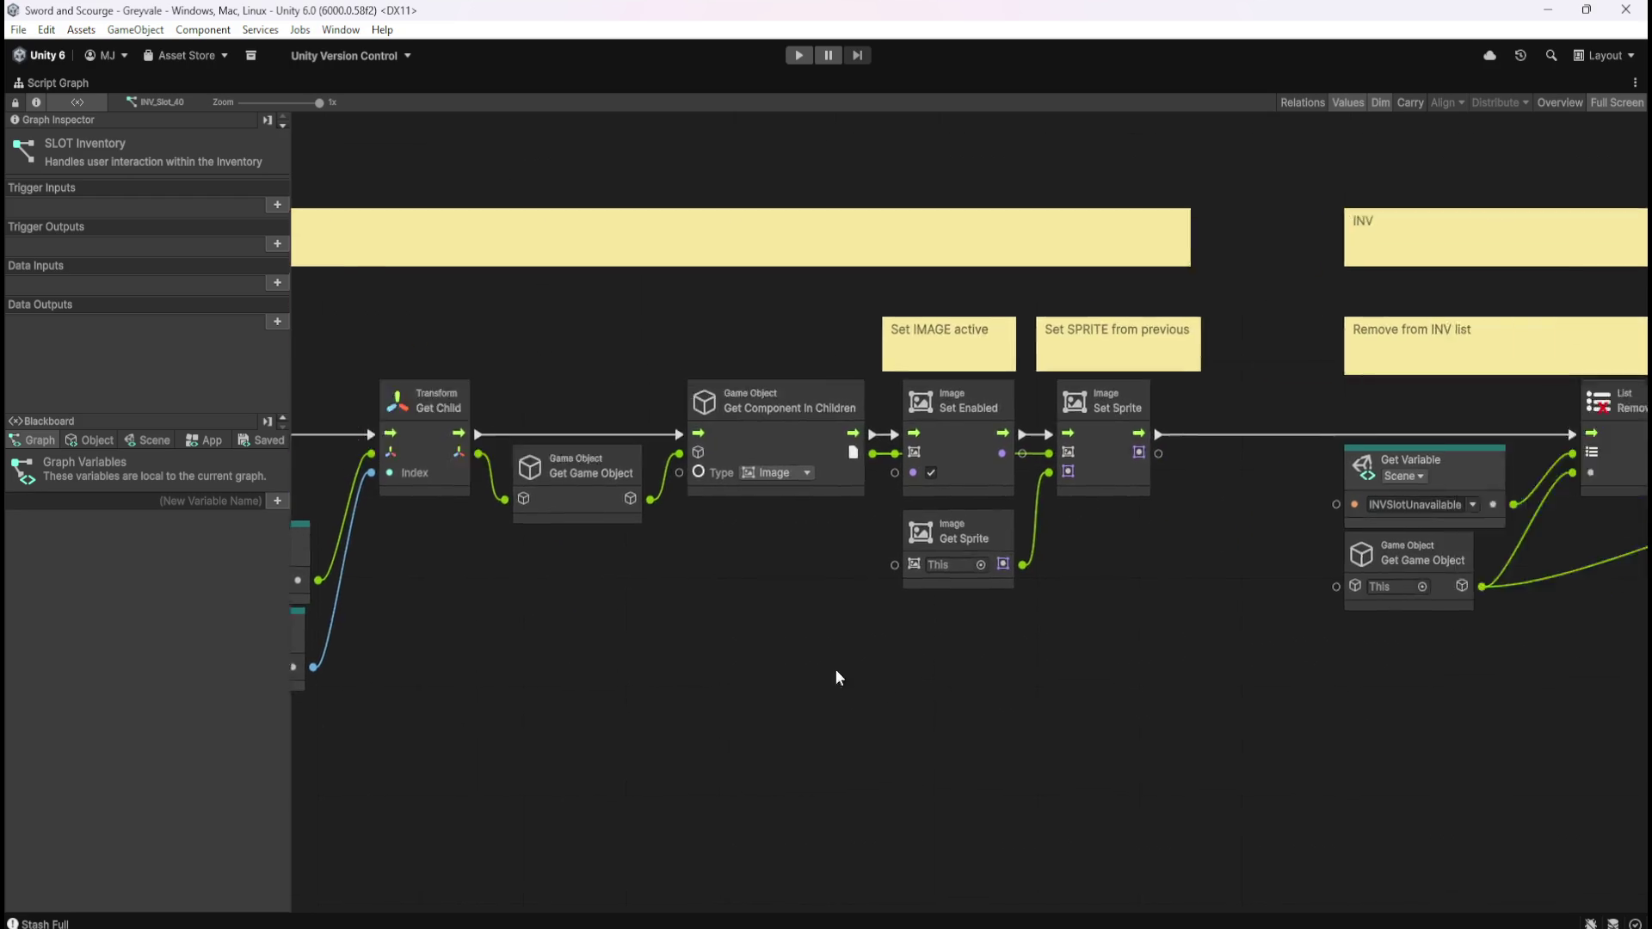
scroll(920, 654, "right", 3)
scroll(918, 611, "down", 5)
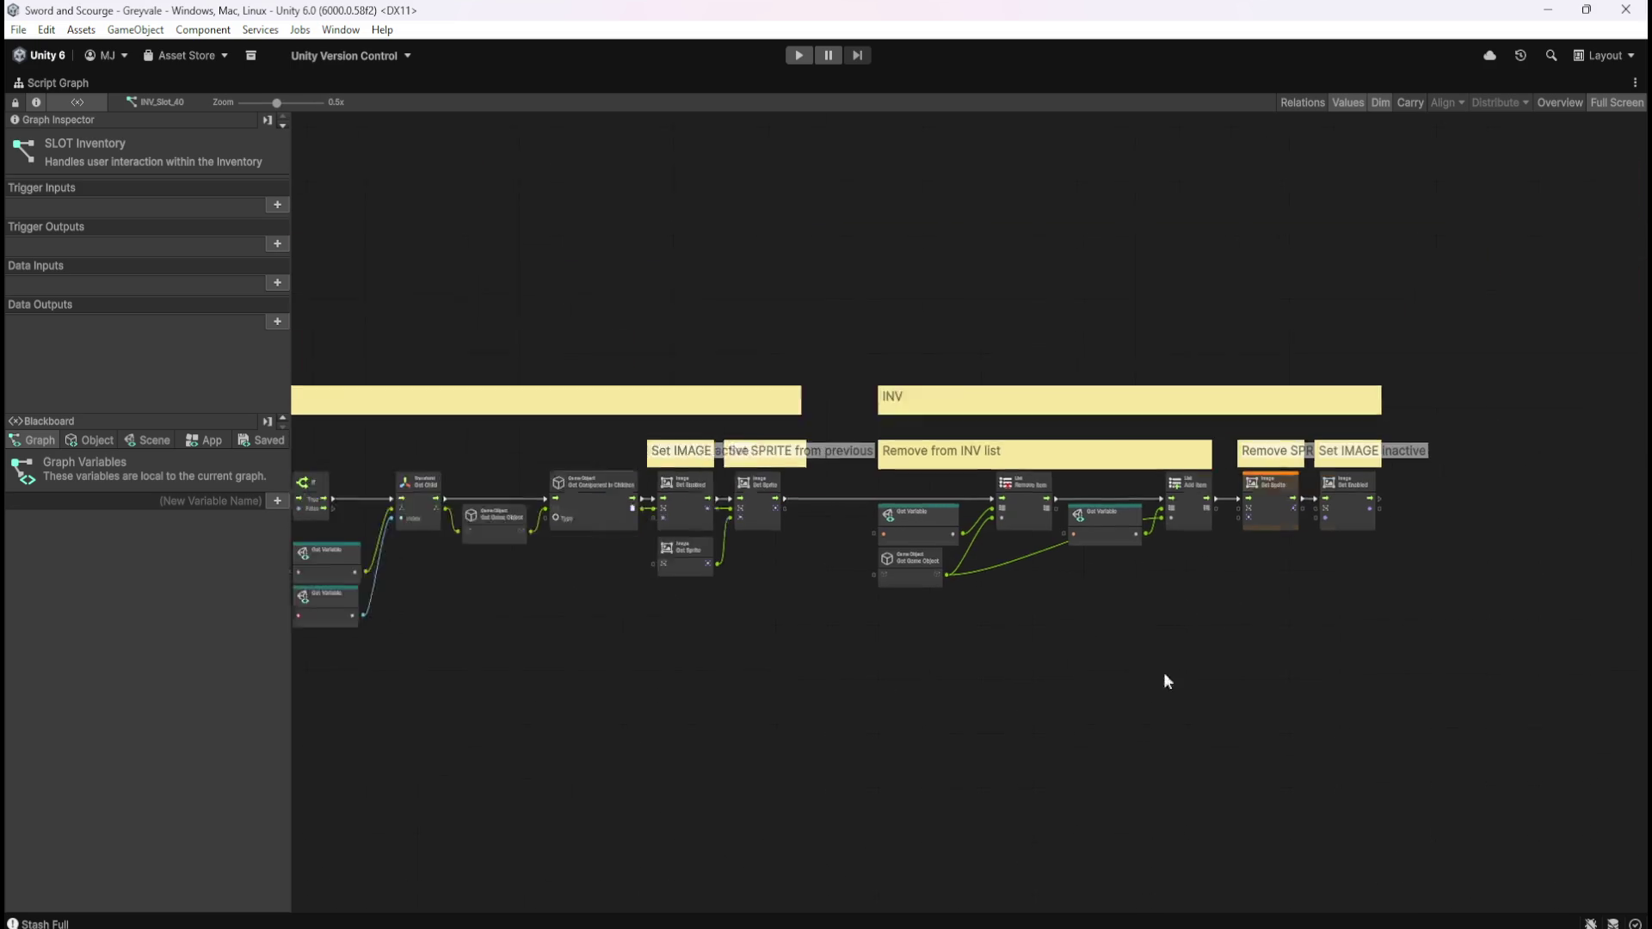
mouse_move(1147, 682)
left_mouse_down()
mouse_move(1371, 682)
mouse_move(765, 643)
mouse_move(1029, 619)
mouse_move(1104, 627)
mouse_move(1202, 674)
left_mouse_up()
scroll(861, 383, "up", 4)
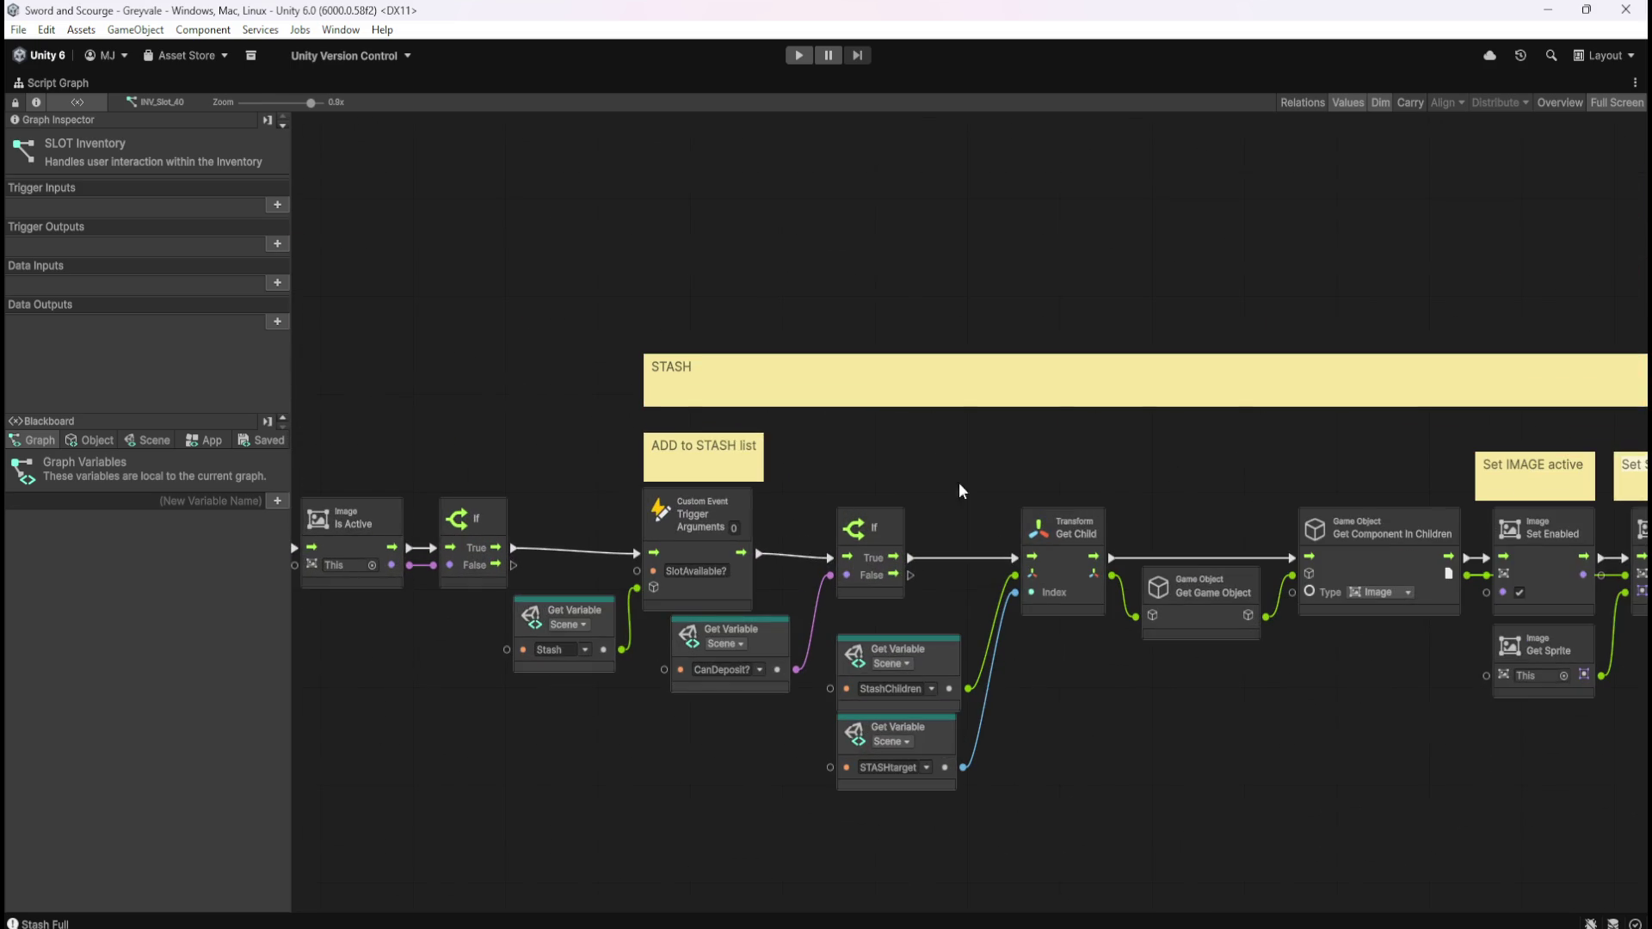
scroll(518, 489, "down", 3)
scroll(1437, 516, "up", 3)
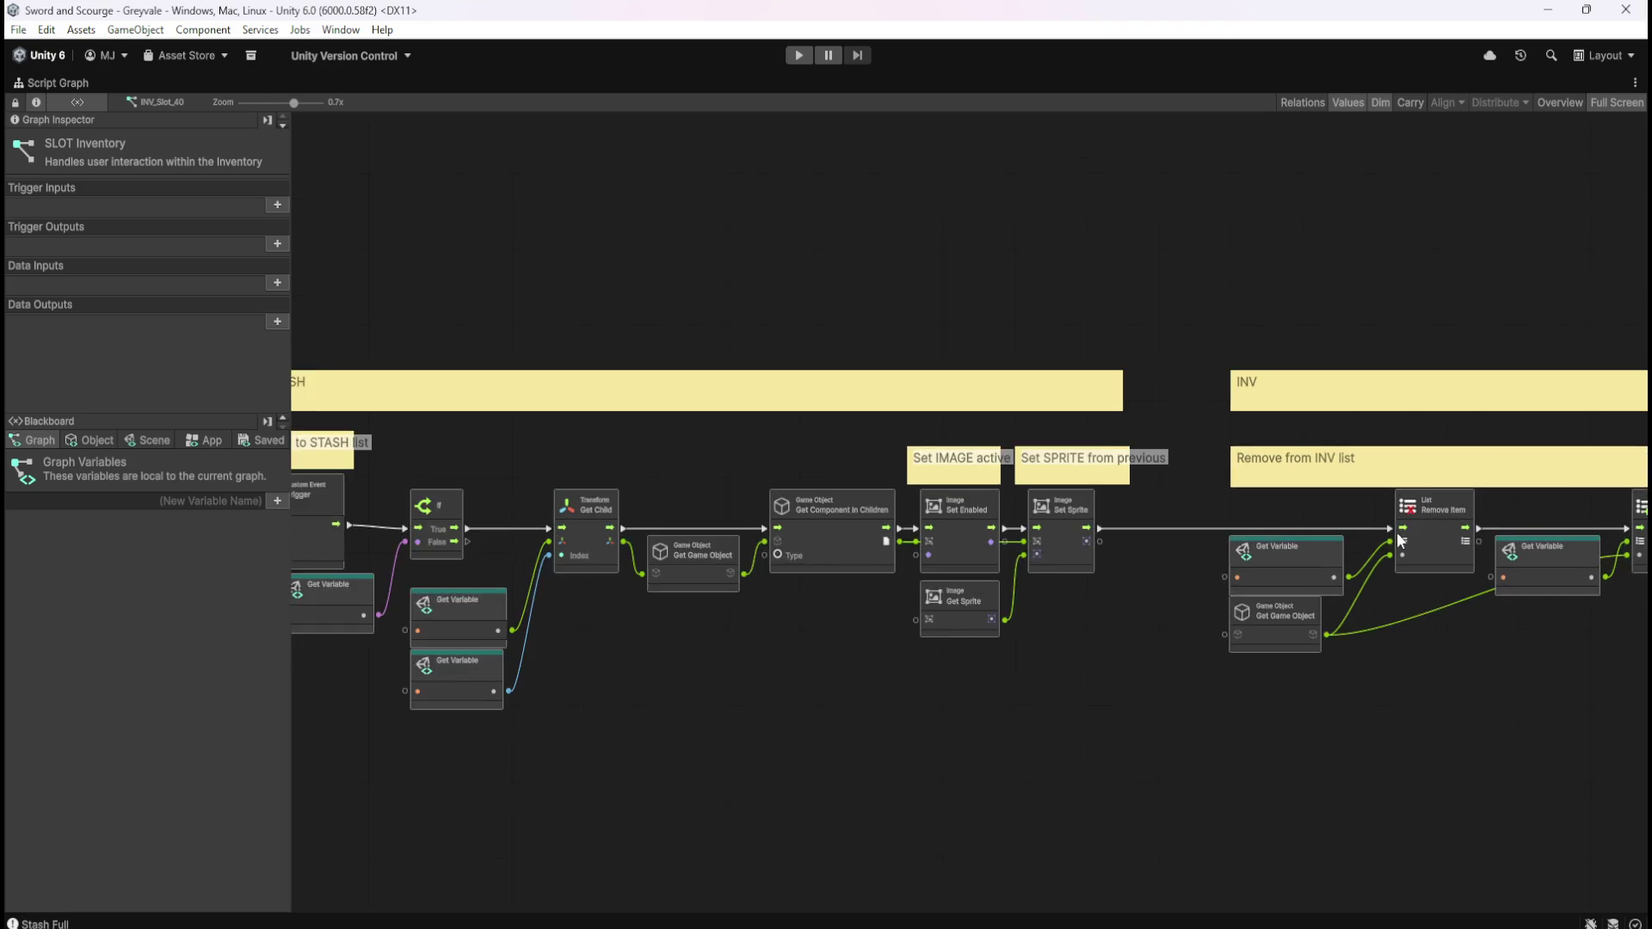
scroll(1313, 541, "down", 3)
scroll(1354, 541, "up", 2)
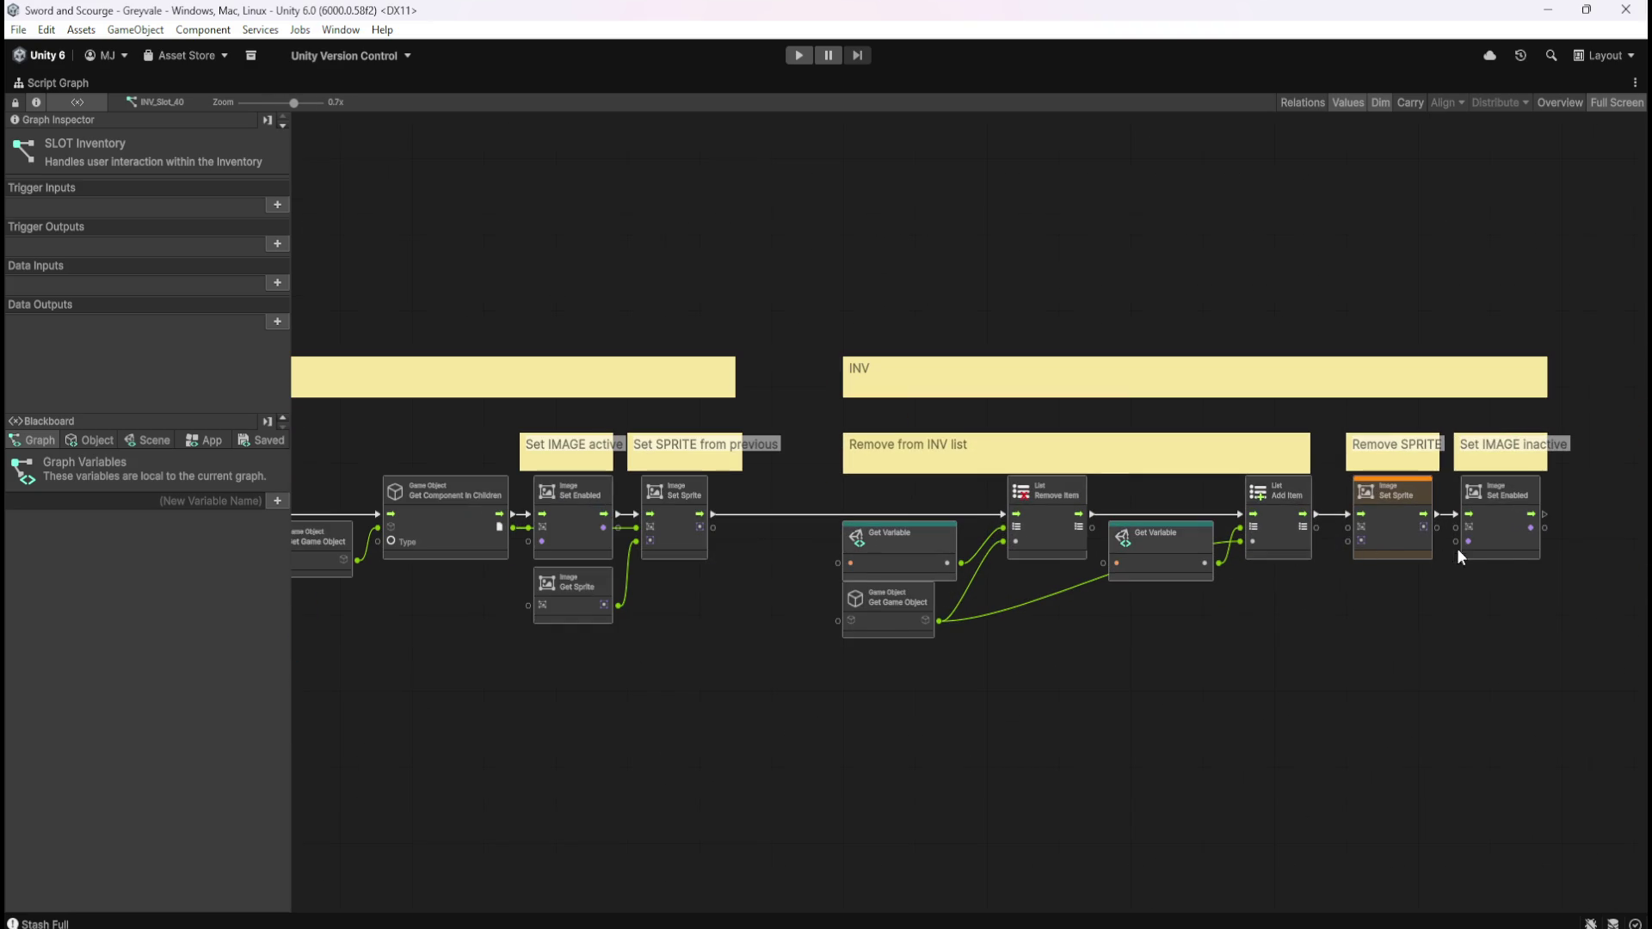
scroll(1539, 540, "down", 3)
scroll(812, 611, "up", 3)
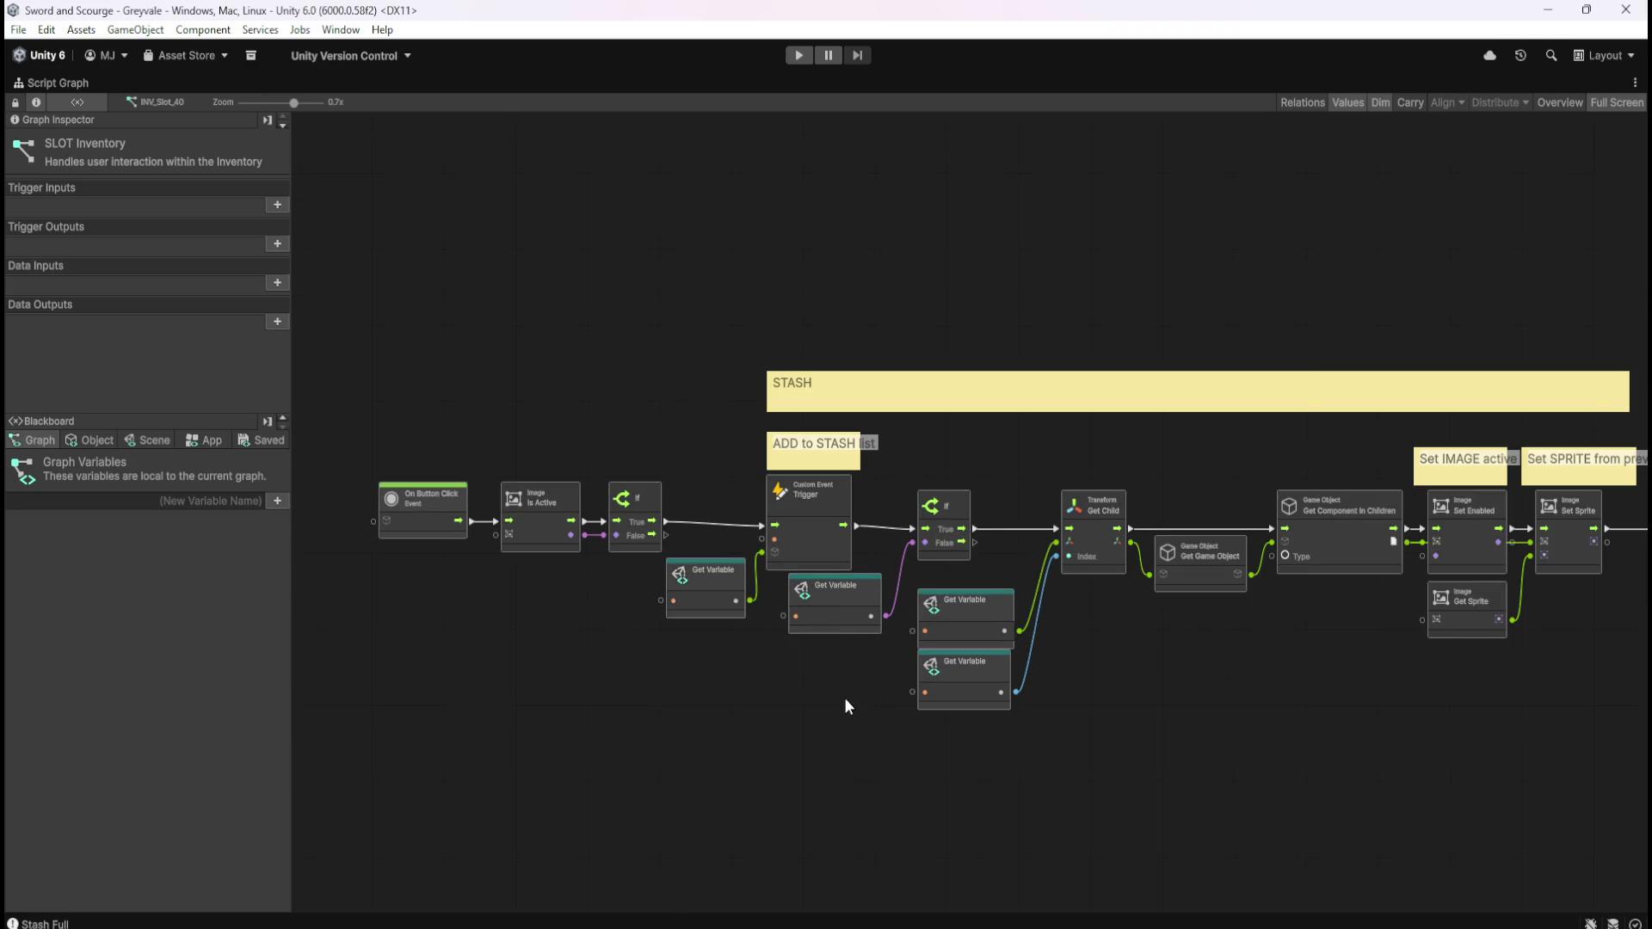
key("shift+space")
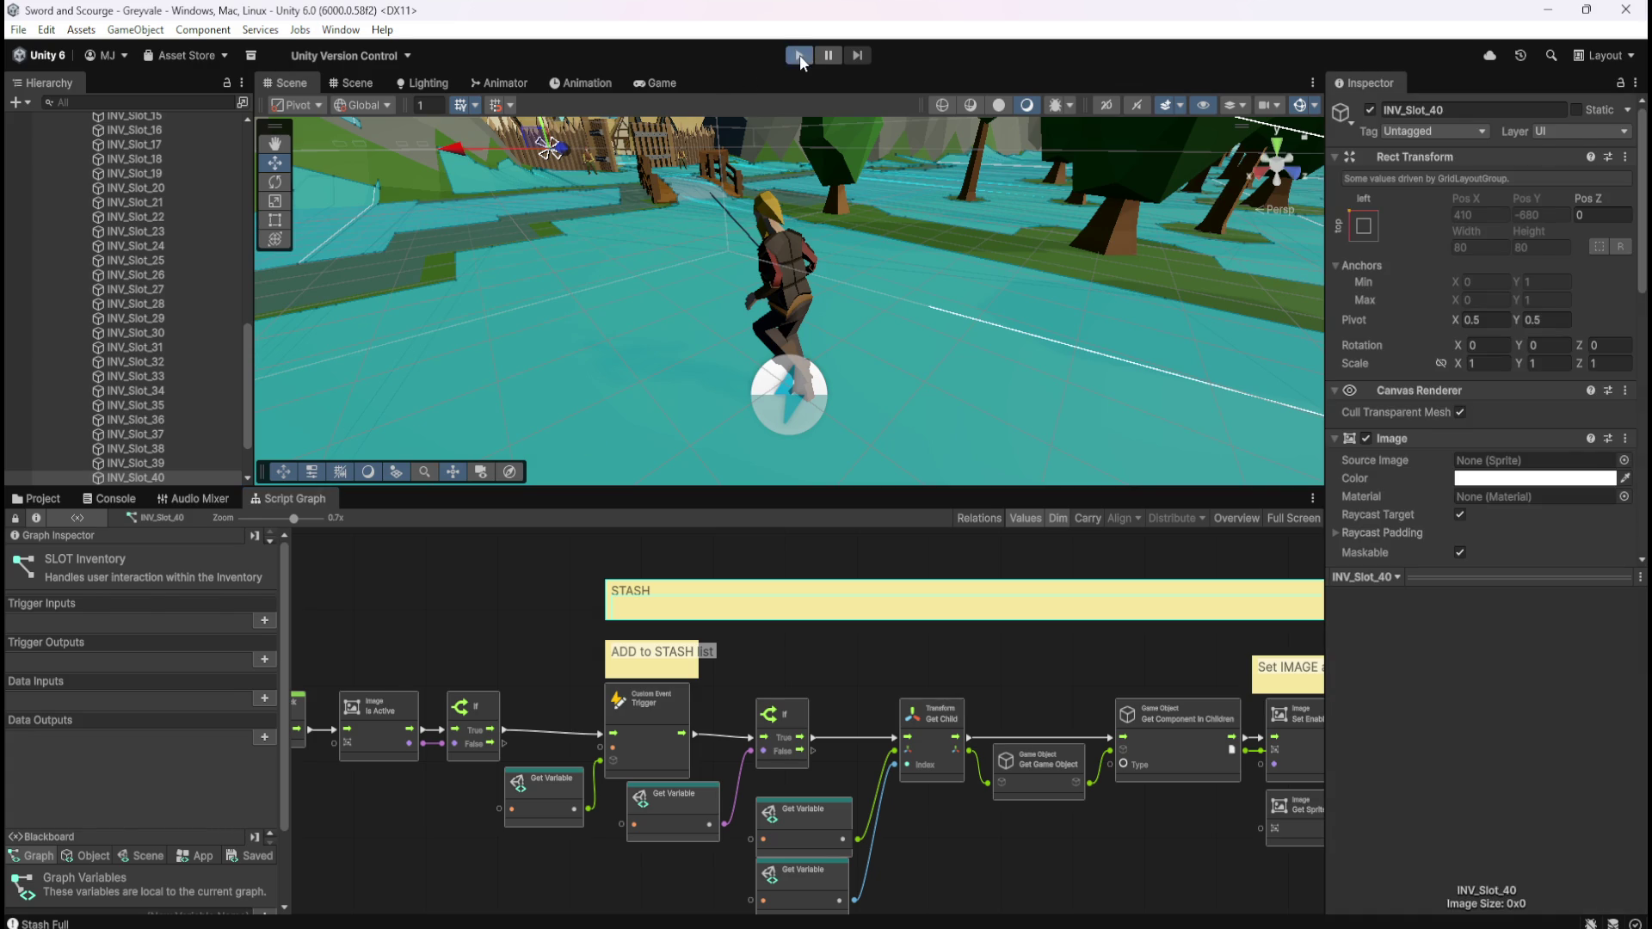
Enter Play mode and run the hero through the village to the graveyard skeletons
left_click(799, 54)
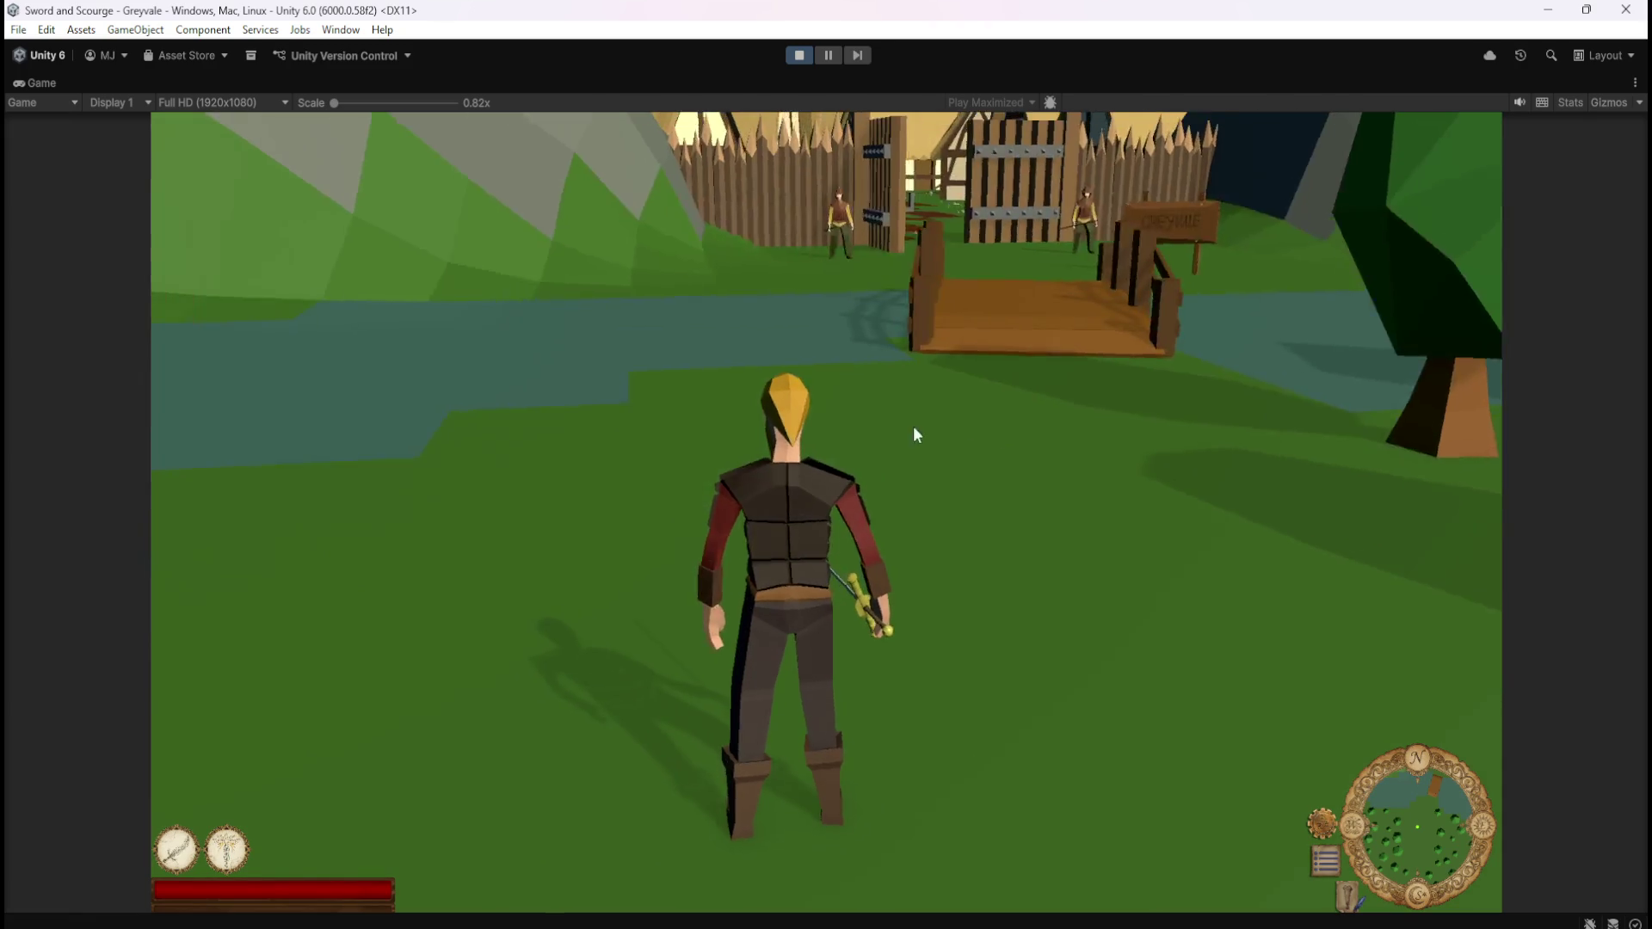
key("w")
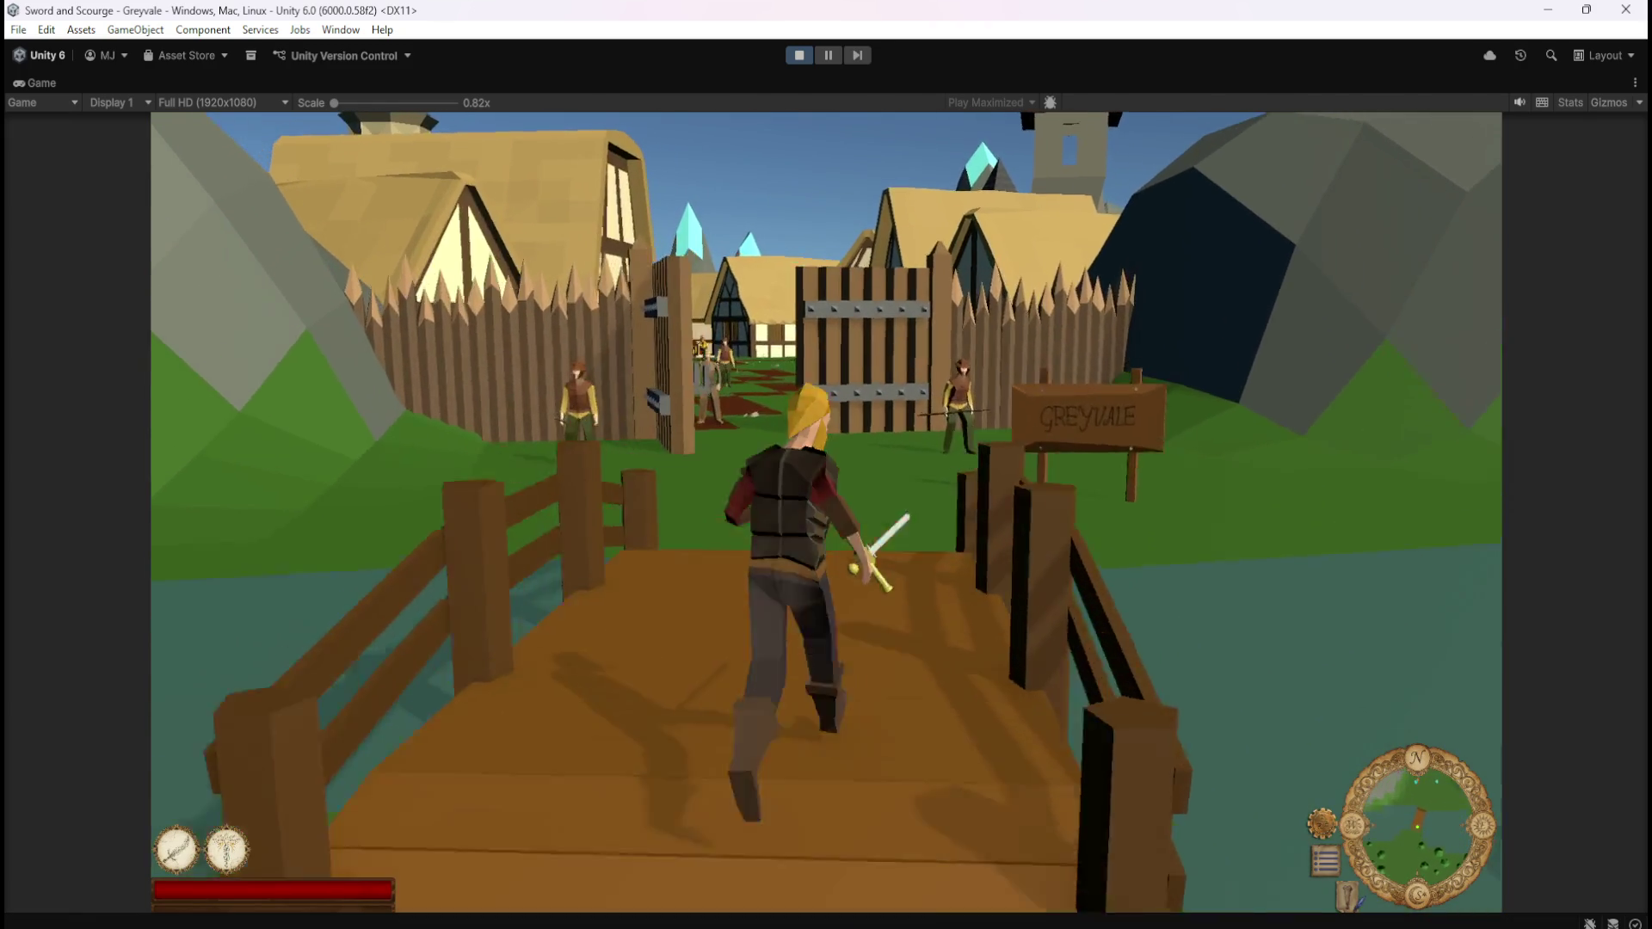
key("w")
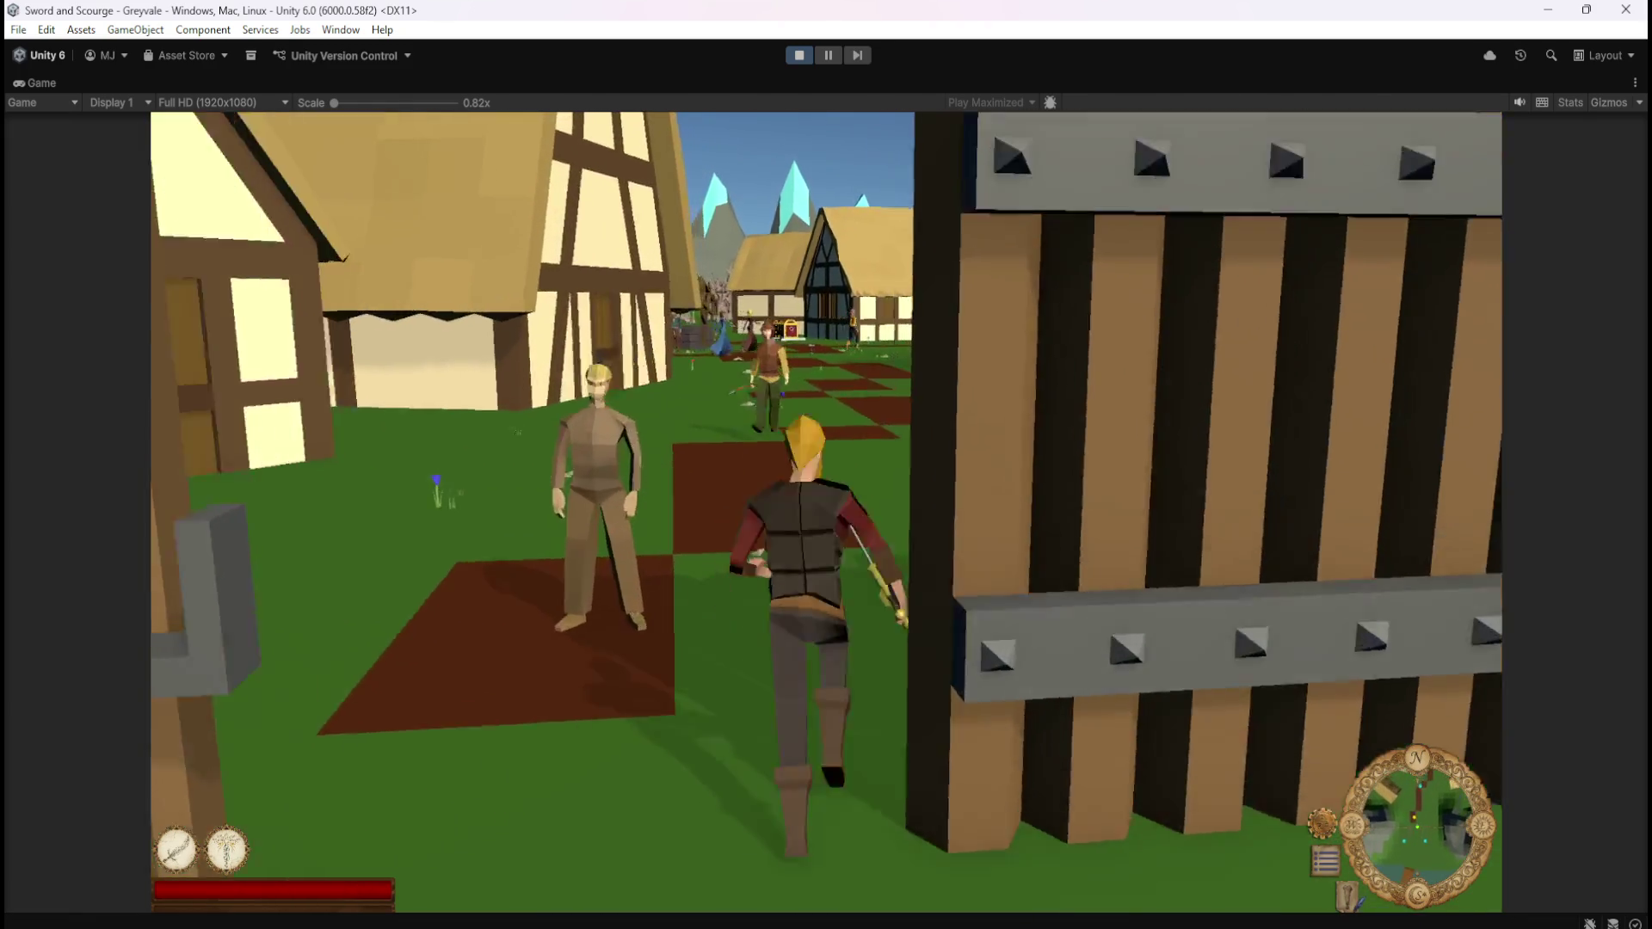
key("w")
key("w")
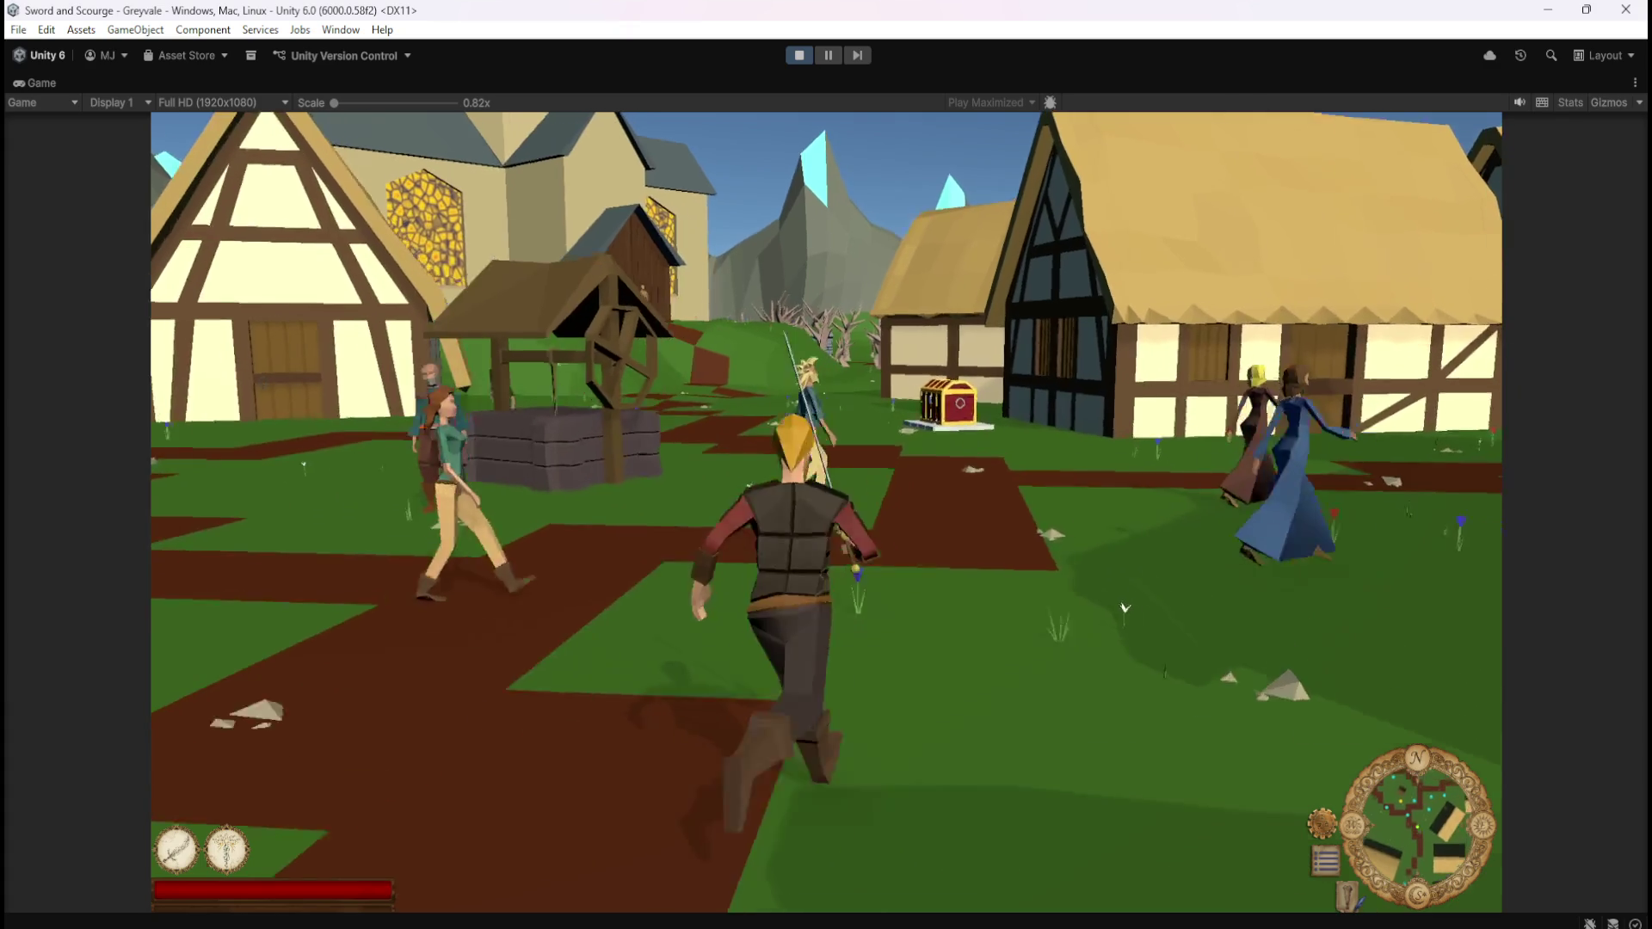
key("w")
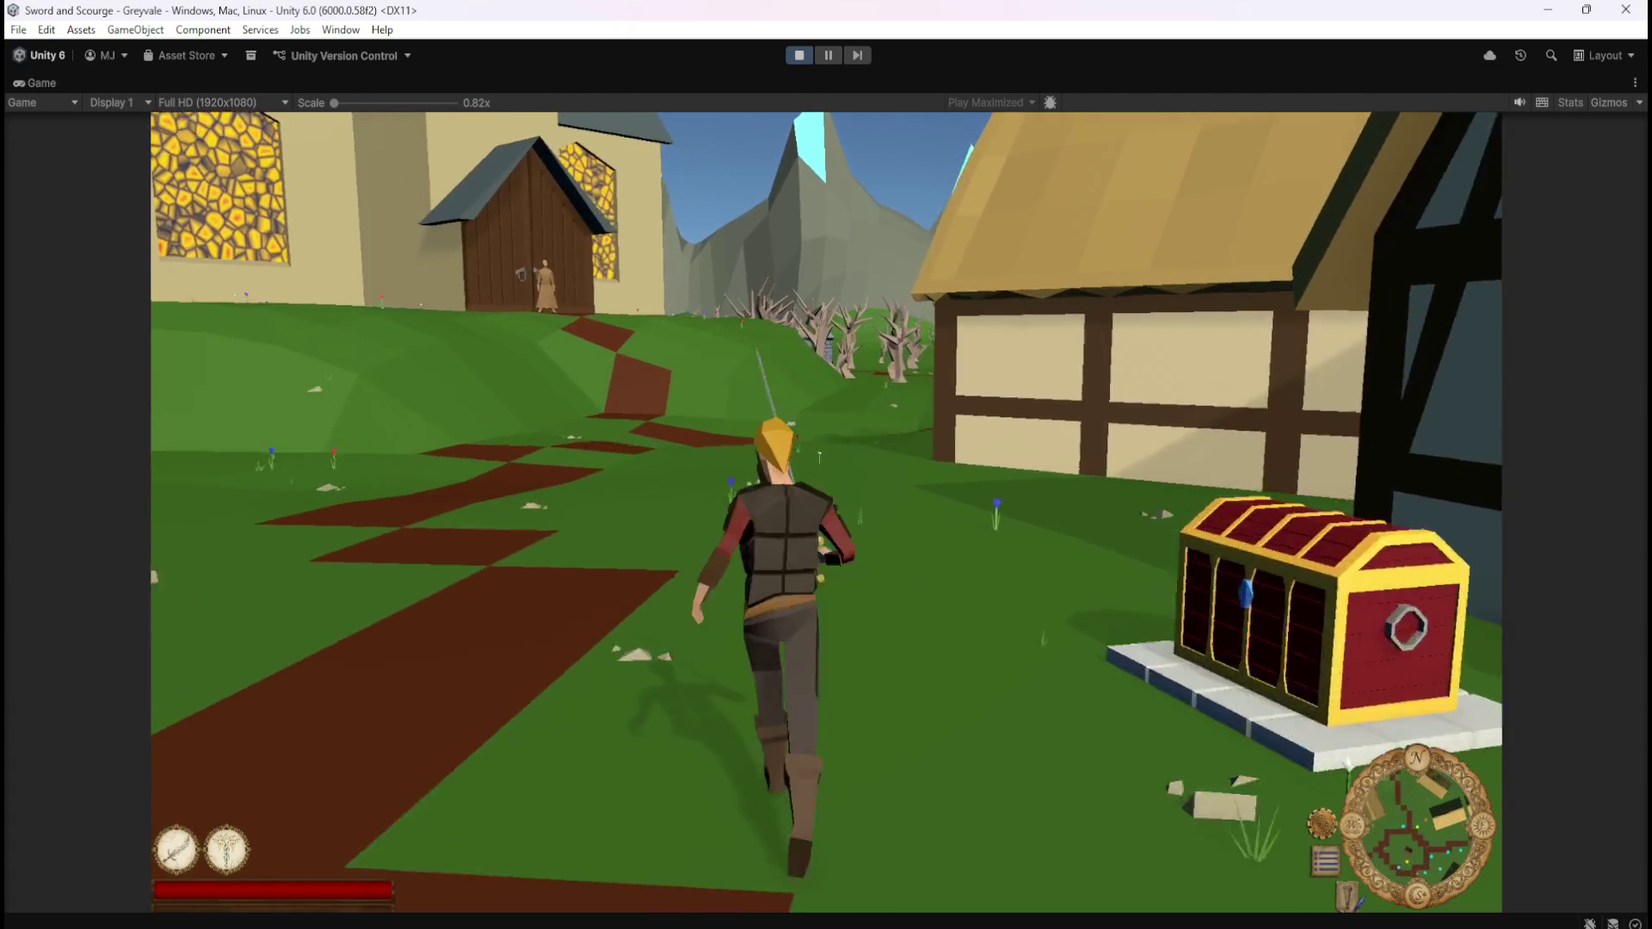
key("w")
key("w")
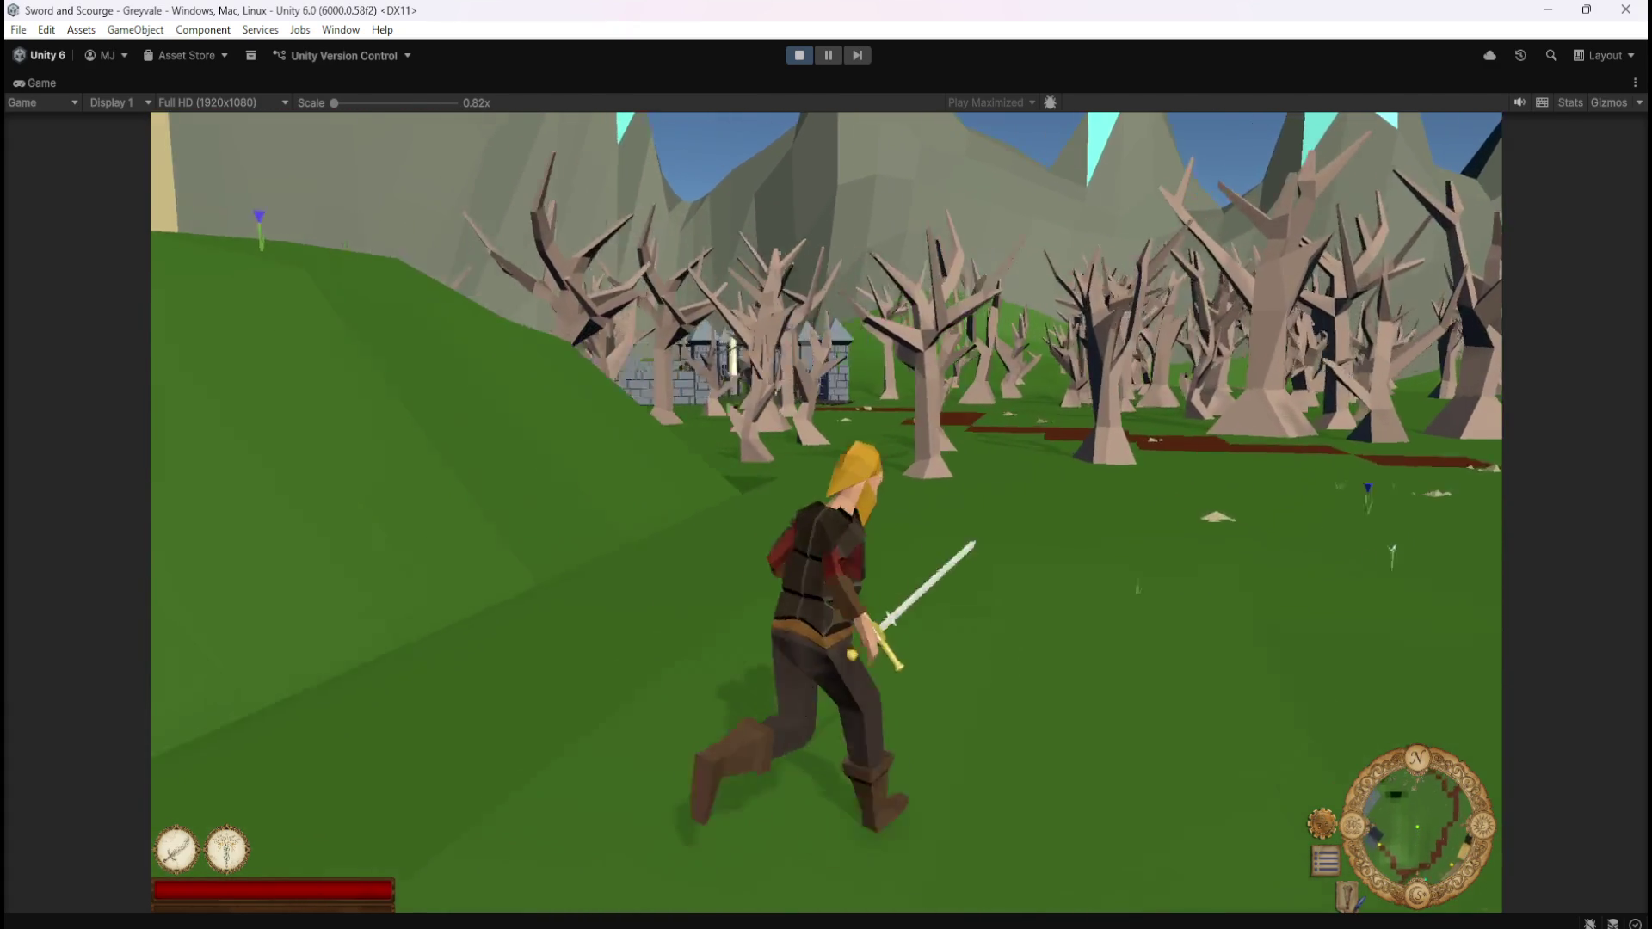
key("w")
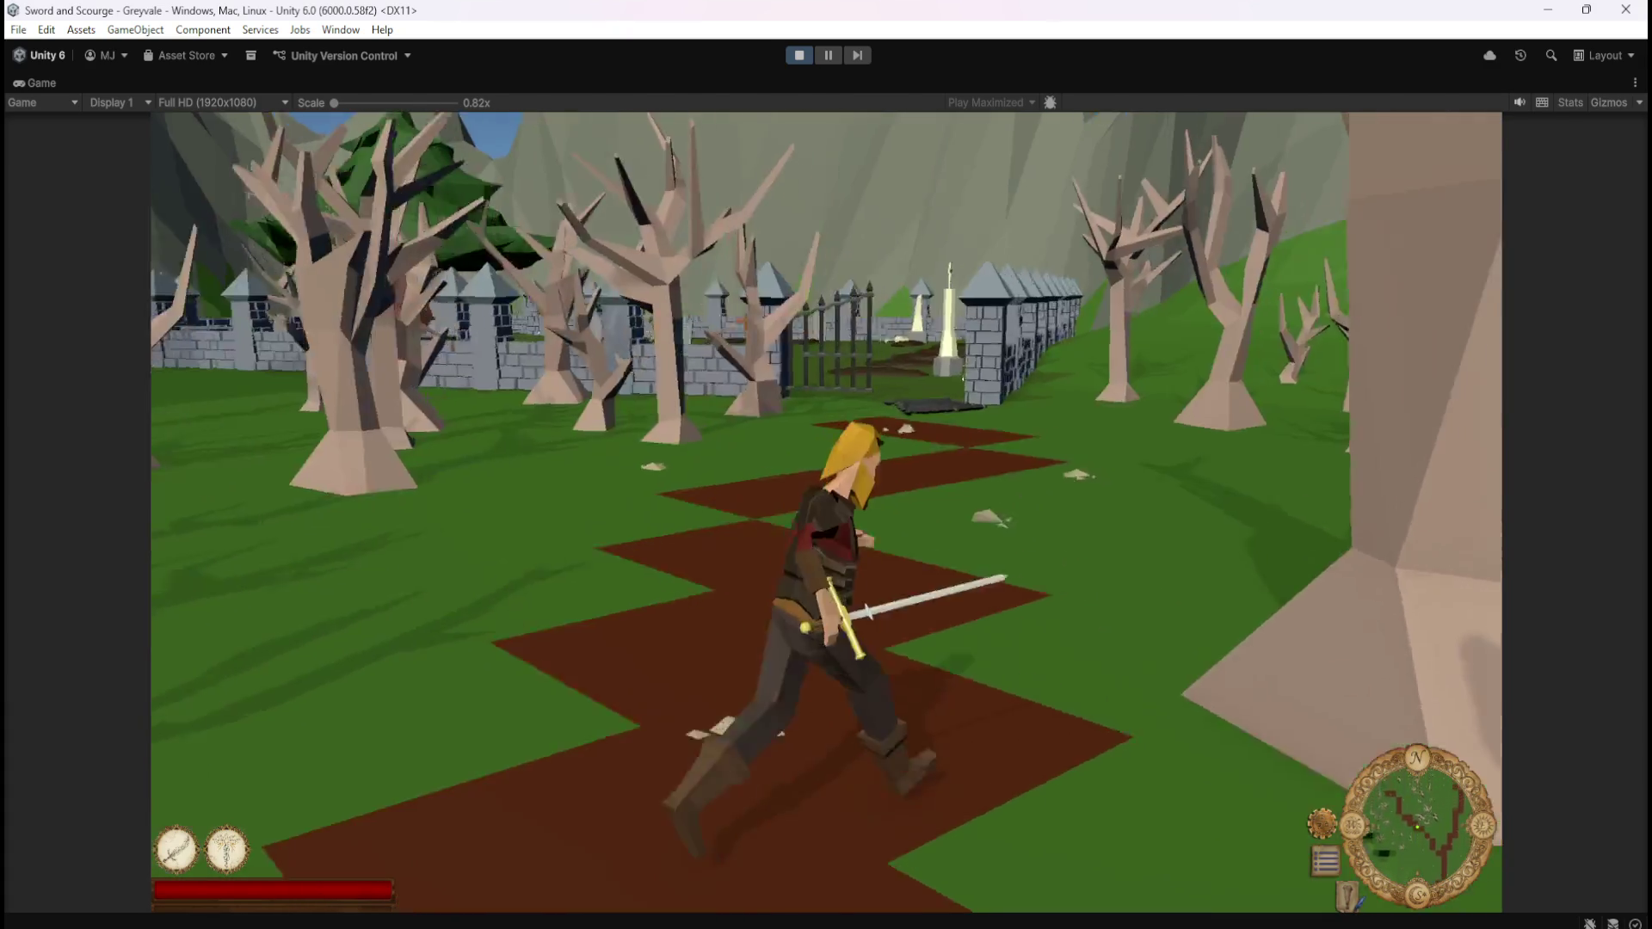
key("w")
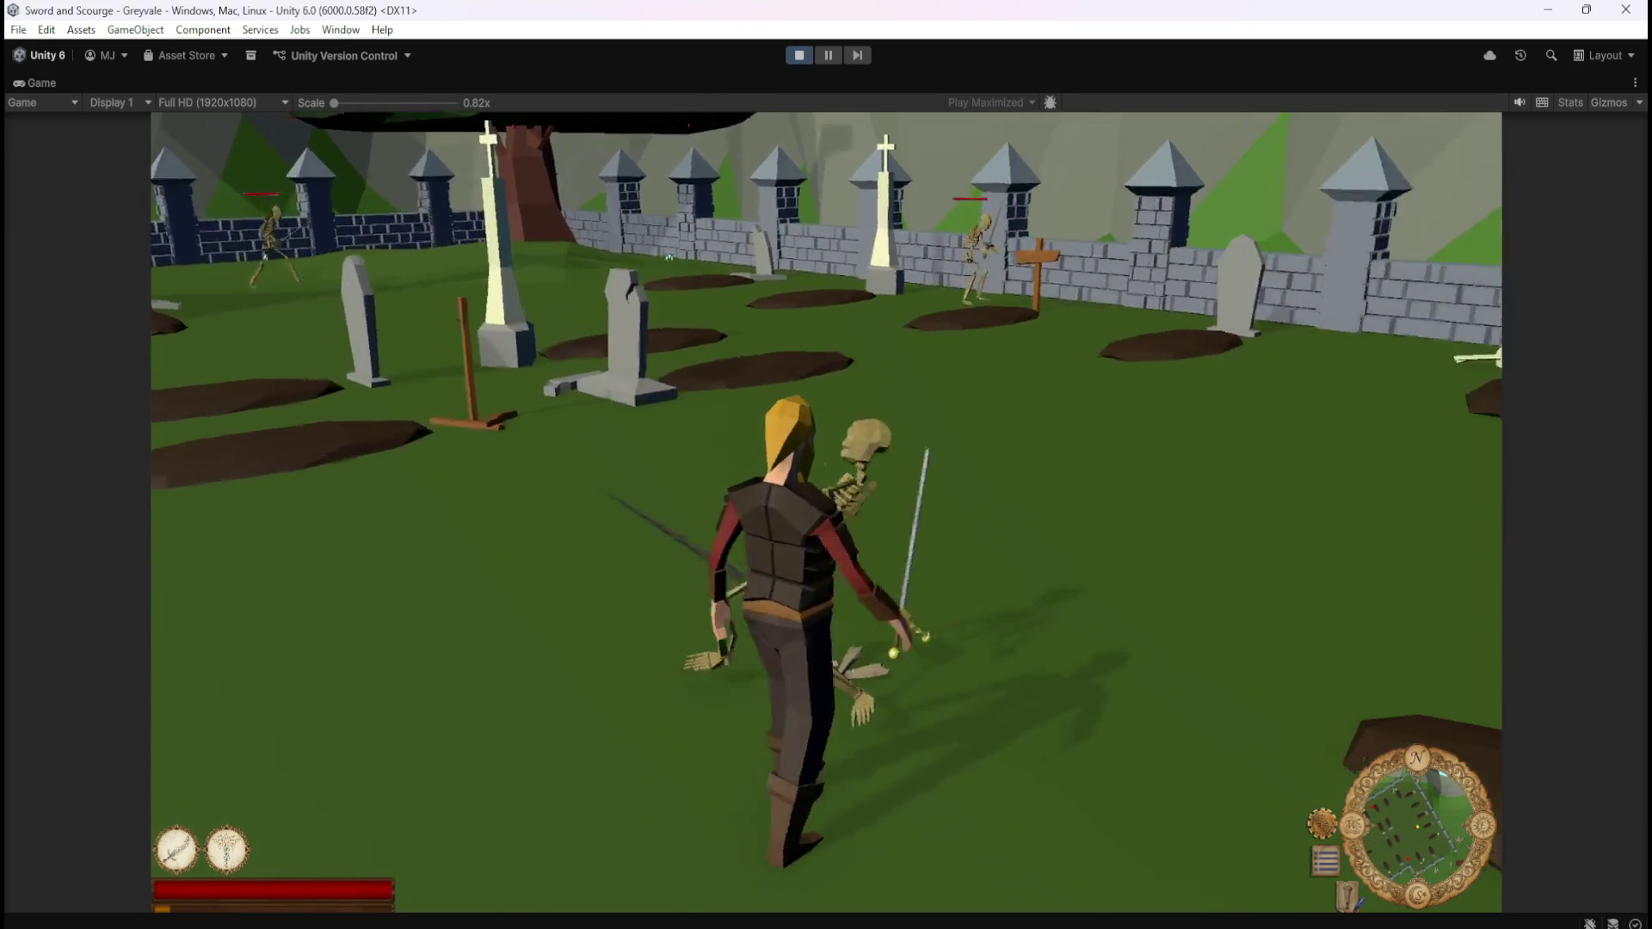
key("w")
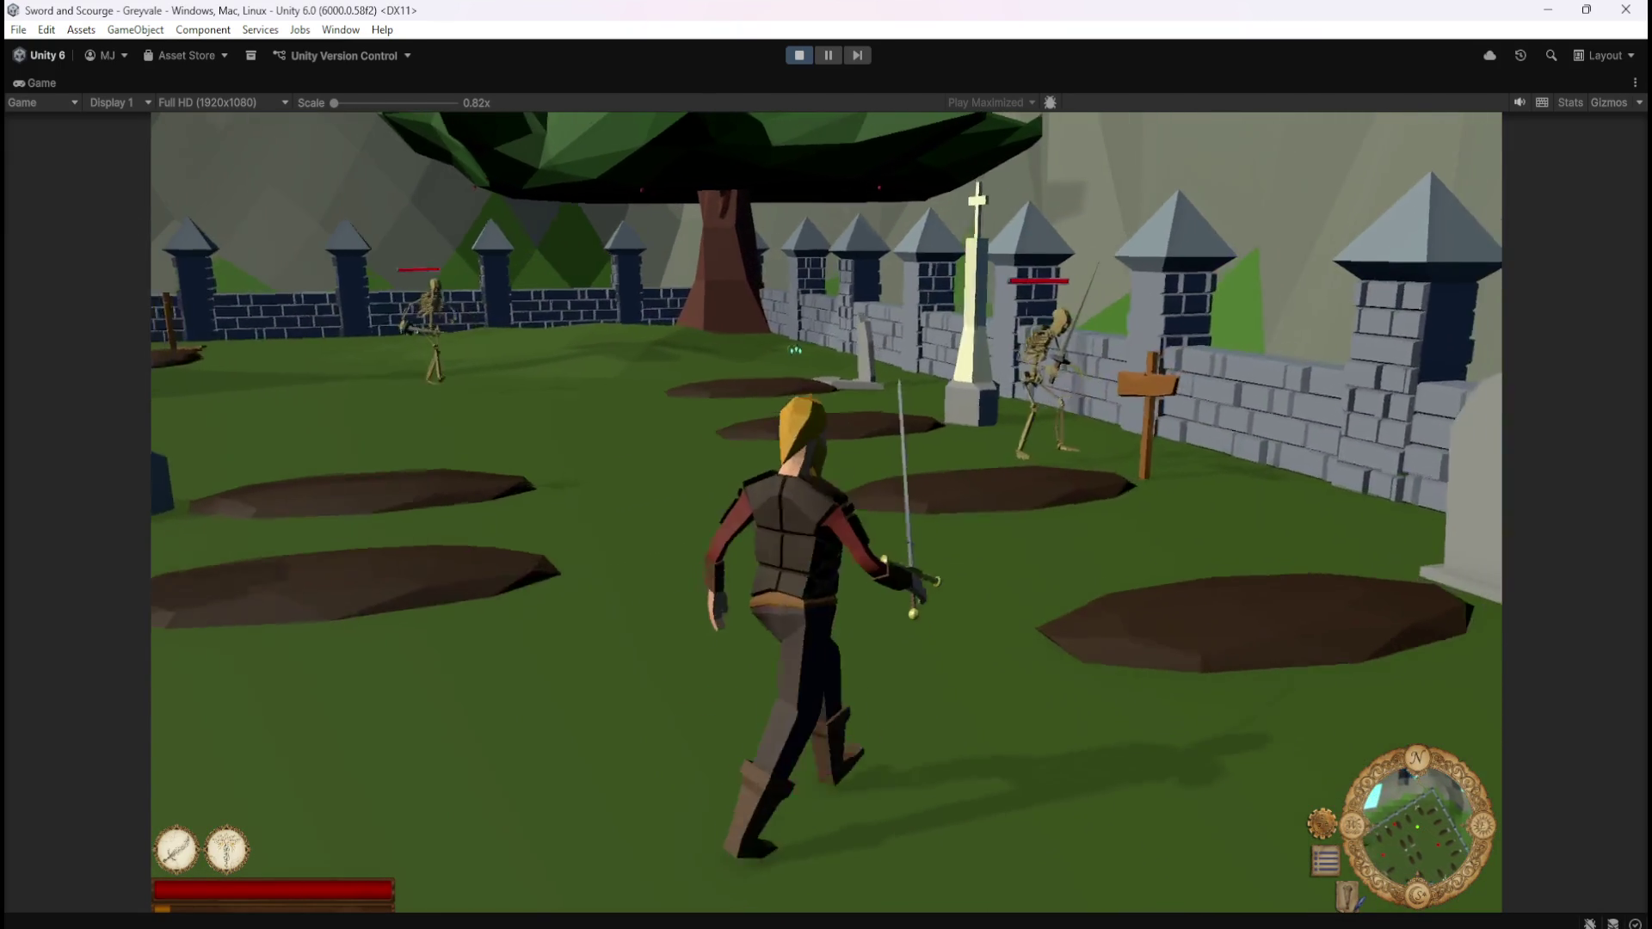
Kill the first skeleton, check the looted Emerald in the inventory, and attack the next skeleton
left_click(826, 464)
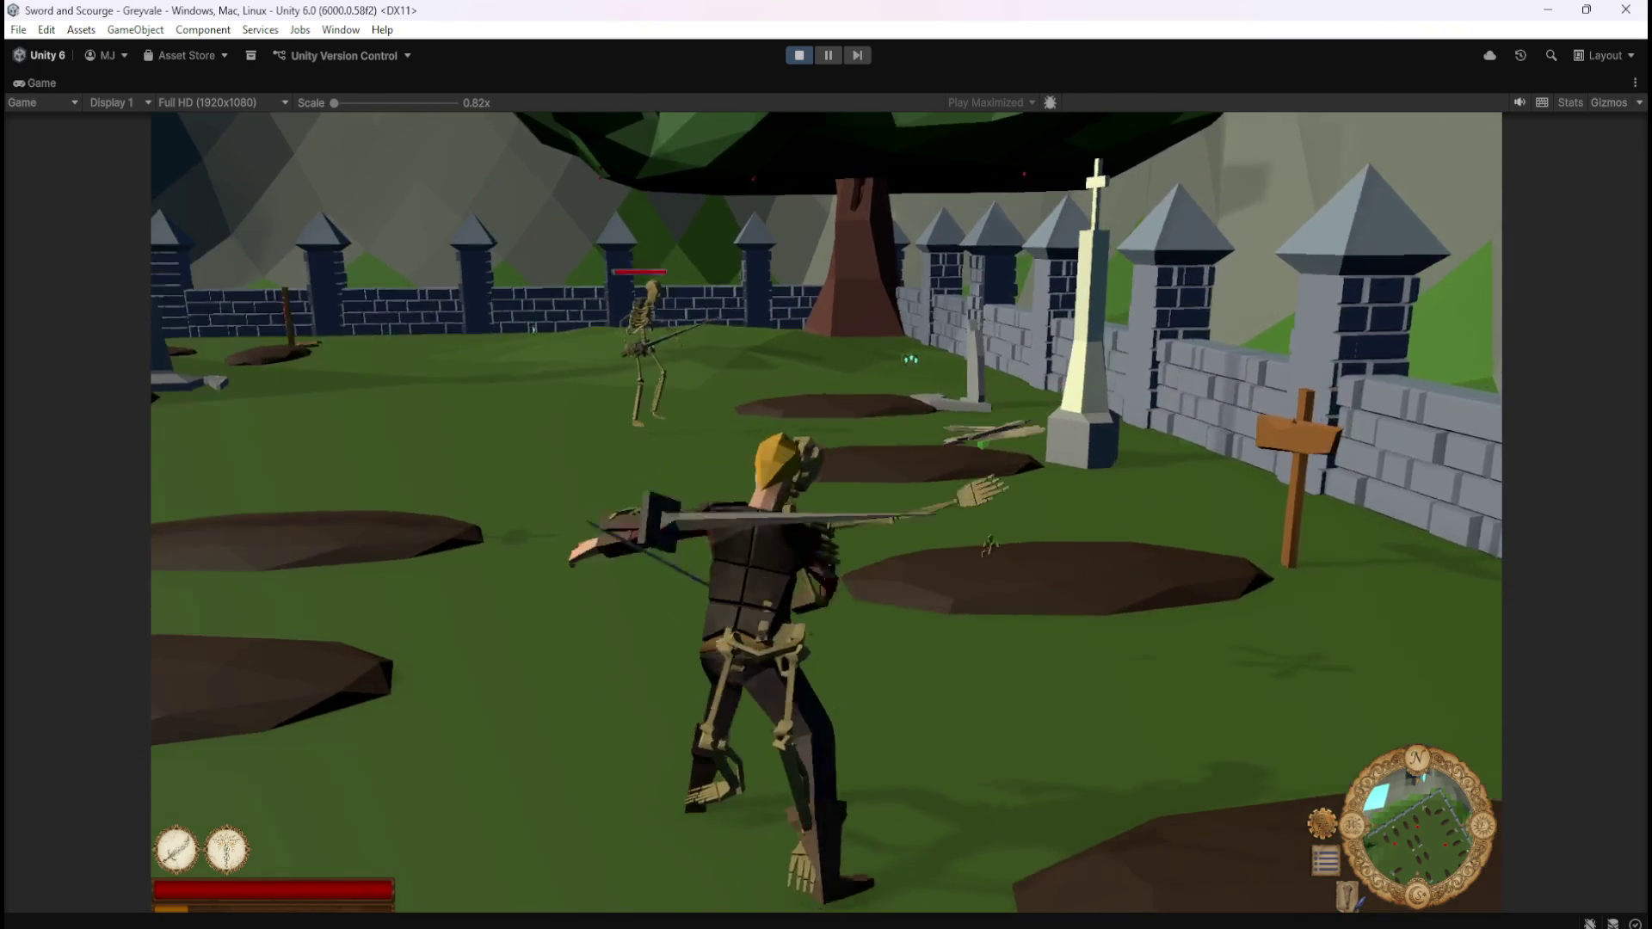
left_click(826, 465)
key("w")
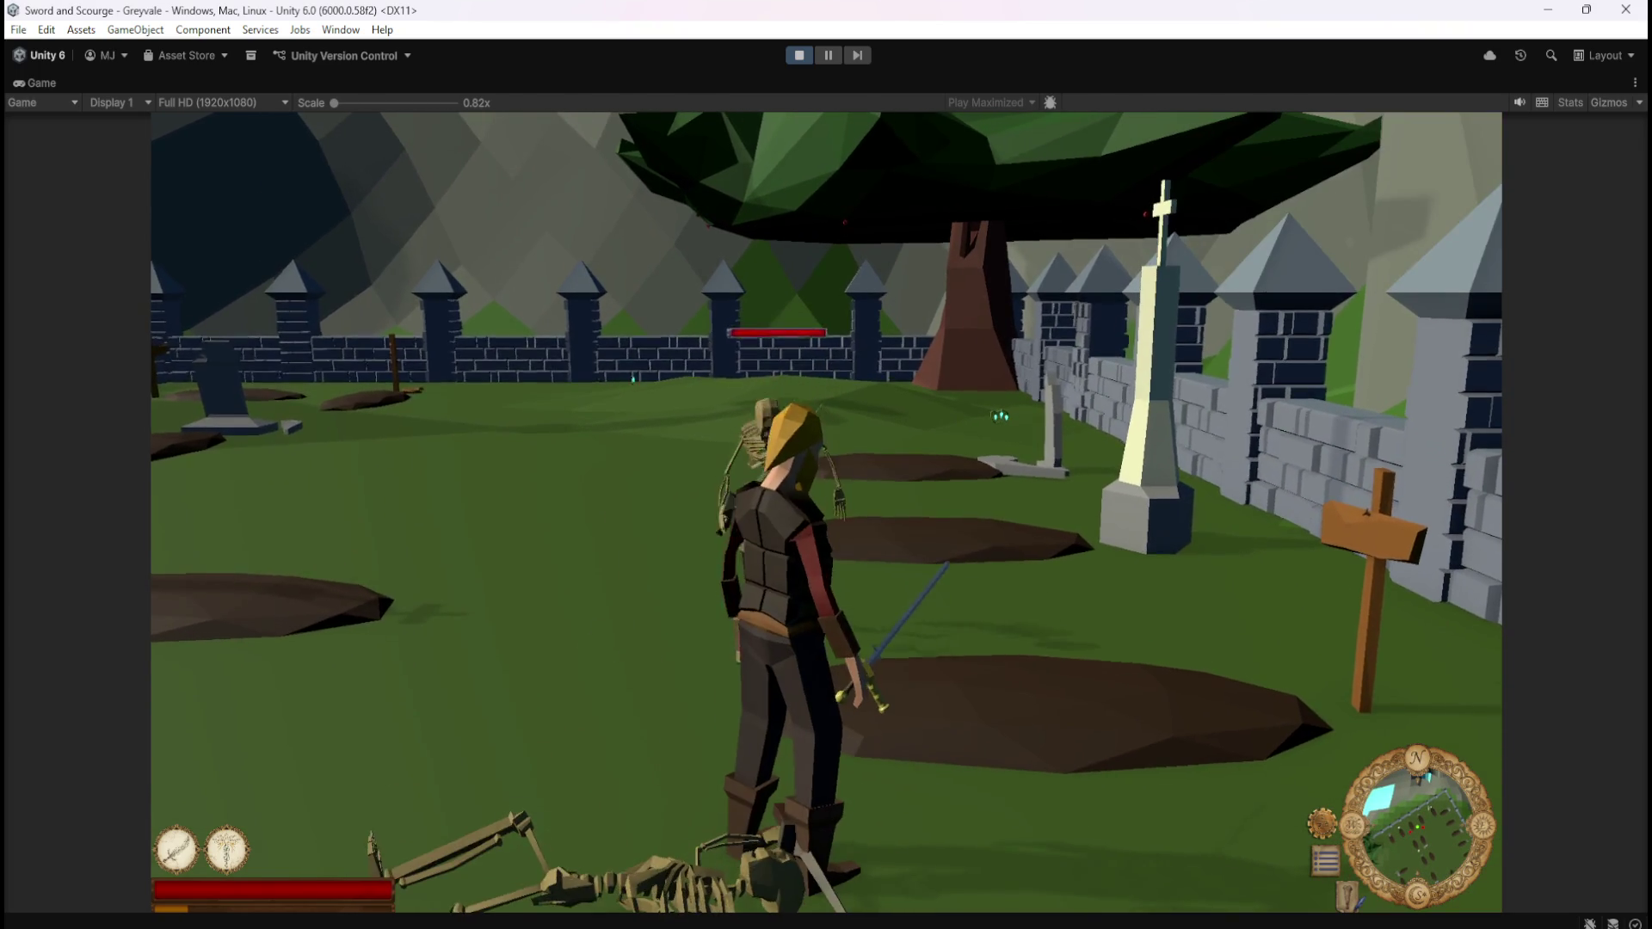
key("i")
key("s")
key("i")
key("w")
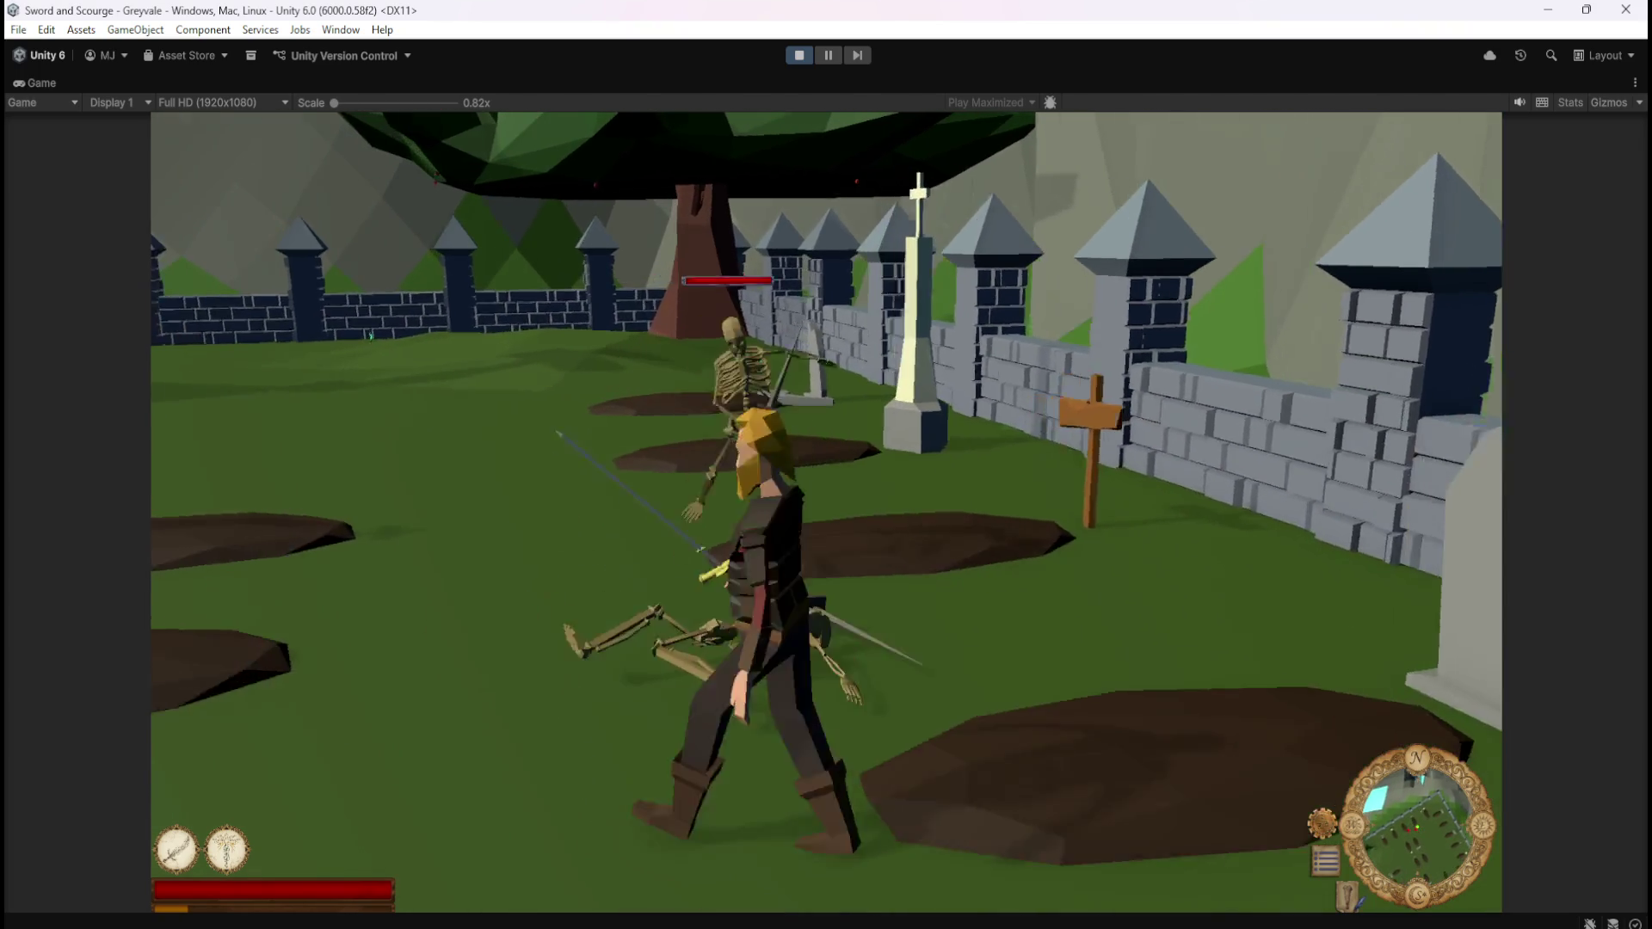
left_click(826, 464)
left_click(826, 465)
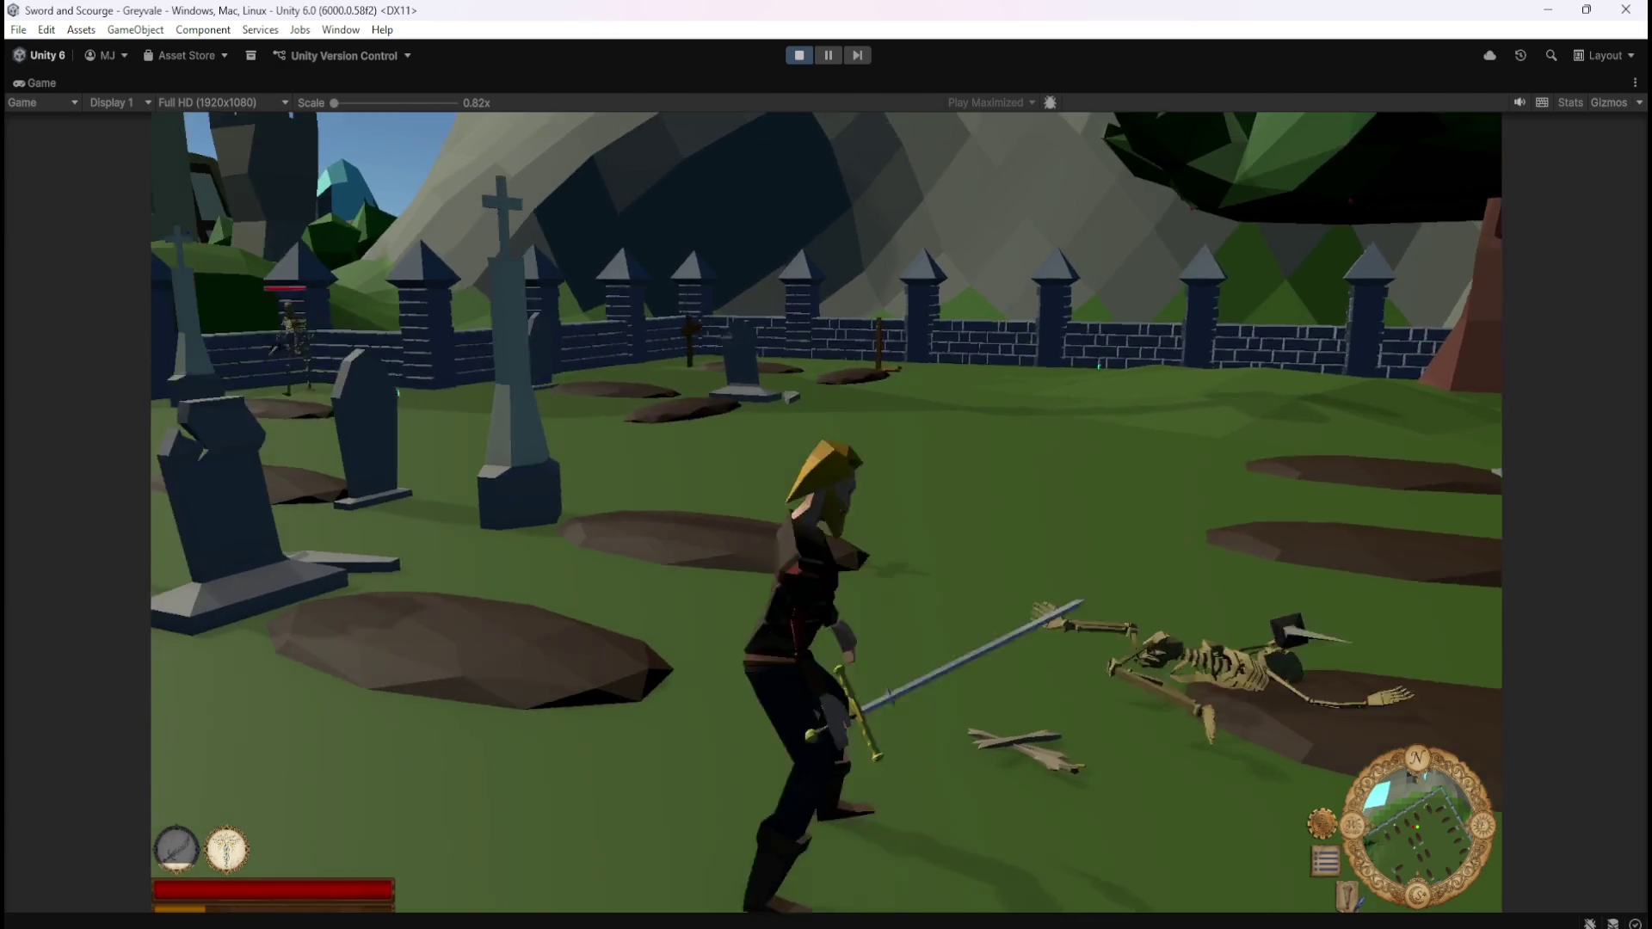
Knock down the second skeleton with sword and skills 1 and 2, then walk across the graveyard
key("w")
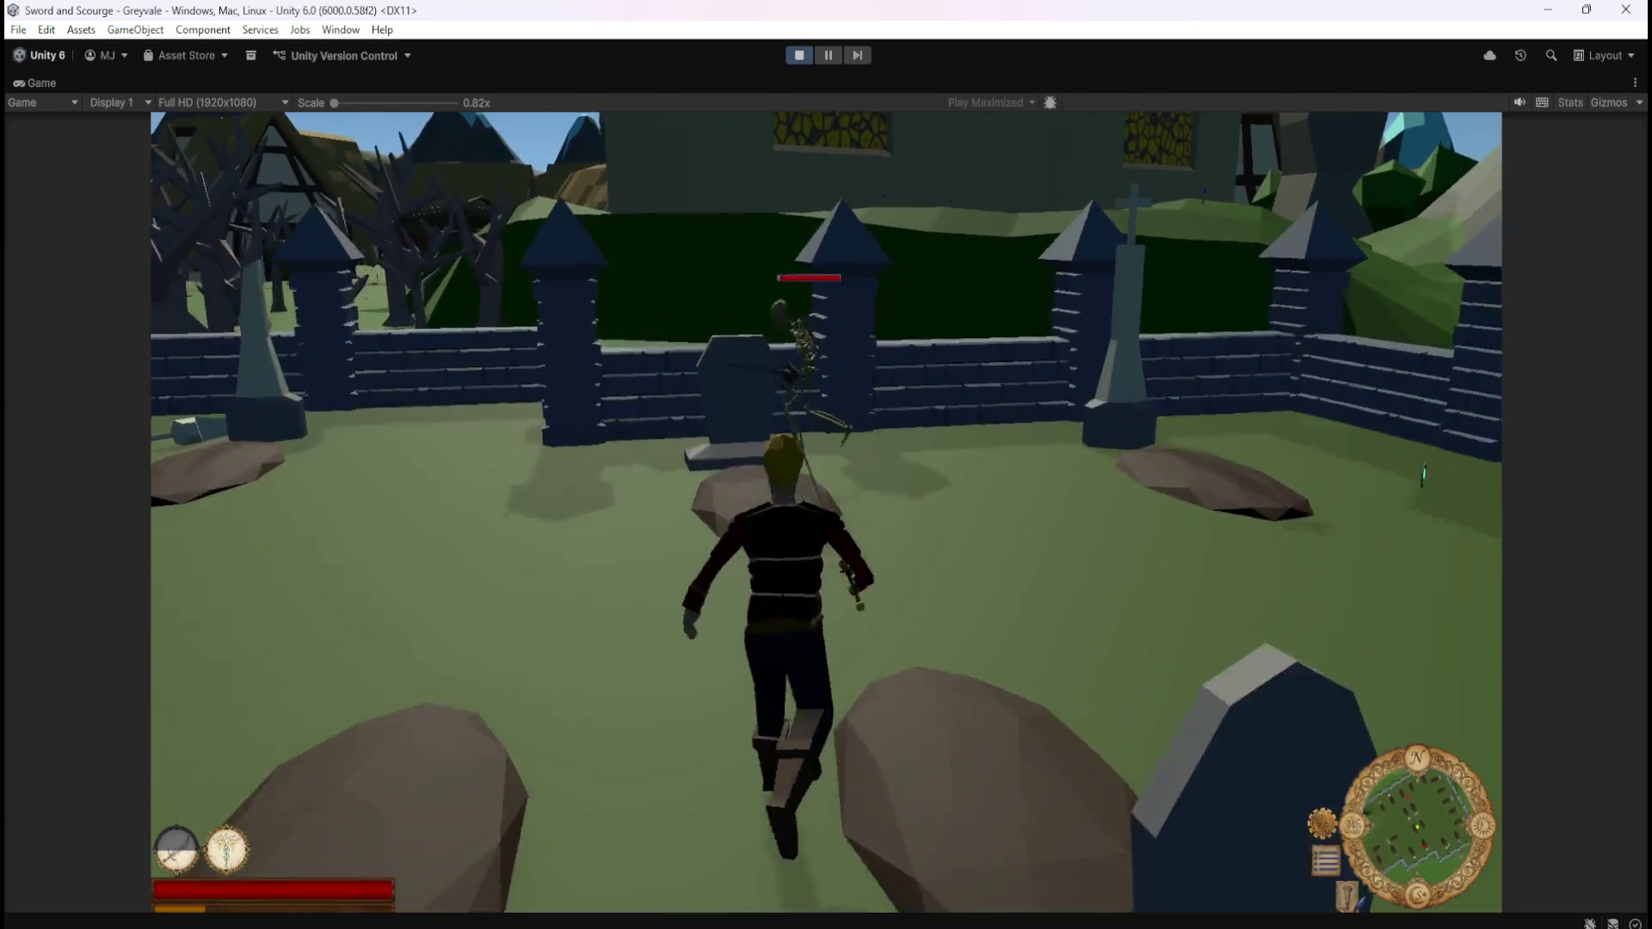
left_click(826, 464)
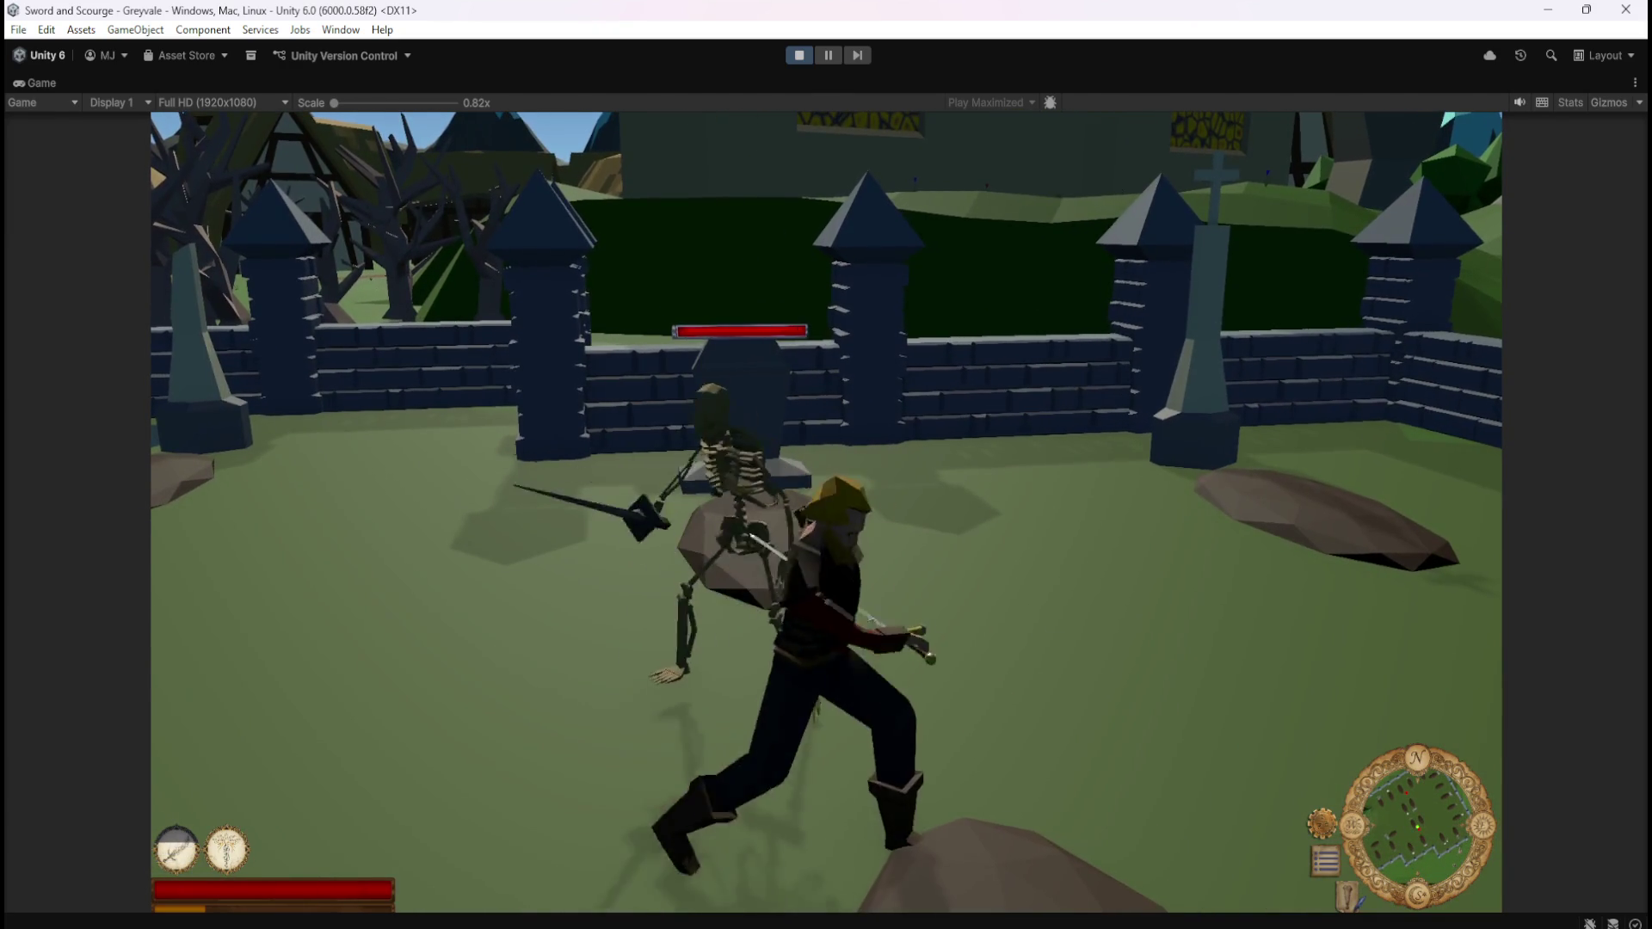
key("w")
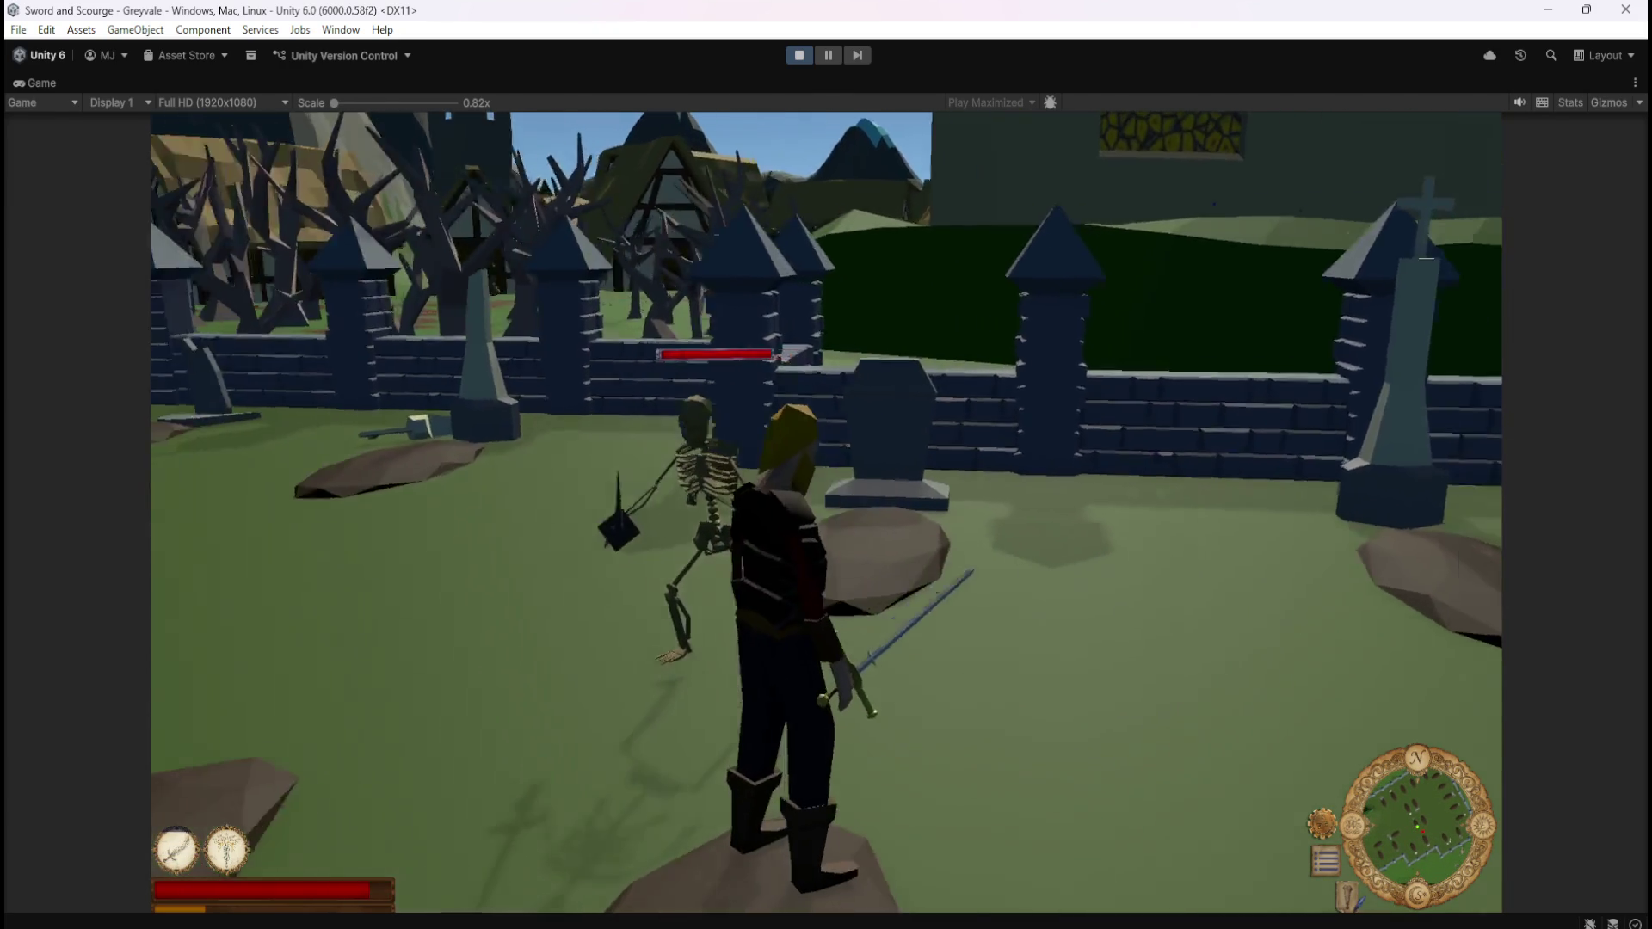
key("w")
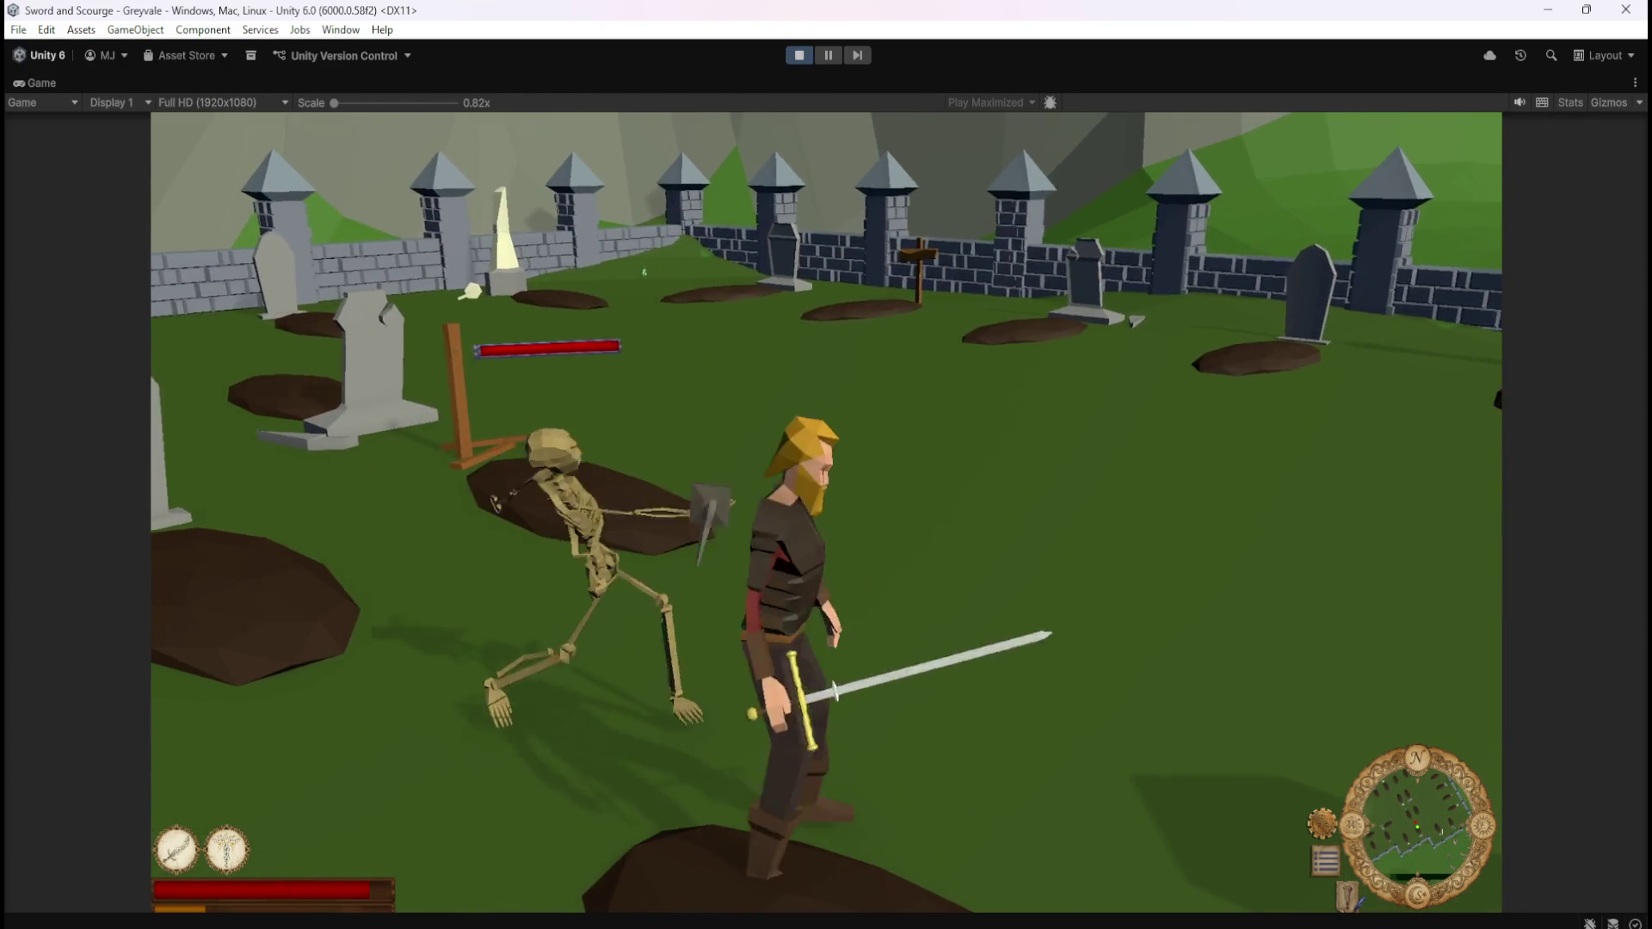
key("1")
key("w")
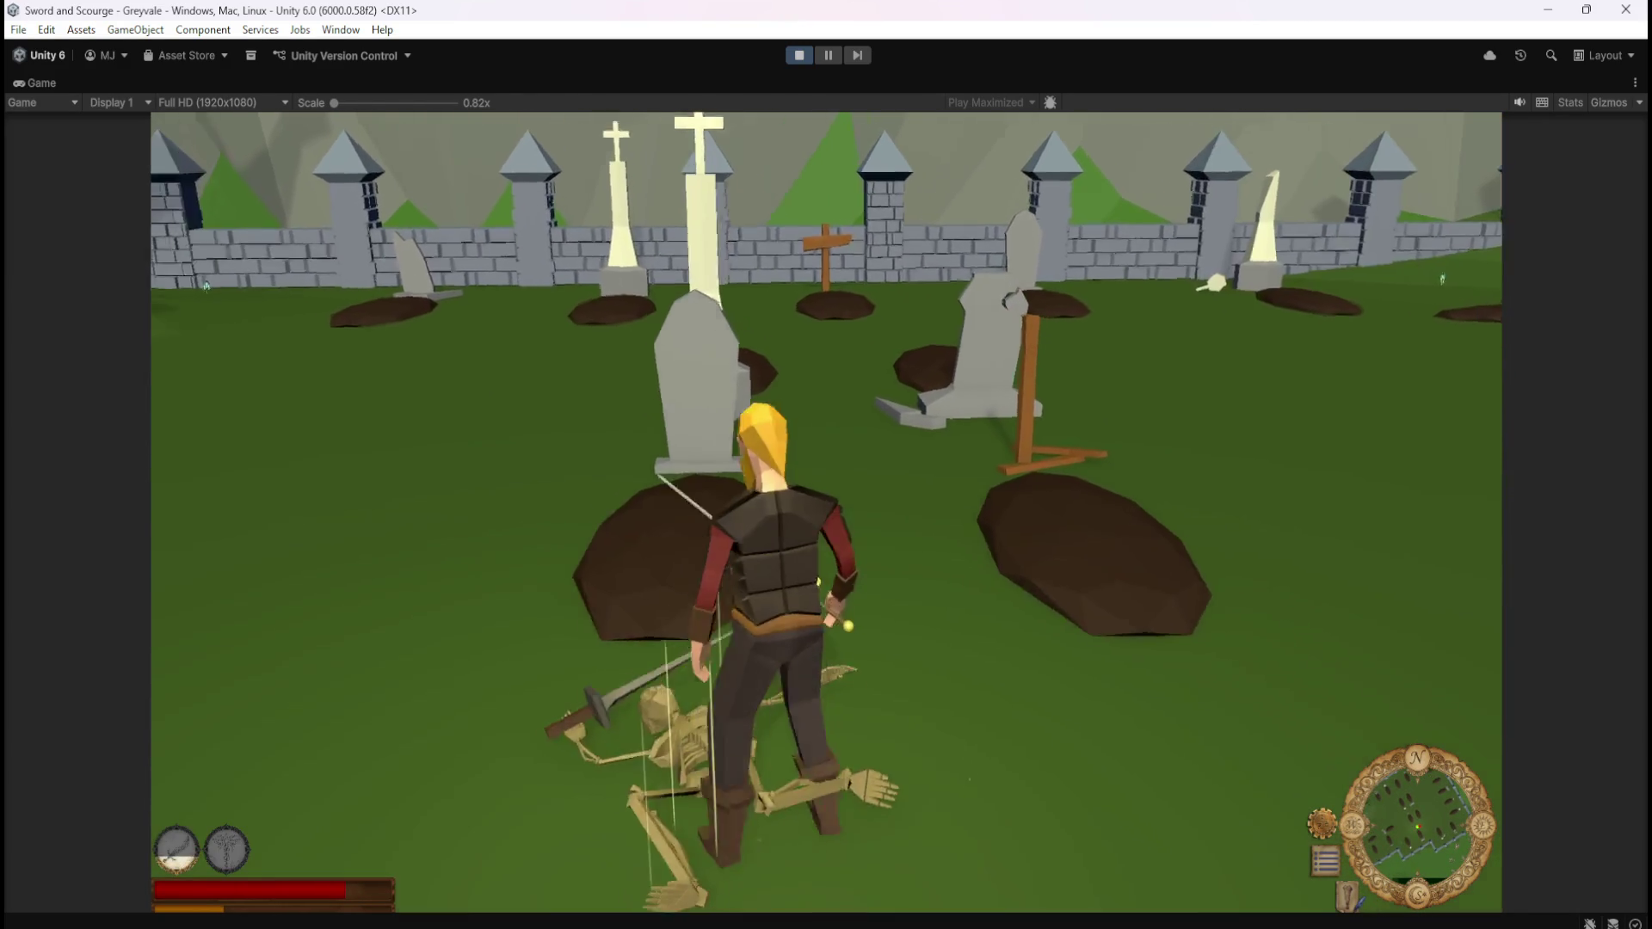
key("2")
key("w")
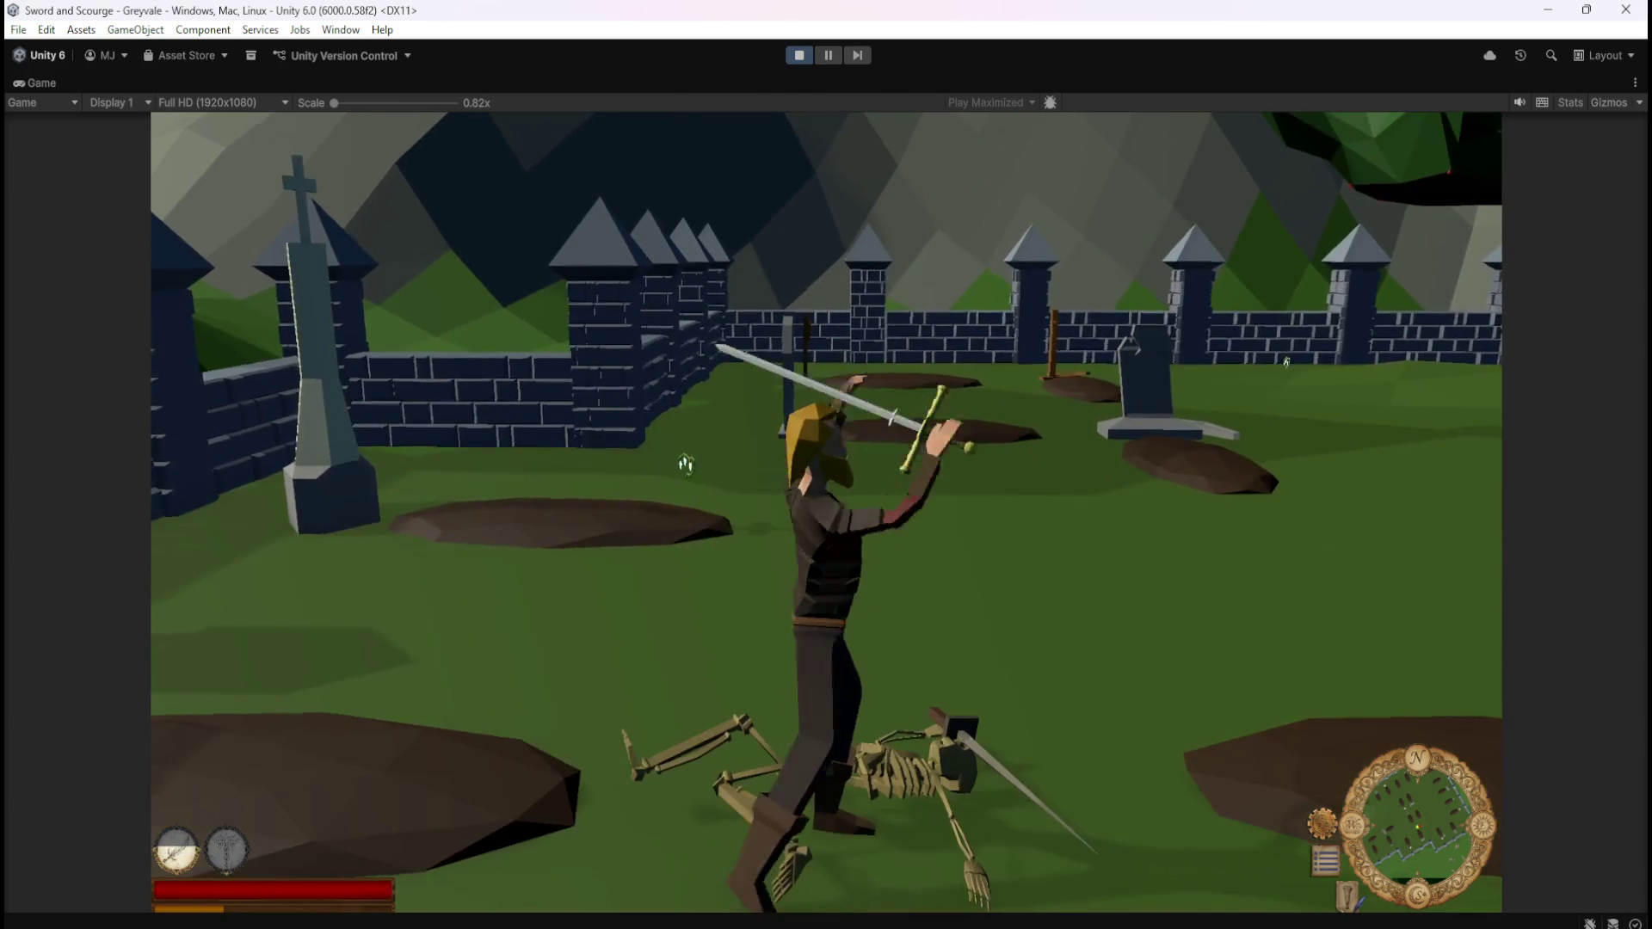
key("w")
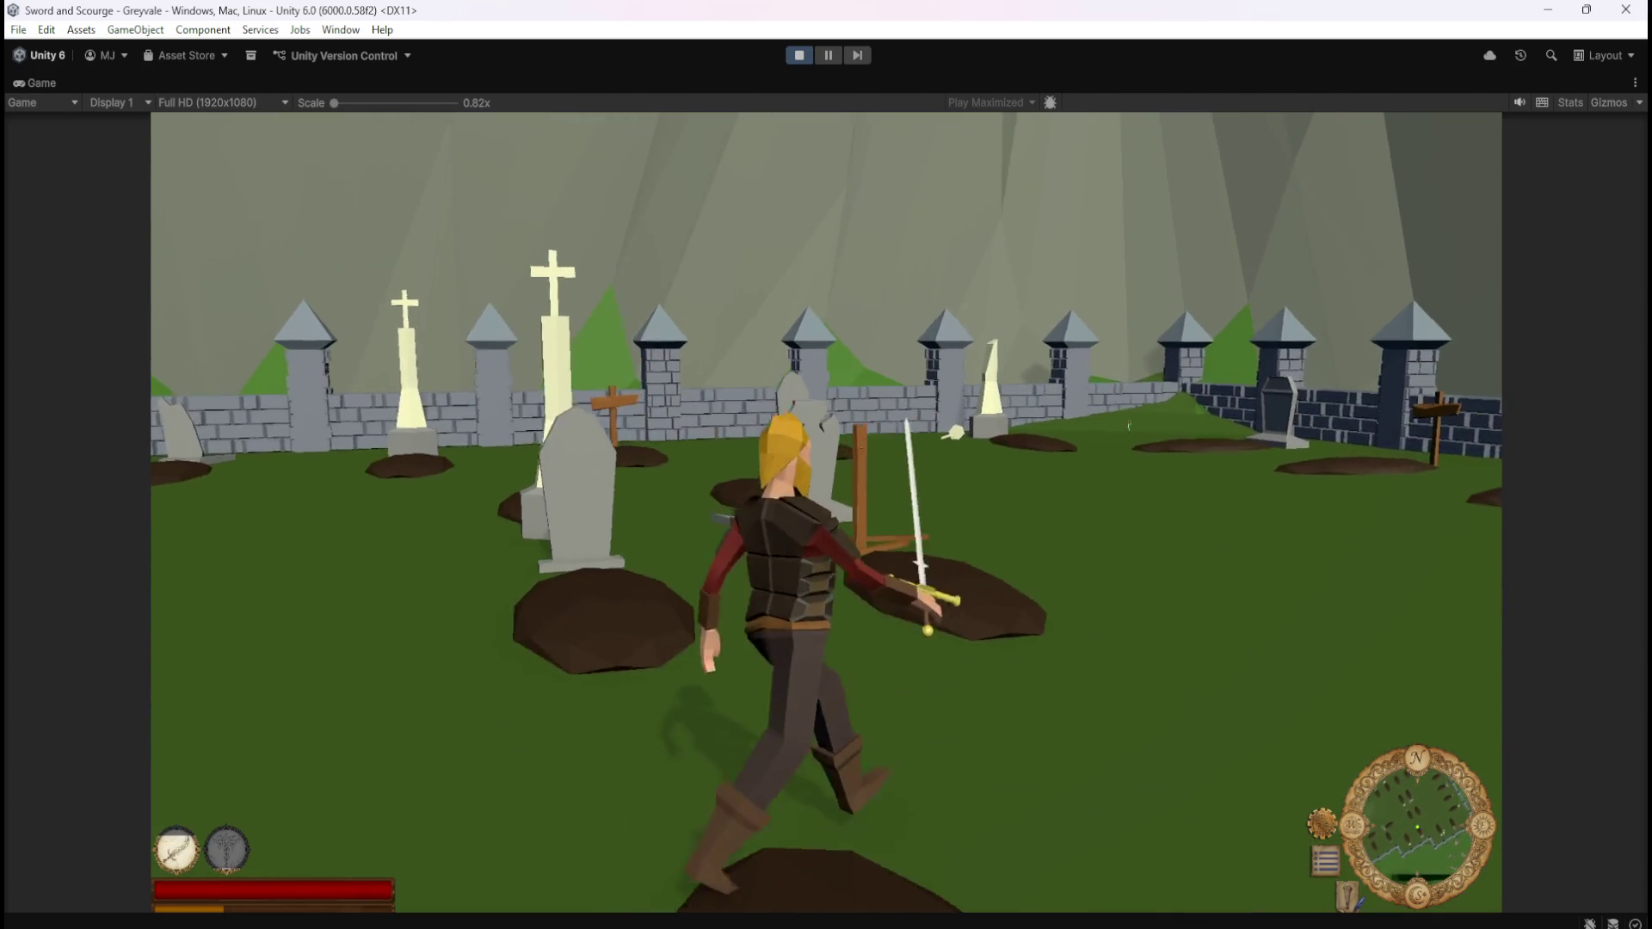
key("w")
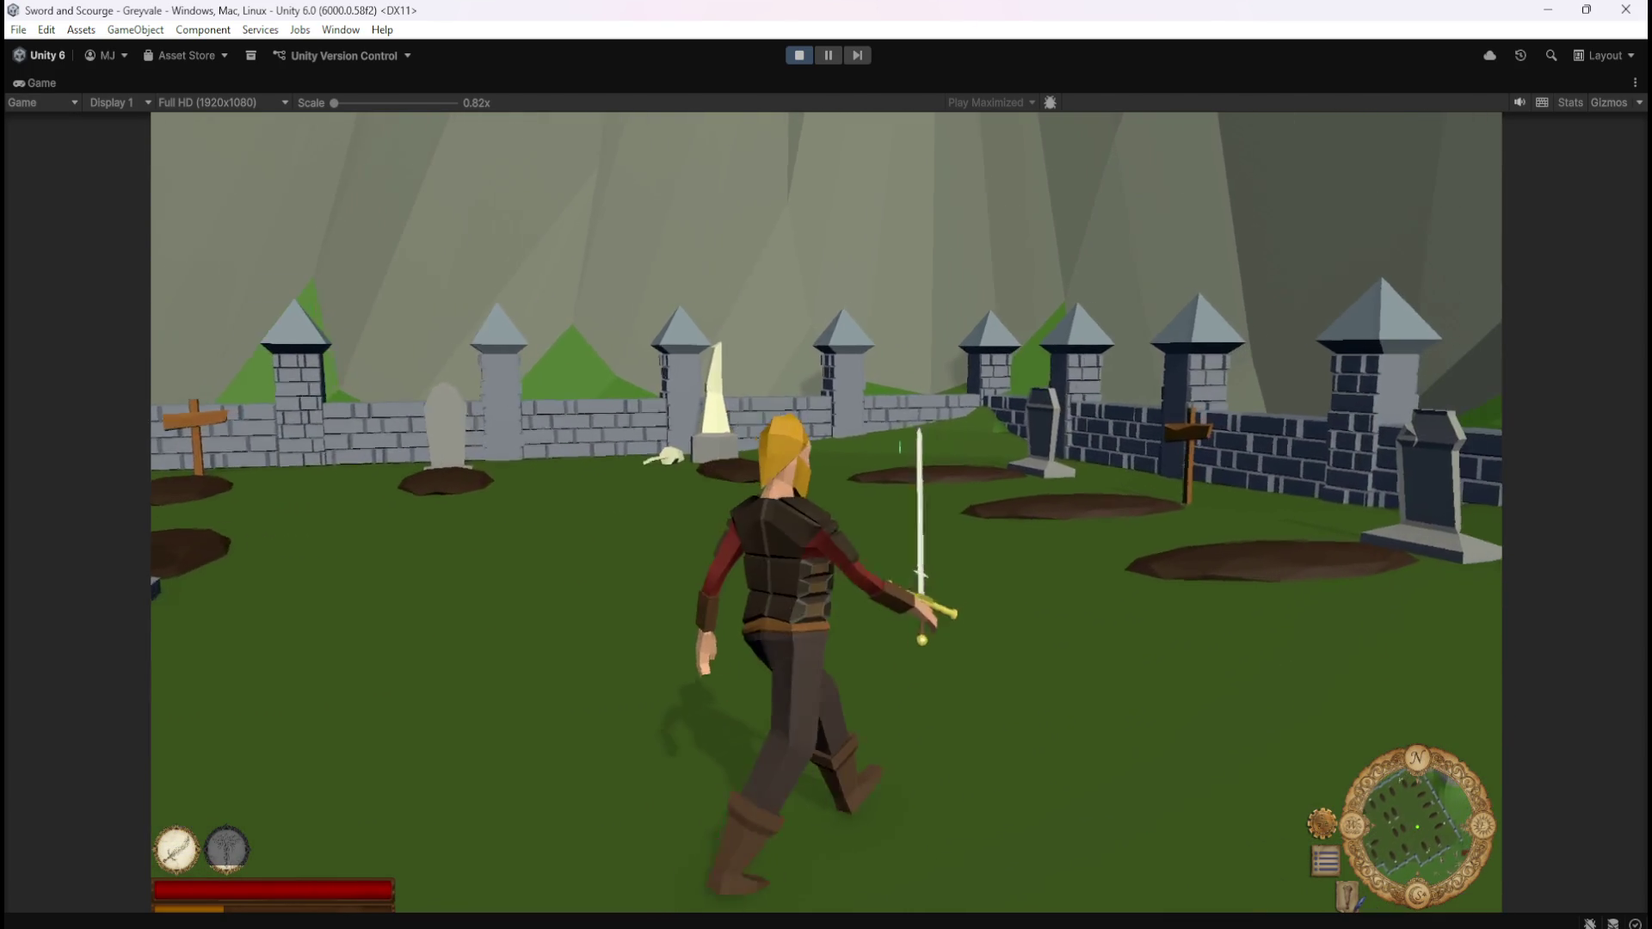
key("s")
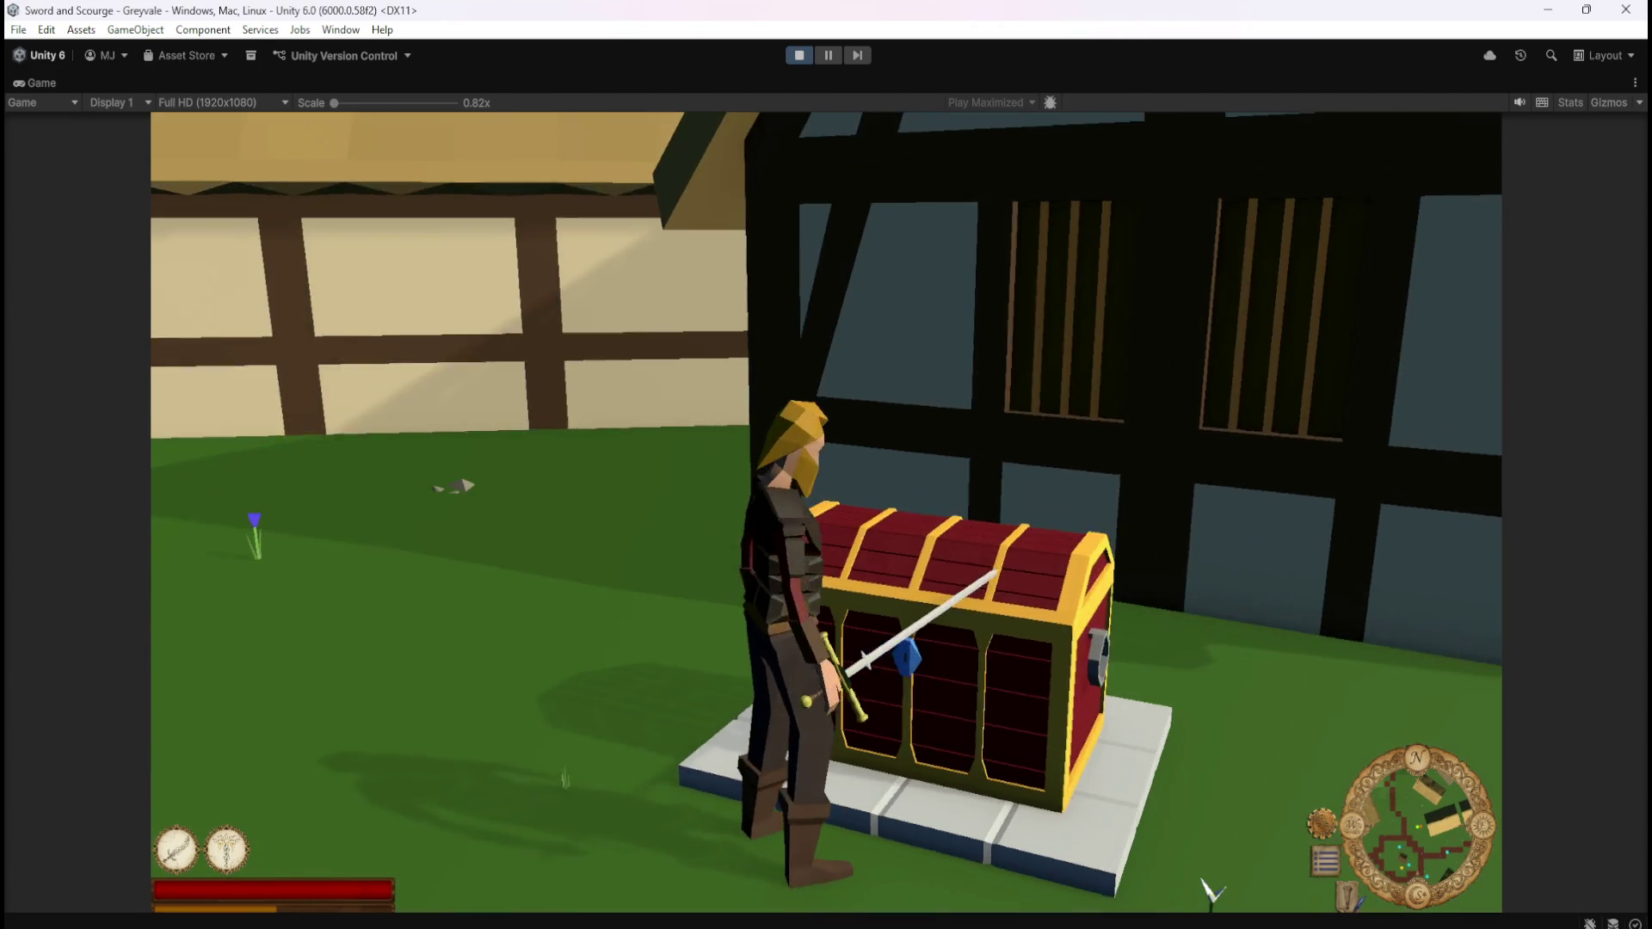
Interact with the treasure chest using E to show the Inventory beside the empty Stash
key("e")
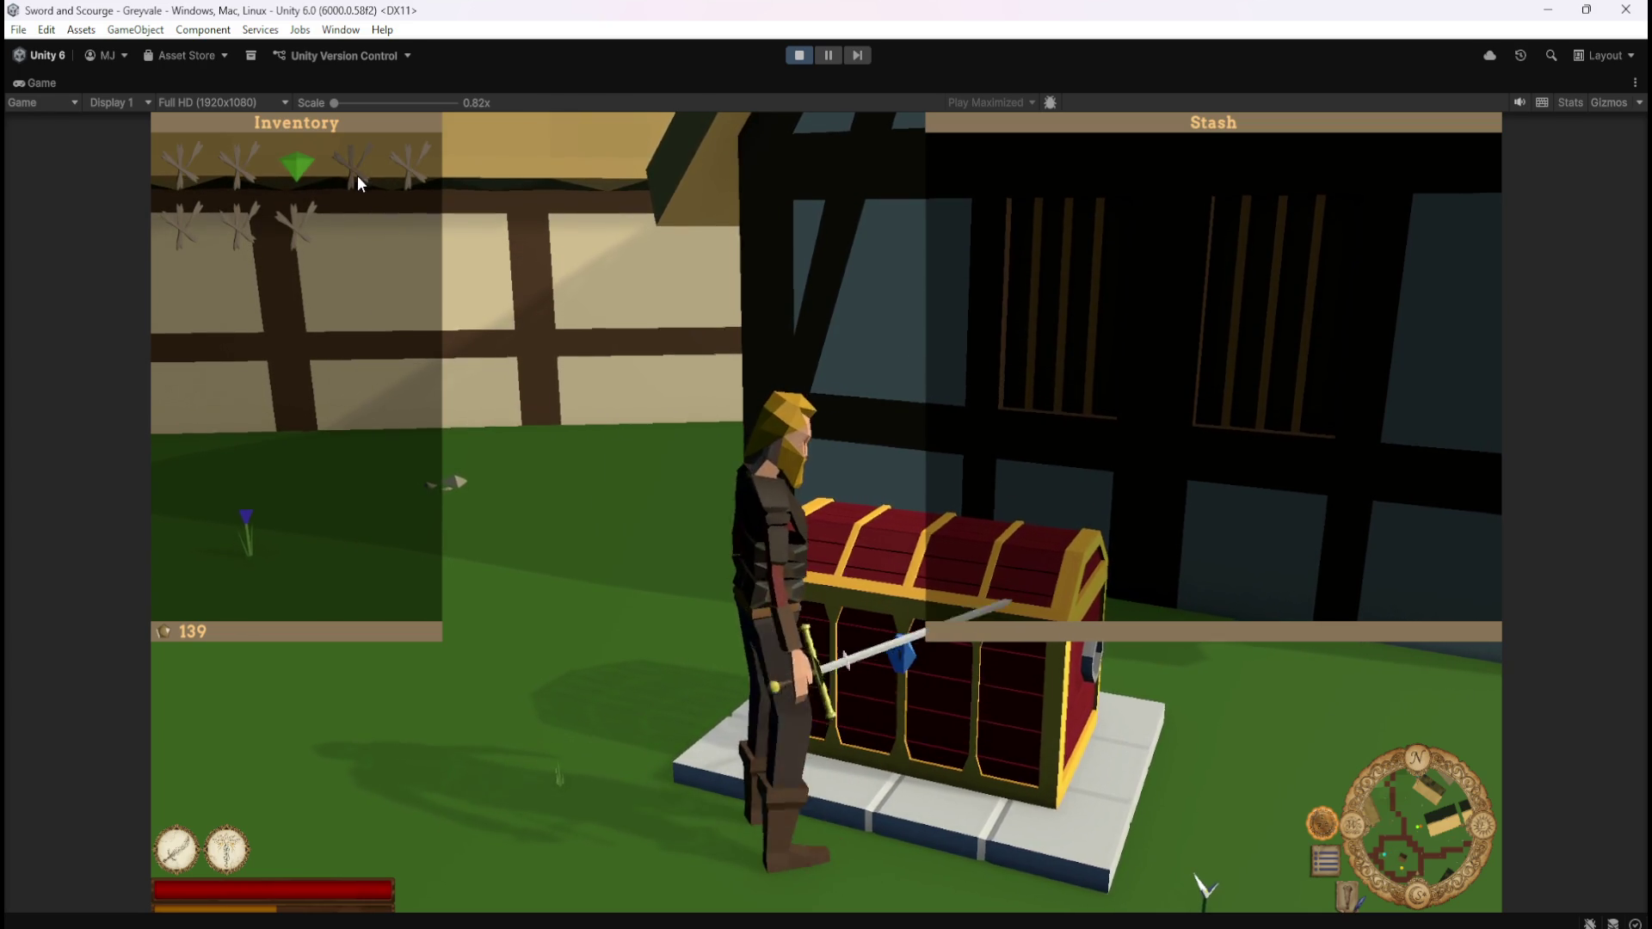
Move the green gem and the other six Inventory items into the chest's Stash
left_click(313, 174)
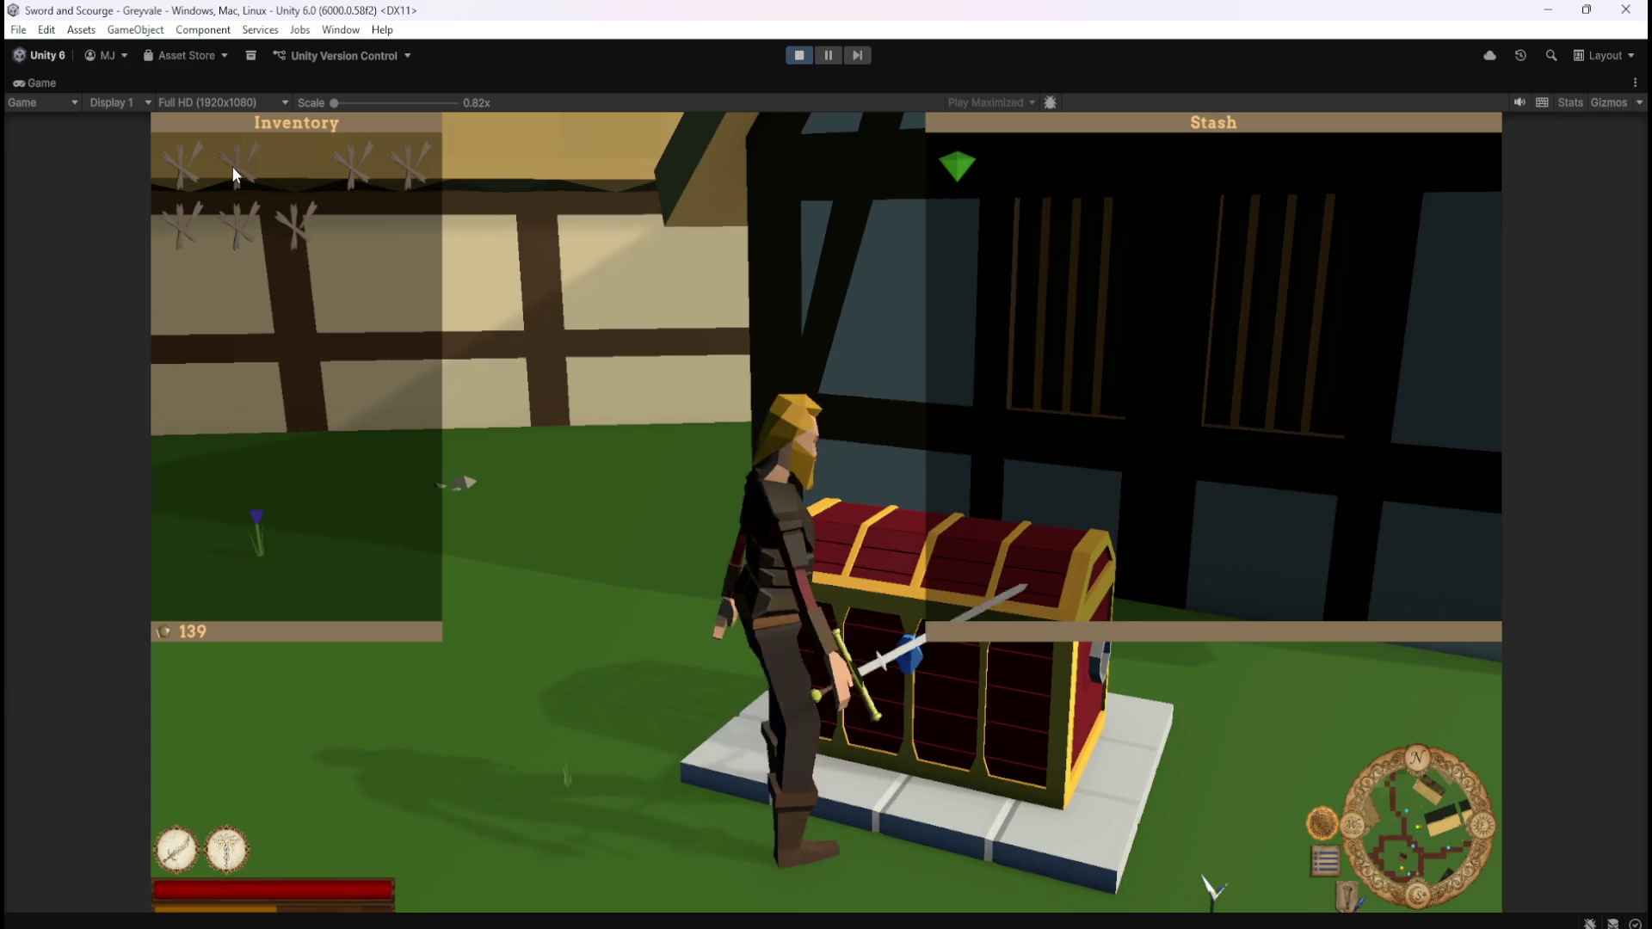
left_click(205, 224)
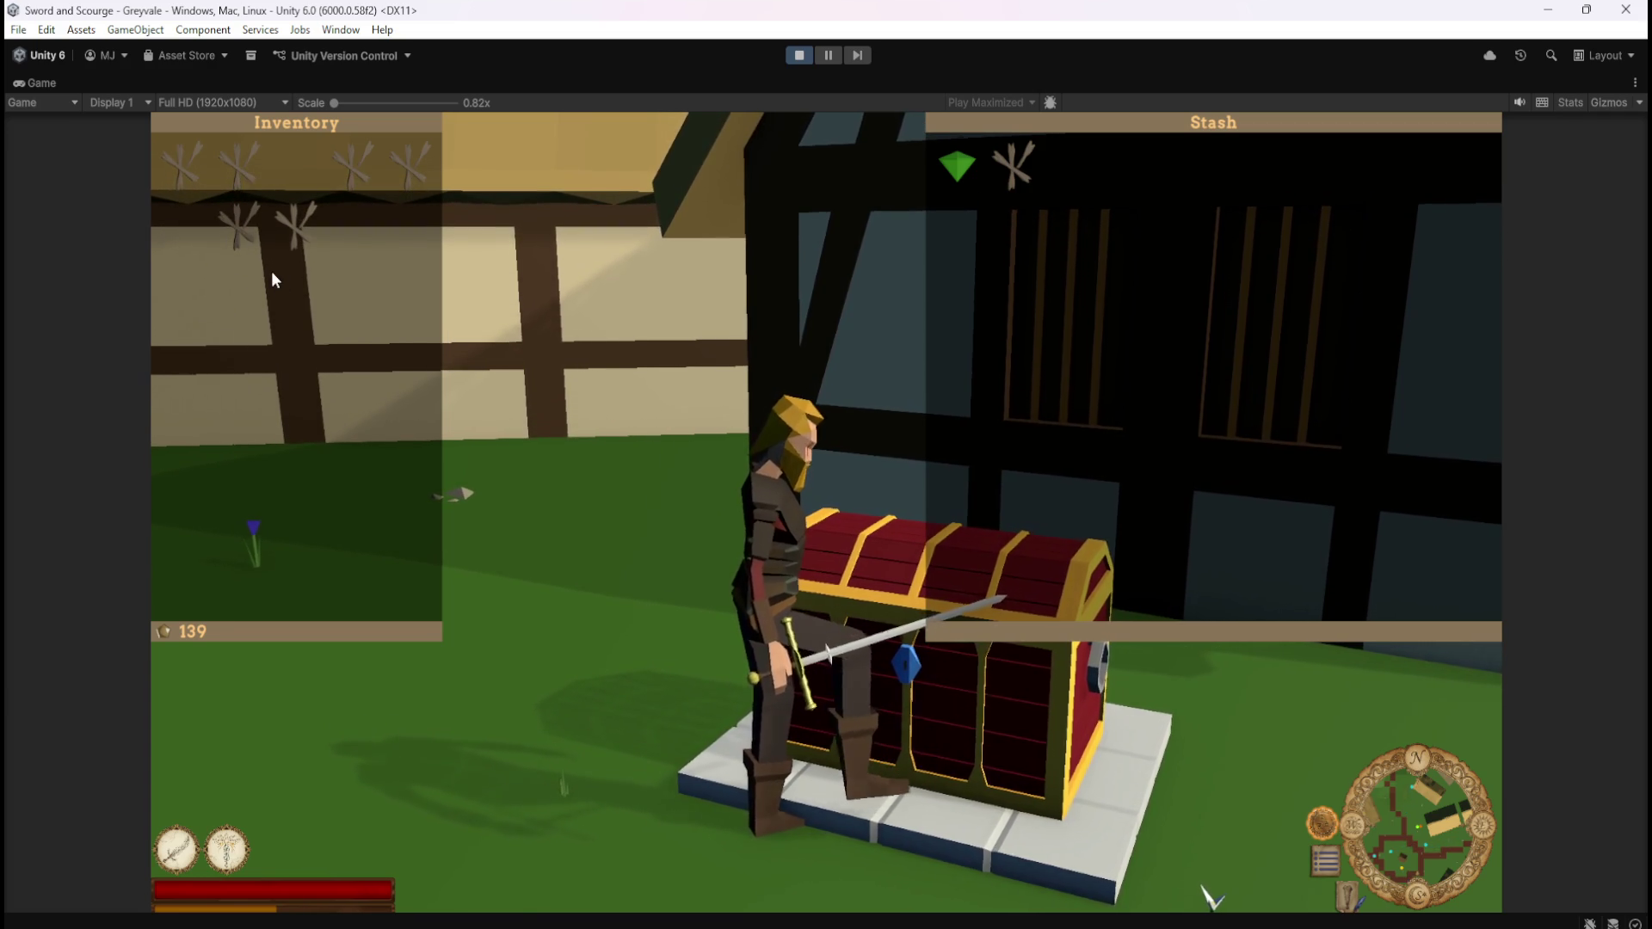
left_click(411, 188)
left_click(358, 183)
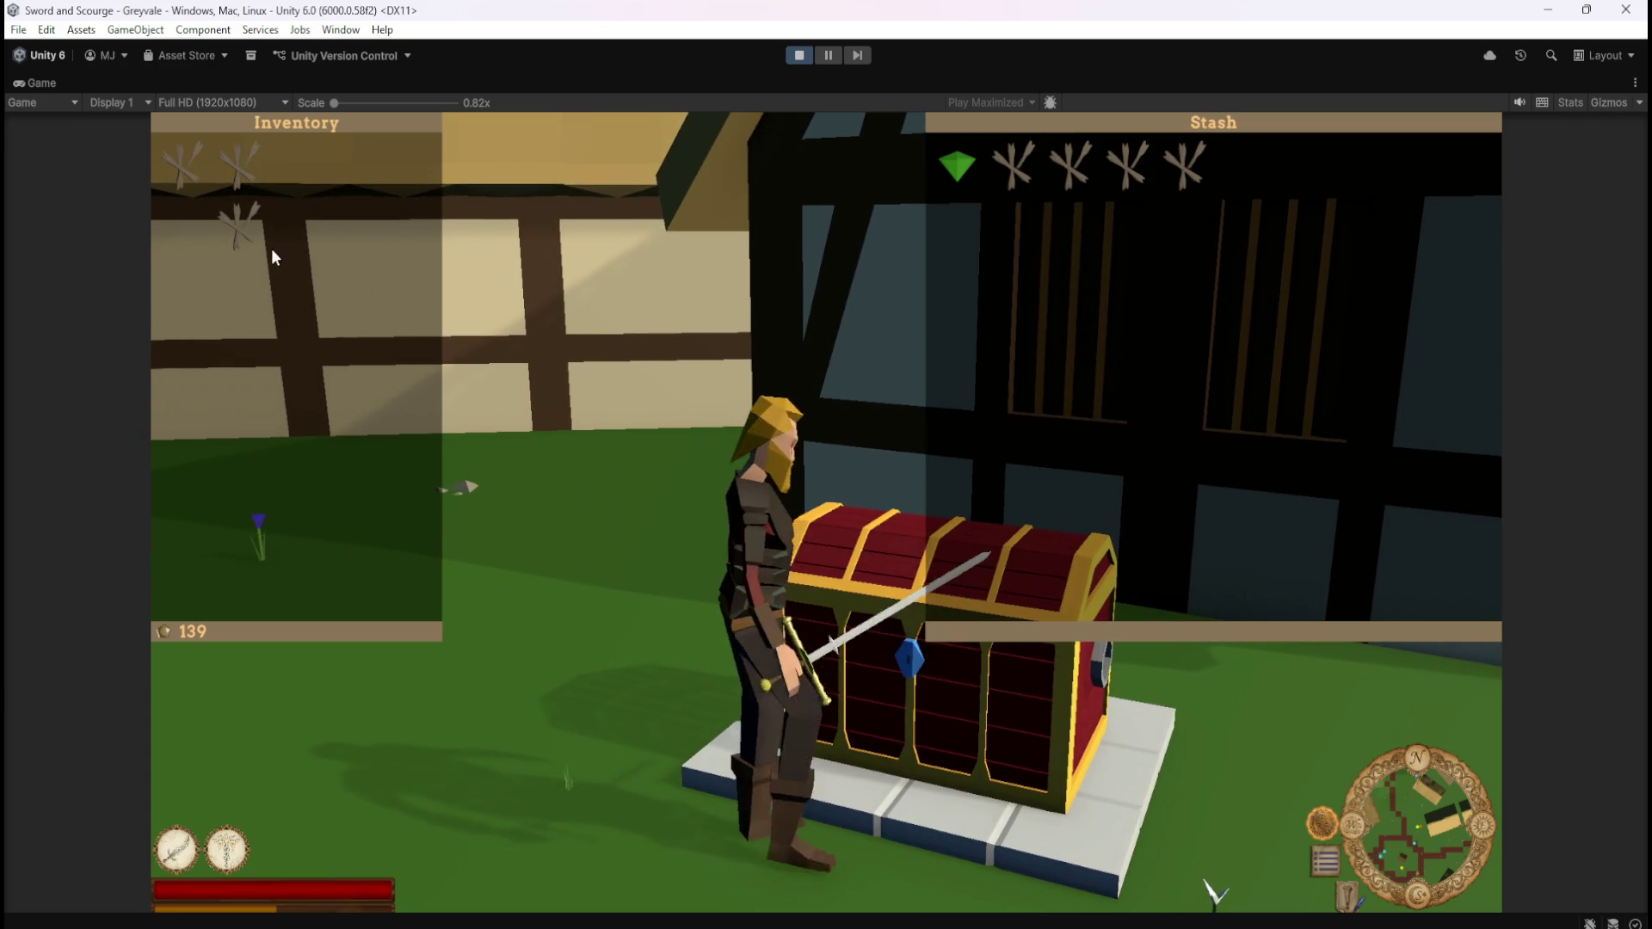
left_click(249, 225)
left_click(241, 172)
left_click(185, 165)
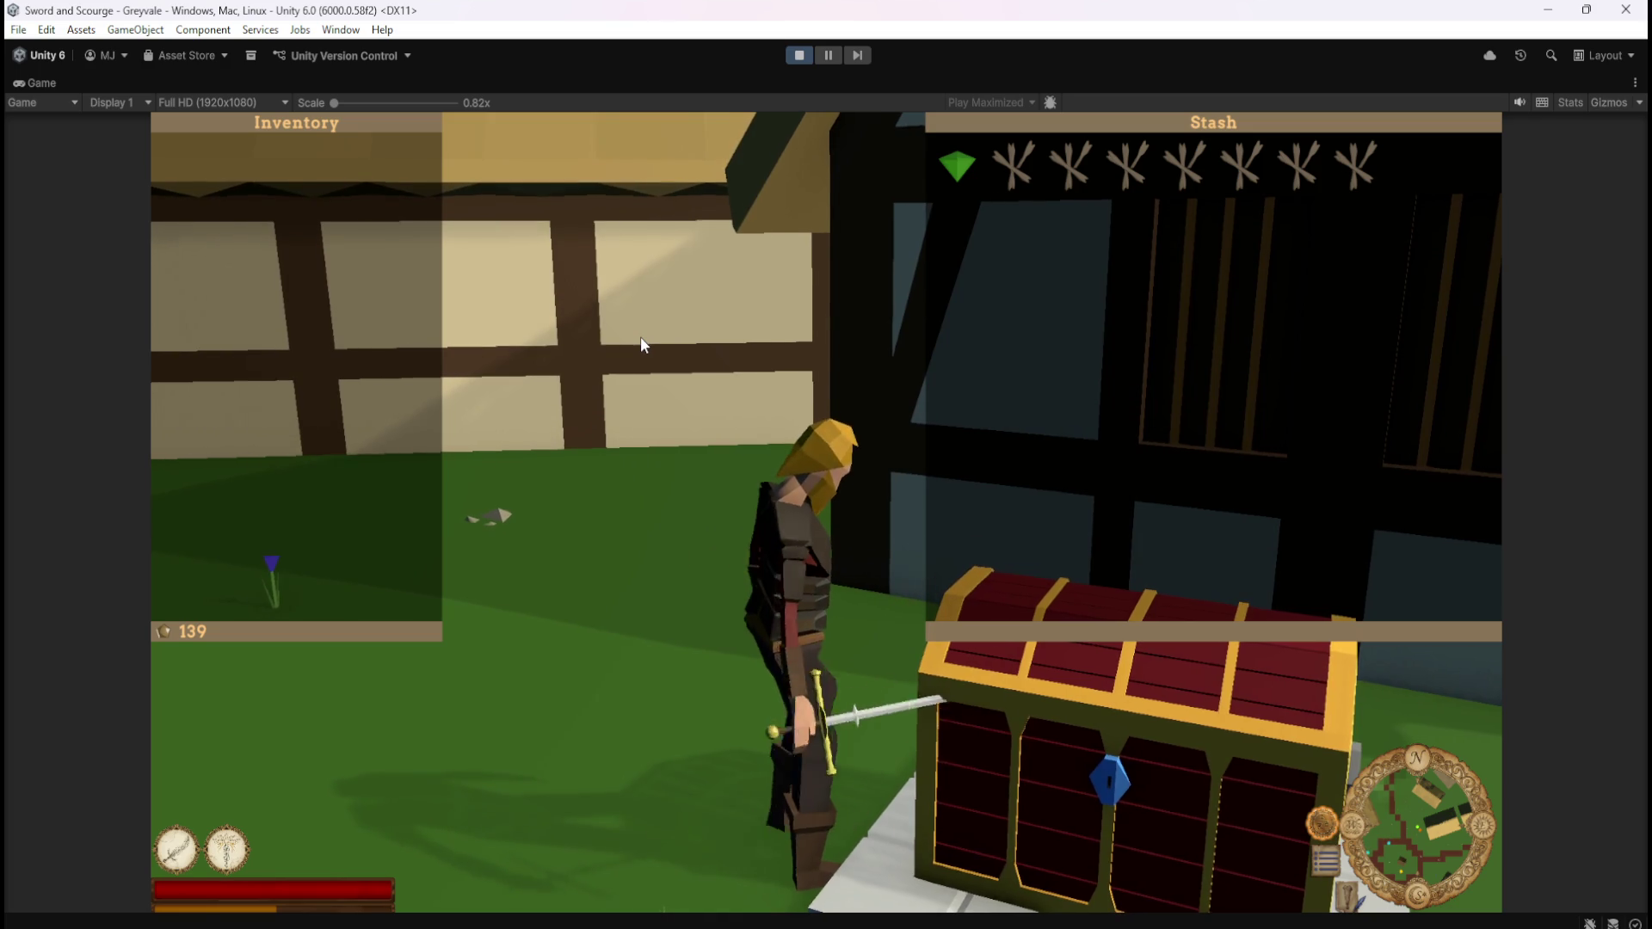
Close the Inventory and Stash panels and stop play mode
key("Escape")
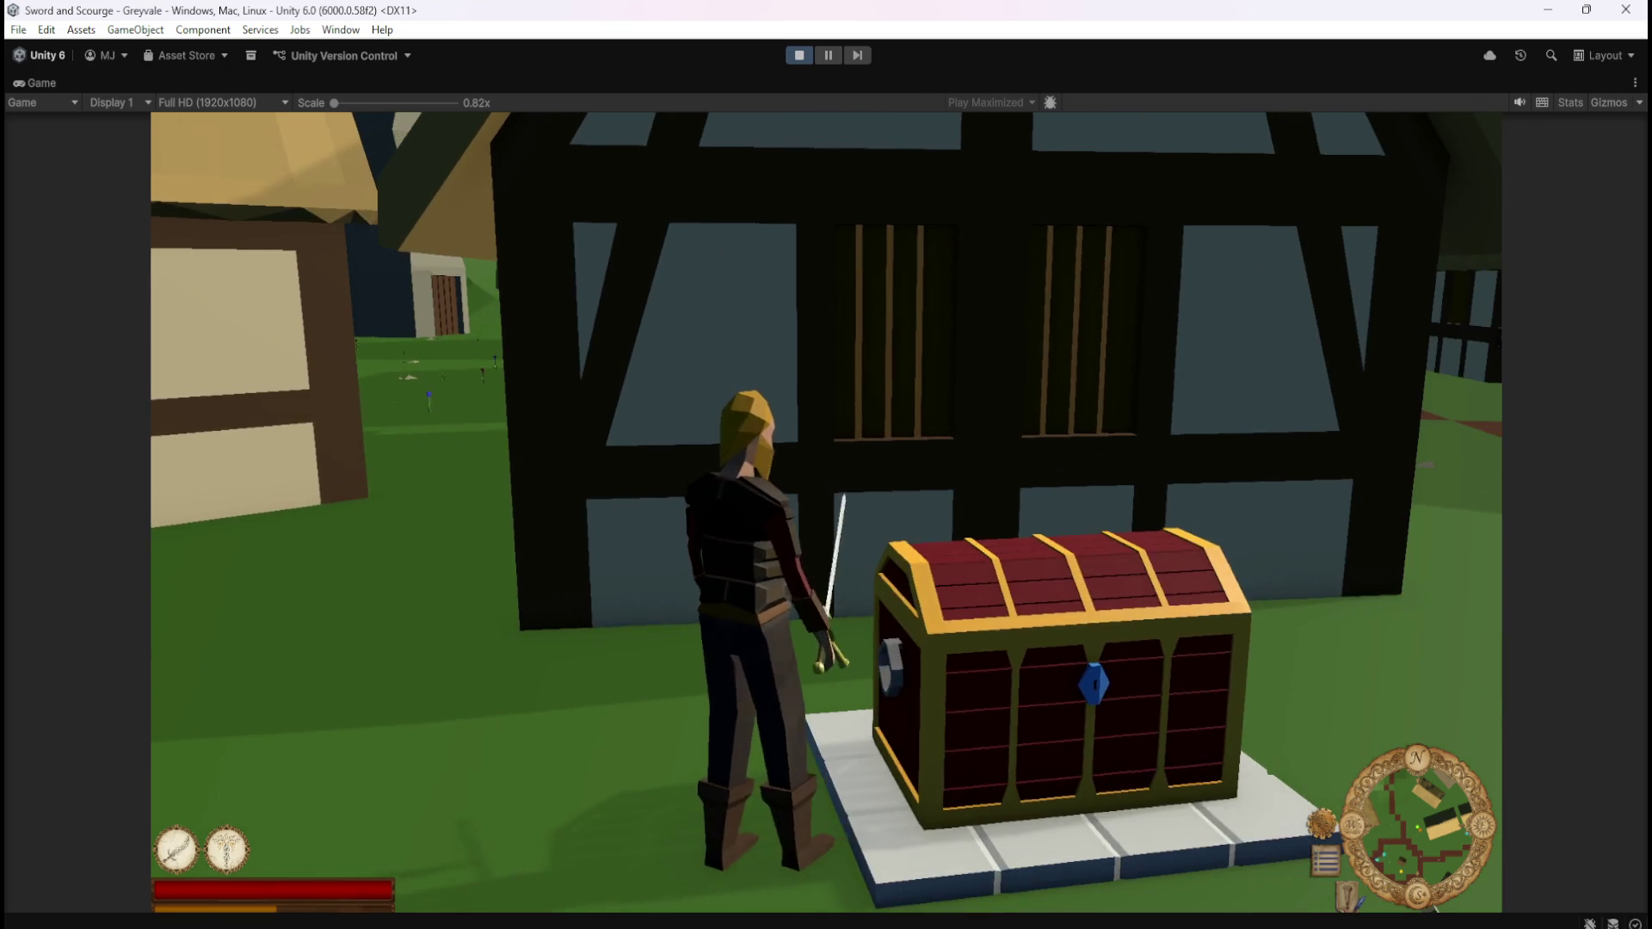
key("Escape")
left_click(800, 55)
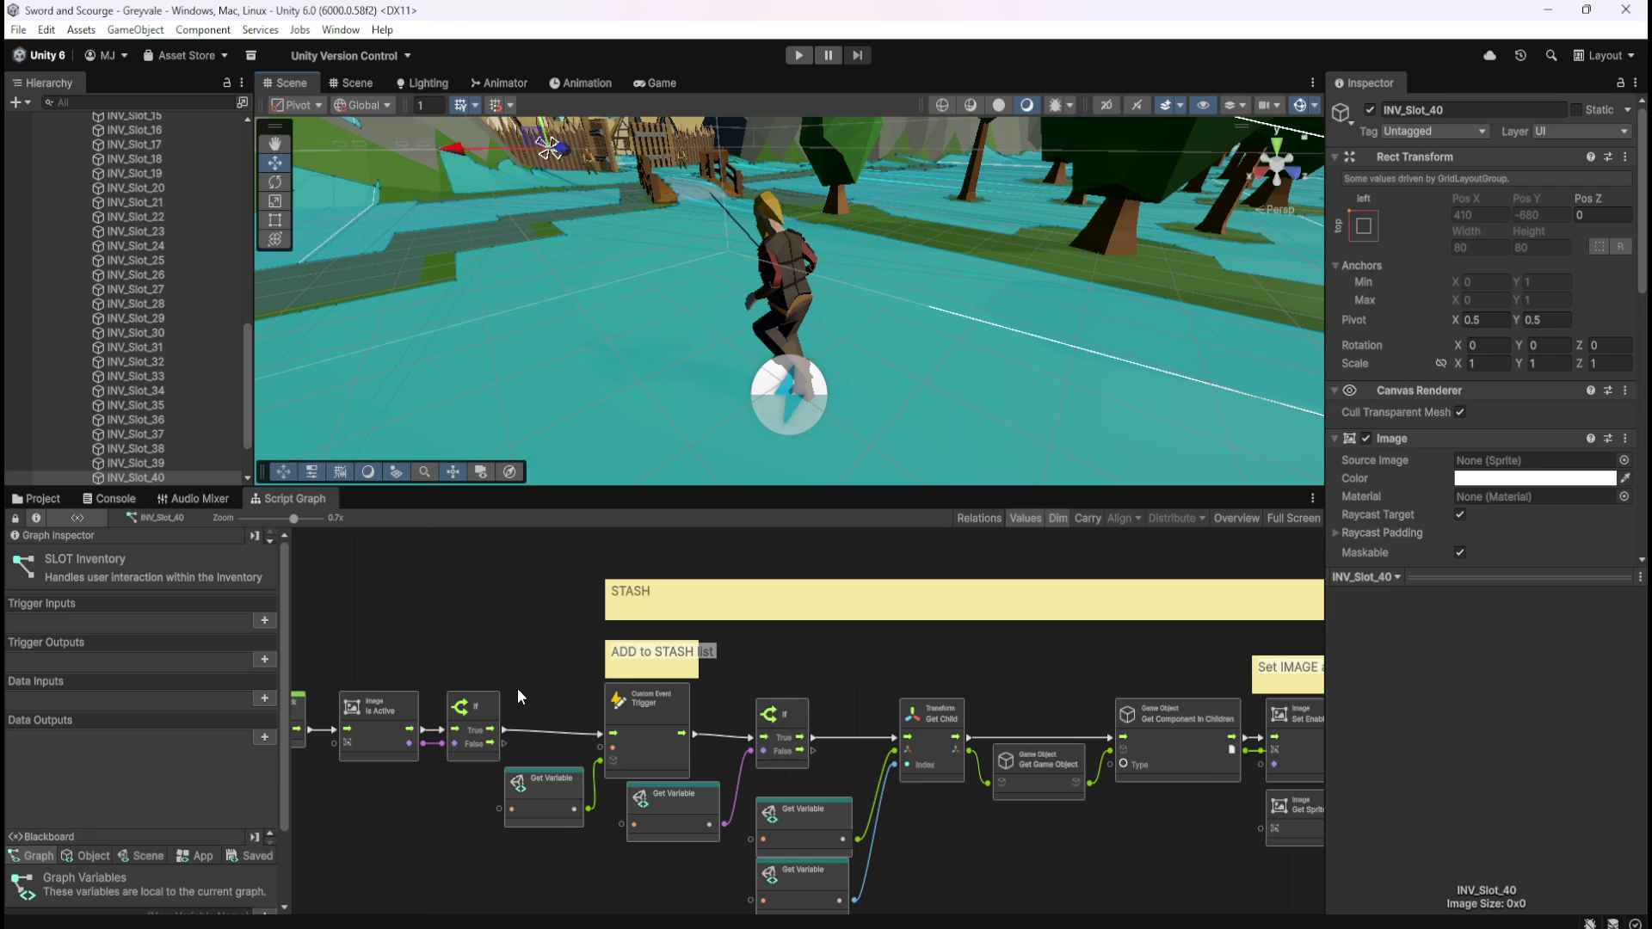
Select INV_Slot_01 in the Hierarchy and bring its Button component into view in the Inspector
scroll(90, 301, "up", 10)
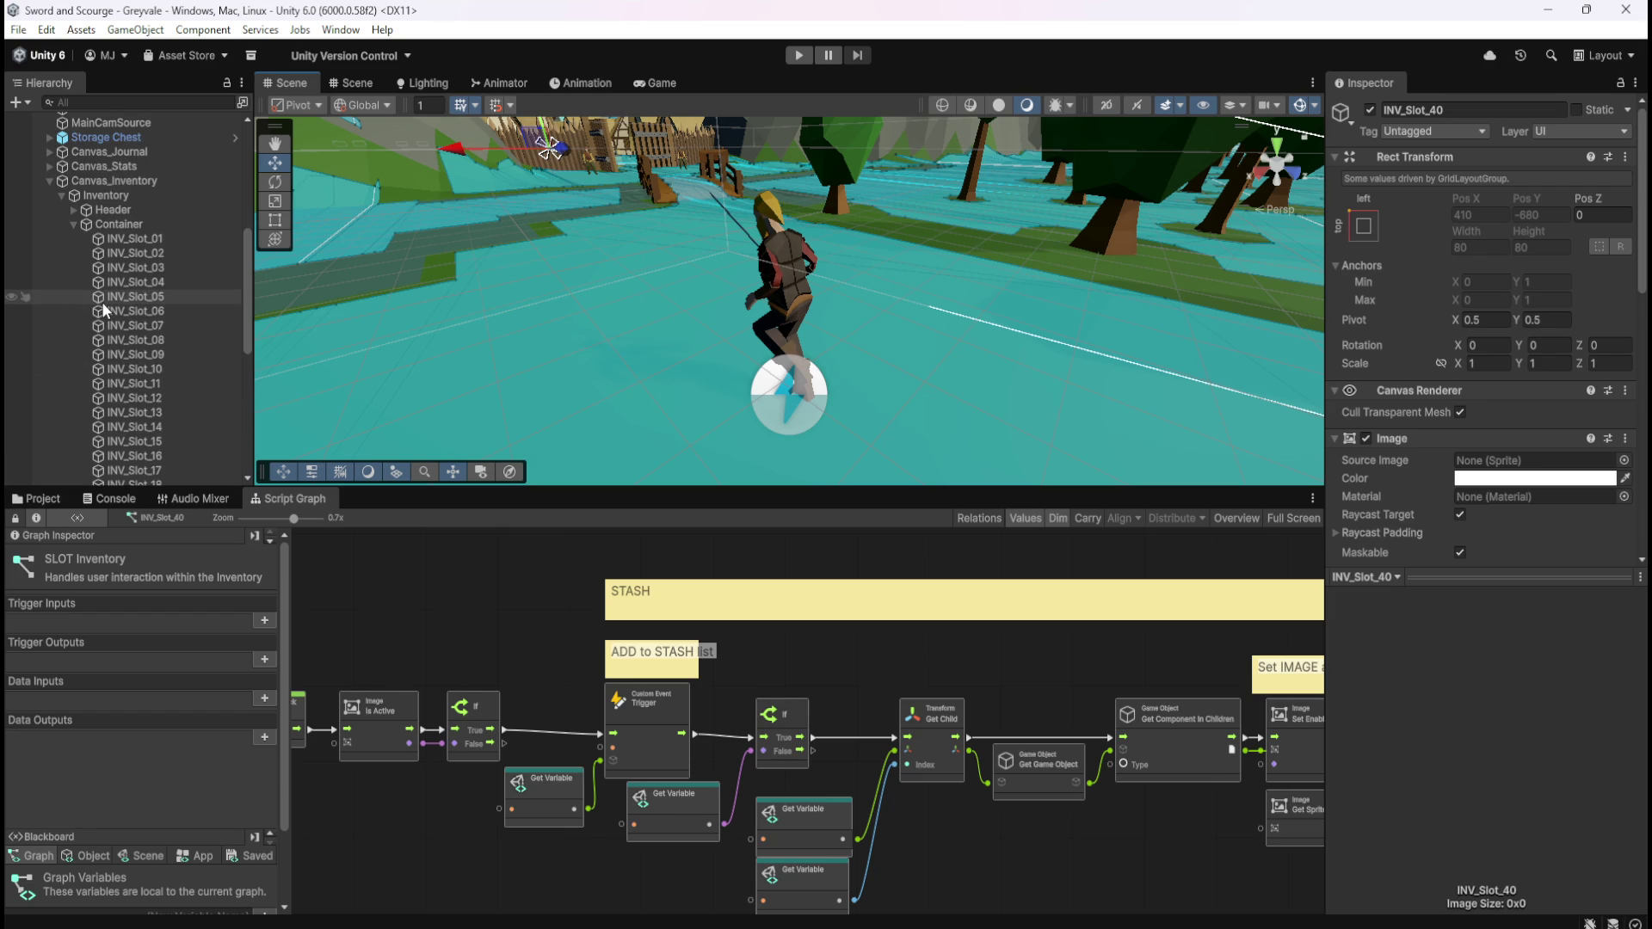
left_click(137, 239)
scroll(1456, 416, "down", 6)
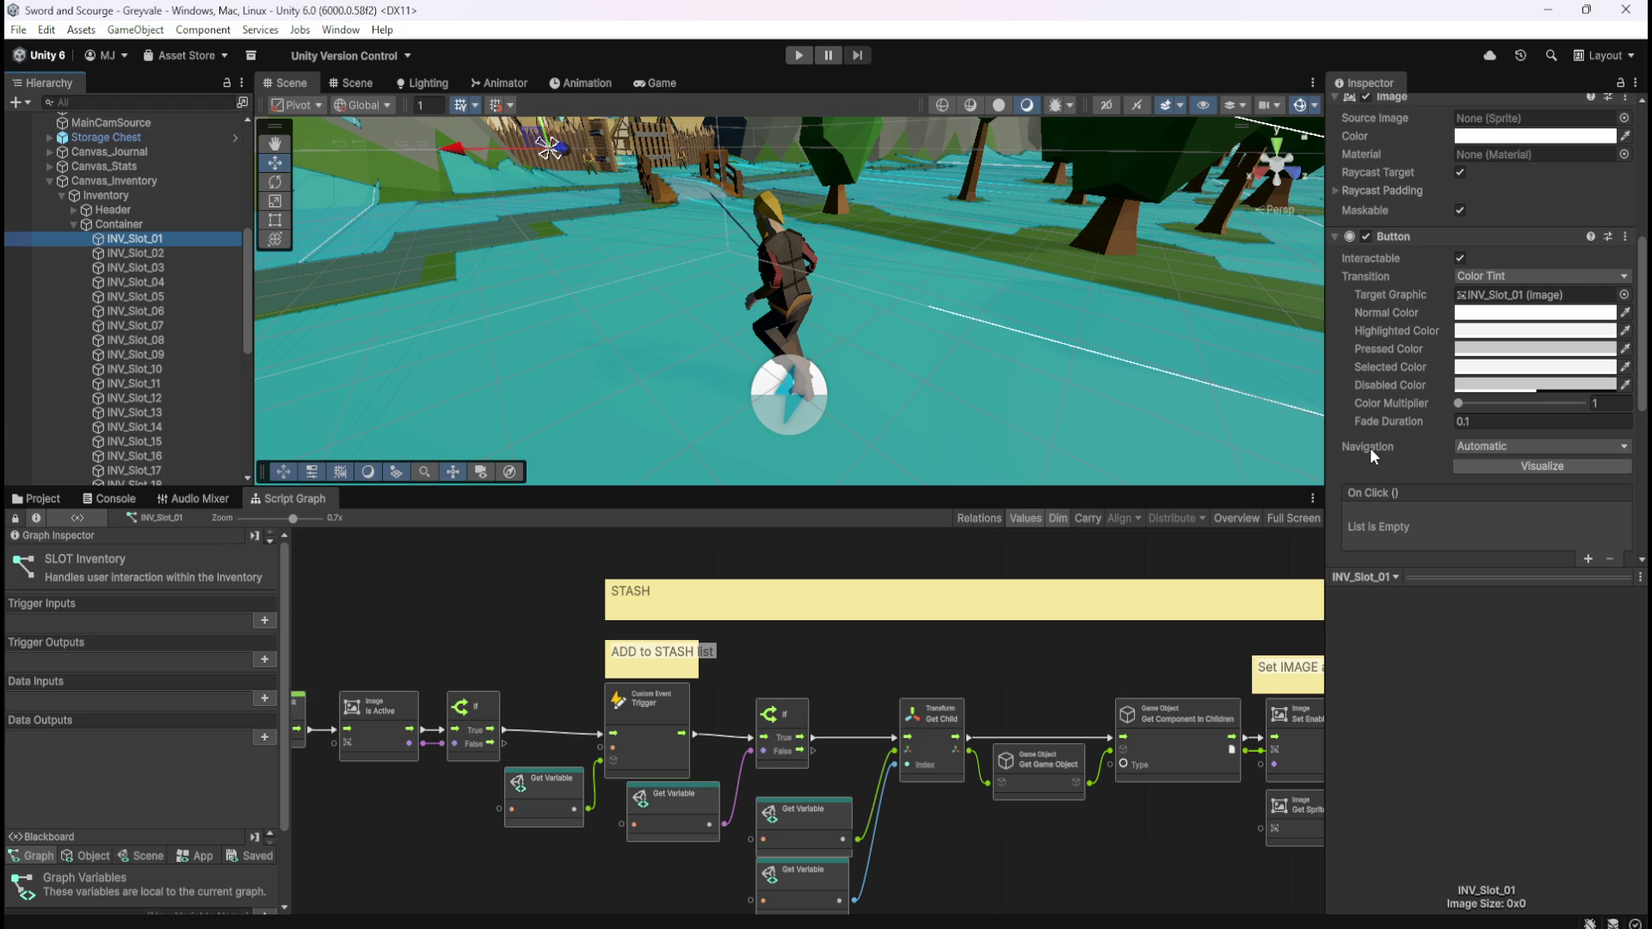
right_click(1399, 293)
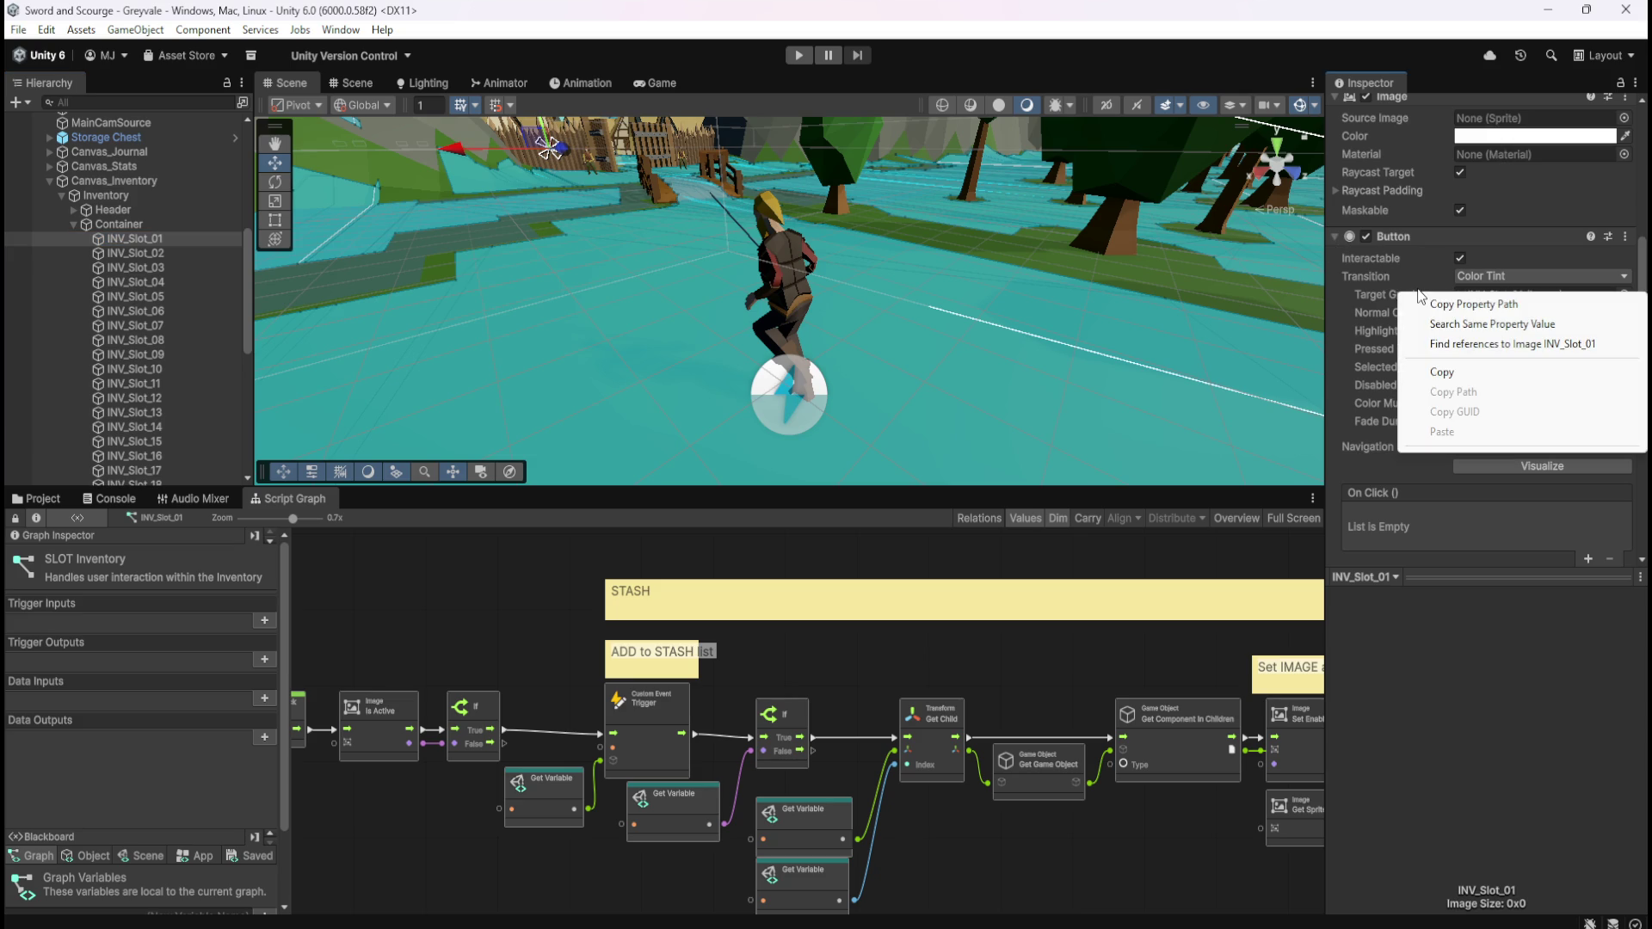
key("Escape")
right_click(1506, 296)
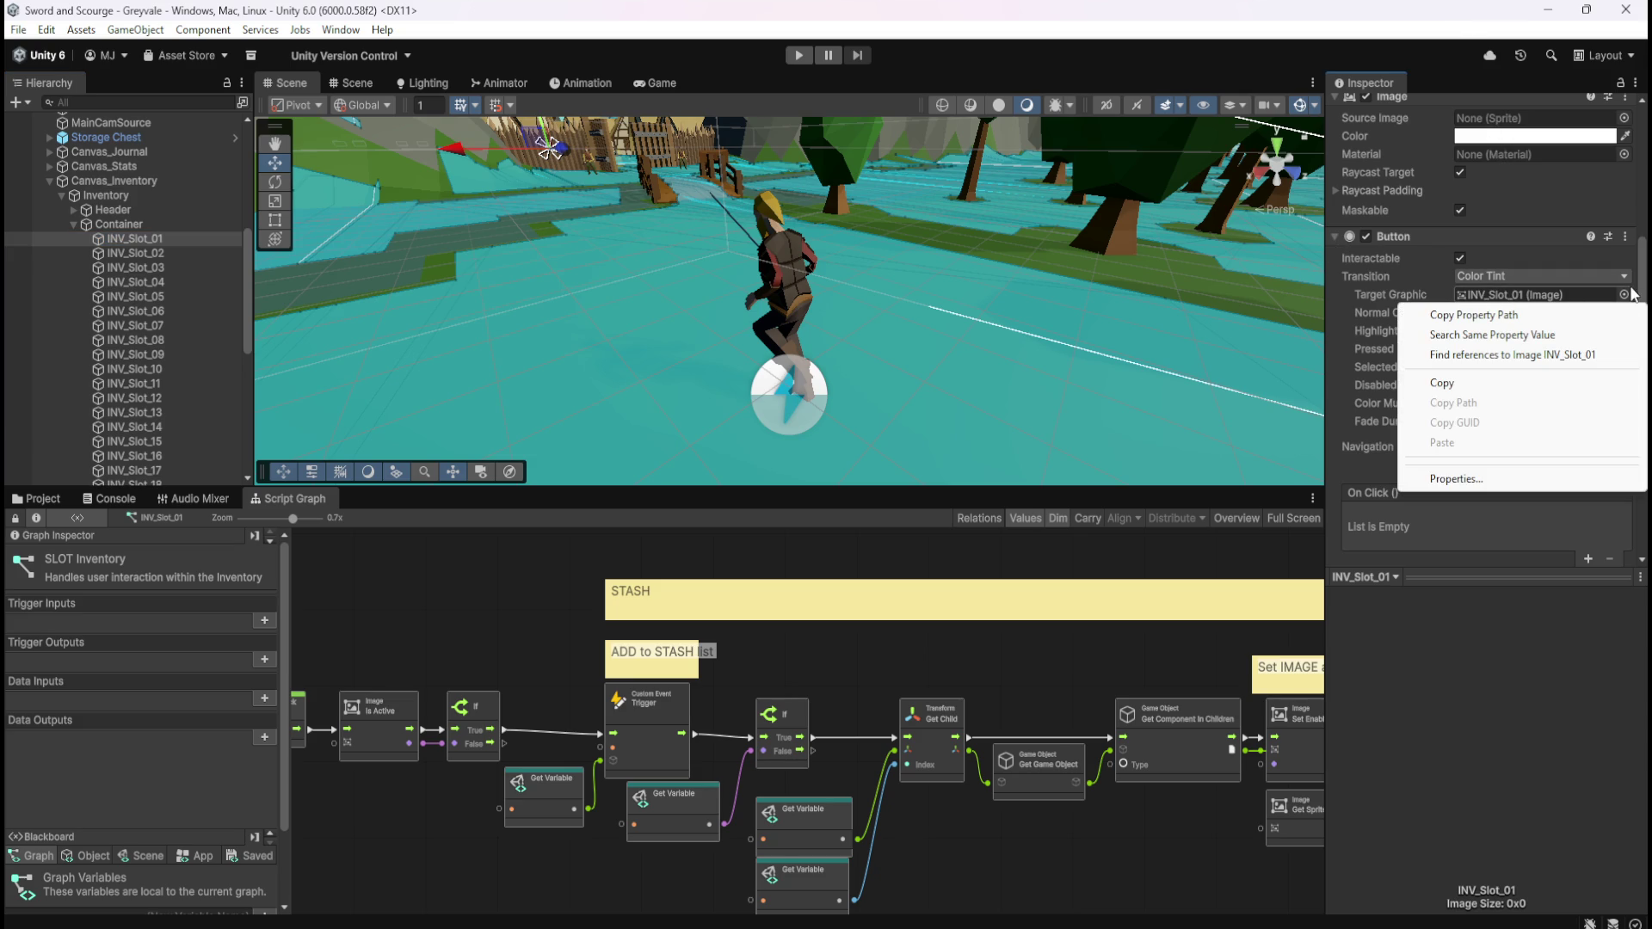
left_click(1422, 19)
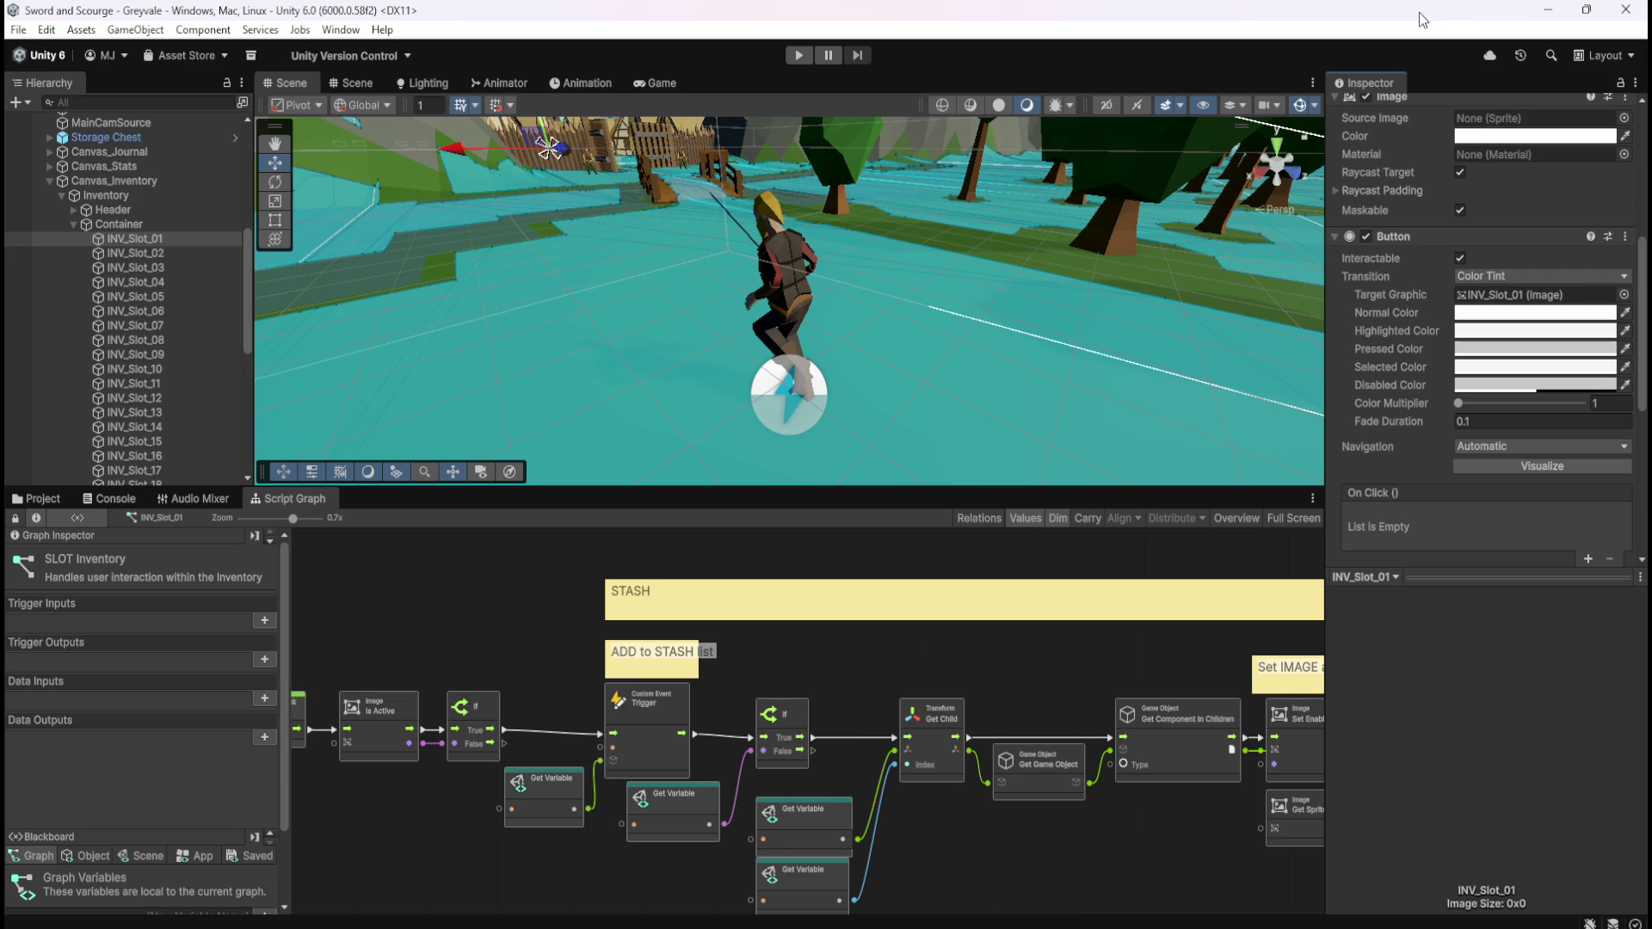
left_click(1623, 294)
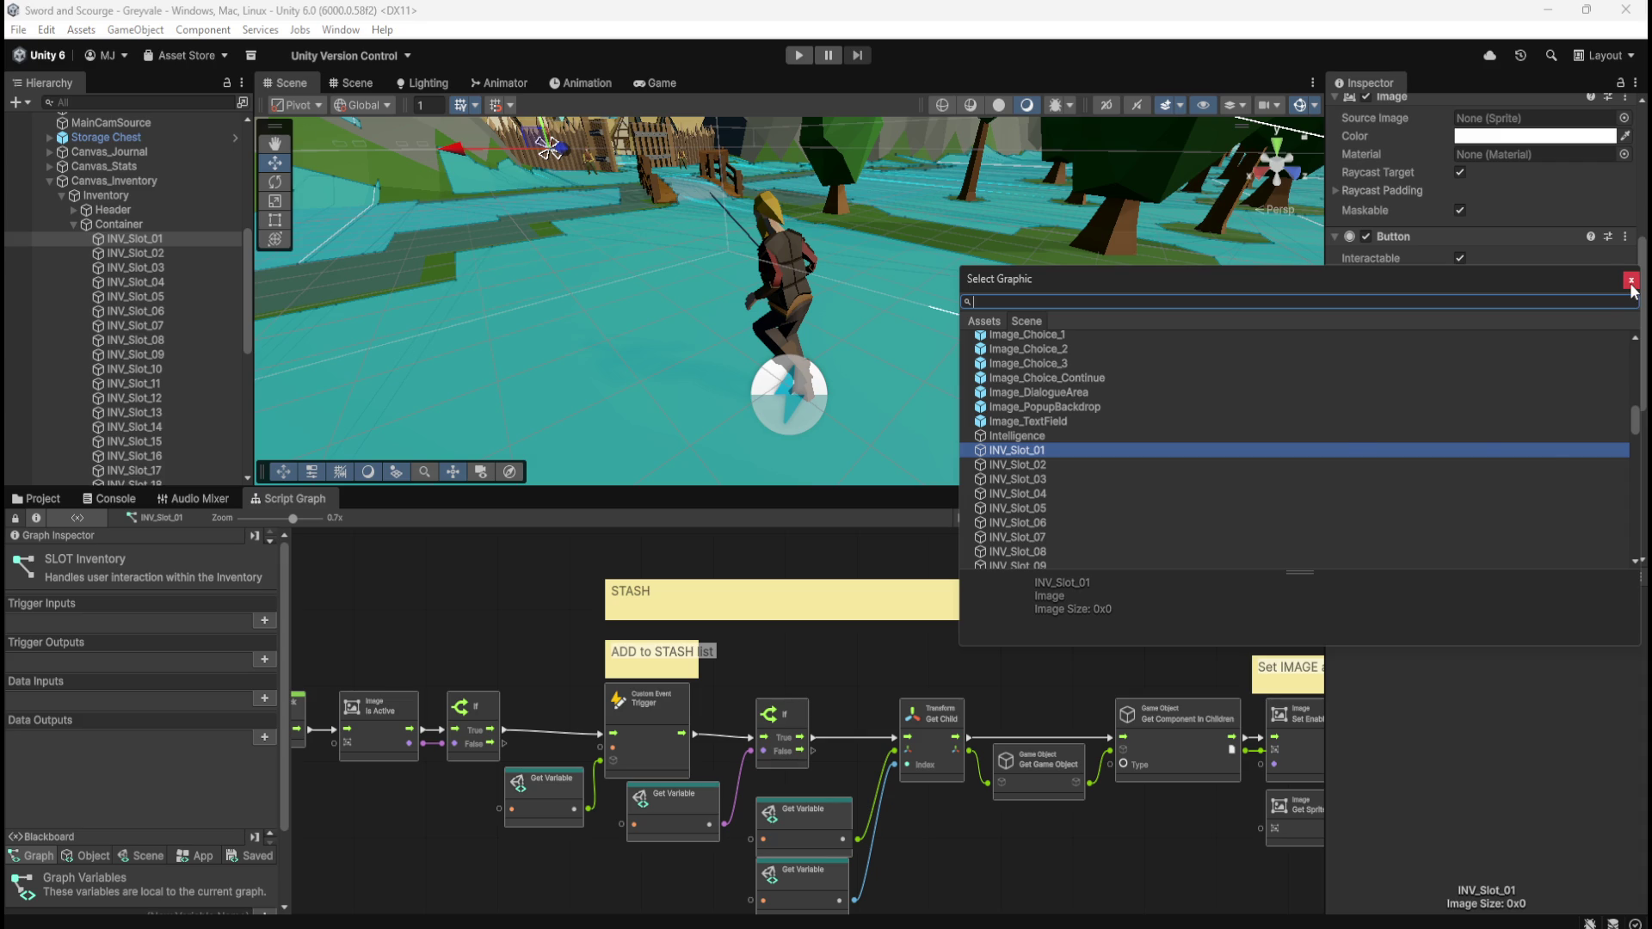
left_click(1631, 280)
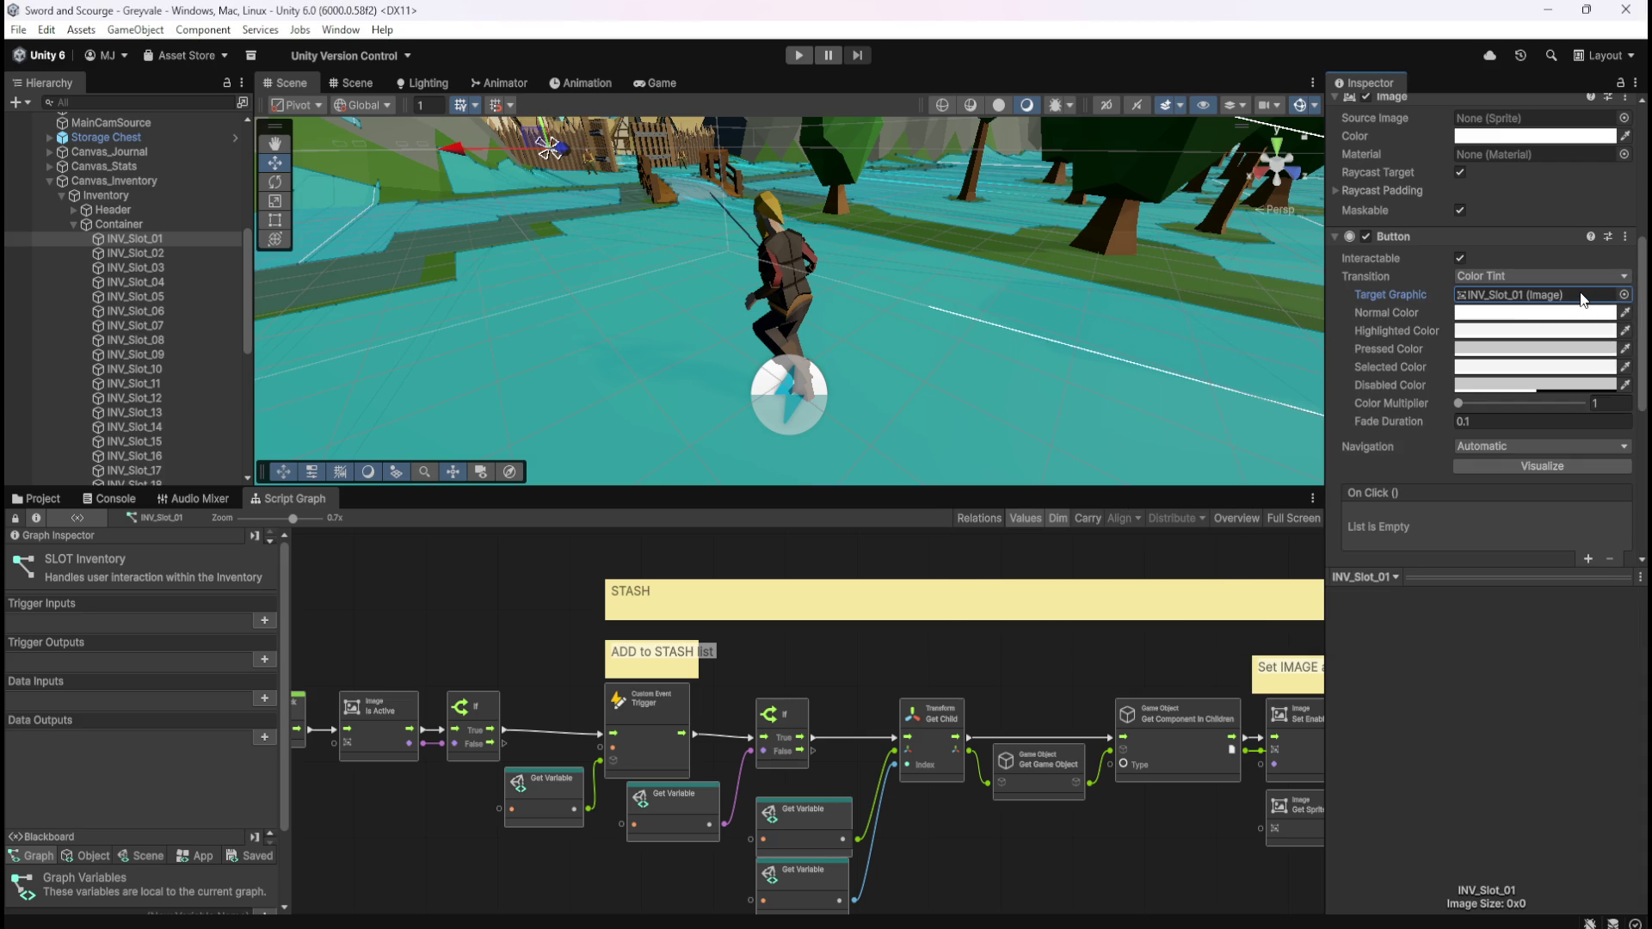
scroll(1401, 341, "down", 2)
scroll(1401, 343, "up", 2)
left_click(1626, 237)
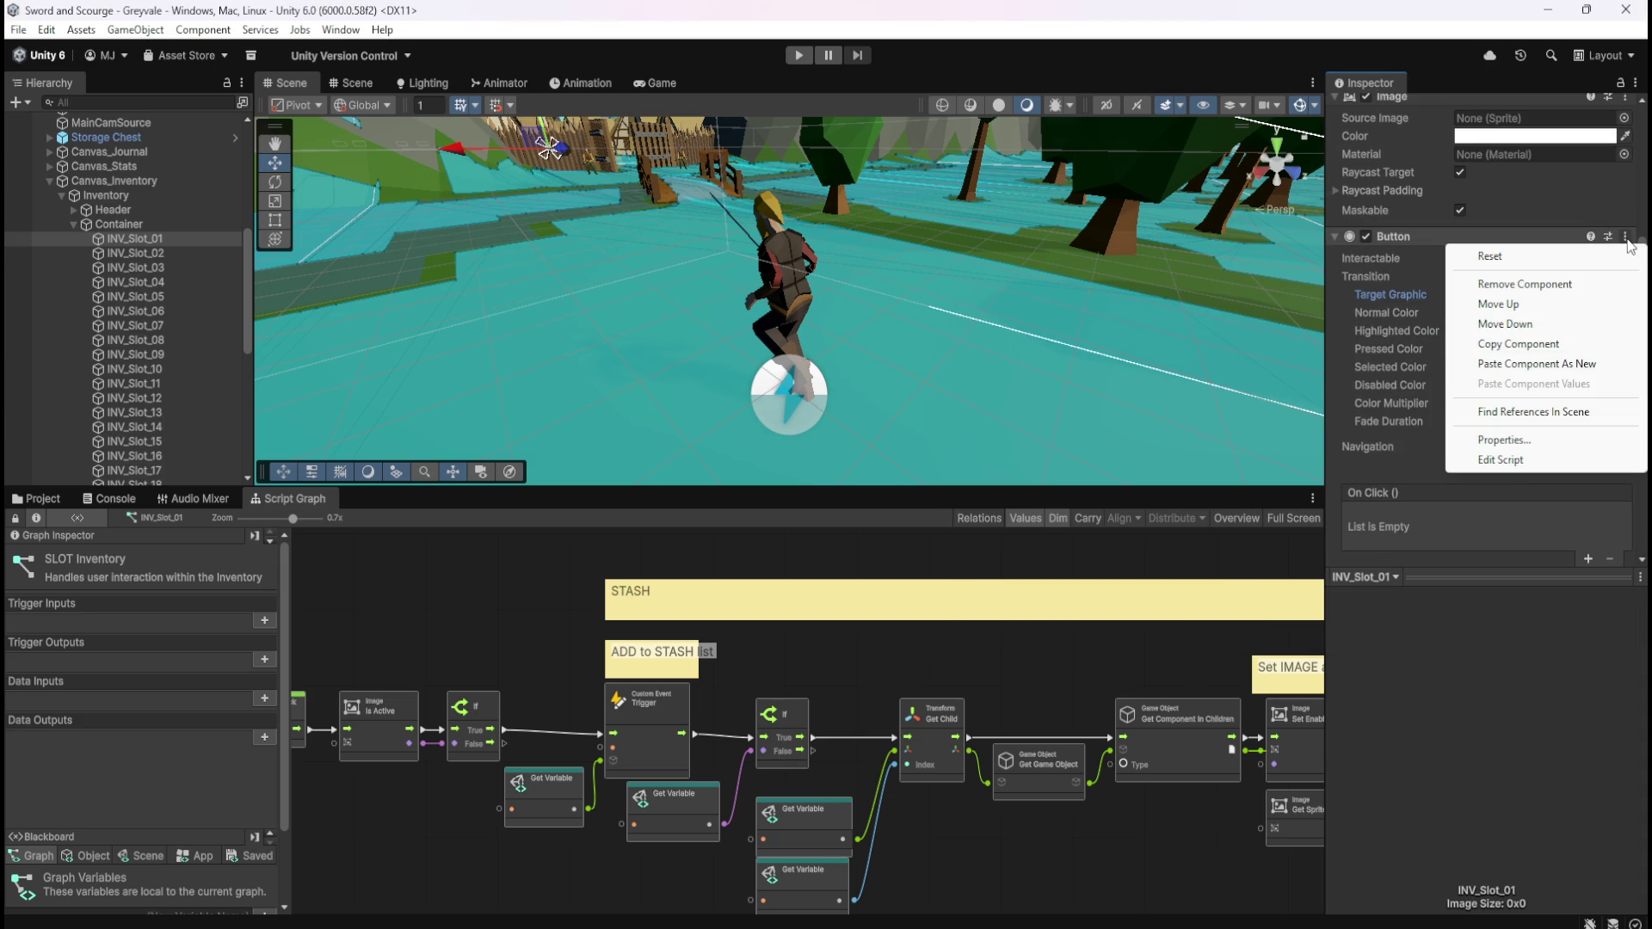
left_click(1457, 9)
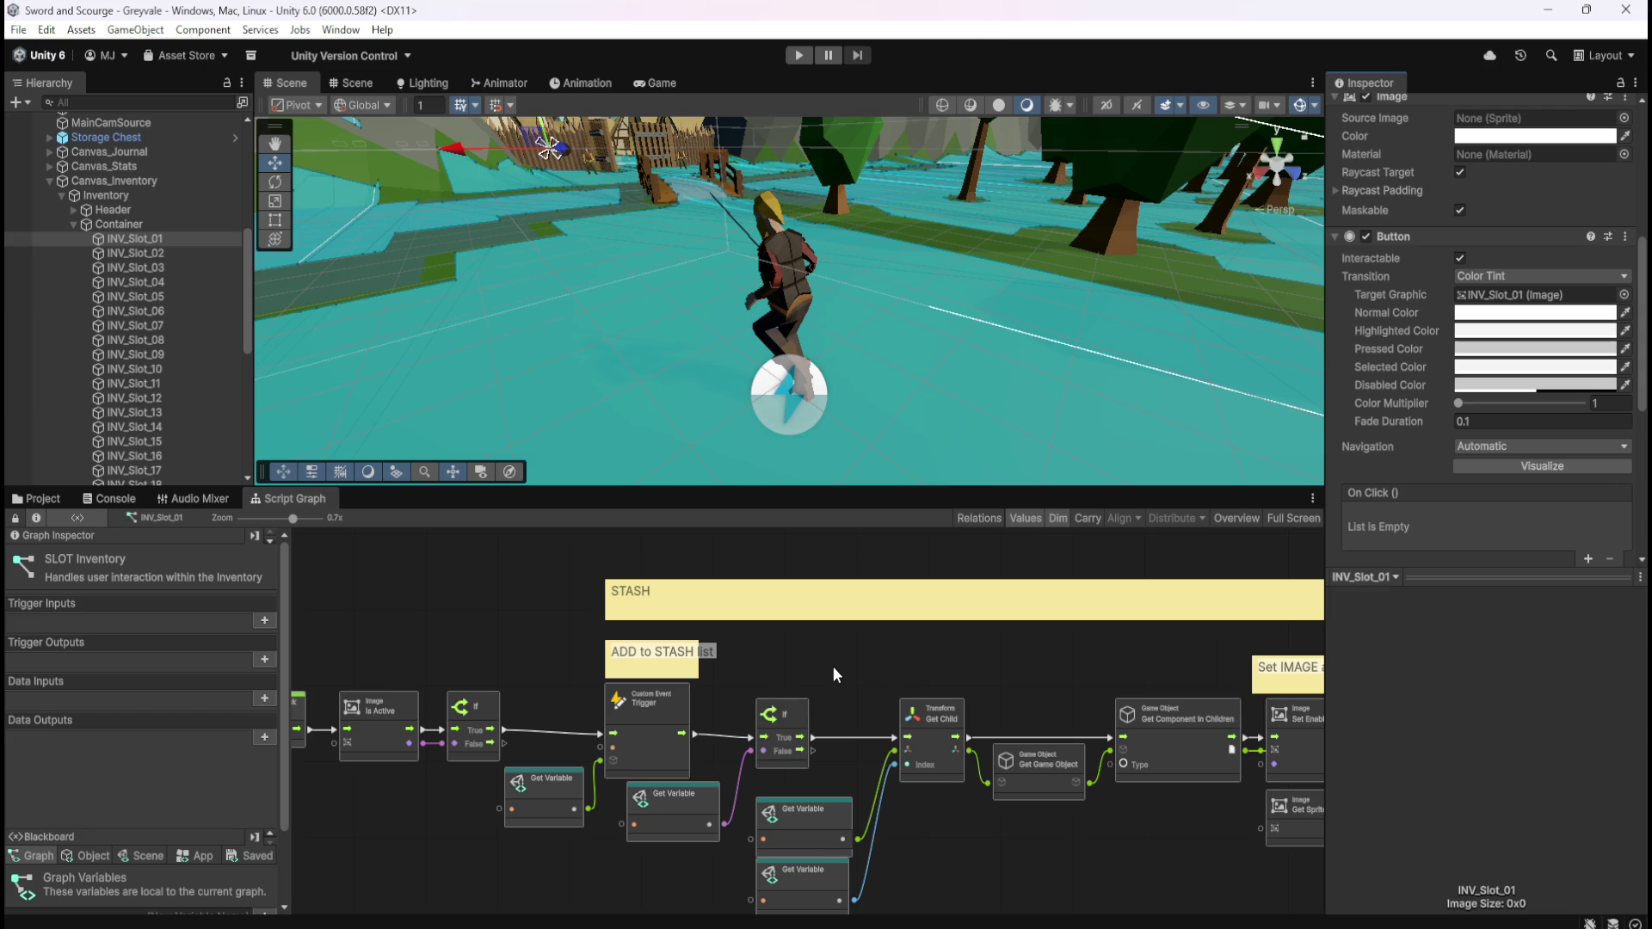
Maximize the Script Graph to survey the full STASH and INV node chain, then restore the layout
key("shift+space")
scroll(857, 641, "down", 5)
mouse_move(1108, 714)
left_mouse_down()
mouse_move(995, 723)
mouse_move(1026, 723)
left_mouse_up()
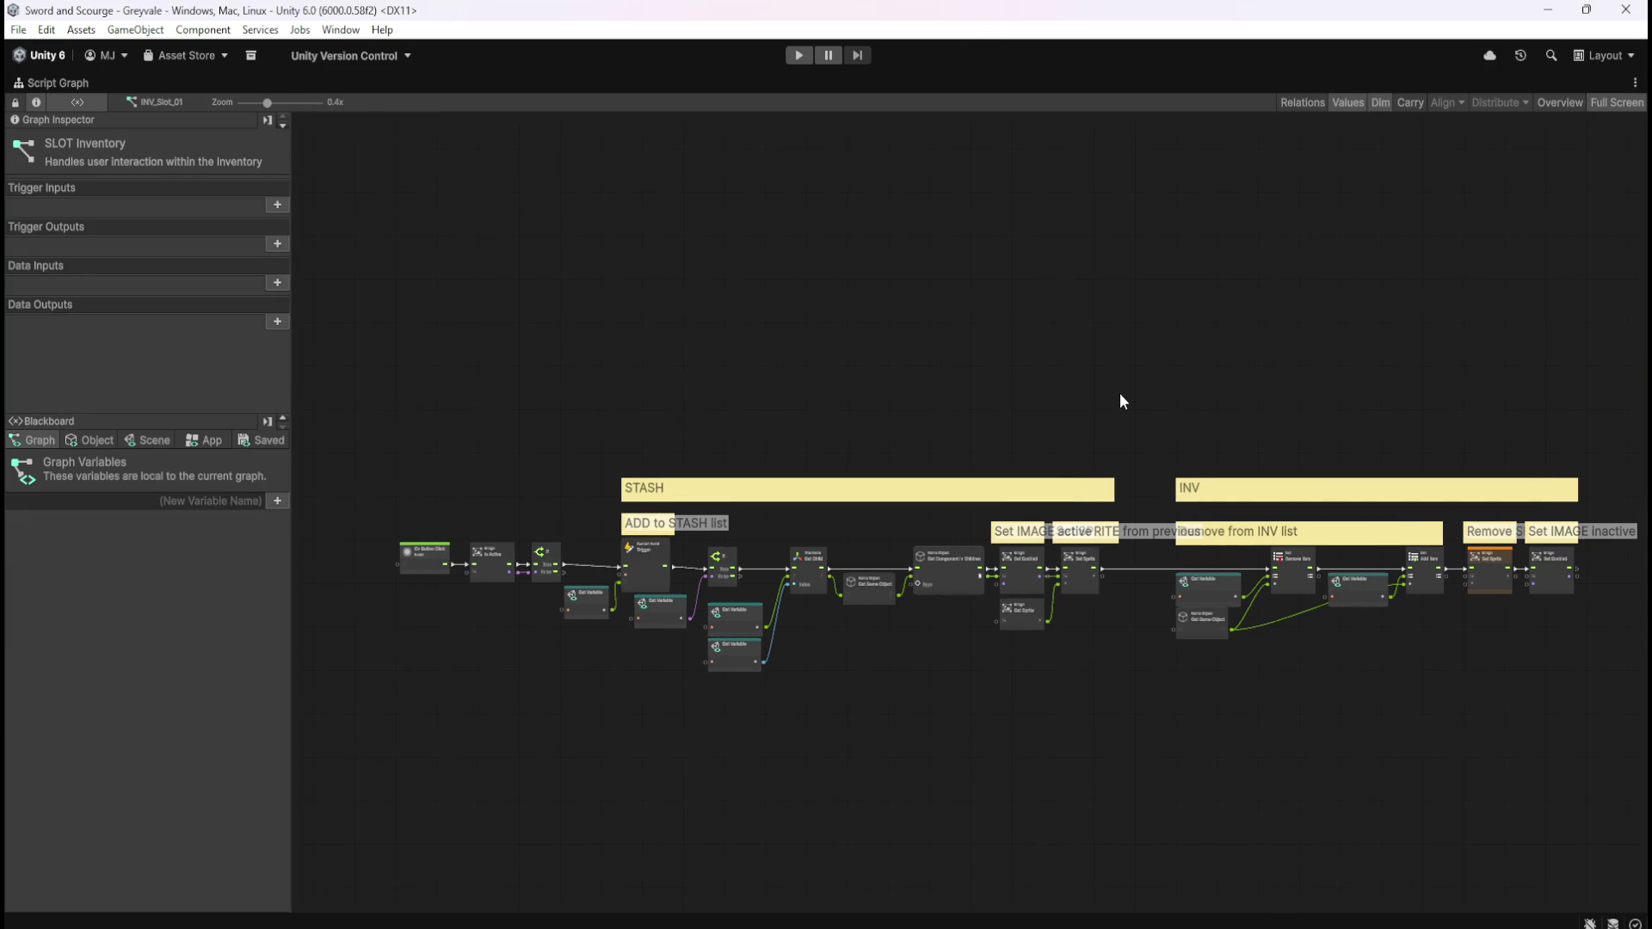
key("shift+space")
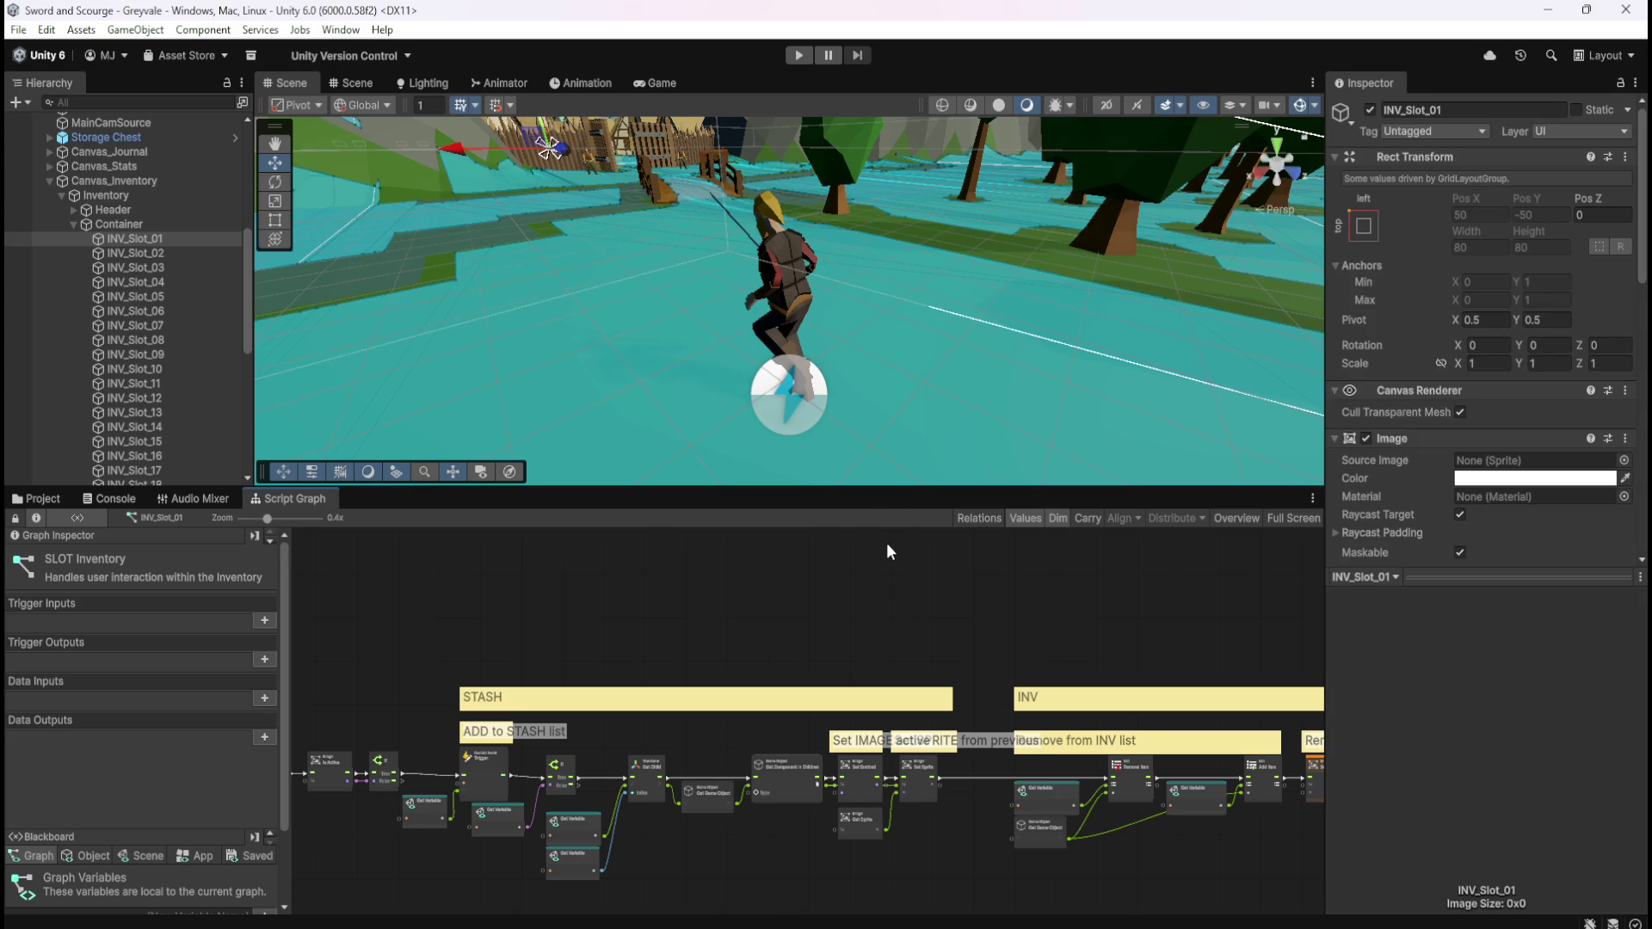